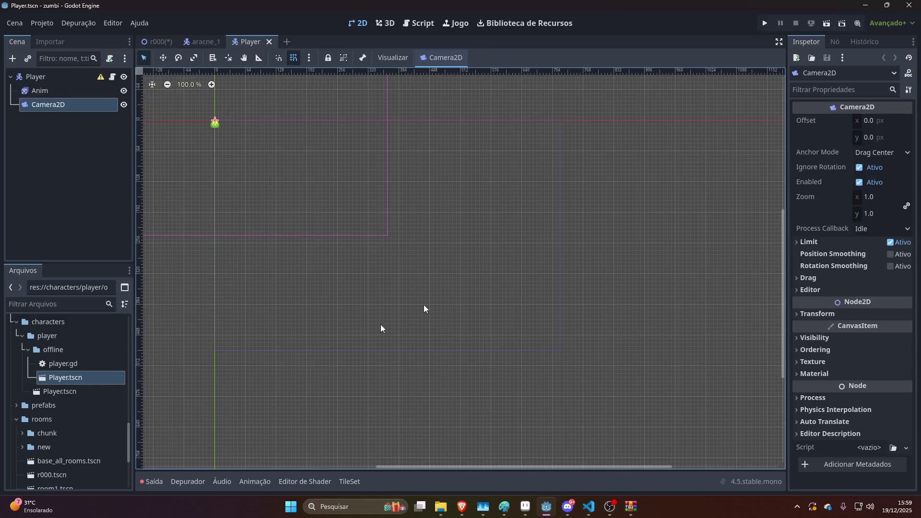
# Delete the offline Player.tscn file, then save and close the Player scene tab.
pyautogui.click(827, 26)
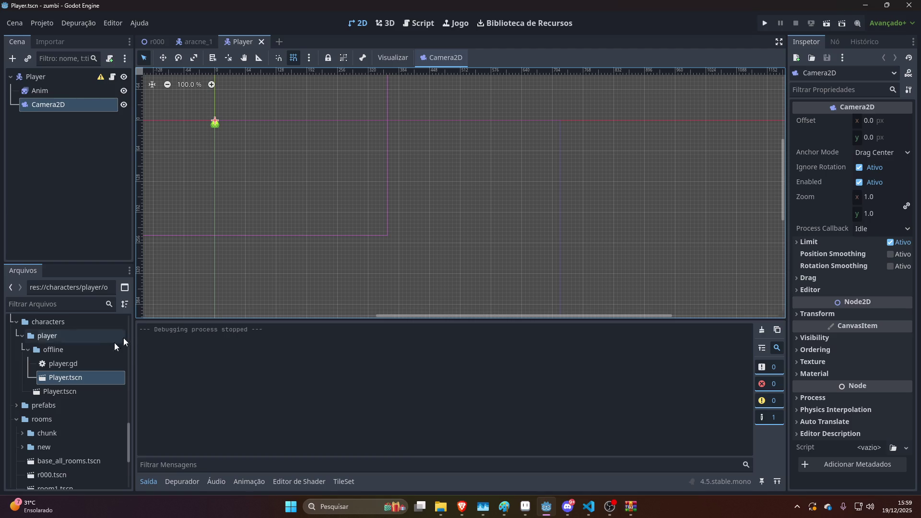
pyautogui.click(59, 350)
pyautogui.click(56, 377)
pyautogui.press('Delete')
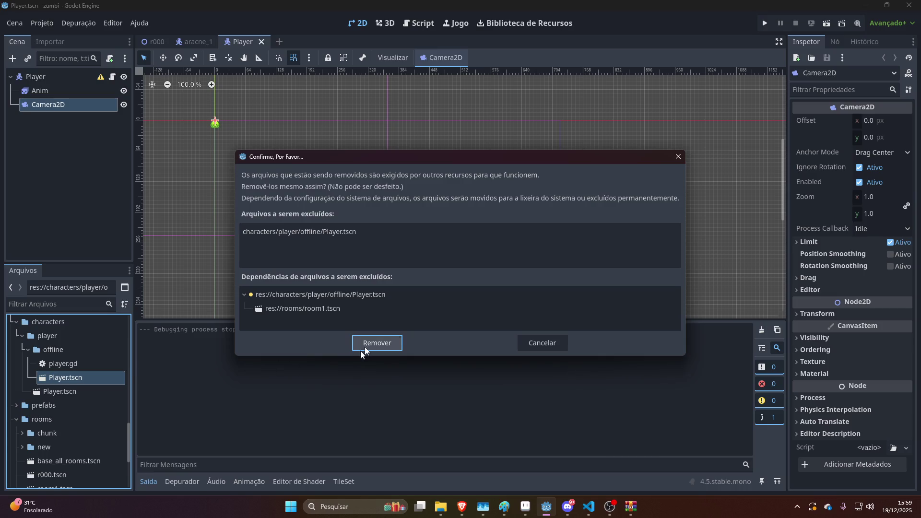
pyautogui.click(374, 341)
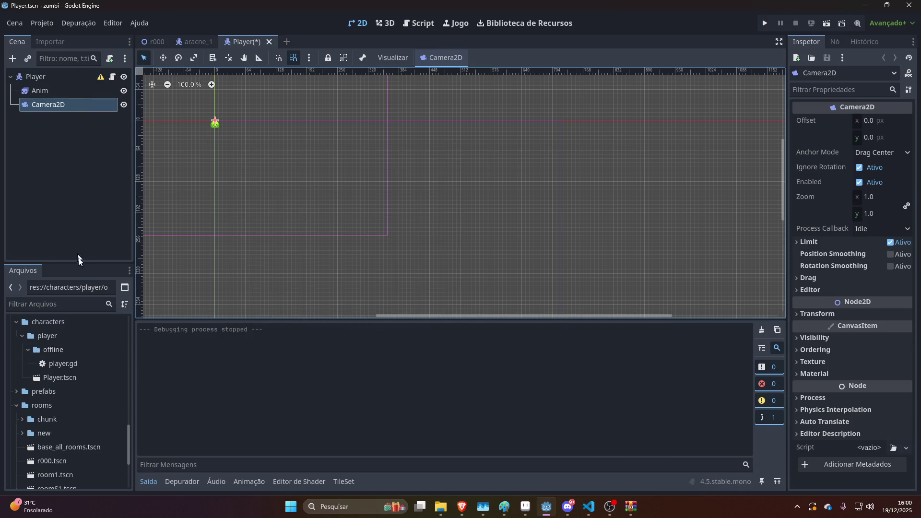
pyautogui.click(272, 42)
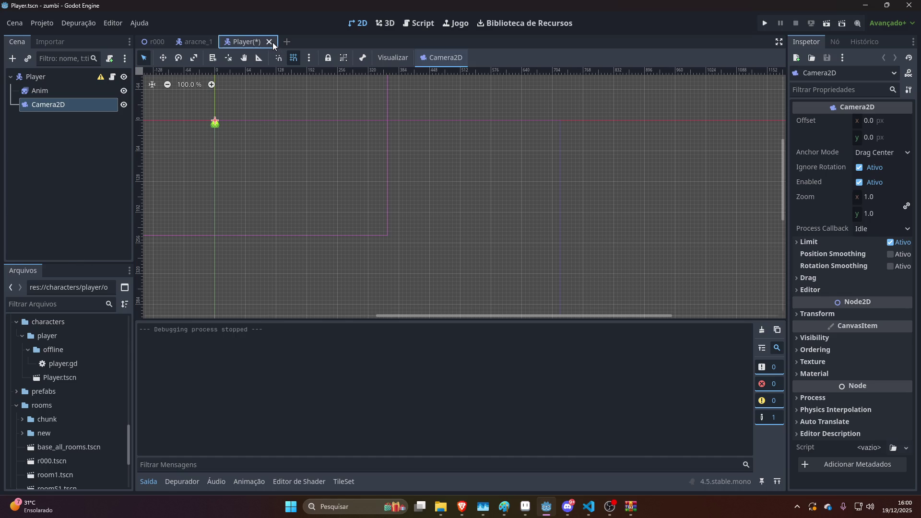
pyautogui.click(404, 288)
# Undo the recent edits to player.gd in VS Code, then select the offline player.gd and Player.tscn in Godot.
pyautogui.doubleClick(58, 364)
pyautogui.click(314, 199)
pyautogui.keyDown('shift'); pyautogui.click(142, 72); pyautogui.keyUp('shift')
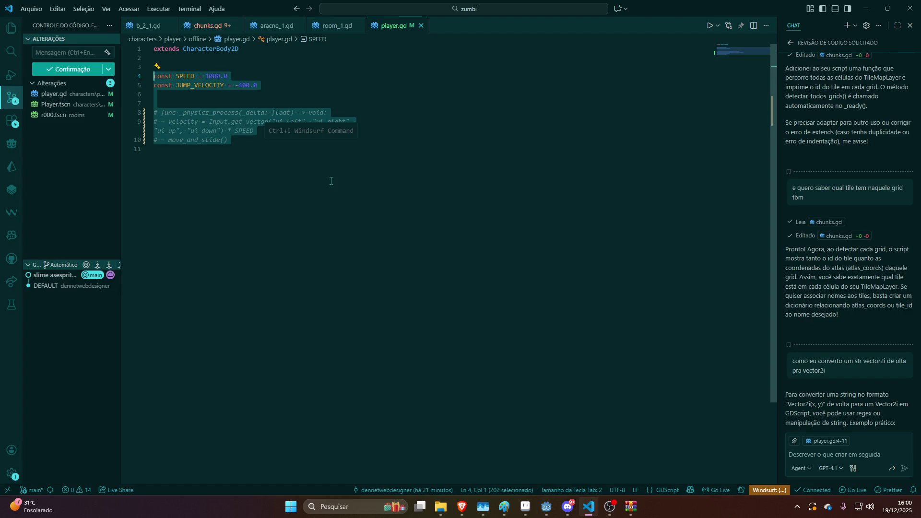
pyautogui.hotkey('ctrl', 'z')
pyautogui.hotkey('ctrl', 'z')
pyautogui.hotkey('ctrl', 'z')
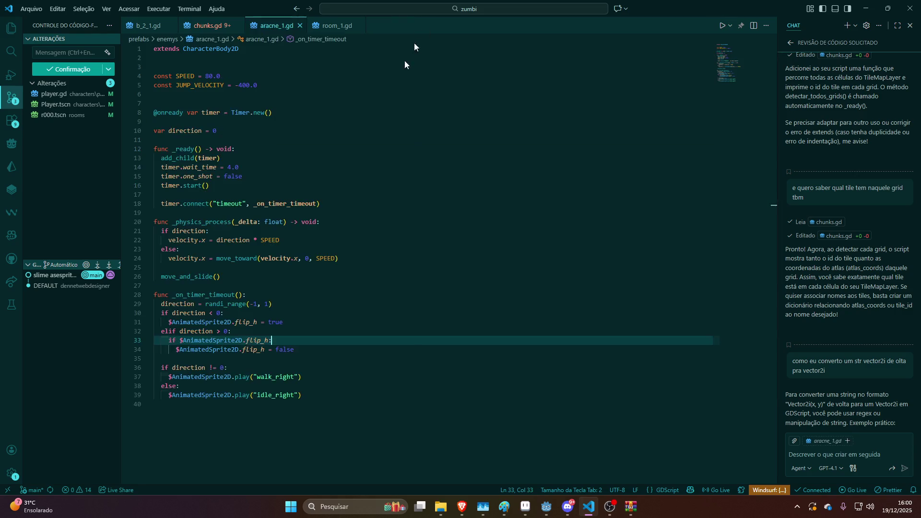
pyautogui.hotkey('alt', 'Tab')
pyautogui.click(65, 377)
pyautogui.keyDown('shift'); pyautogui.click(69, 368); pyautogui.keyUp('shift')
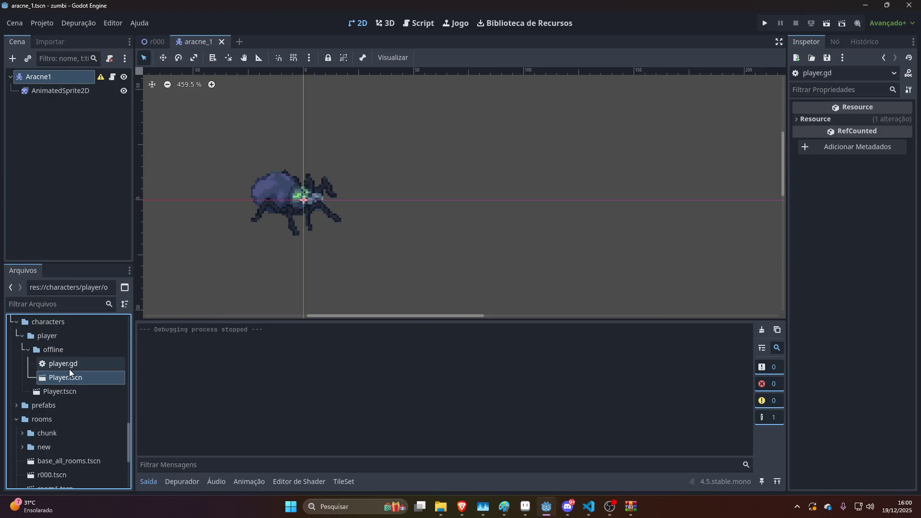
# Delete player.gd and Player.tscn from the offline folder.
pyautogui.click(97, 381)
pyautogui.hotkey('ctrl', 'z')
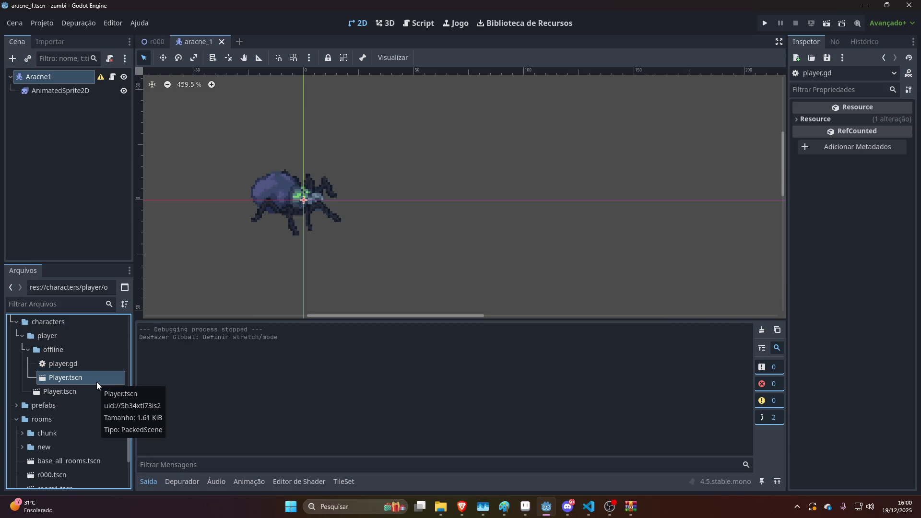
pyautogui.keyDown('ctrl'); pyautogui.click(73, 366); pyautogui.keyUp('ctrl')
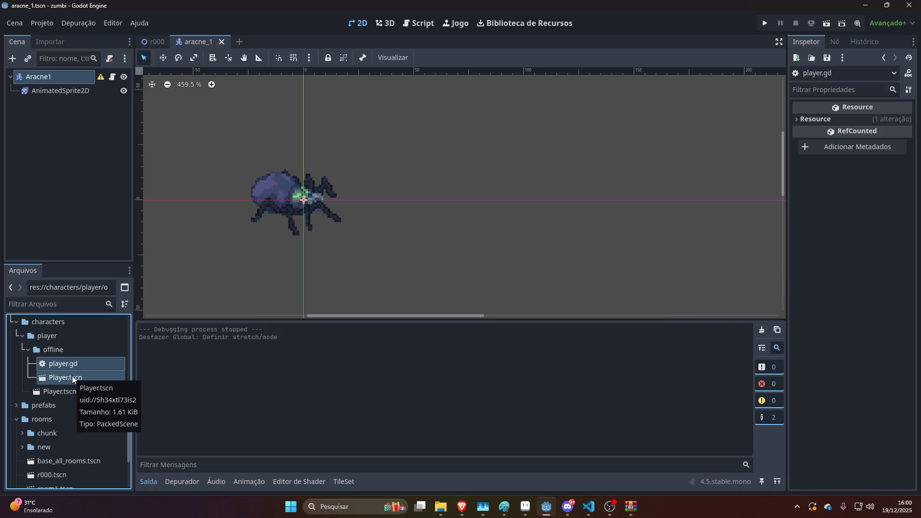
pyautogui.press('Delete')
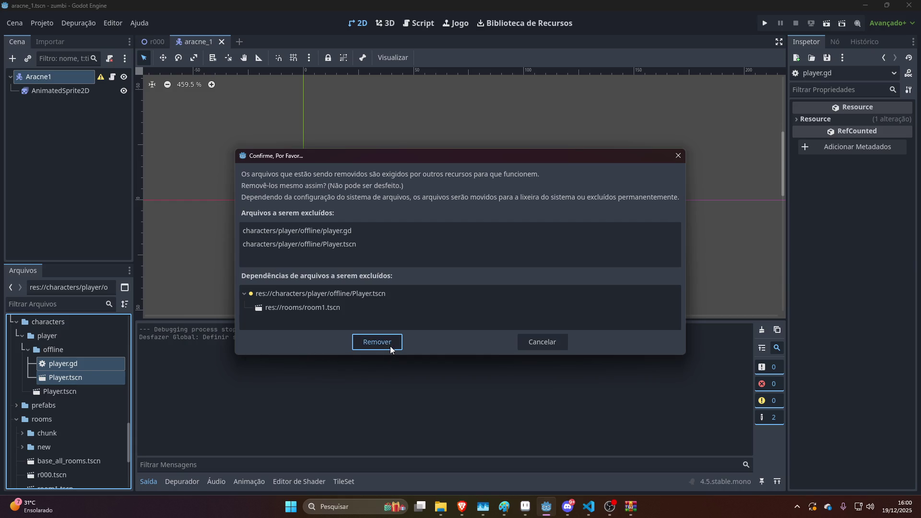
pyautogui.click(390, 346)
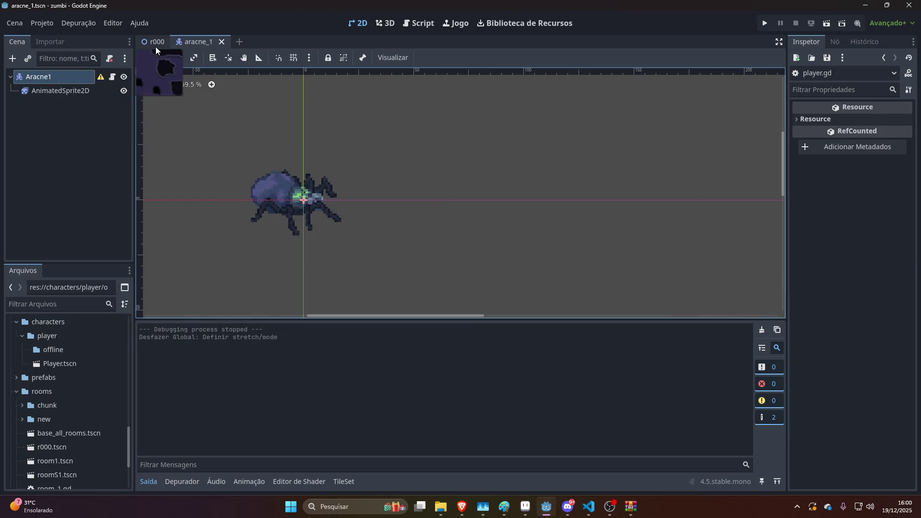
# Switch to the r000 room scene showing Aracne1.
pyautogui.click(152, 43)
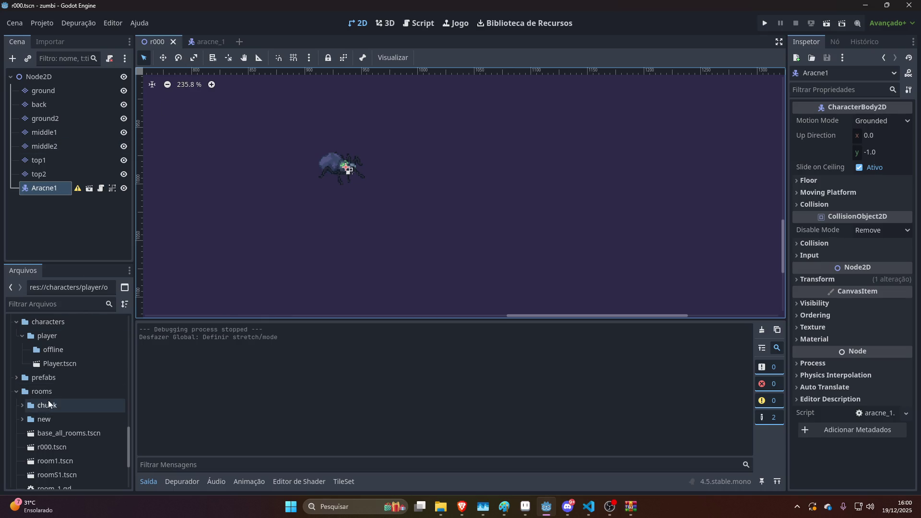
pyautogui.scroll(-2, 48, 383)
pyautogui.scroll(3, 52, 394)
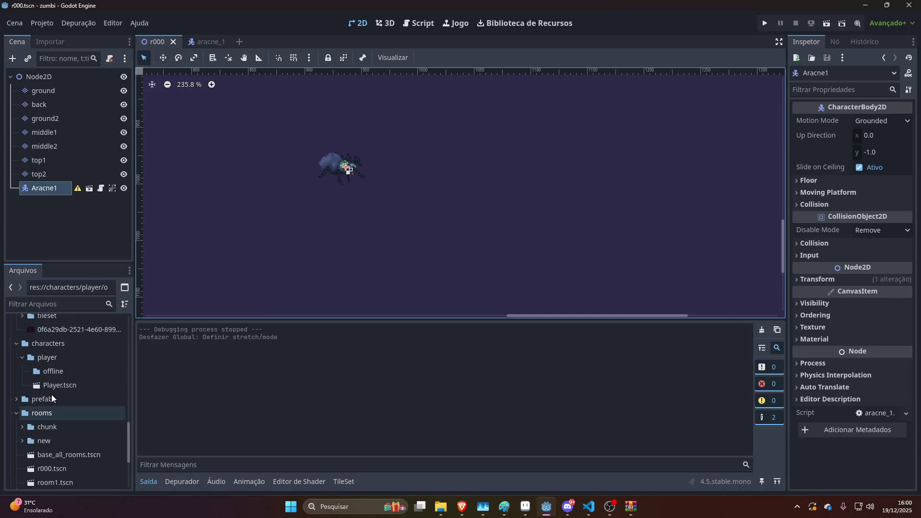
# Open the Player scene and add an AnimatedSprite2D child node.
pyautogui.doubleClick(60, 386)
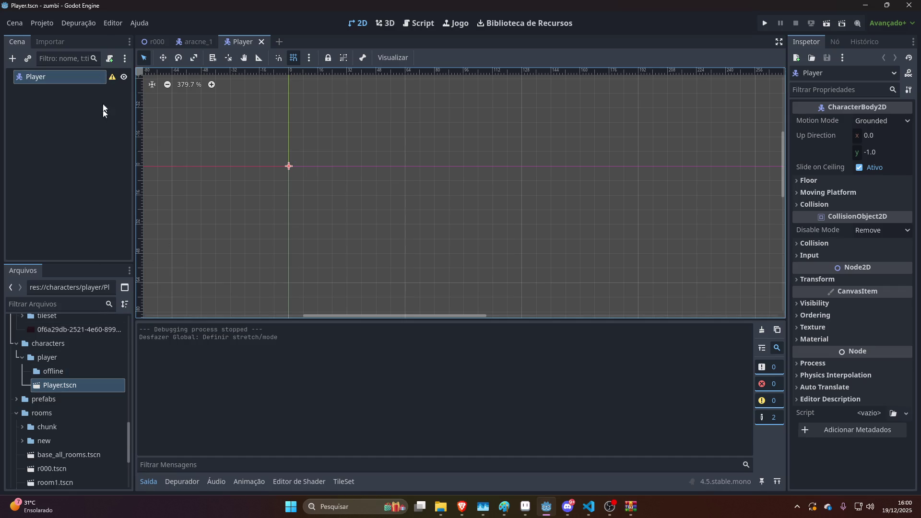
pyautogui.rightClick(51, 75)
pyautogui.click(81, 87)
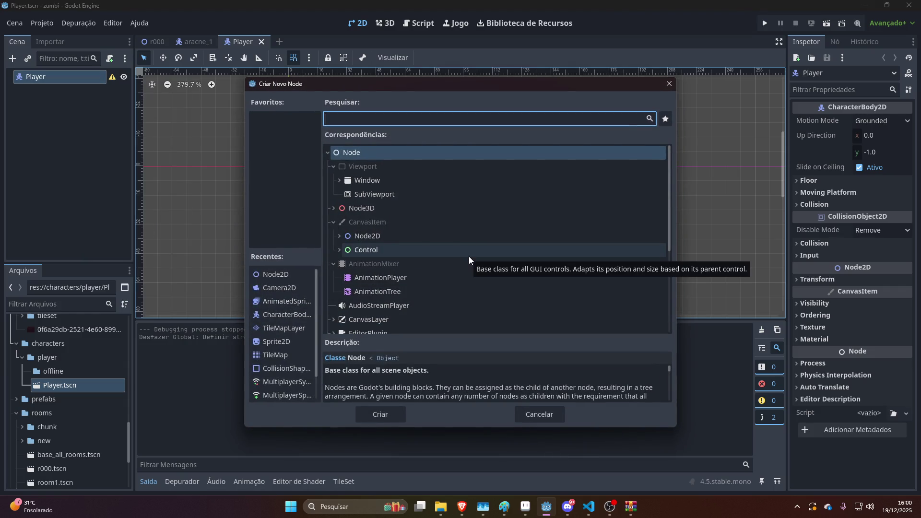
pyautogui.write('animated')
pyautogui.press('Return')
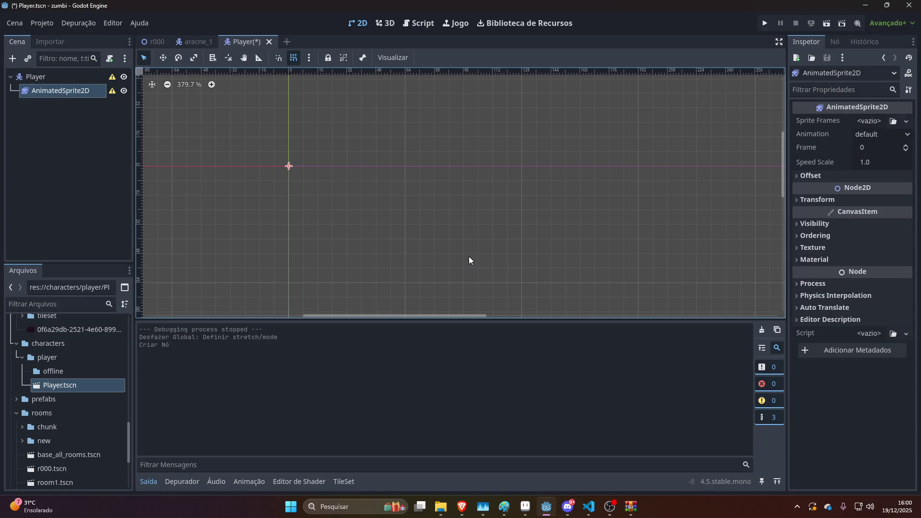
# Add an AnimationTree child to Player, then delete it again.
pyautogui.rightClick(61, 77)
pyautogui.click(86, 88)
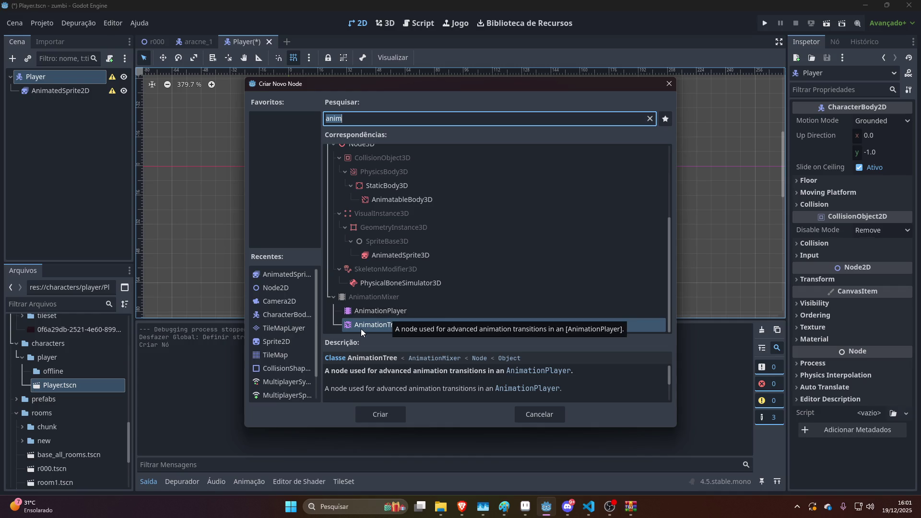
pyautogui.click(390, 415)
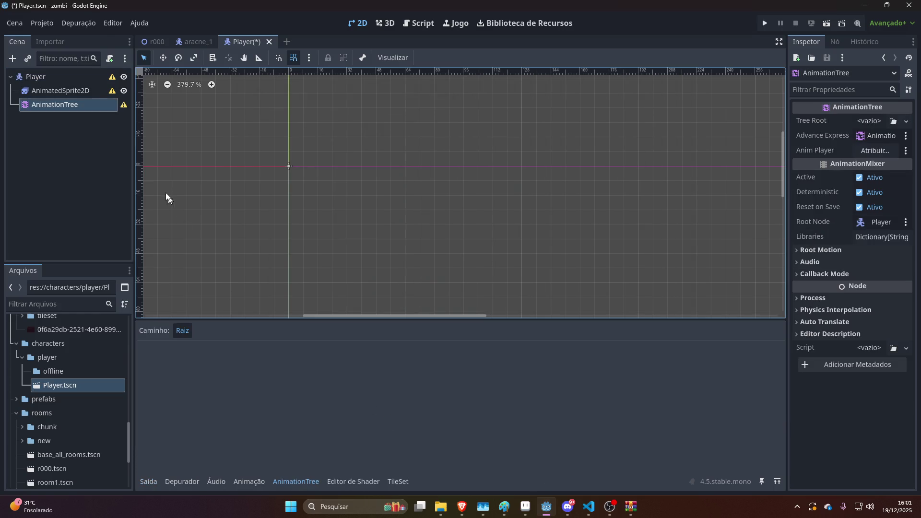
pyautogui.click(39, 105)
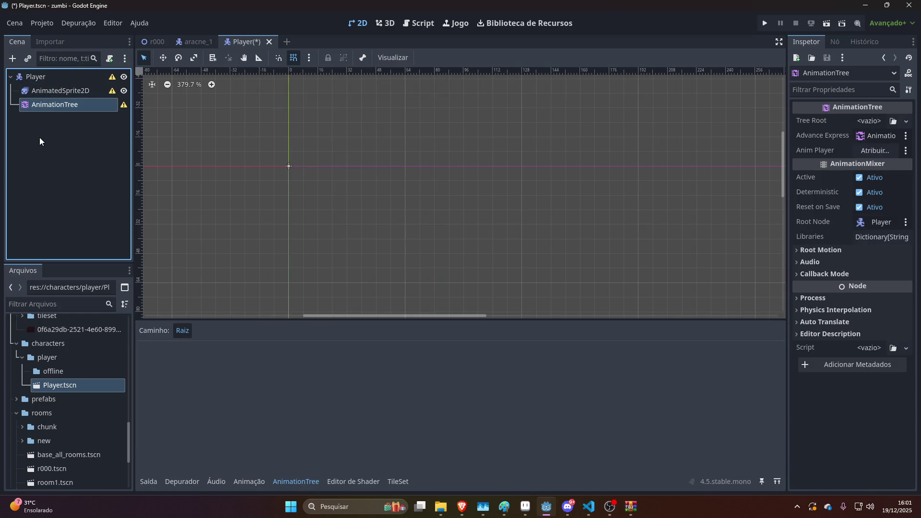
pyautogui.press('Delete')
pyautogui.click(433, 267)
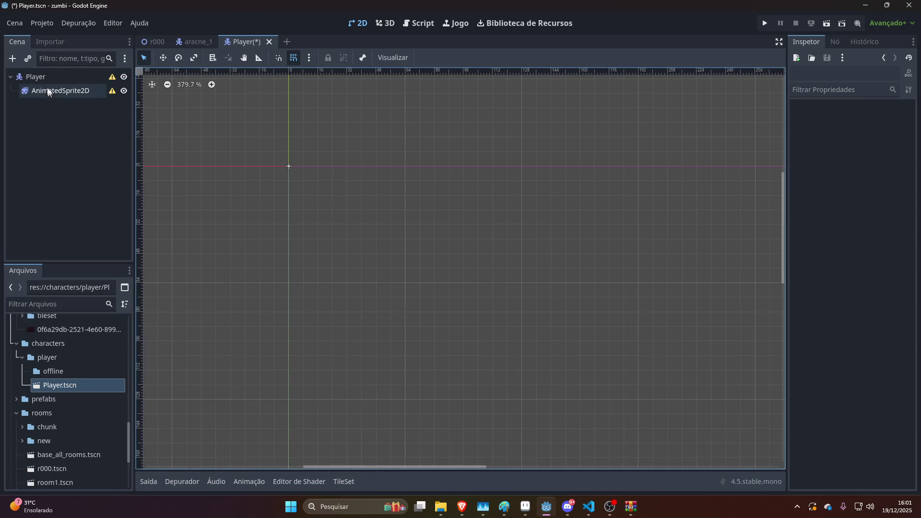
# Add a Camera2D child under Player and test-run the scene.
pyautogui.rightClick(47, 75)
pyautogui.click(67, 93)
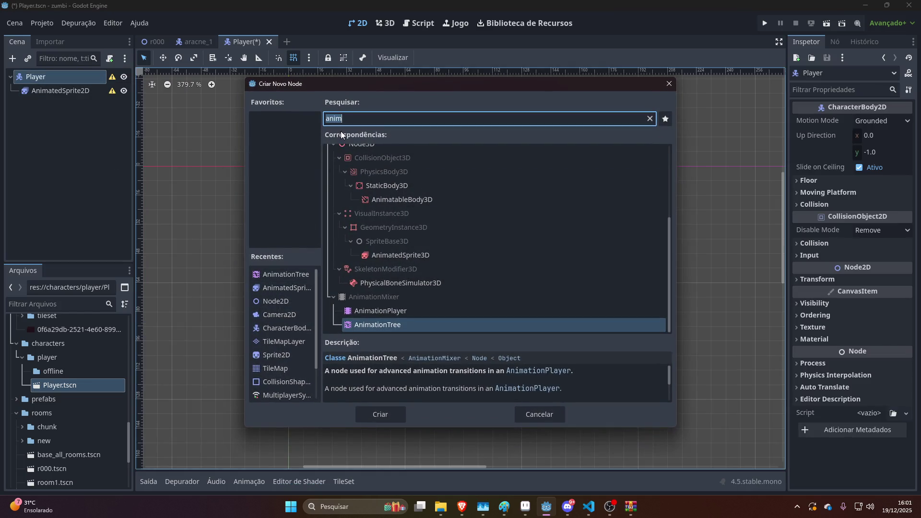
pyautogui.doubleClick(277, 316)
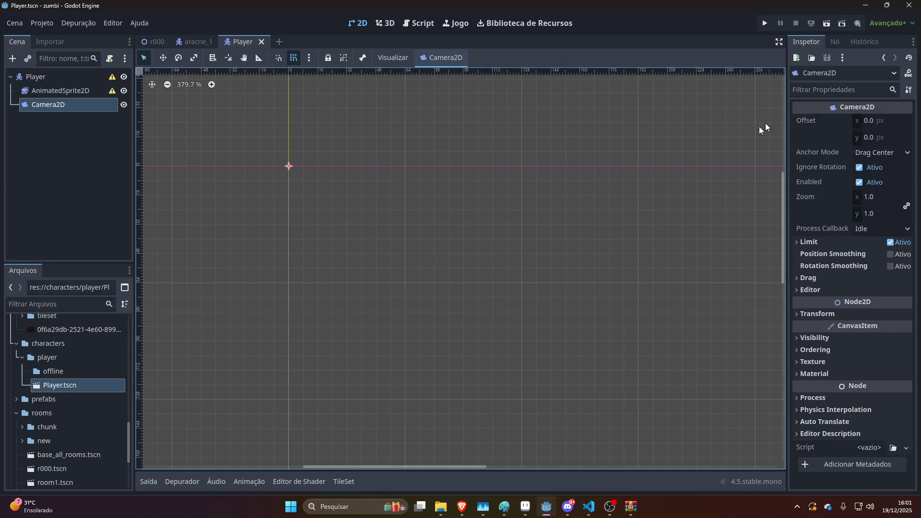
pyautogui.click(825, 24)
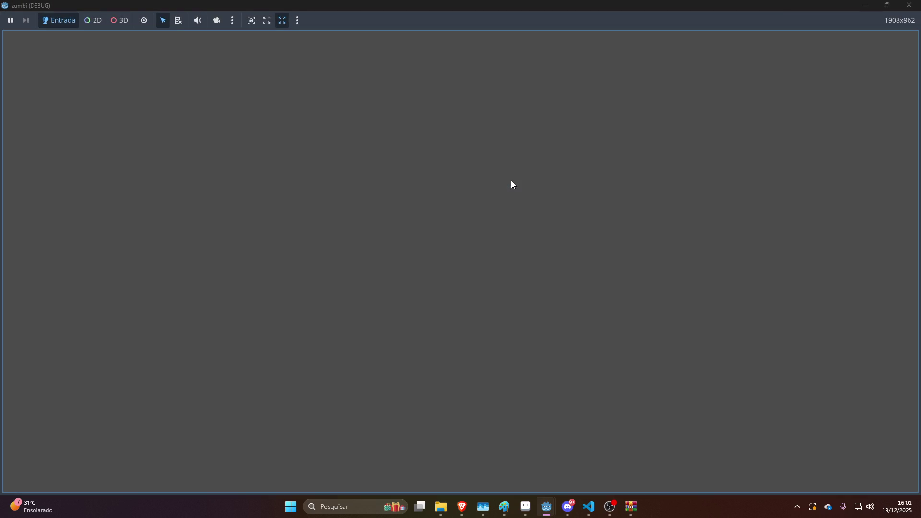
pyautogui.click(909, 5)
# Attach a new player.gd script to the Player node.
pyautogui.click(35, 77)
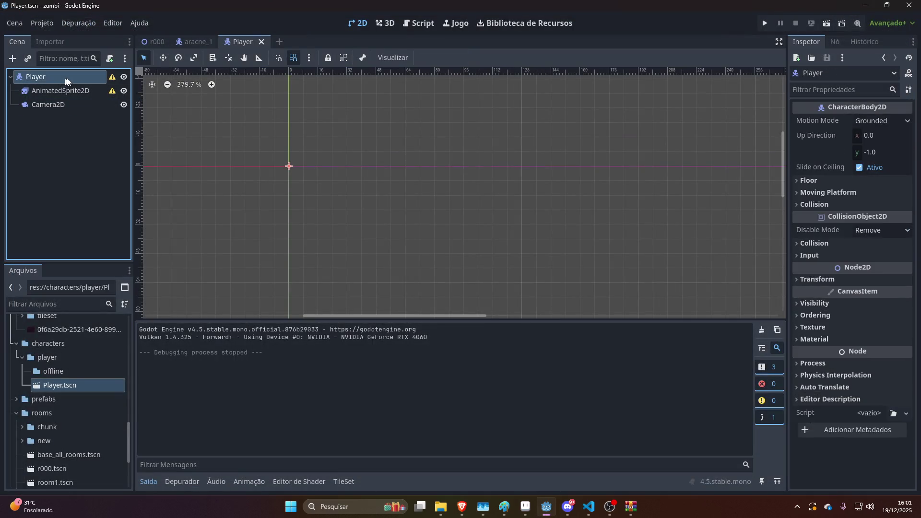
pyautogui.click(109, 59)
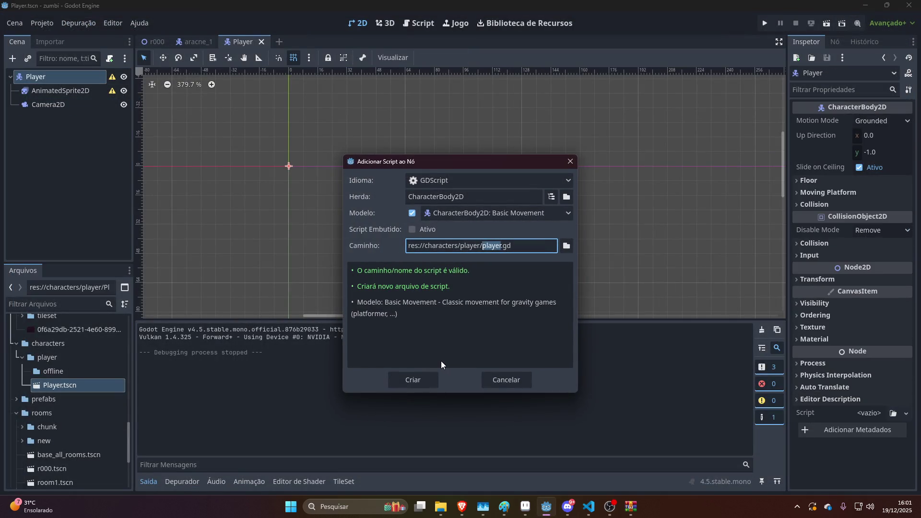
pyautogui.click(416, 376)
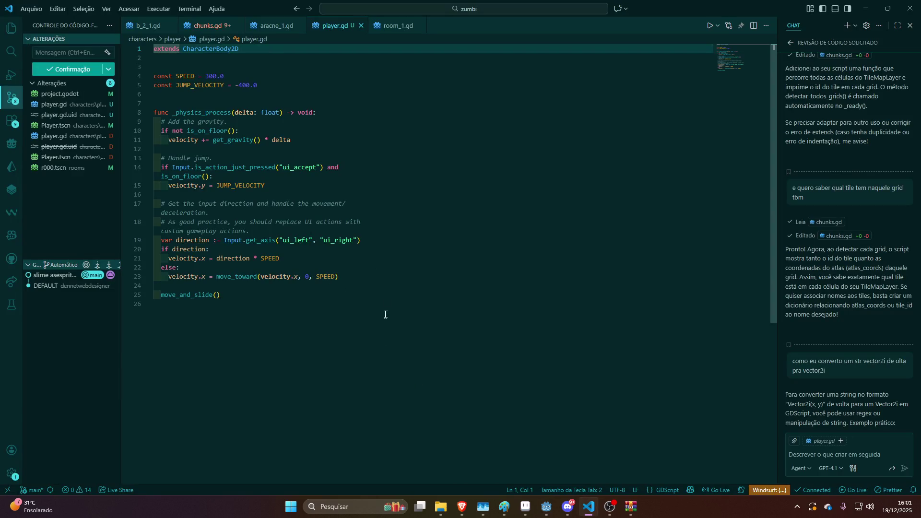
# Replace player.gd with the SPEED 1000 get_vector movement code, save, and run the game.
pyautogui.moveTo(386, 311); pyautogui.dragTo(198, 212)
pyautogui.hotkey('ctrl', 'a')
pyautogui.hotkey('ctrl', 'v')
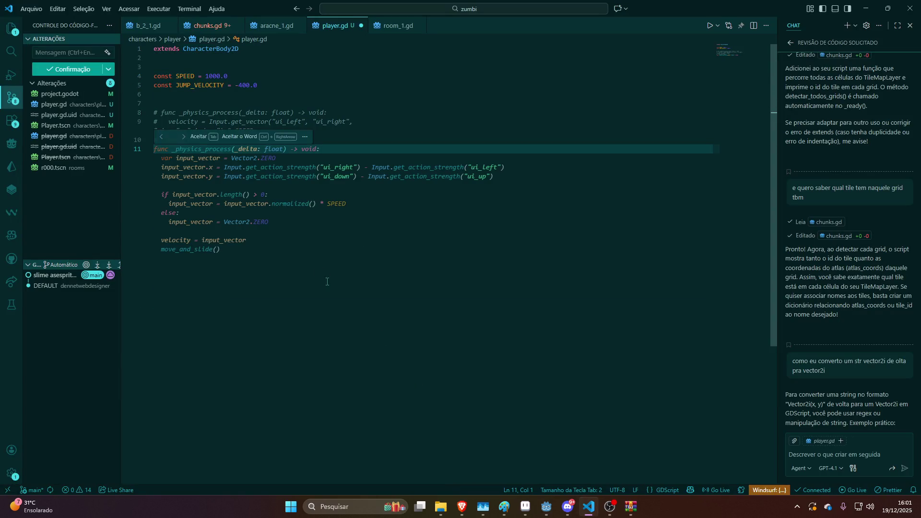
pyautogui.moveTo(230, 140); pyautogui.dragTo(146, 114)
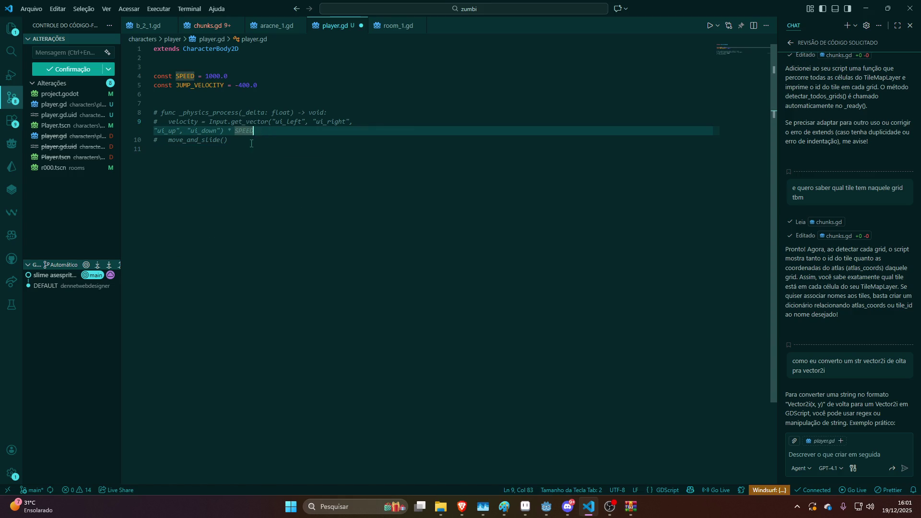
pyautogui.hotkey('ctrl', '/')
pyautogui.hotkey('ctrl', 's')
pyautogui.hotkey('alt', 'Tab')
pyautogui.click(811, 23)
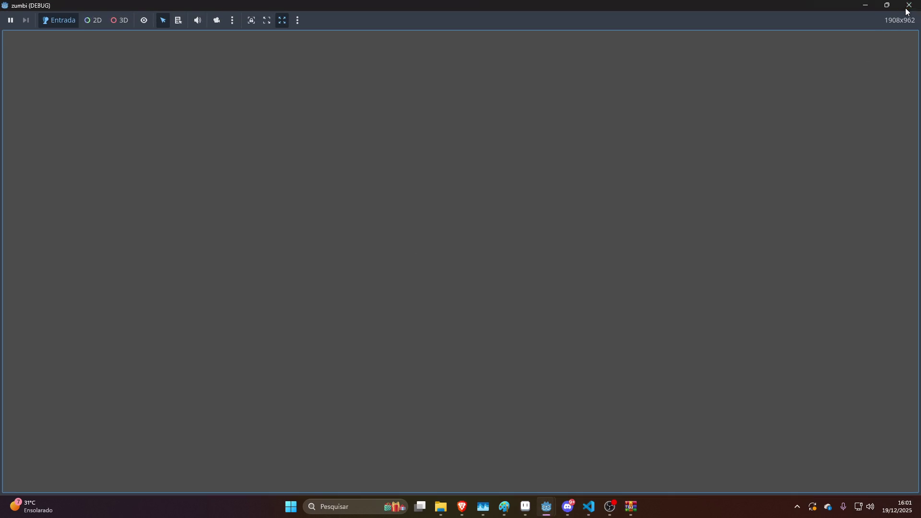
# Give the AnimatedSprite2D a new SpriteFrames resource.
pyautogui.click(908, 5)
pyautogui.click(43, 91)
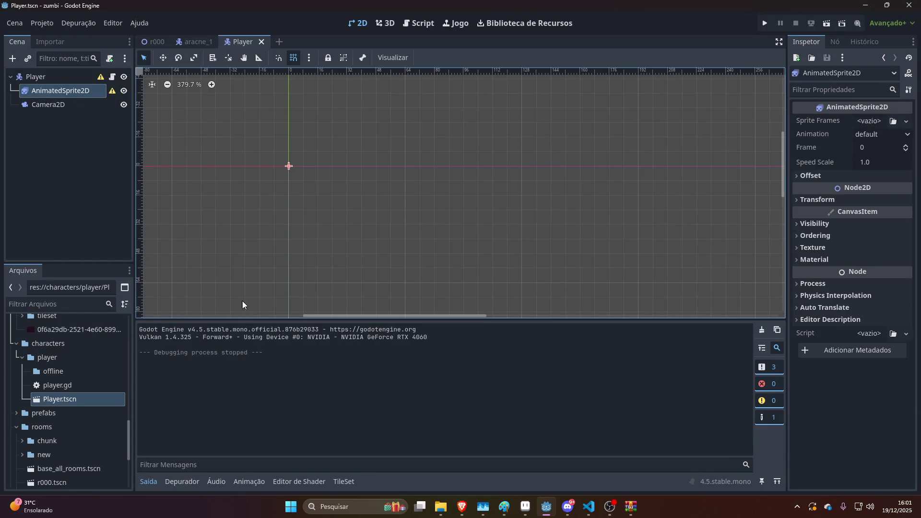
pyautogui.click(874, 126)
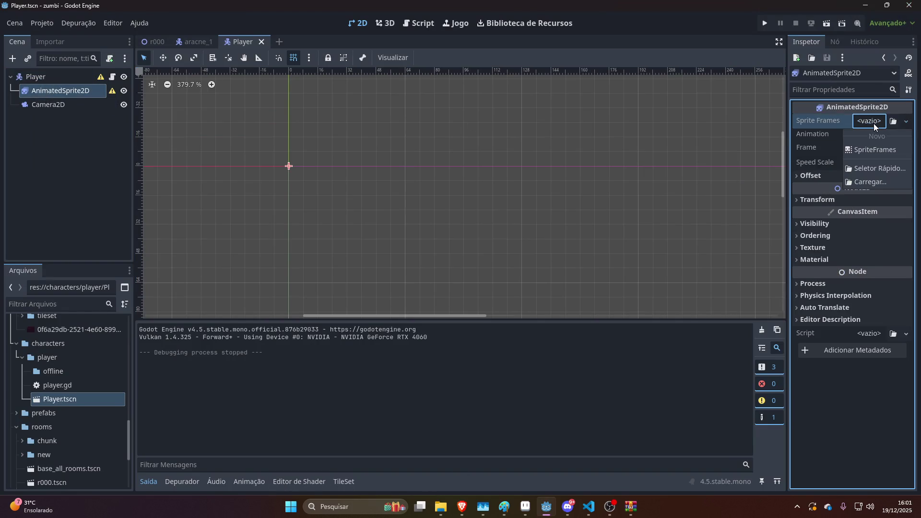
pyautogui.click(875, 150)
pyautogui.click(874, 121)
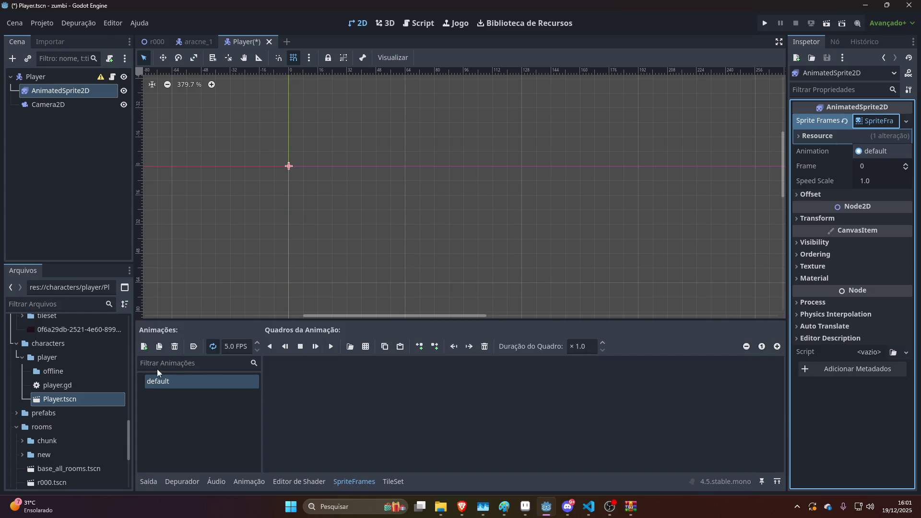
# Rename the default animation to idle_down, duplicate it, and name the first copy idle_top.
pyautogui.doubleClick(159, 381)
pyautogui.write('idle')
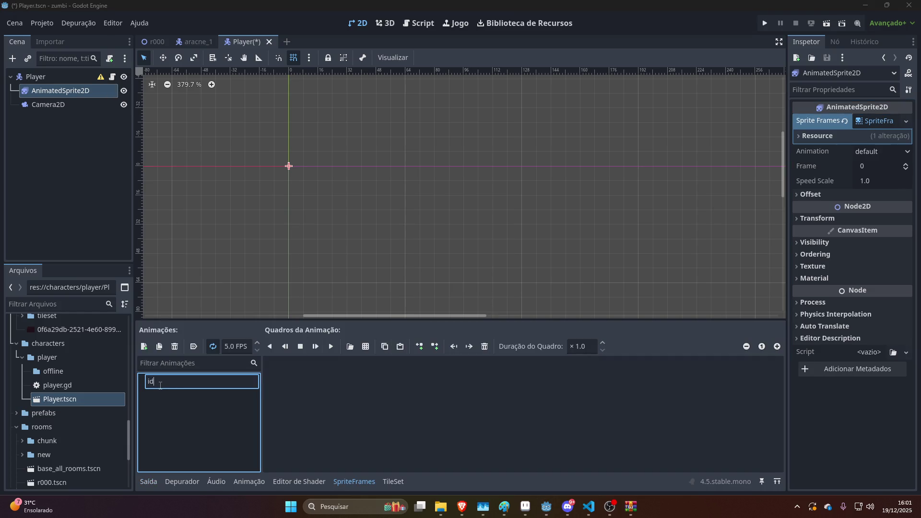
pyautogui.write('_down')
pyautogui.press('Return')
pyautogui.hotkey('ctrl', 'd')
pyautogui.hotkey('ctrl', 'd')
pyautogui.hotkey('ctrl', 'd')
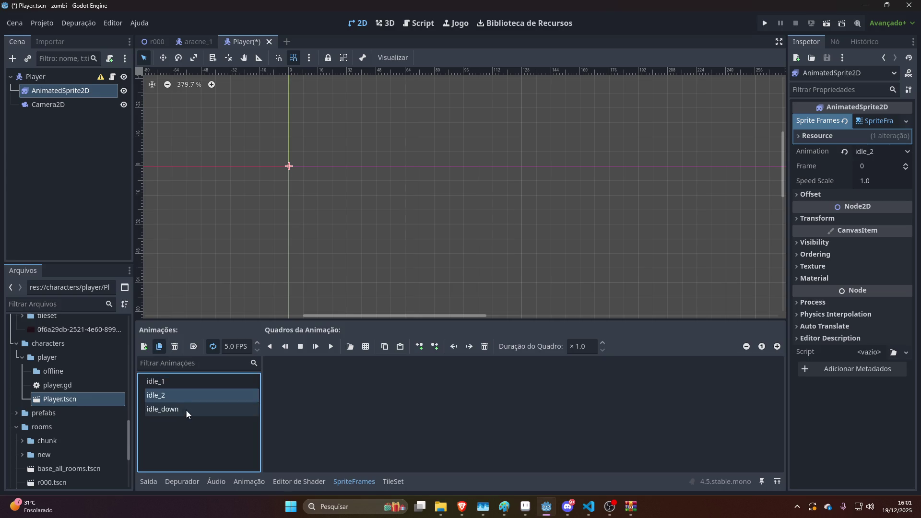
pyautogui.click(165, 380)
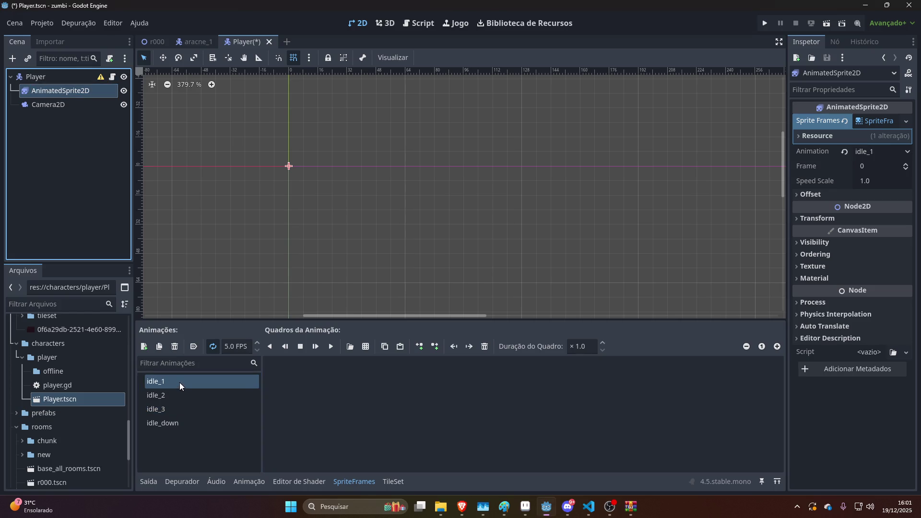
pyautogui.click(179, 381)
pyautogui.press('Return')
# Rename the remaining idle copies to idle_right and idle_left.
pyautogui.click(191, 384)
pyautogui.click(190, 384)
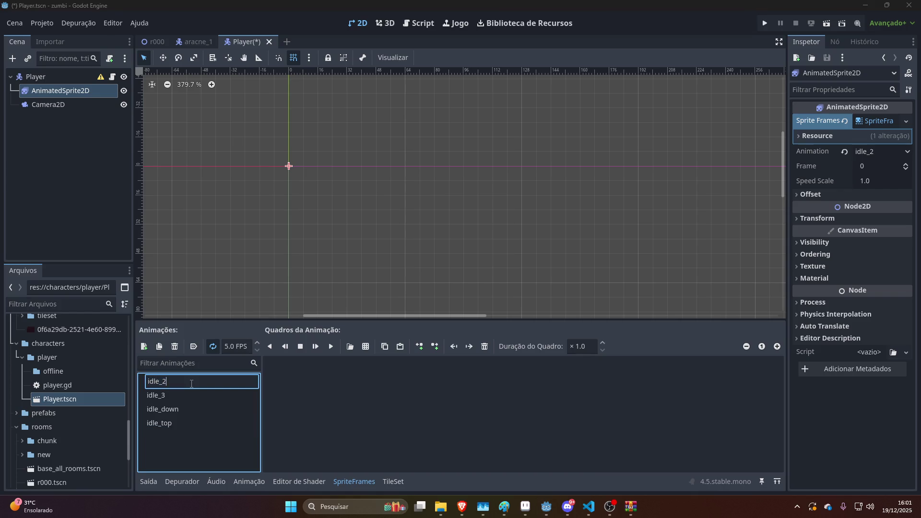
pyautogui.write('ight')
pyautogui.press('Return')
pyautogui.doubleClick(191, 384)
pyautogui.write('t')
pyautogui.press('Return')
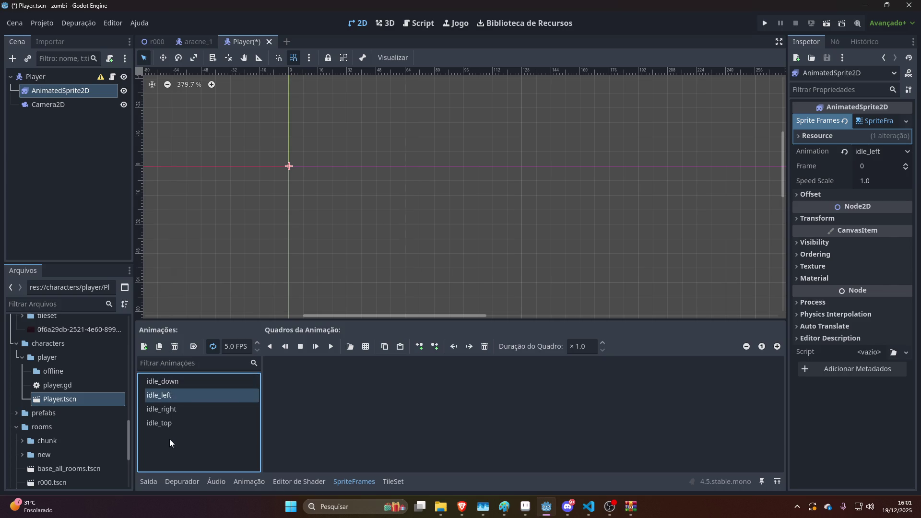
# Add a new_animation entry, then delete it.
pyautogui.click(143, 346)
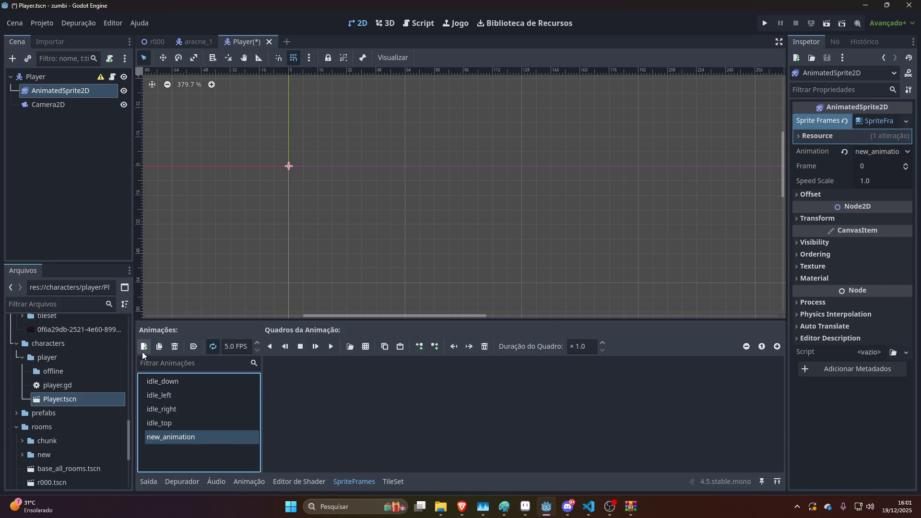
pyautogui.doubleClick(171, 437)
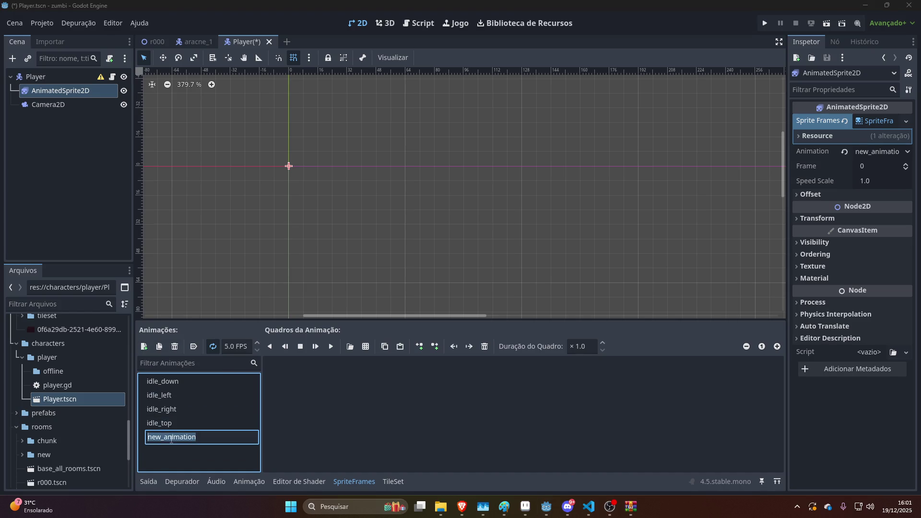
pyautogui.click(172, 453)
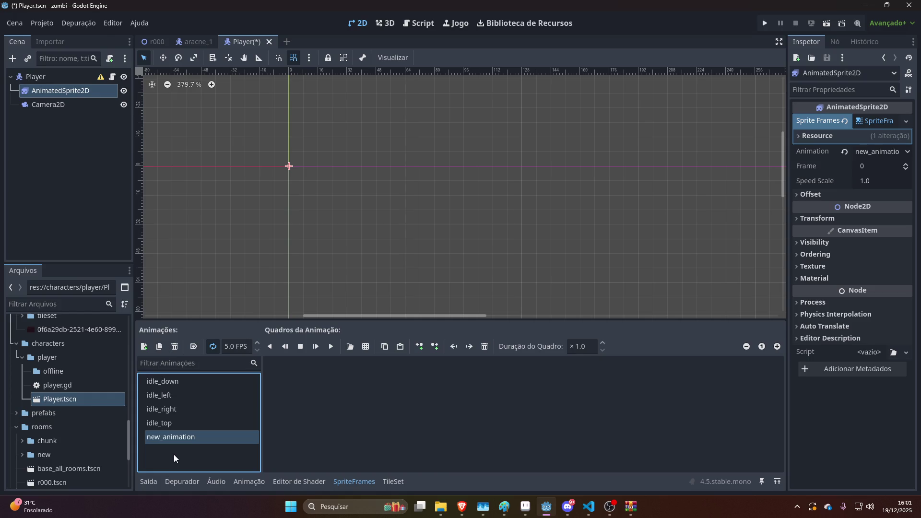
pyautogui.press('Delete')
pyautogui.click(458, 275)
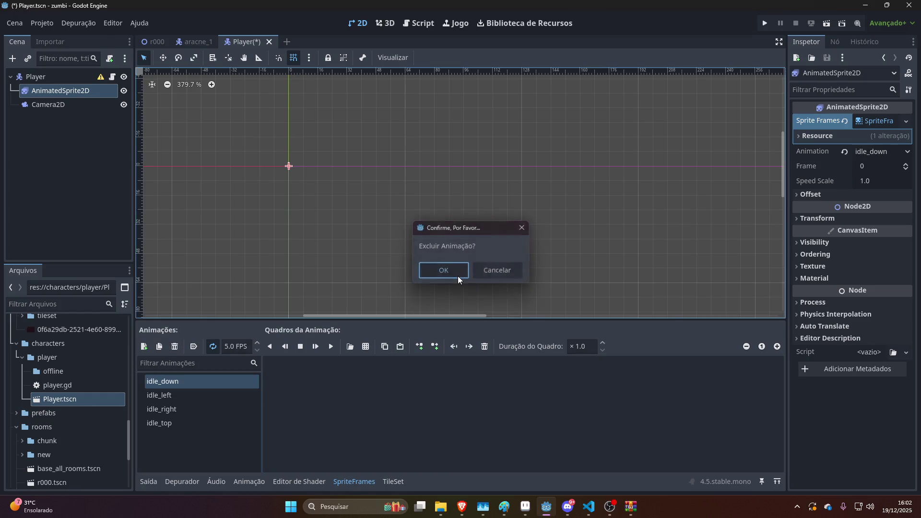
# Create a walk_top animation and make three copies of it.
pyautogui.click(159, 346)
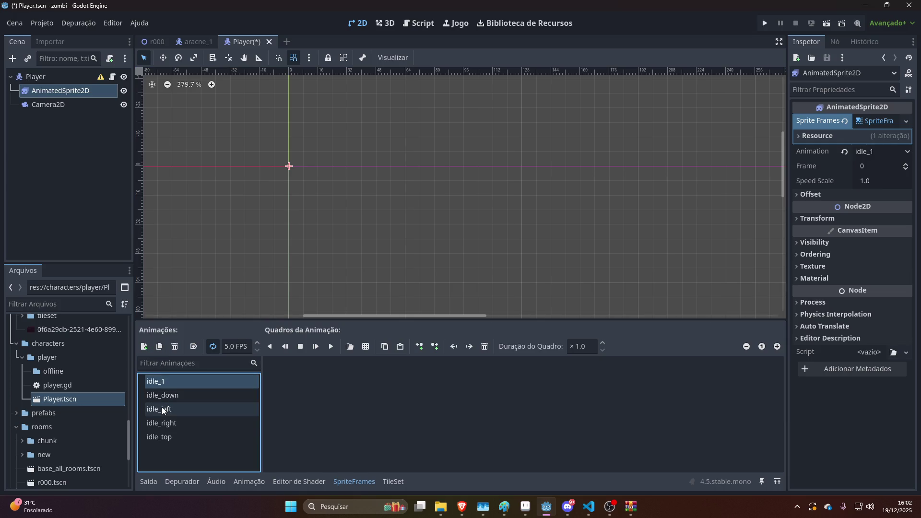
pyautogui.doubleClick(166, 383)
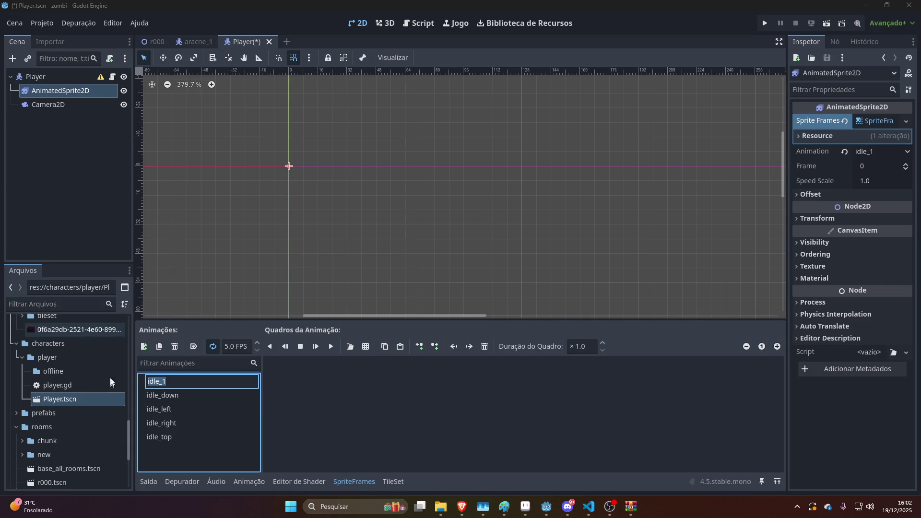
pyautogui.write('walk_')
pyautogui.write('top')
pyautogui.press('Return')
pyautogui.click(161, 349)
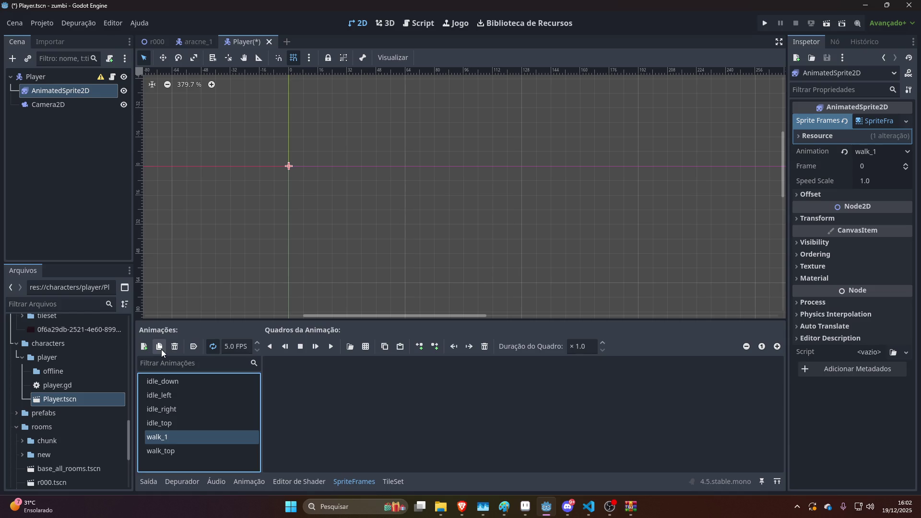
pyautogui.click(161, 349)
pyautogui.click(161, 349)
# Rename the walk copies to walk_down, walk_right and walk_left, then select idle_down.
pyautogui.doubleClick(168, 437)
pyautogui.click(178, 436)
pyautogui.write('down')
pyautogui.press('Return')
pyautogui.doubleClick(178, 436)
pyautogui.click(178, 436)
pyautogui.write('walk_r')
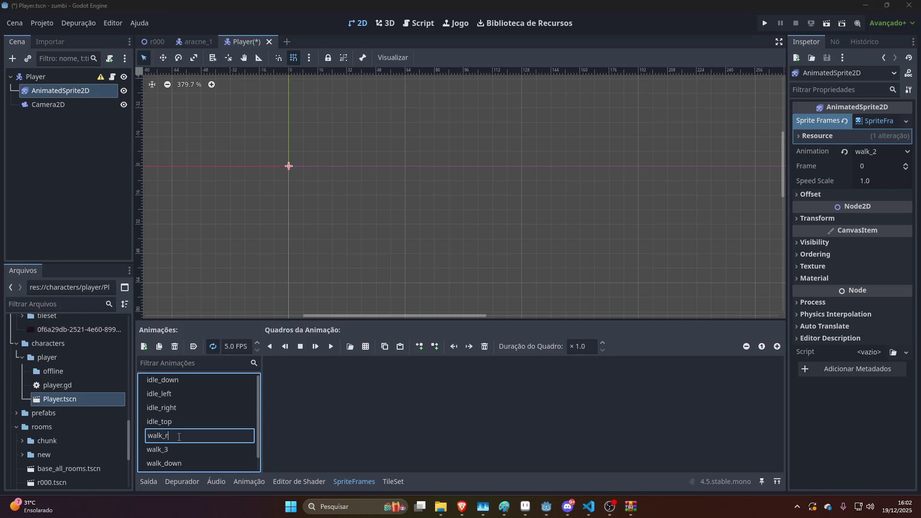
pyautogui.write('ight')
pyautogui.press('Return')
pyautogui.doubleClick(178, 436)
pyautogui.click(178, 436)
pyautogui.write('ft')
pyautogui.press('Return')
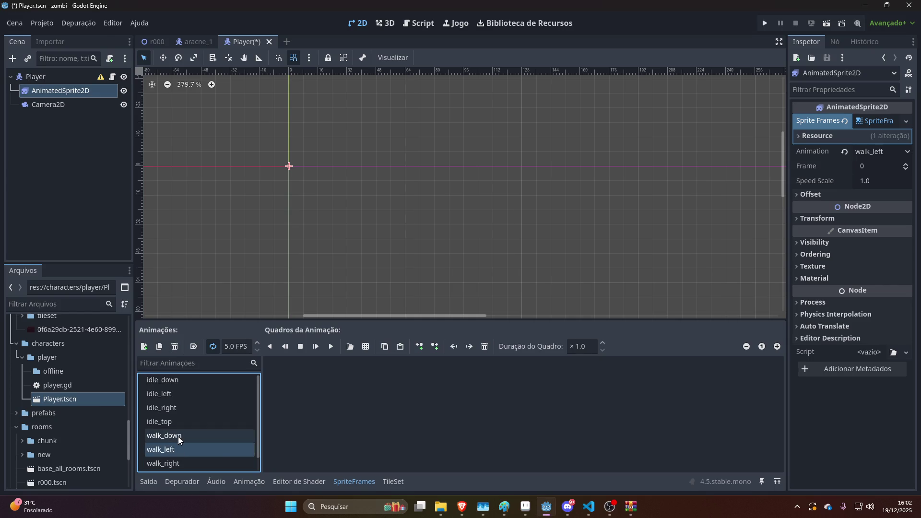
pyautogui.click(177, 381)
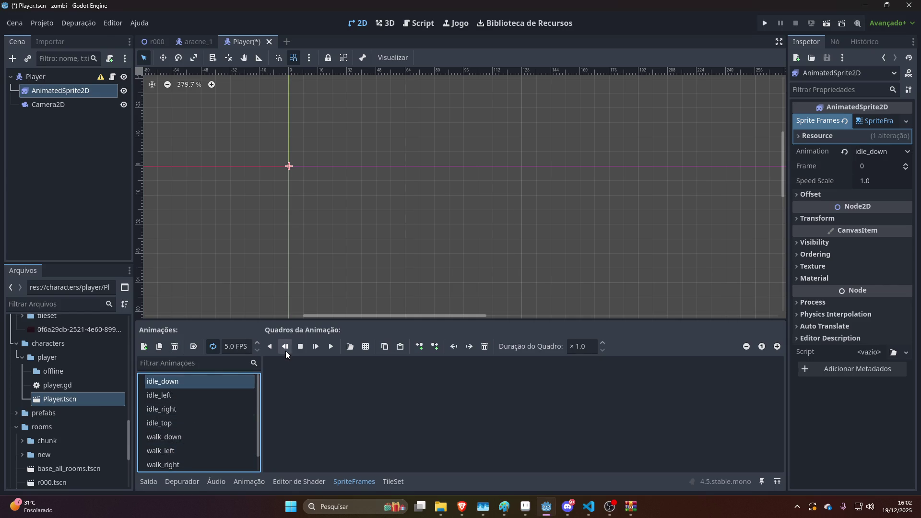
# Load assets/imgs/characters/slime/idle_down.png as a sprite sheet for idle_down.
pyautogui.click(368, 347)
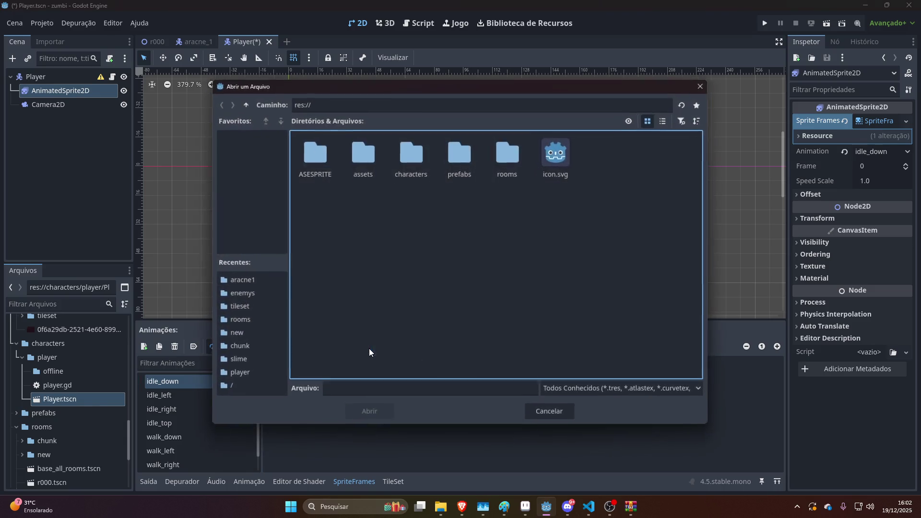
pyautogui.doubleClick(363, 153)
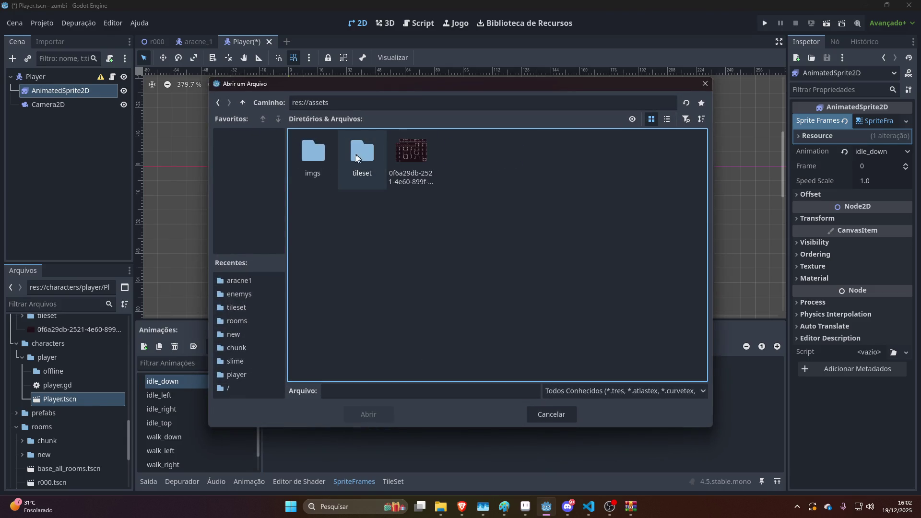
pyautogui.doubleClick(324, 154)
pyautogui.doubleClick(361, 154)
pyautogui.doubleClick(361, 158)
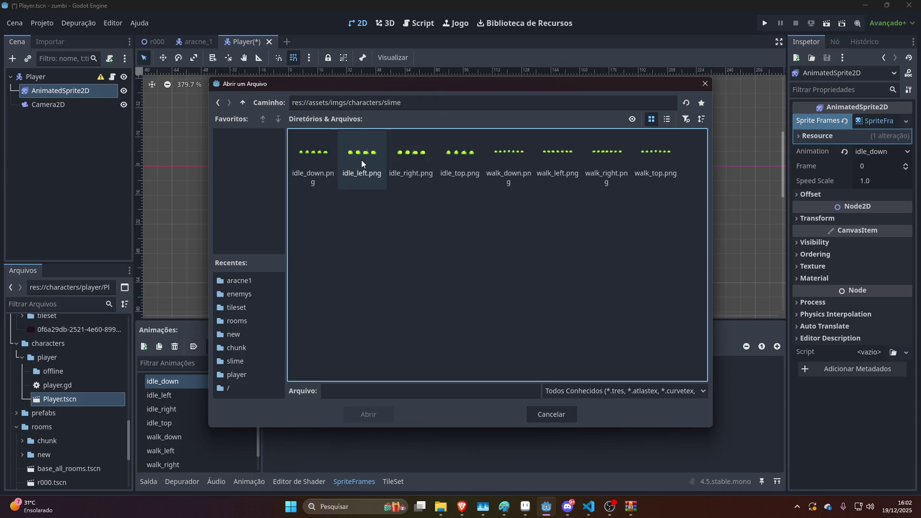
pyautogui.doubleClick(312, 161)
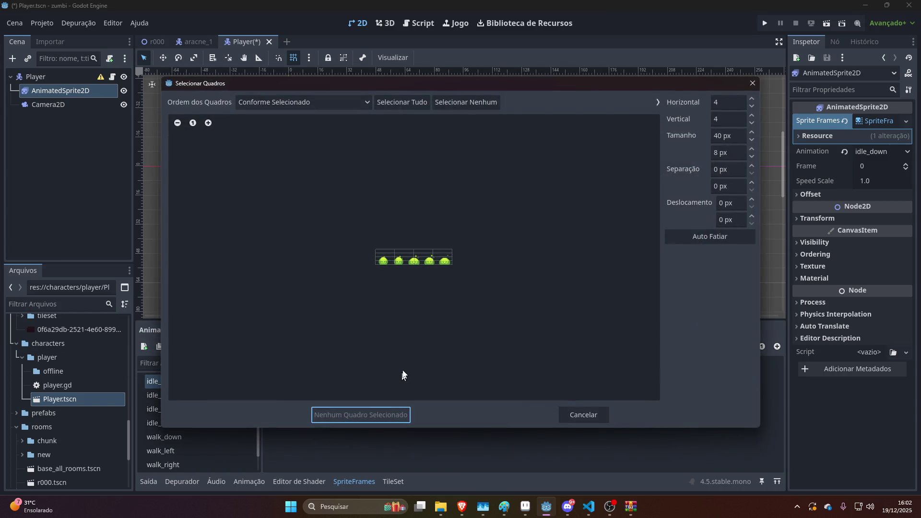
# Slice the sheet 5 horizontal by 1 vertical, add all five frames, and preview idle_down.
pyautogui.click(726, 122)
pyautogui.write('1')
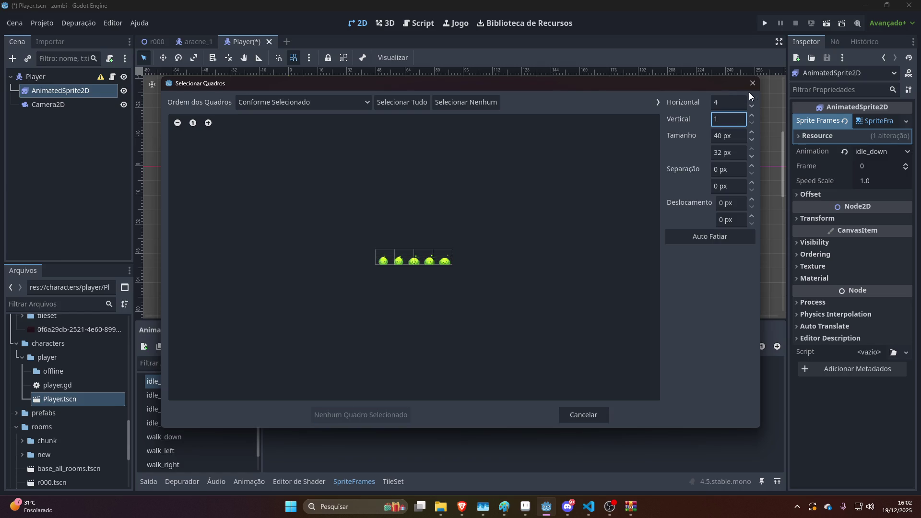
pyautogui.click(737, 100)
pyautogui.write('5')
pyautogui.moveTo(383, 259); pyautogui.dragTo(445, 259)
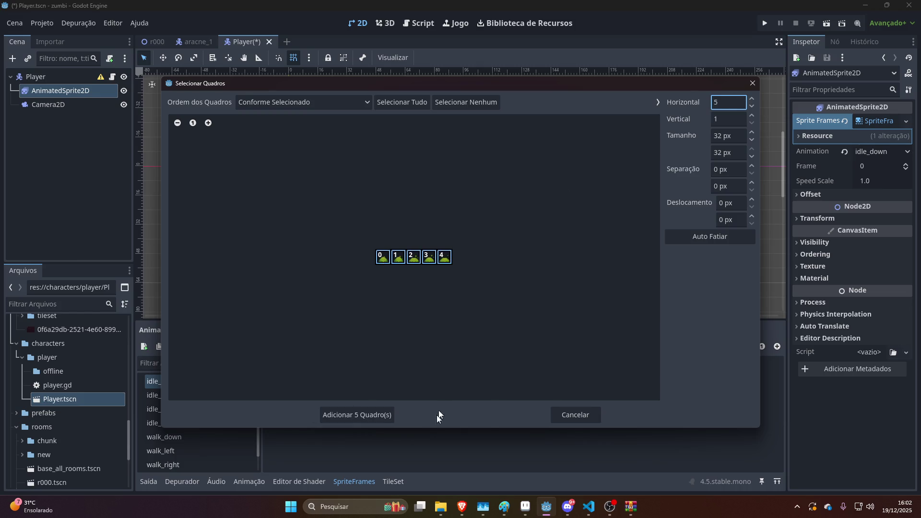
pyautogui.click(370, 410)
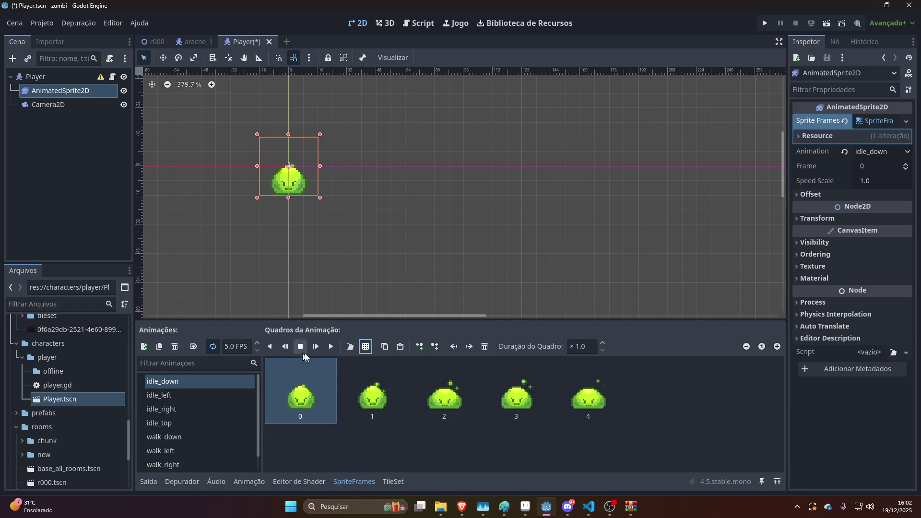
pyautogui.click(331, 350)
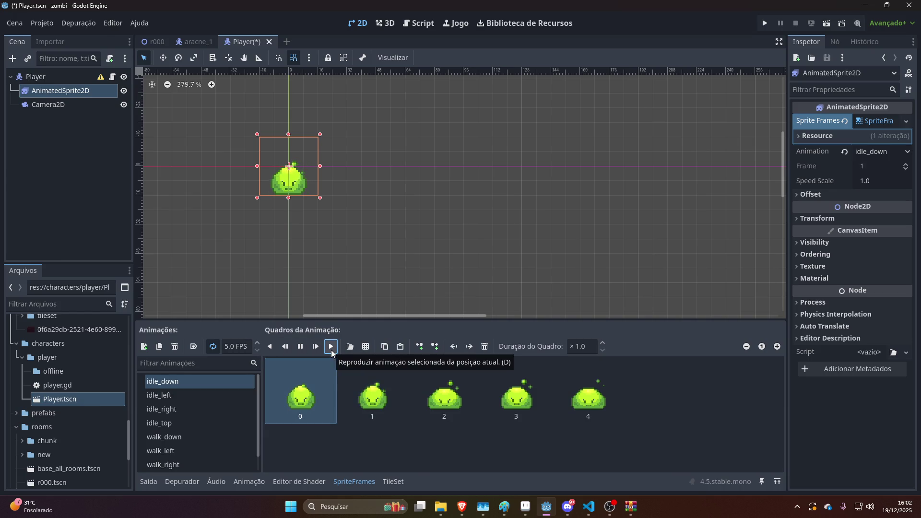
# Move the slime sprite up 8 px, undo it, and select idle_left.
pyautogui.scroll(5, 284, 158)
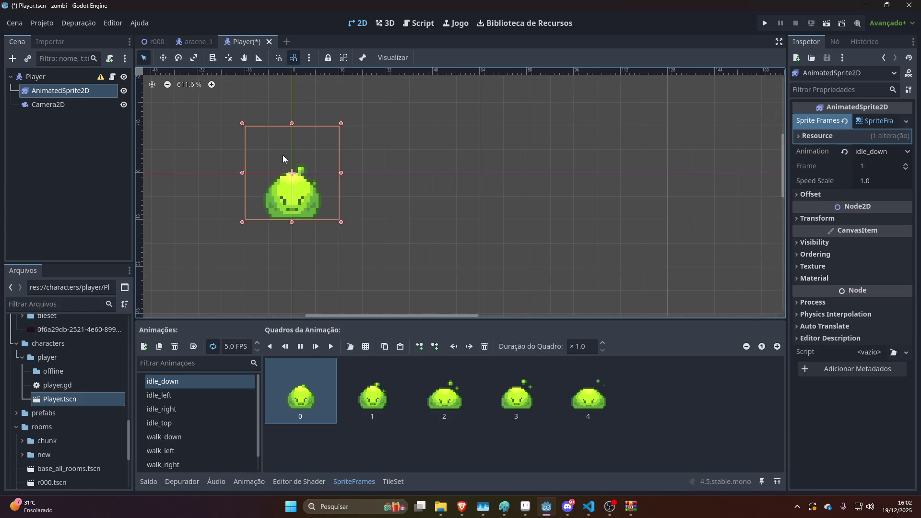
pyautogui.scroll(2, 296, 195)
pyautogui.moveTo(286, 209); pyautogui.dragTo(287, 172)
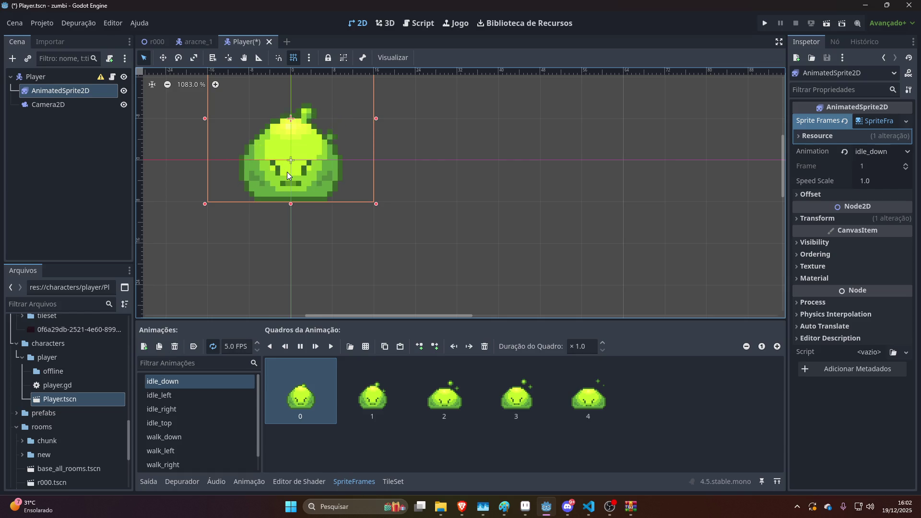
pyautogui.hotkey('ctrl', 'z')
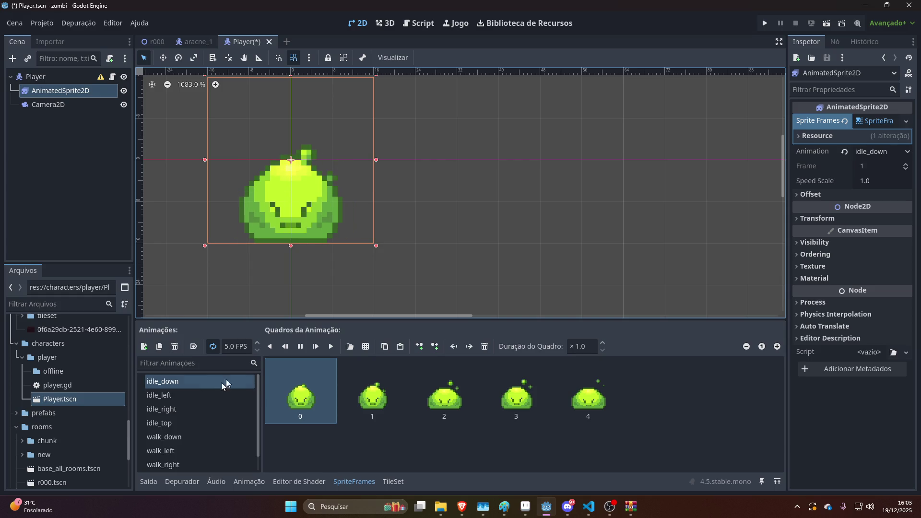
pyautogui.click(174, 398)
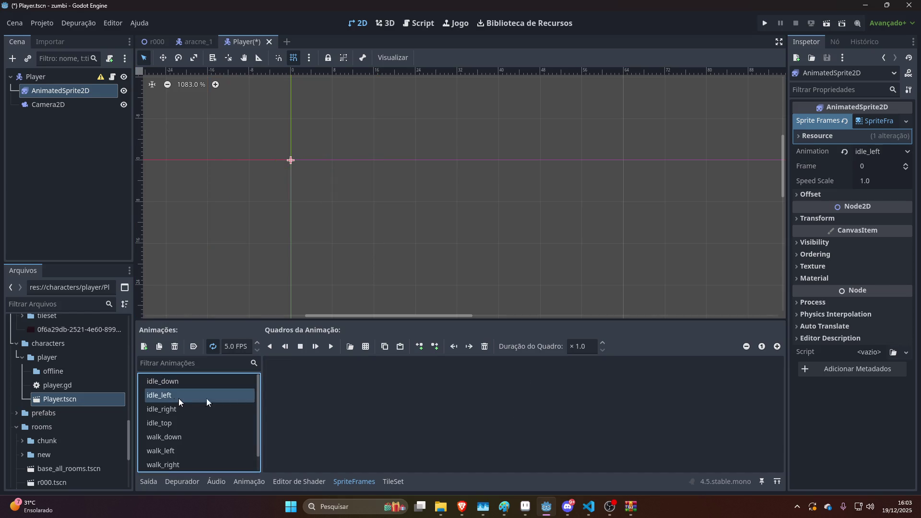
# Load idle_left.png as a sprite sheet split into 4 columns and 1 row.
pyautogui.click(365, 346)
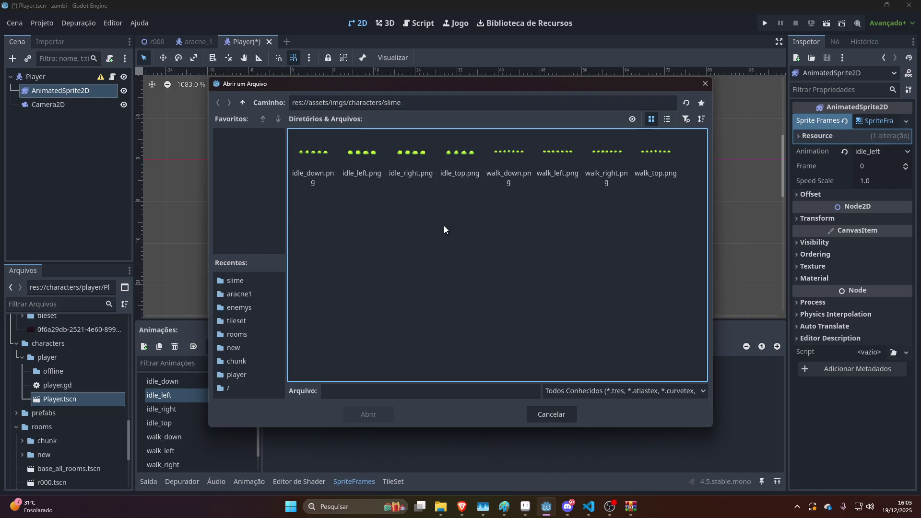
pyautogui.doubleClick(367, 154)
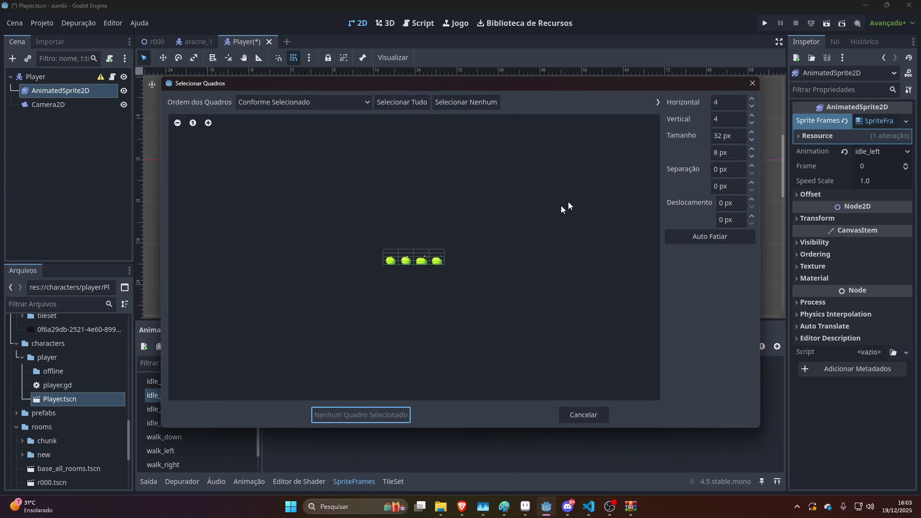
pyautogui.click(732, 119)
pyautogui.write('1')
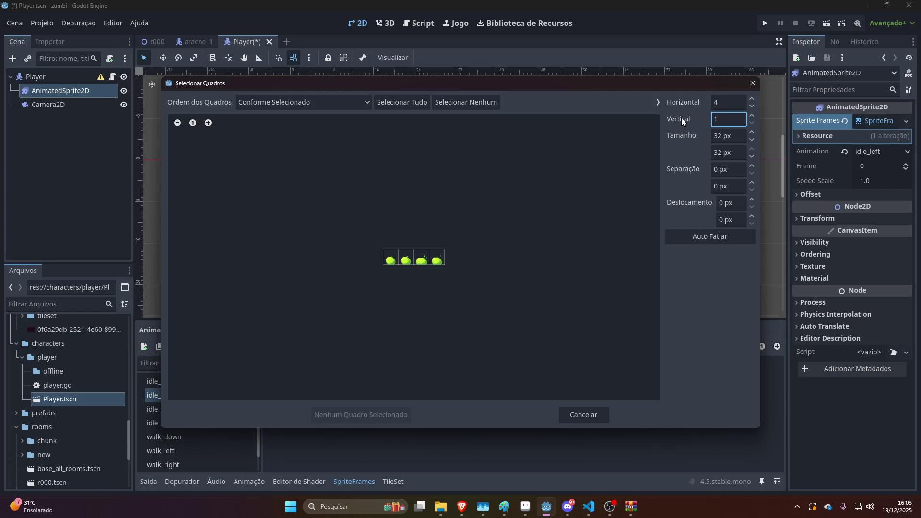
pyautogui.click(752, 99)
pyautogui.click(751, 105)
# Add the four slime frames to idle_left, preview it, and select idle_right.
pyautogui.moveTo(391, 259); pyautogui.dragTo(437, 259)
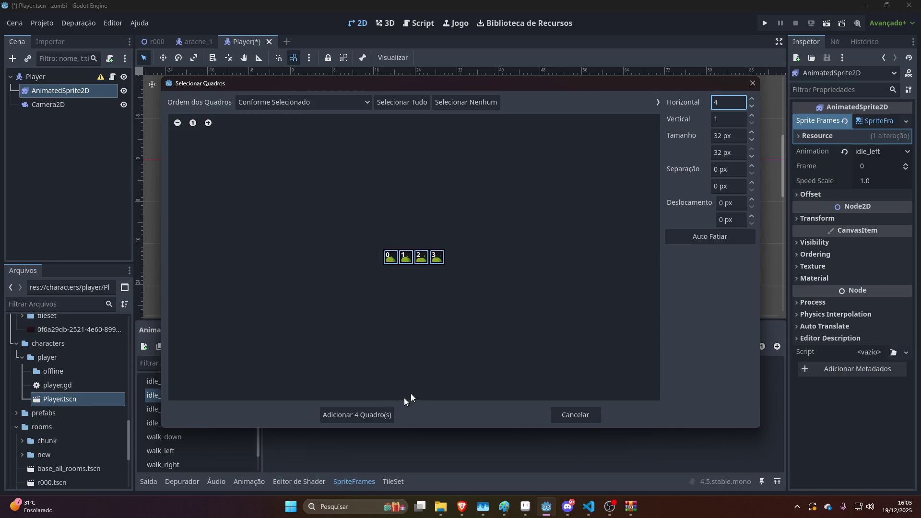
pyautogui.click(338, 421)
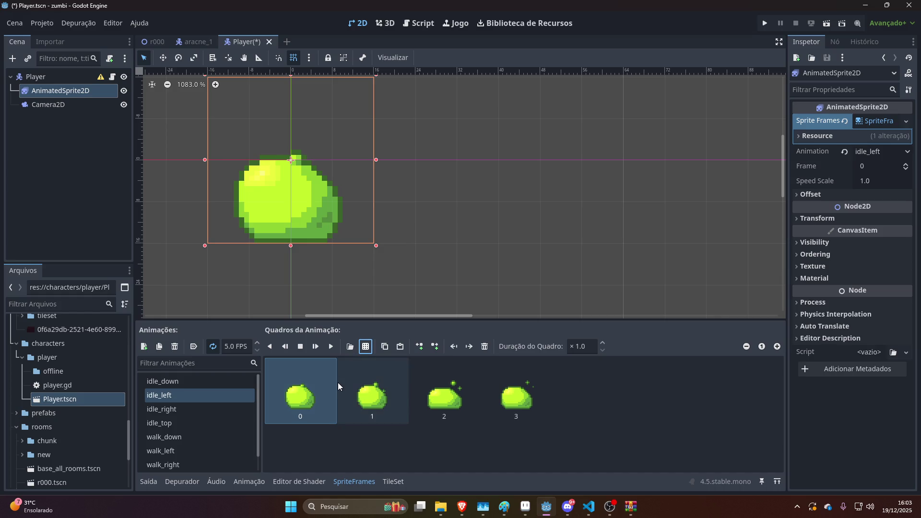
pyautogui.click(330, 347)
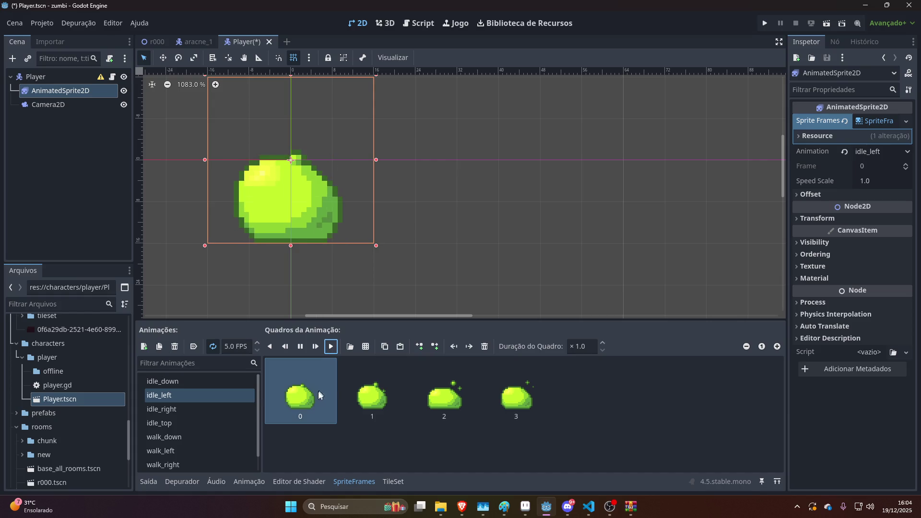
pyautogui.click(233, 413)
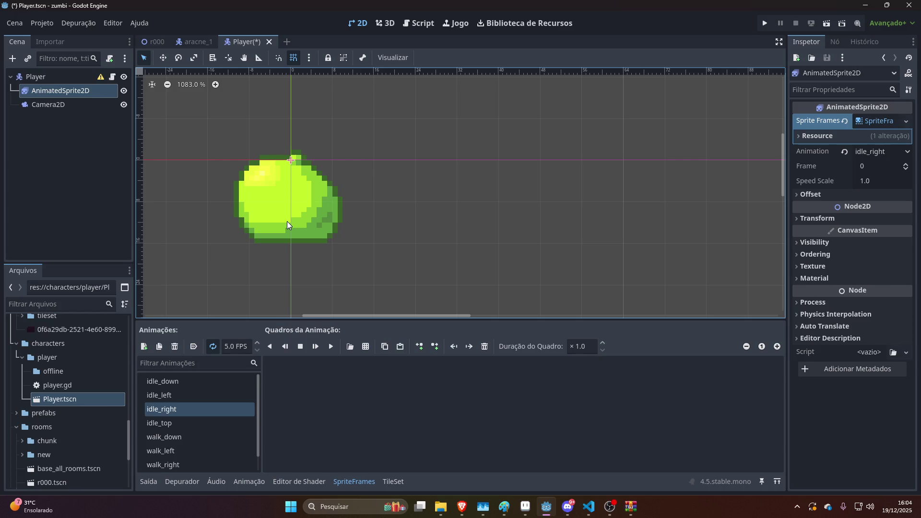
# Add the four slime frames from idle_right.png to idle_right.
pyautogui.click(188, 395)
pyautogui.click(192, 409)
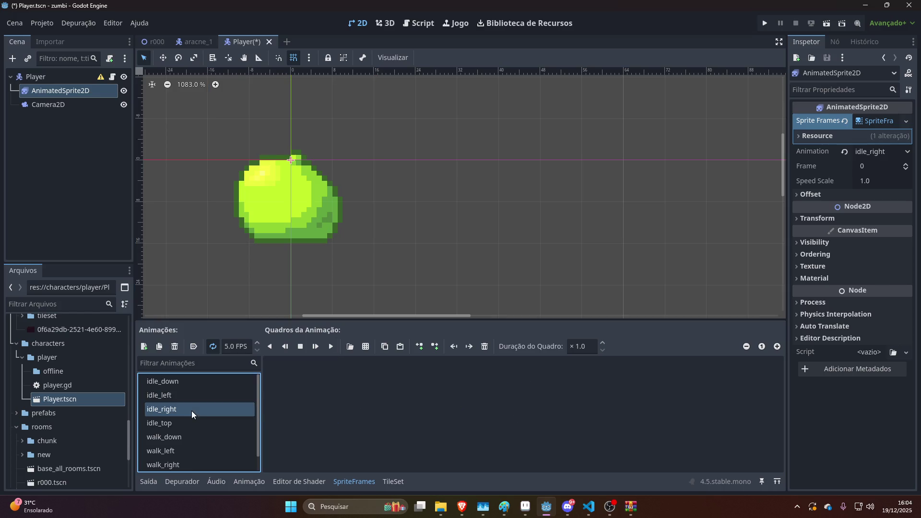
pyautogui.click(365, 346)
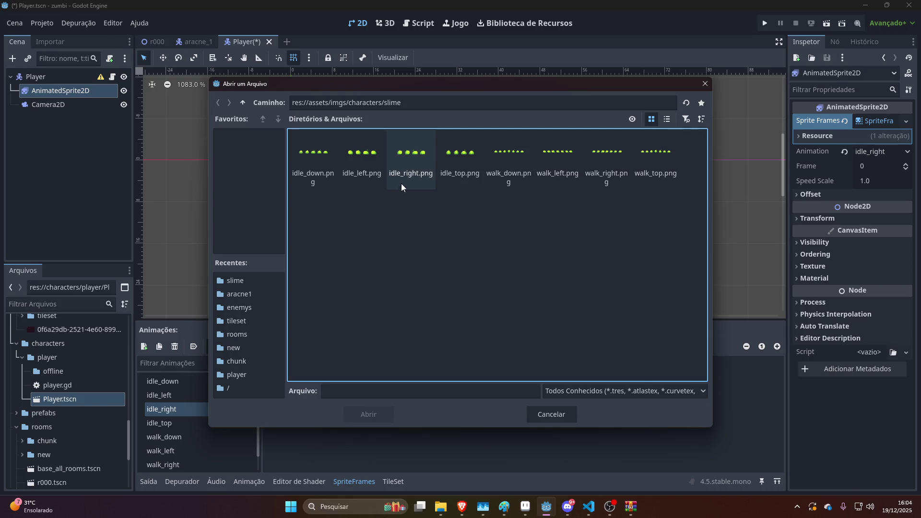
pyautogui.doubleClick(407, 168)
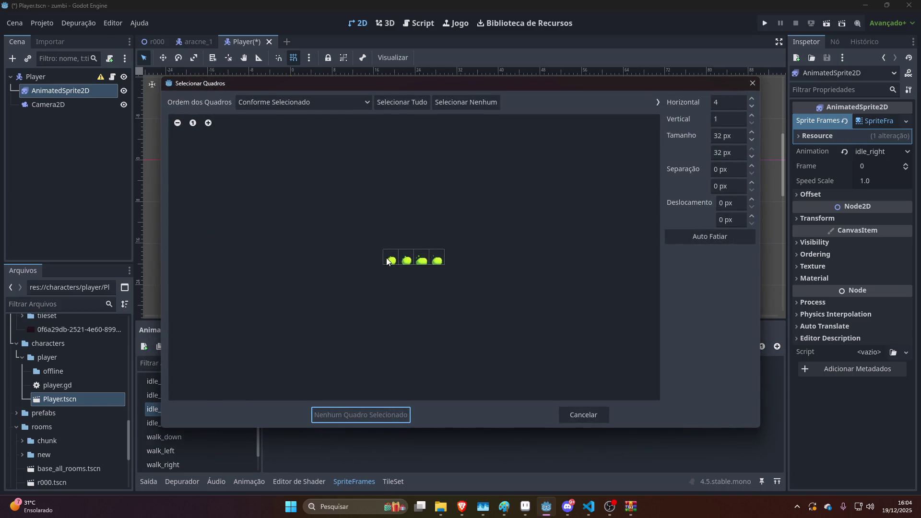
pyautogui.moveTo(387, 261); pyautogui.dragTo(437, 261)
pyautogui.click(368, 408)
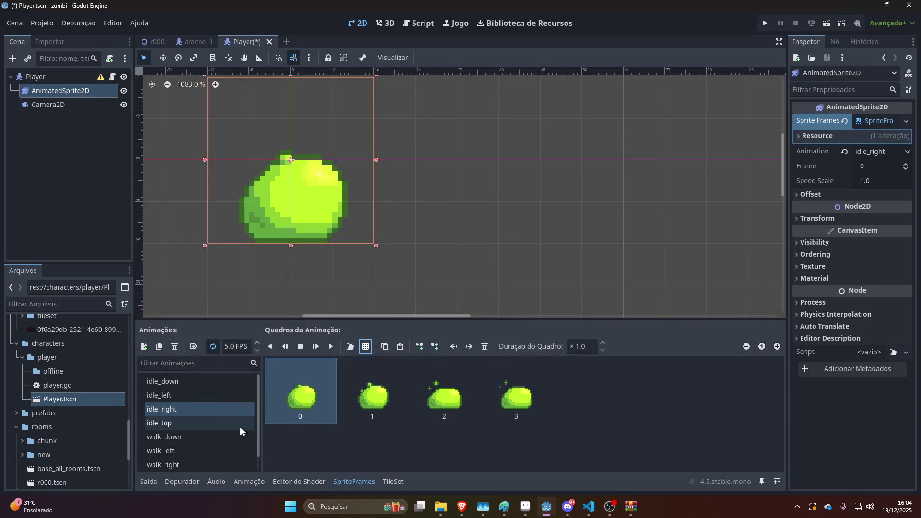
# Add the four slime frames from idle_top.png to idle_top.
pyautogui.click(222, 419)
pyautogui.click(222, 419)
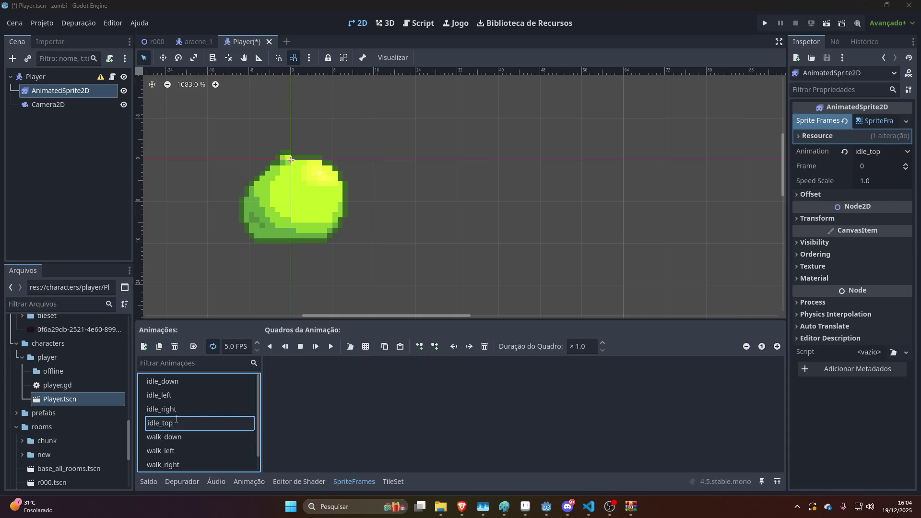
pyautogui.click(328, 435)
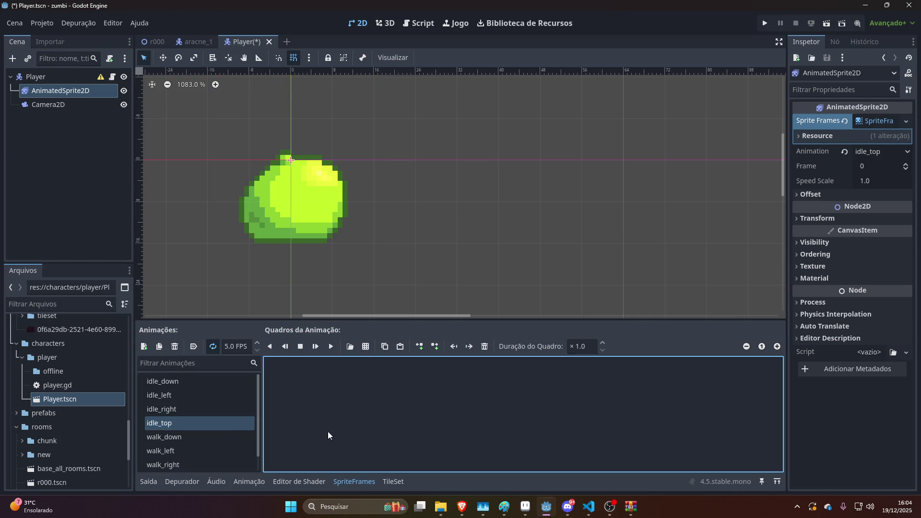
pyautogui.click(350, 347)
pyautogui.doubleClick(459, 160)
pyautogui.moveTo(391, 257); pyautogui.dragTo(484, 263)
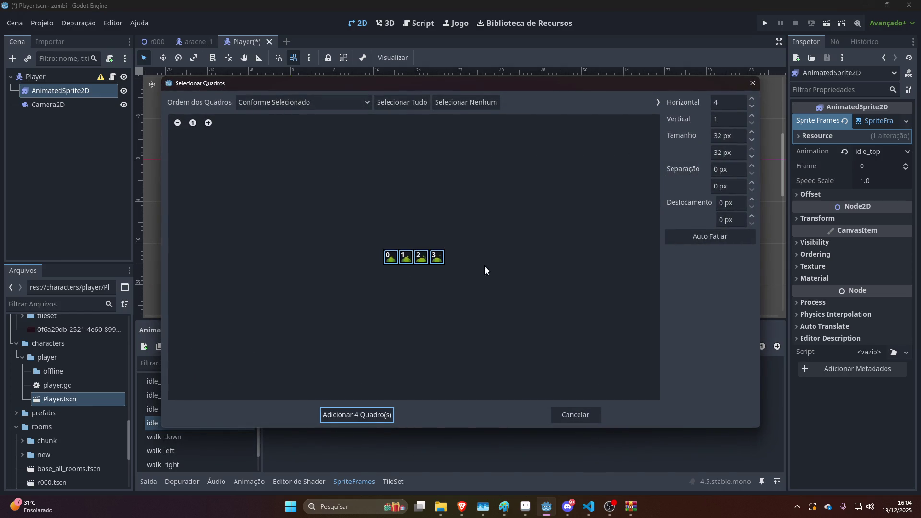
pyautogui.click(364, 414)
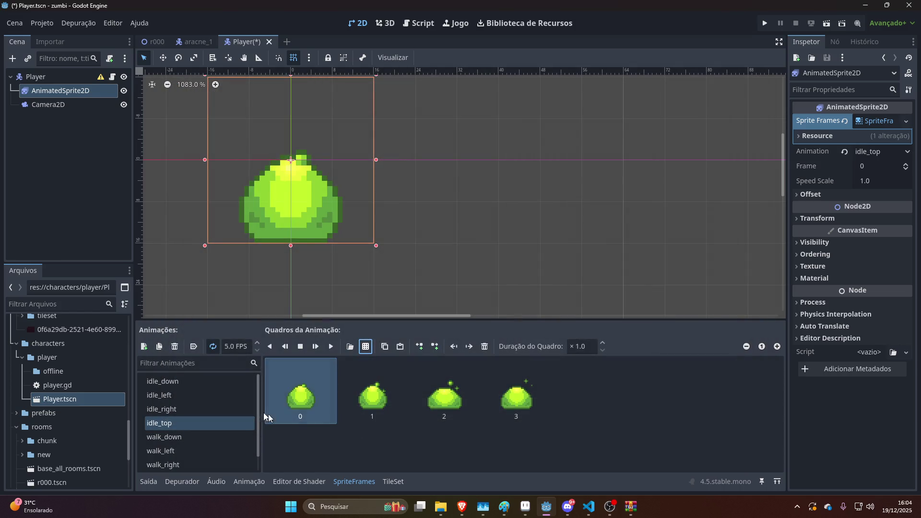
# Review the frames in idle_right, idle_left and idle_down.
pyautogui.click(196, 409)
pyautogui.click(193, 395)
pyautogui.click(197, 381)
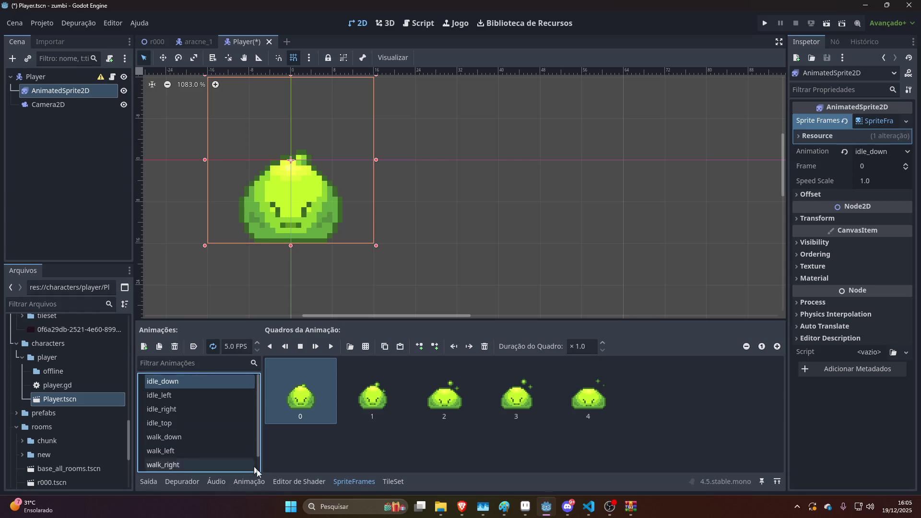
# Go up to the zumbi folder, open ASESPRITE > slime, and close the usar.rar archive window.
pyautogui.moveTo(440, 507)
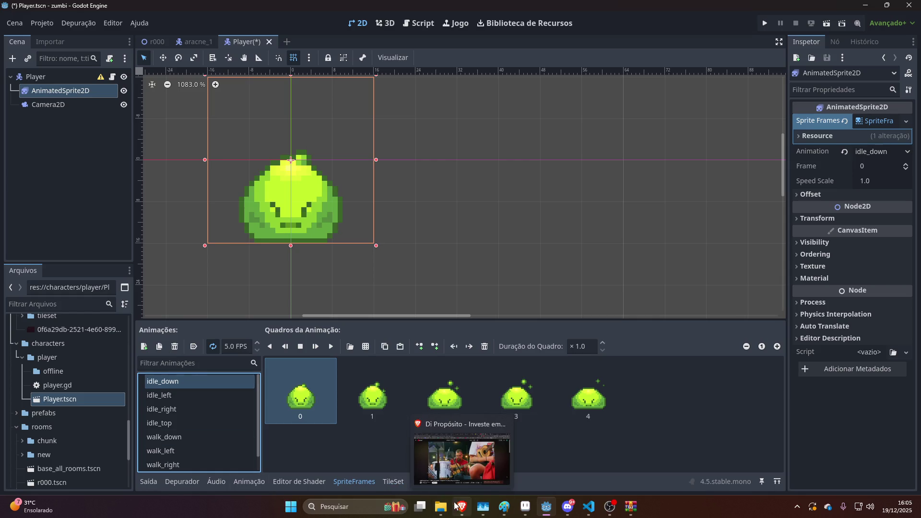
pyautogui.click(509, 451)
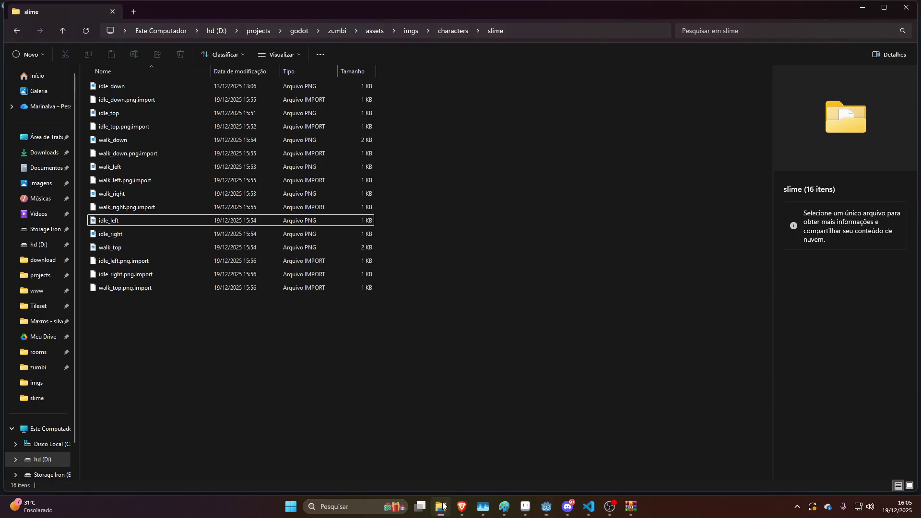
pyautogui.click(65, 30)
pyautogui.click(64, 28)
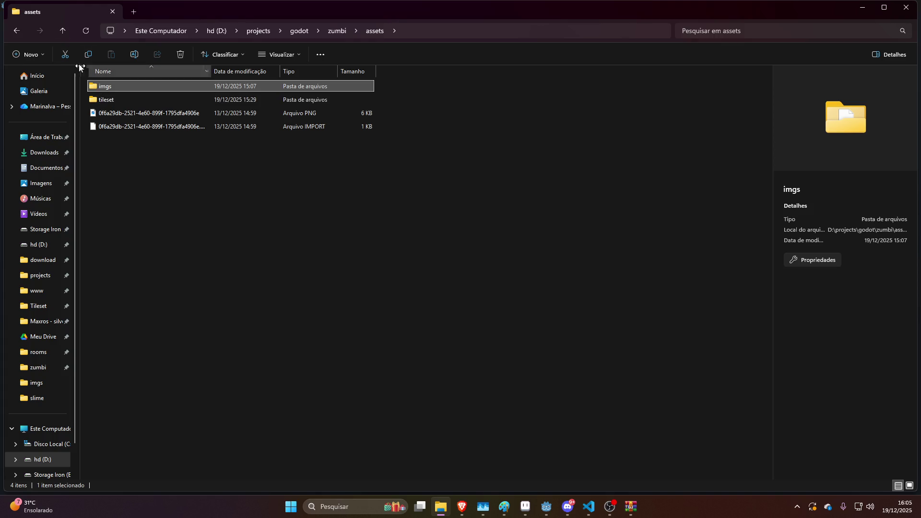
pyautogui.click(62, 27)
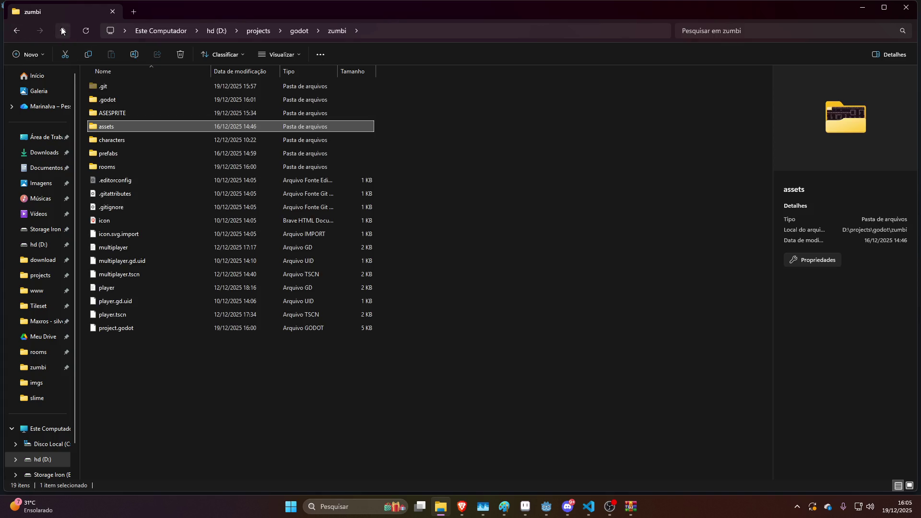
pyautogui.doubleClick(103, 111)
pyautogui.click(111, 87)
pyautogui.doubleClick(111, 87)
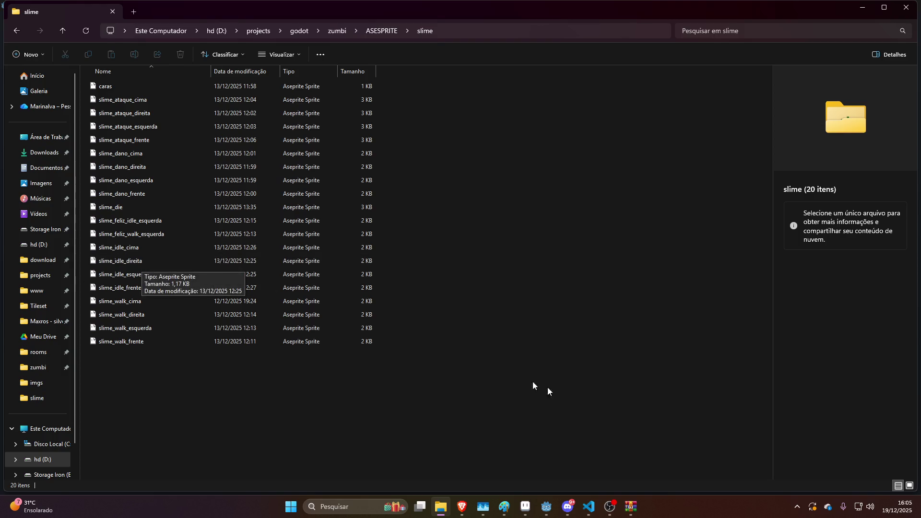
pyautogui.click(632, 509)
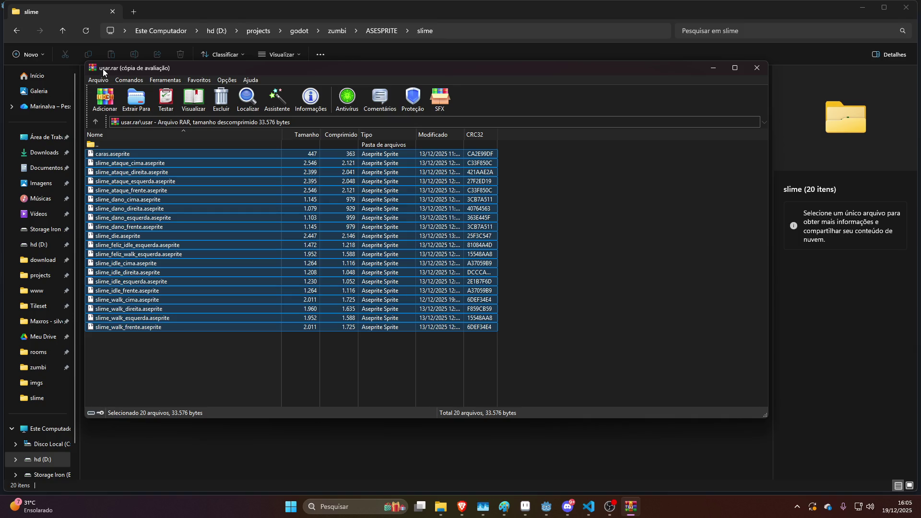
pyautogui.click(756, 68)
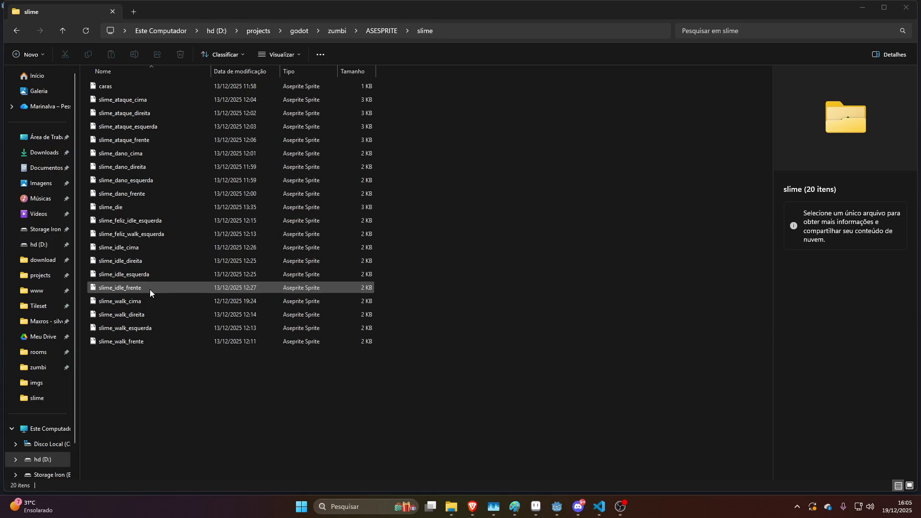
# Open slime_idle_frente in Aseprite after closing the mistakenly opened slime_walk_frente.
pyautogui.doubleClick(137, 340)
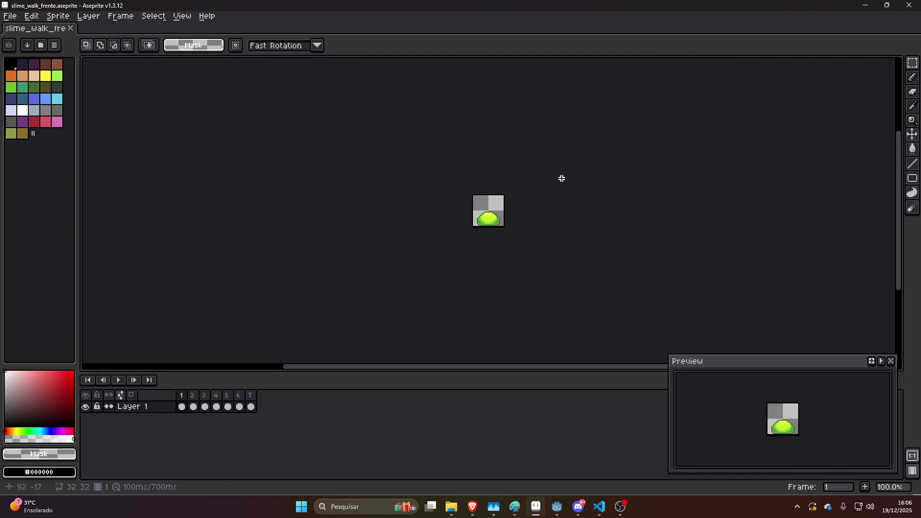
pyautogui.click(71, 28)
pyautogui.click(865, 6)
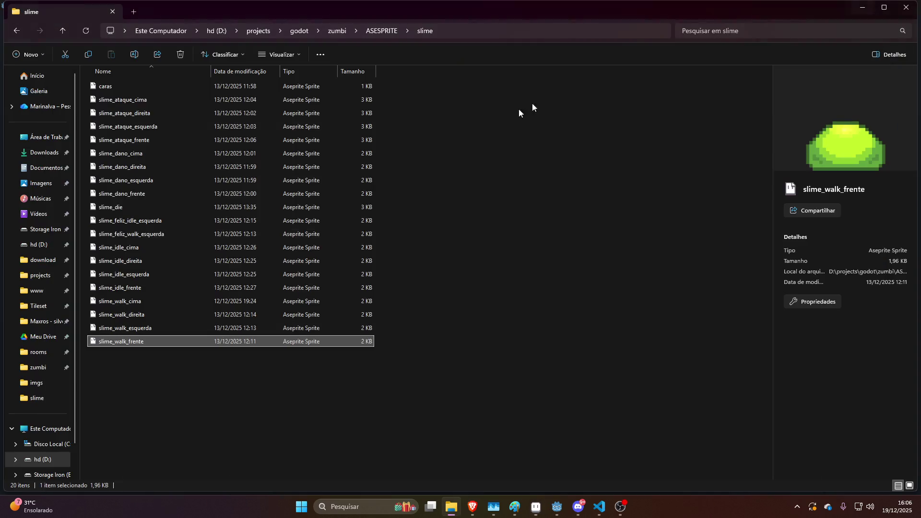
pyautogui.click(132, 291)
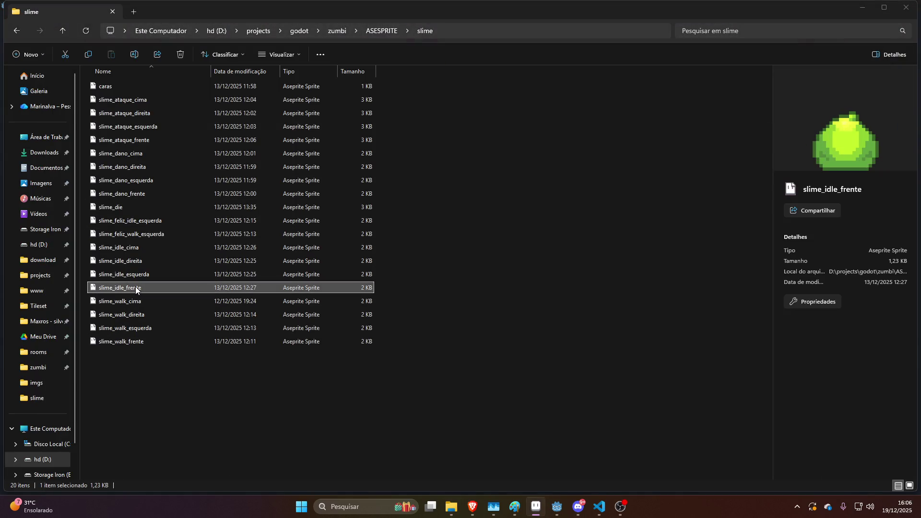
pyautogui.doubleClick(135, 288)
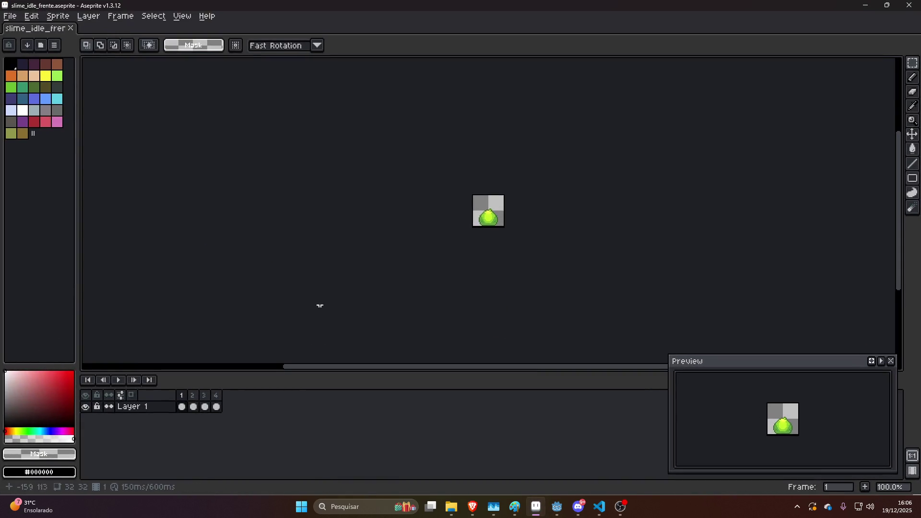
pyautogui.scroll(9, 444, 203)
pyautogui.scroll(-6, 444, 203)
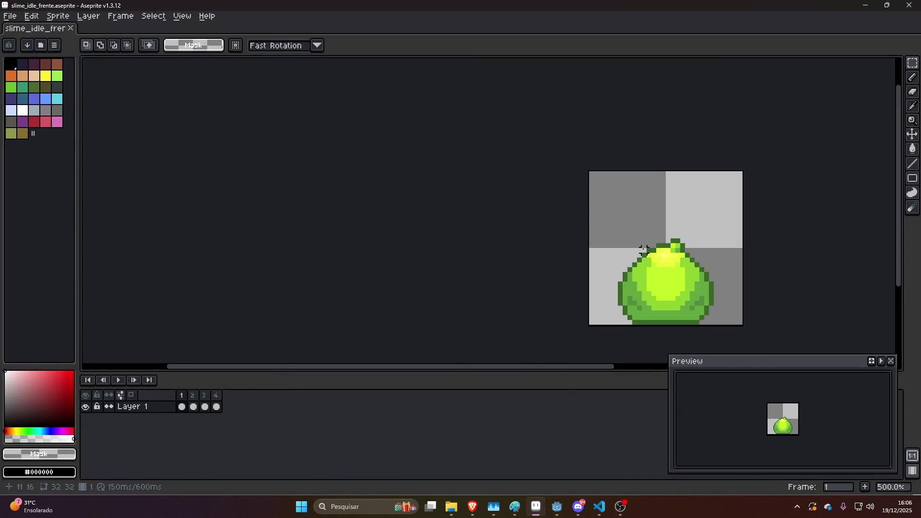
pyautogui.click(7, 17)
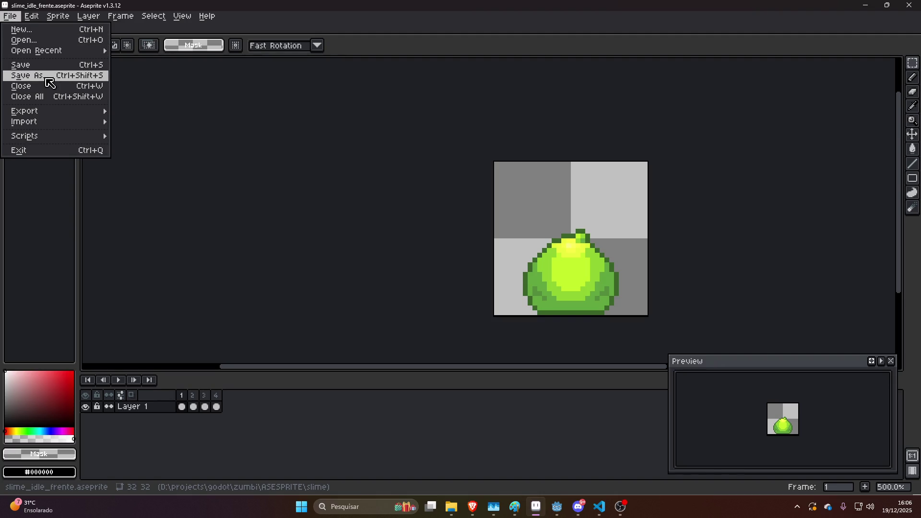
pyautogui.click(49, 82)
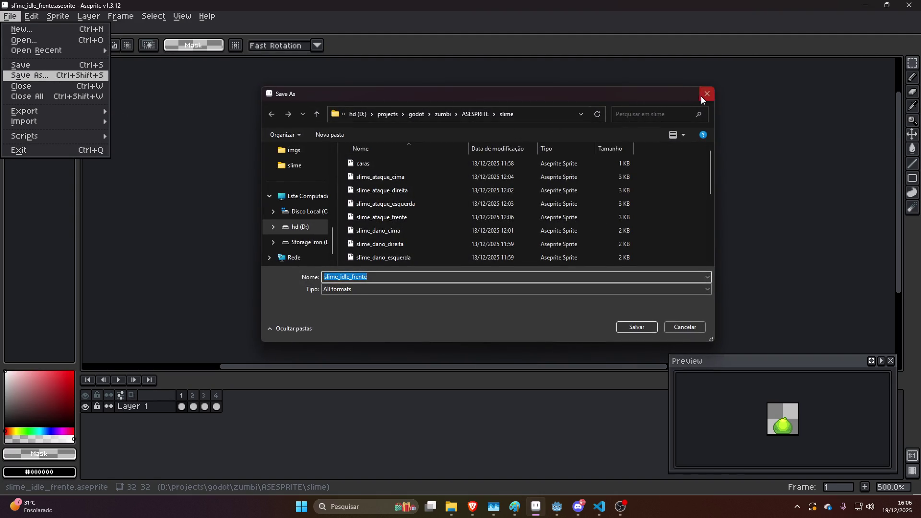
pyautogui.click(706, 95)
# In Export Sprite Sheet, browse the output location to zumbi/assets/imgs/characters/slime.
pyautogui.hotkey('ctrl', 'e')
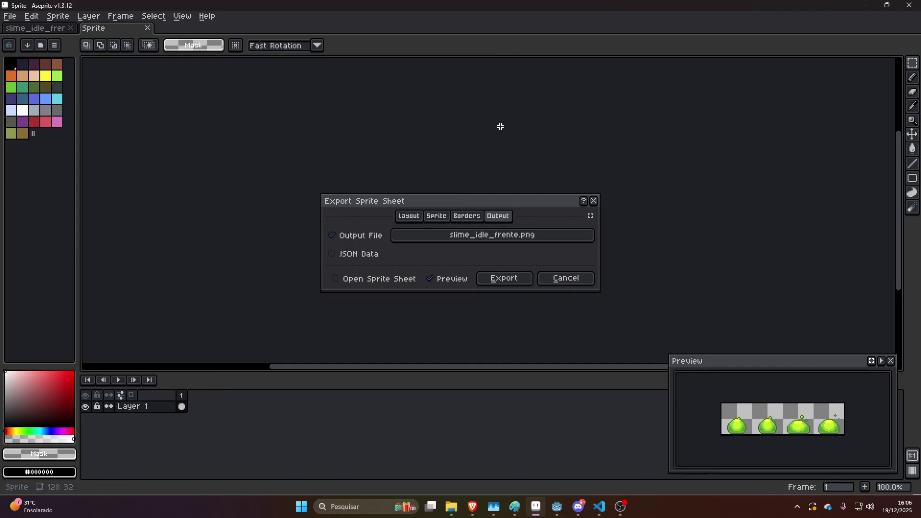
pyautogui.click(451, 507)
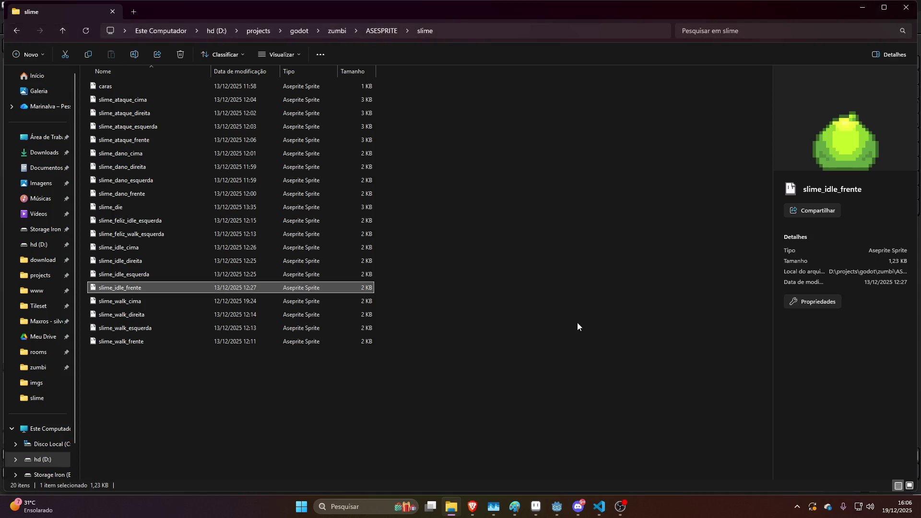
pyautogui.hotkey('alt', 'Tab')
pyautogui.click(535, 237)
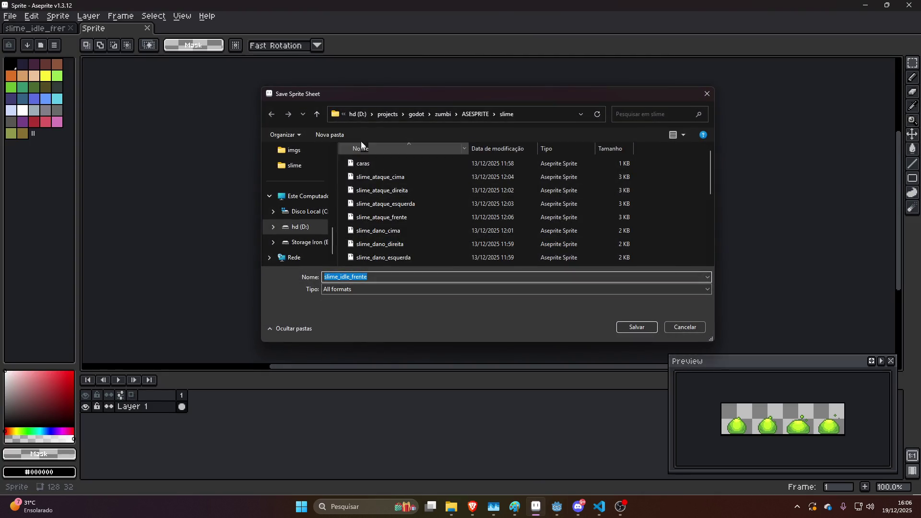
pyautogui.click(444, 114)
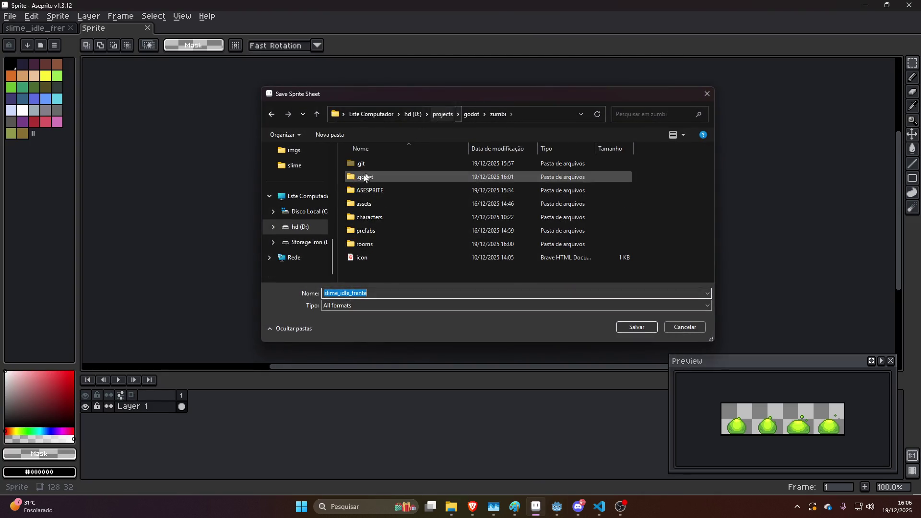
pyautogui.doubleClick(373, 205)
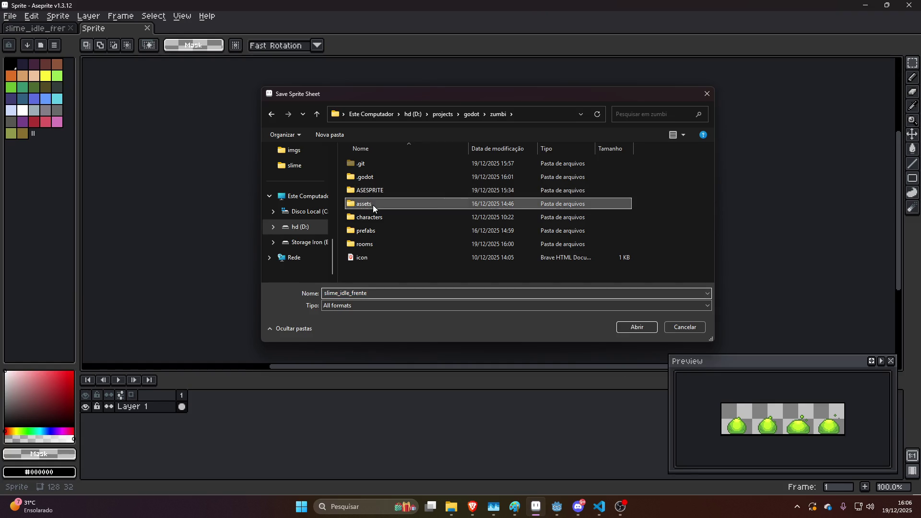
pyautogui.doubleClick(367, 180)
pyautogui.click(321, 117)
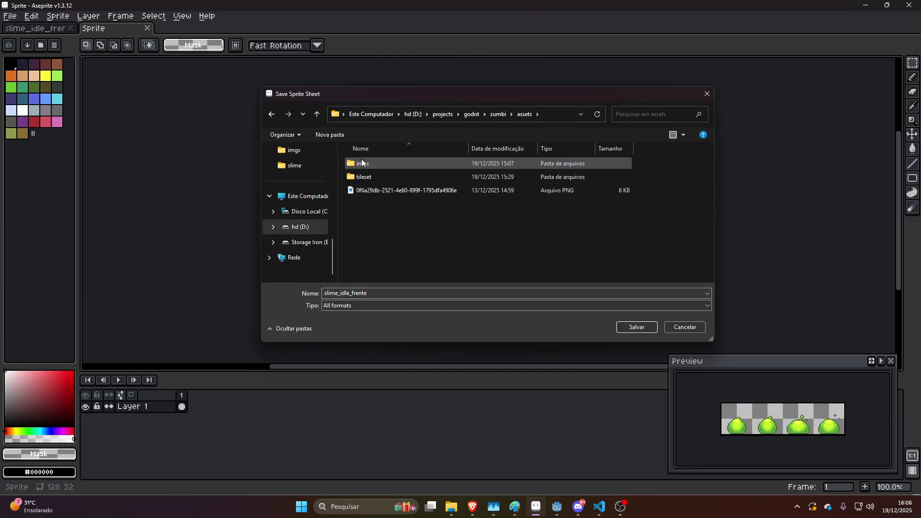
pyautogui.doubleClick(360, 163)
pyautogui.click(414, 180)
pyautogui.doubleClick(415, 180)
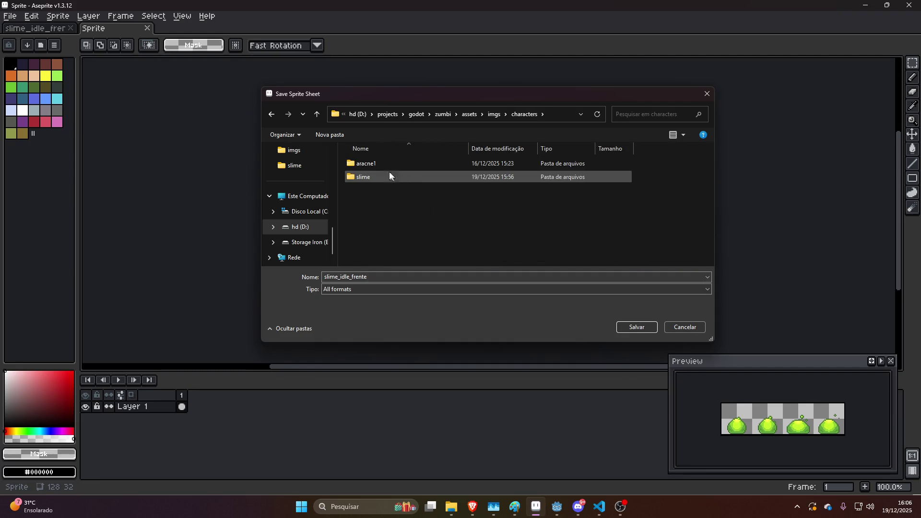
pyautogui.doubleClick(363, 178)
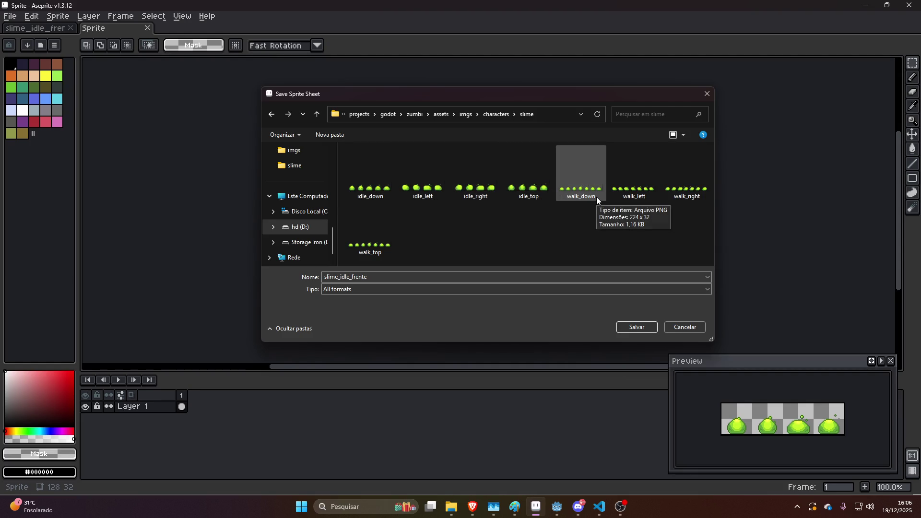
# Set the output file to idle_down.png, confirm the overwrite with Sim, and export.
pyautogui.moveTo(527, 199)
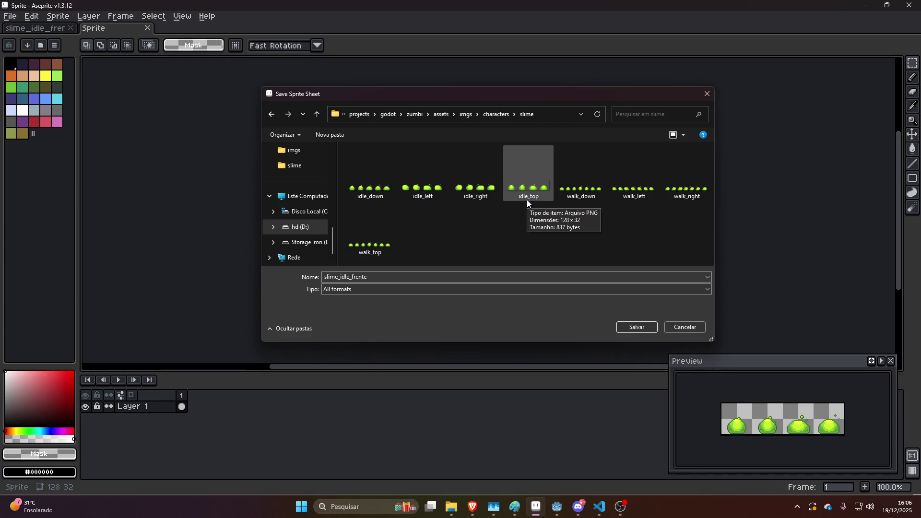
pyautogui.click(372, 187)
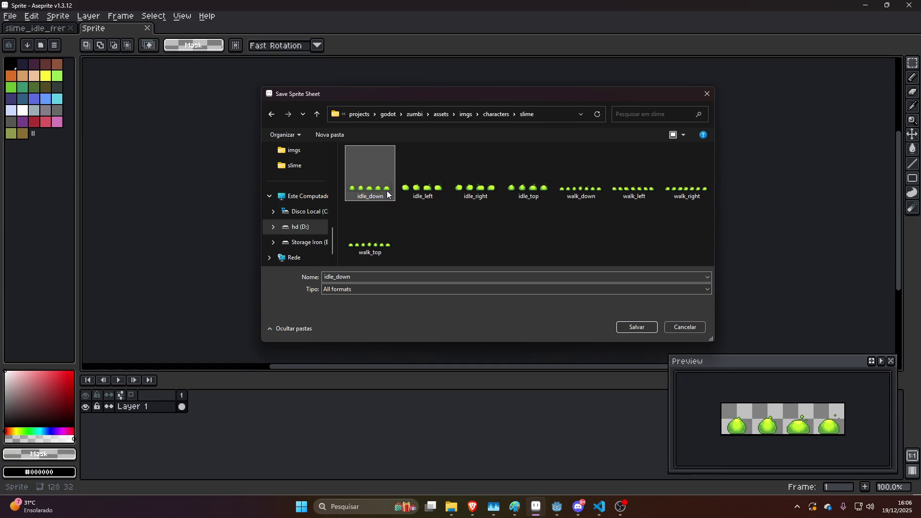
pyautogui.click(637, 327)
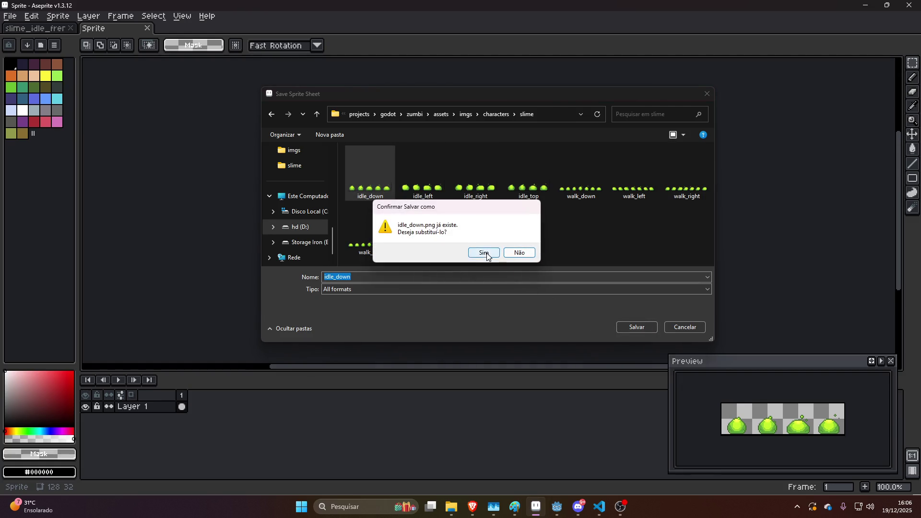
pyautogui.click(487, 254)
pyautogui.click(501, 278)
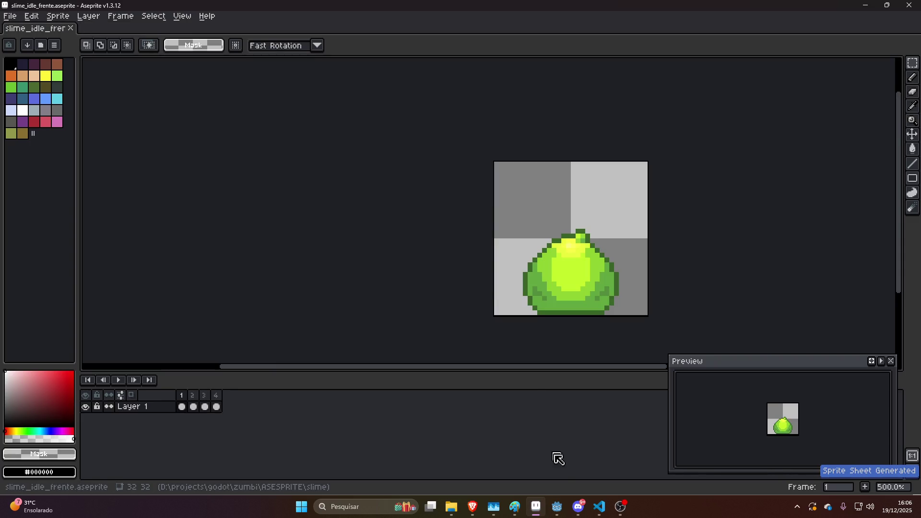
pyautogui.click(555, 507)
# Preview idle_down and delete its empty frame 4, leaving four slime frames.
pyautogui.moveTo(292, 402)
pyautogui.mouseDown()
pyautogui.moveTo(427, 402)
pyautogui.moveTo(313, 398)
pyautogui.mouseUp()
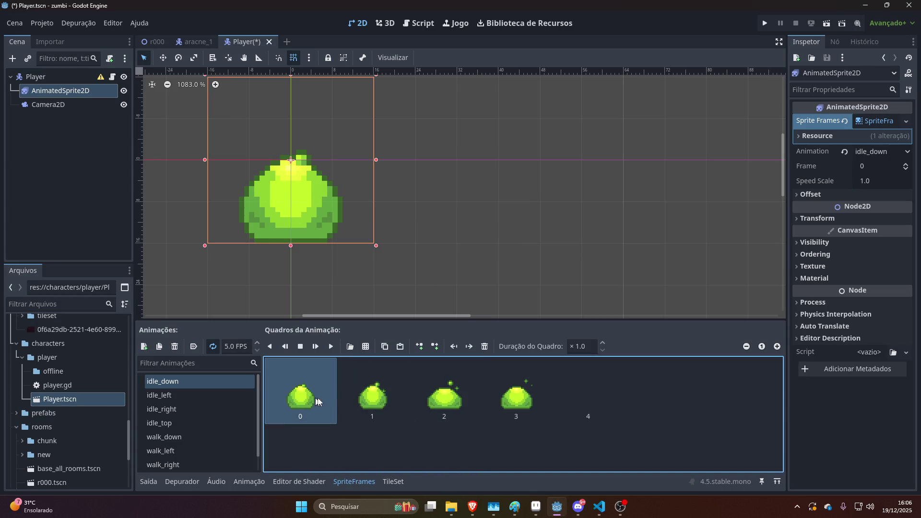
pyautogui.click(372, 400)
pyautogui.click(485, 398)
pyautogui.click(331, 347)
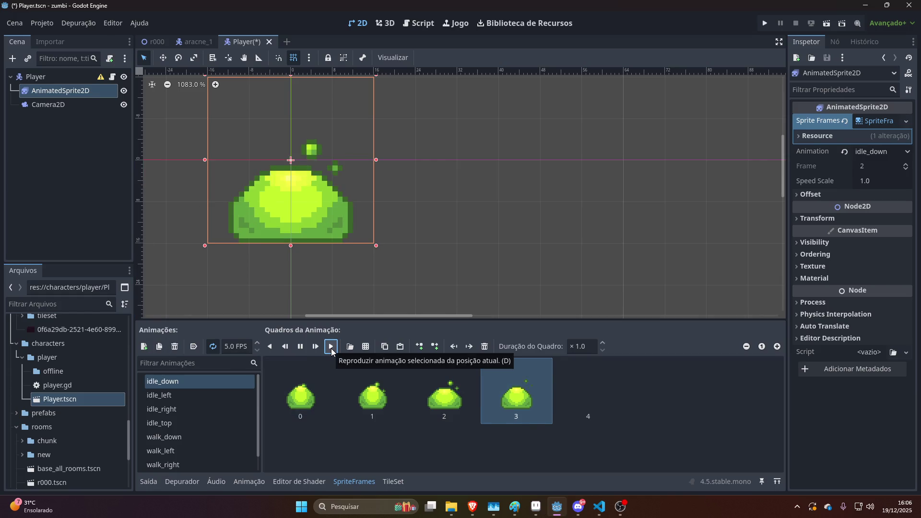
pyautogui.click(604, 387)
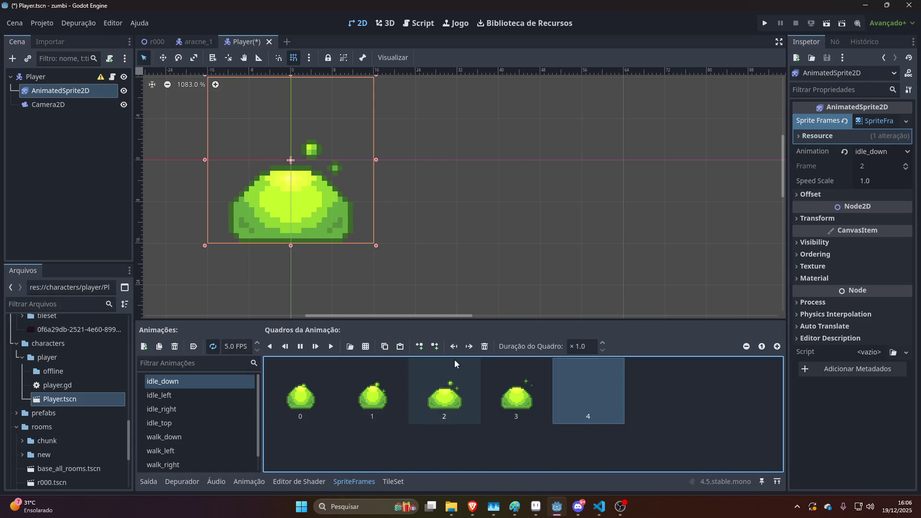
pyautogui.click(484, 347)
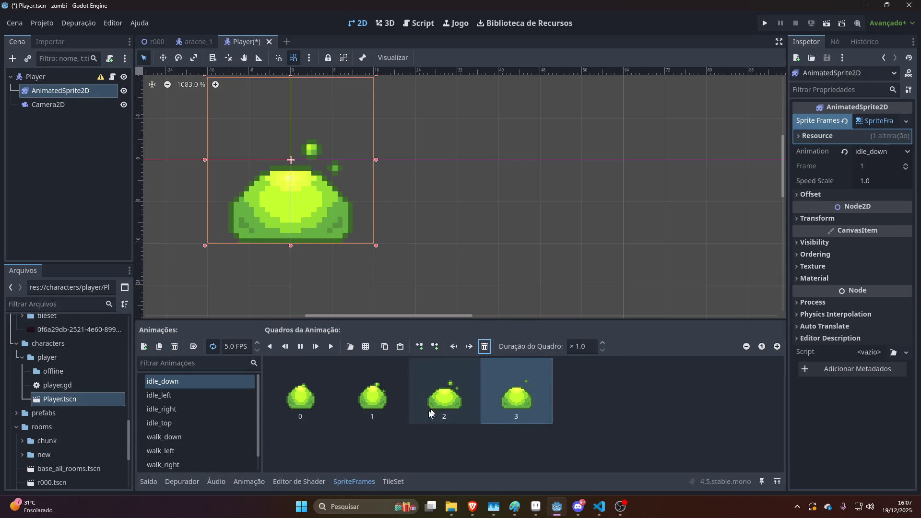
# Set the idle_down, idle_top and idle_left animation speeds to 6 FPS.
pyautogui.click(291, 390)
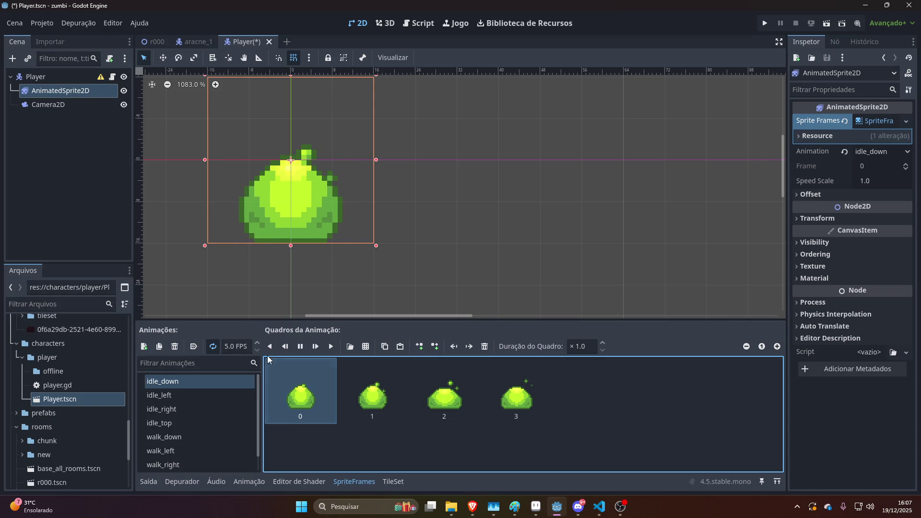
pyautogui.click(258, 342)
pyautogui.click(259, 342)
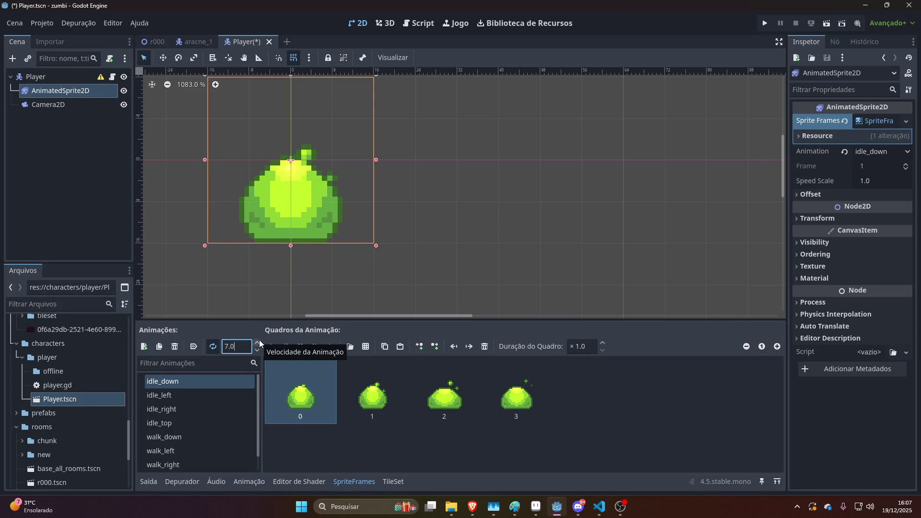
pyautogui.click(257, 349)
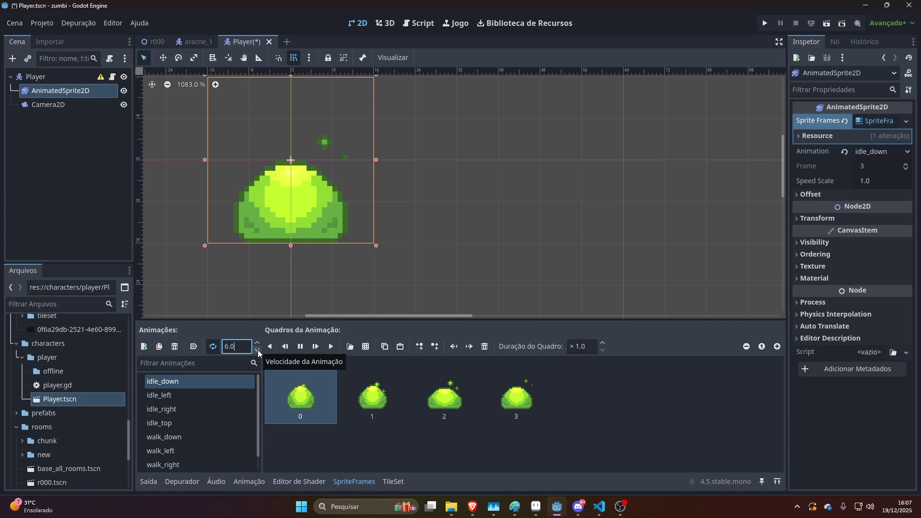
pyautogui.click(172, 421)
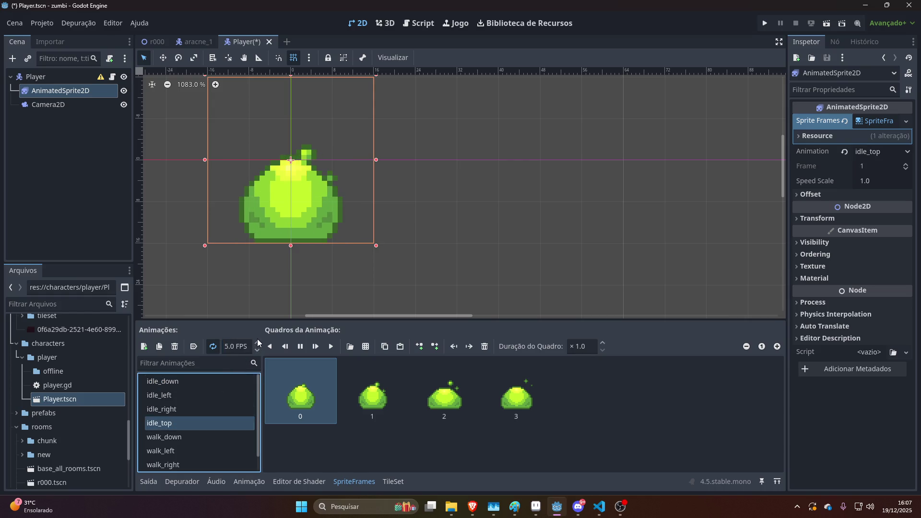
pyautogui.click(238, 346)
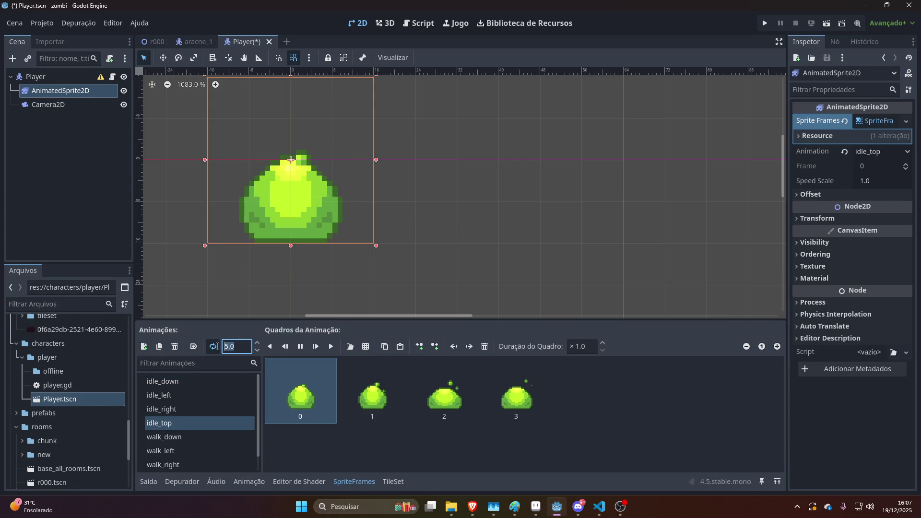
pyautogui.click(197, 399)
pyautogui.click(235, 346)
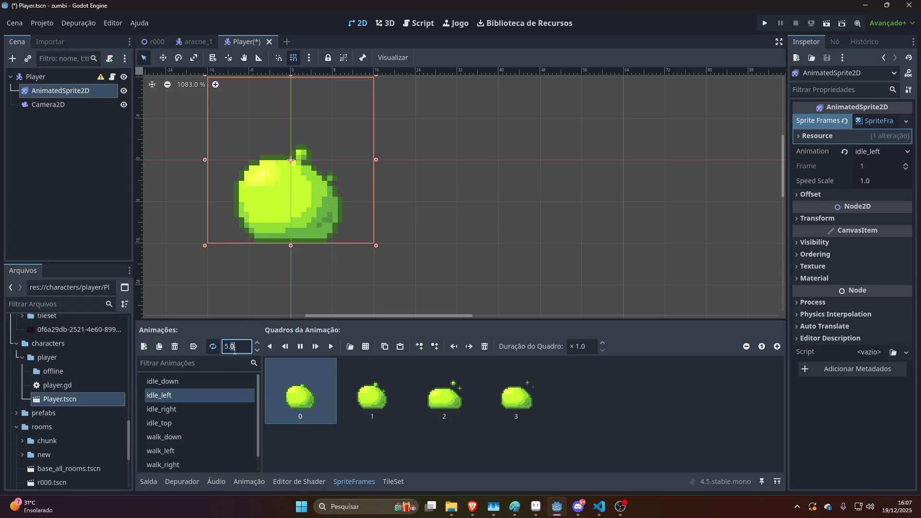
pyautogui.write('6')
pyautogui.press('Return')
# Set the idle_right animation speed to 6 FPS as well.
pyautogui.click(196, 382)
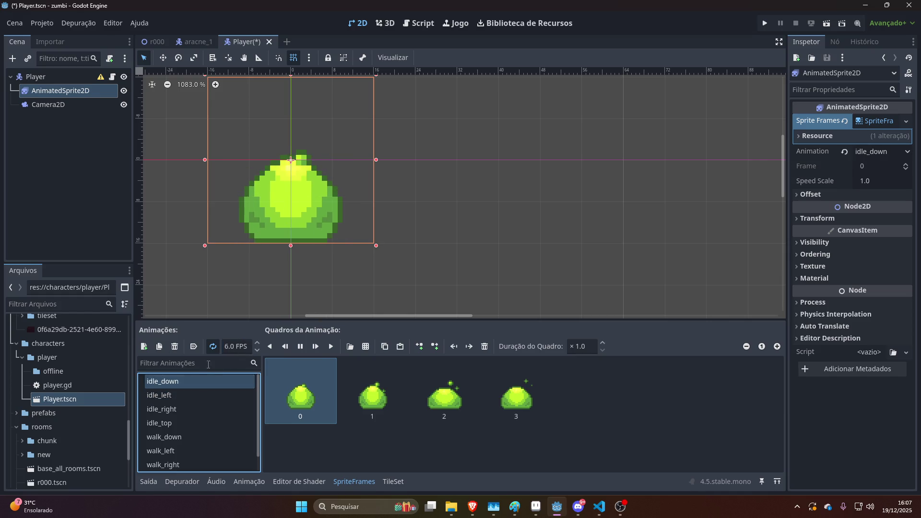
pyautogui.click(177, 406)
pyautogui.click(238, 345)
pyautogui.doubleClick(239, 344)
pyautogui.write('6')
pyautogui.press('Return')
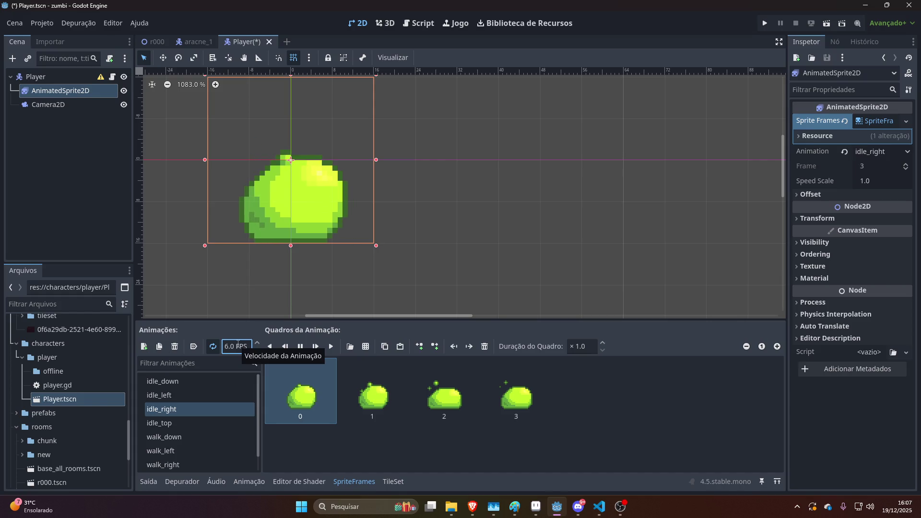
pyautogui.click(175, 437)
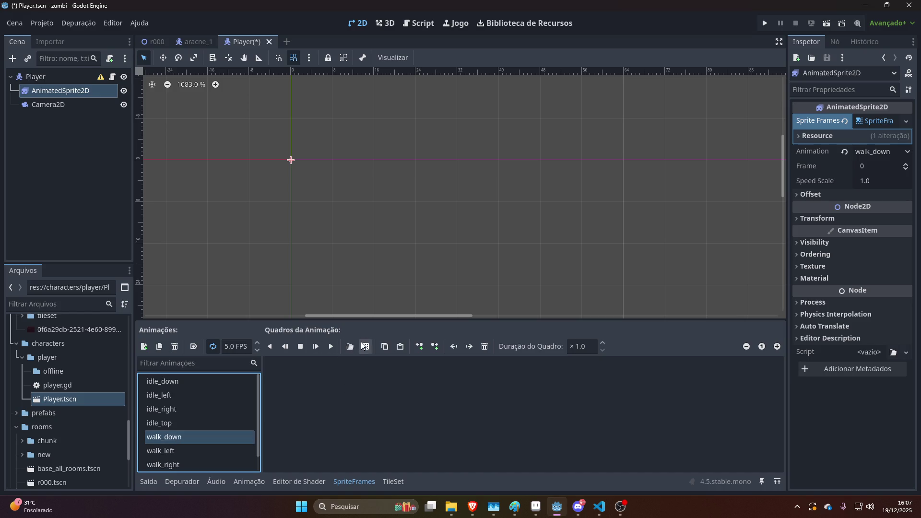
# Fill walk_down with all 7 frames of walk_down.png using a 7×1 grid.
pyautogui.click(366, 347)
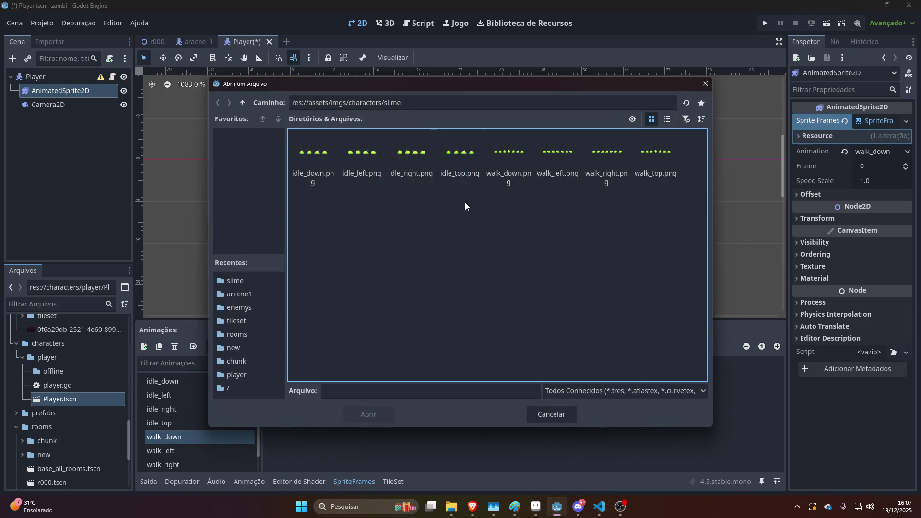
pyautogui.doubleClick(511, 176)
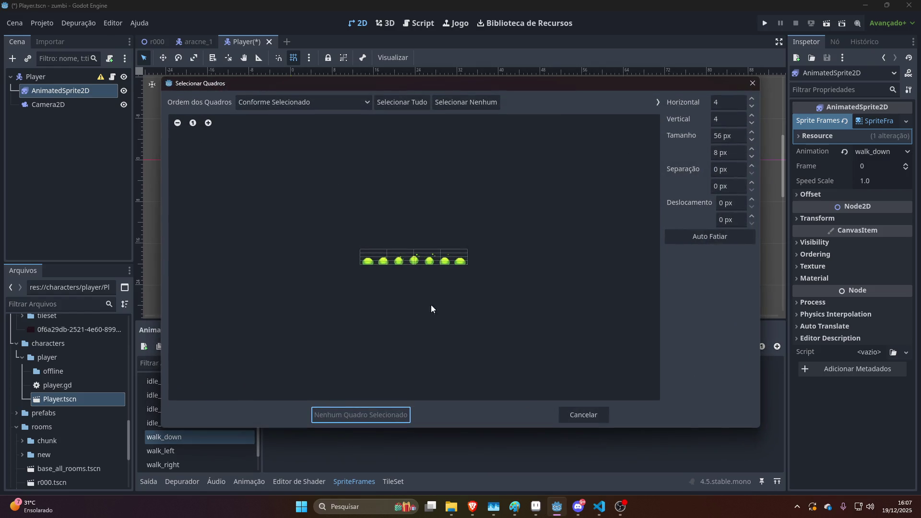
pyautogui.click(724, 119)
pyautogui.write('1')
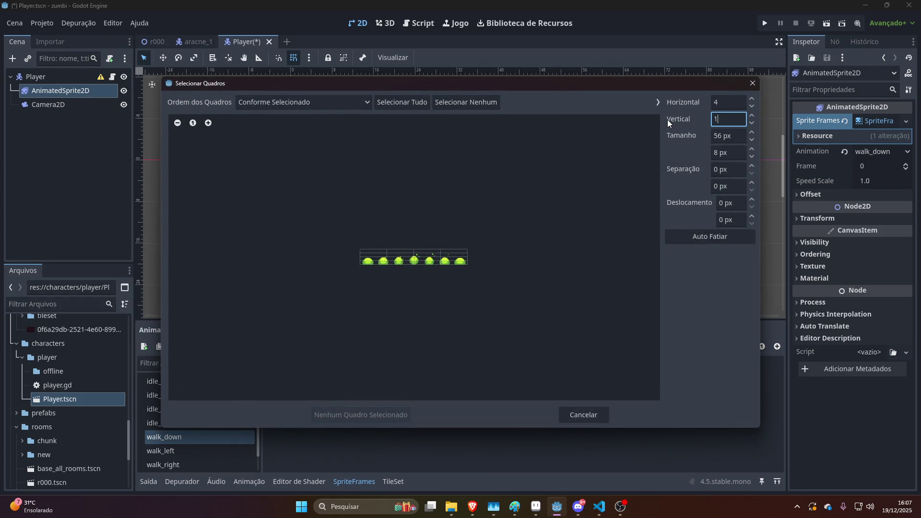
pyautogui.press('Return')
pyautogui.click(724, 101)
pyautogui.write('7')
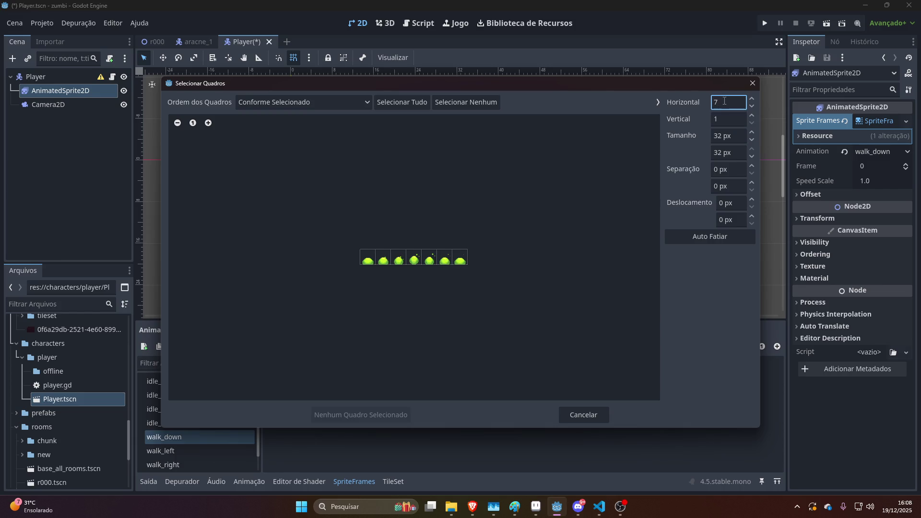
pyautogui.moveTo(367, 258); pyautogui.dragTo(460, 258)
pyautogui.click(376, 412)
# Fill walk_left with the seven frames from walk_left.png.
pyautogui.click(174, 453)
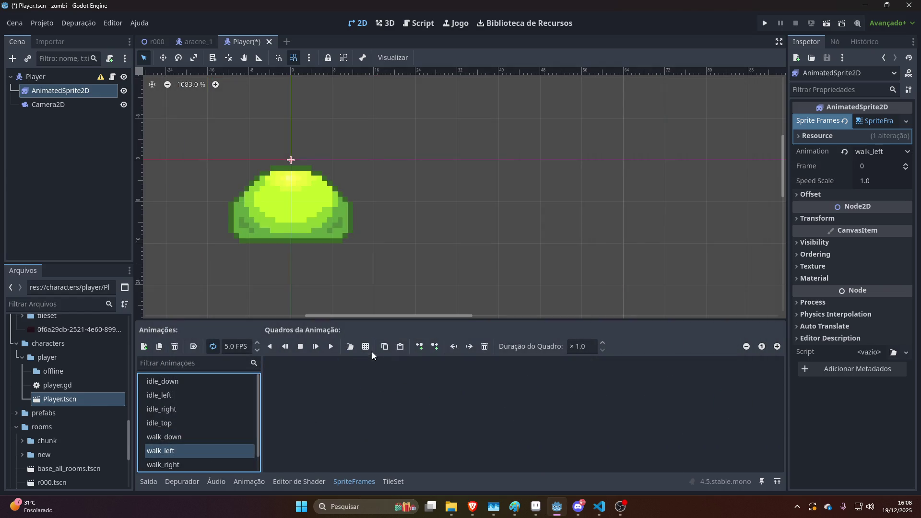
pyautogui.click(364, 346)
pyautogui.doubleClick(559, 166)
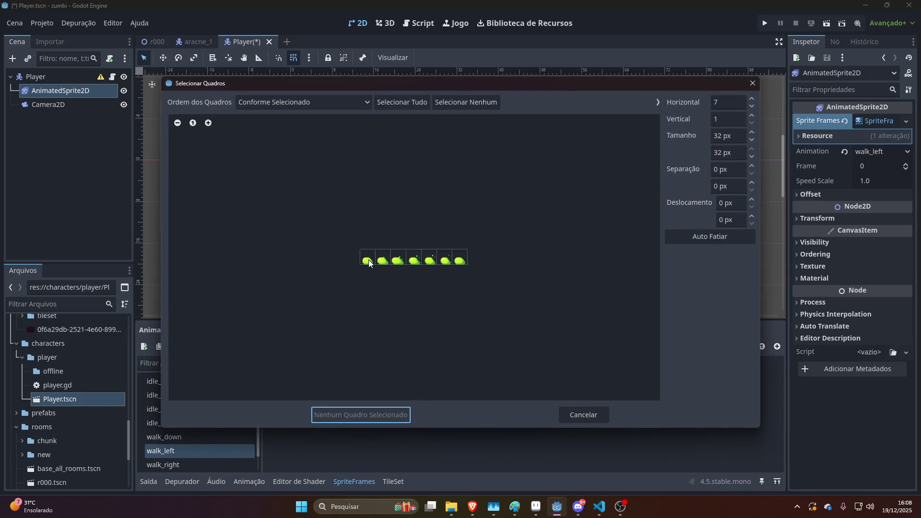
pyautogui.moveTo(369, 261); pyautogui.dragTo(467, 261)
pyautogui.click(357, 413)
# Fill walk_right with the seven frames from walk_right.png.
pyautogui.scroll(-1, 178, 439)
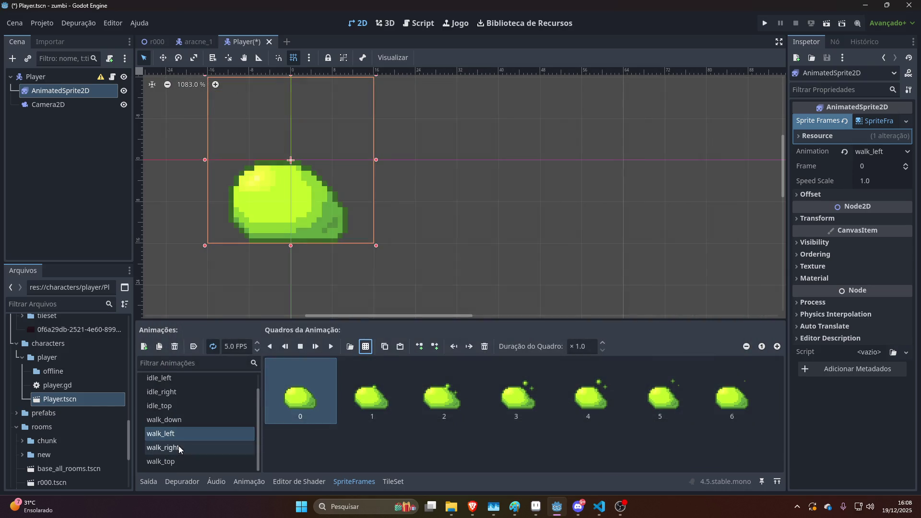
pyautogui.click(179, 445)
pyautogui.click(366, 347)
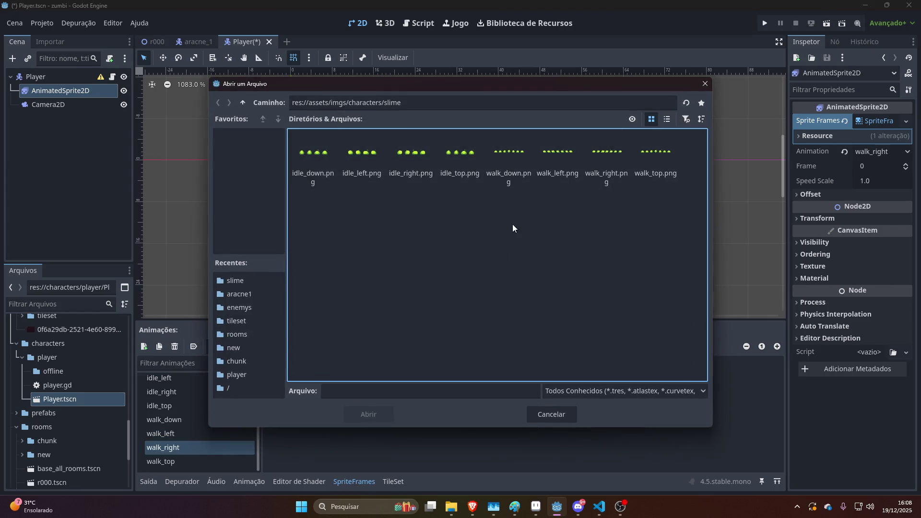
pyautogui.doubleClick(612, 168)
pyautogui.moveTo(360, 253); pyautogui.dragTo(468, 262)
pyautogui.click(352, 415)
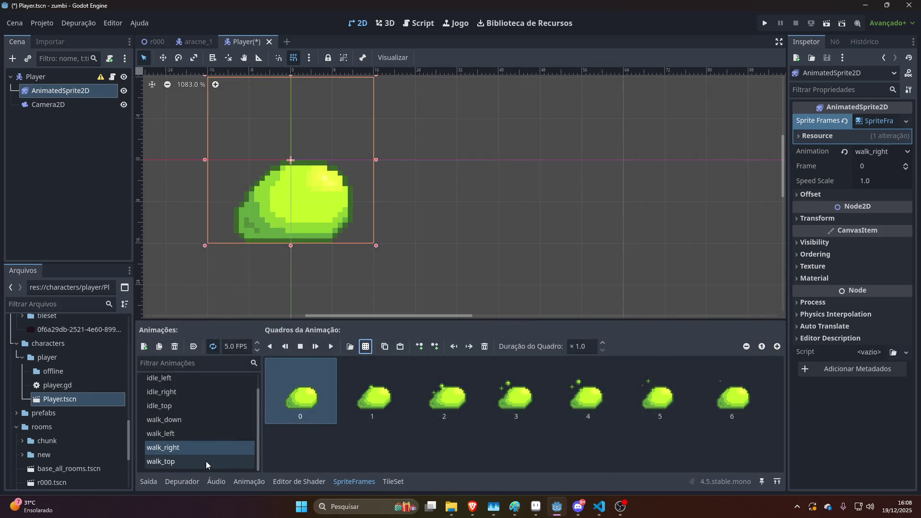
# Fill walk_top with the seven frames from walk_top.png and preview it playing.
pyautogui.click(206, 461)
pyautogui.click(366, 346)
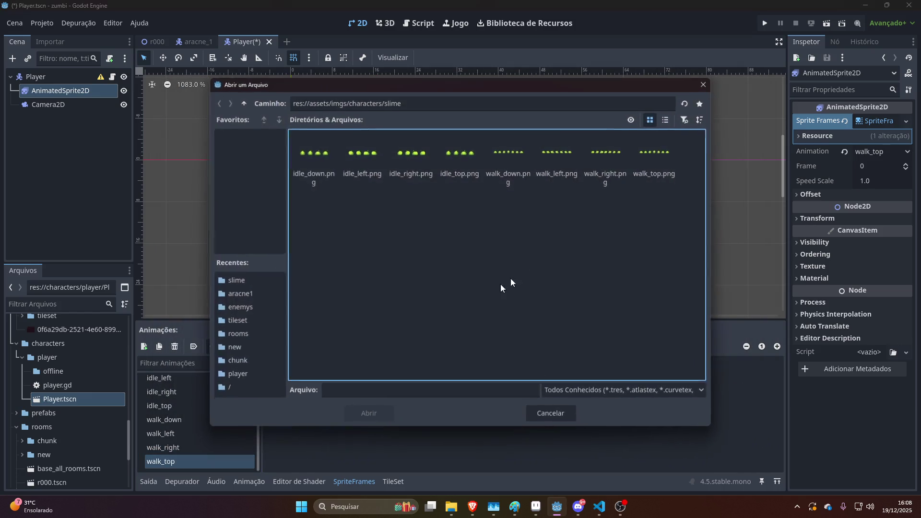
pyautogui.doubleClick(651, 159)
pyautogui.moveTo(367, 257); pyautogui.dragTo(446, 261)
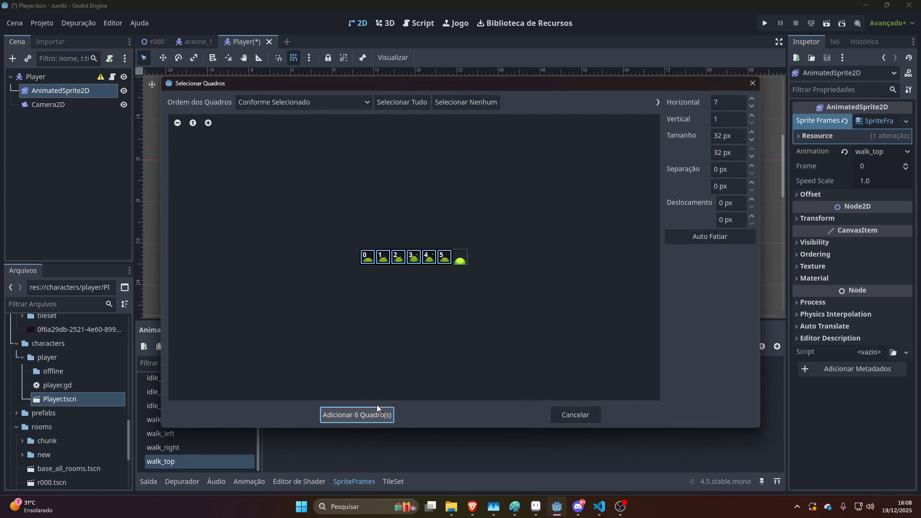
pyautogui.click(459, 261)
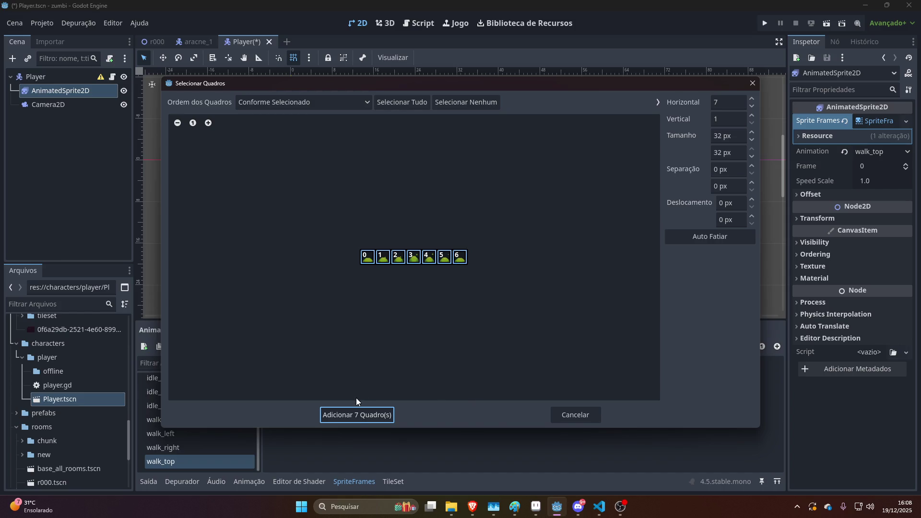
pyautogui.click(356, 414)
pyautogui.click(332, 347)
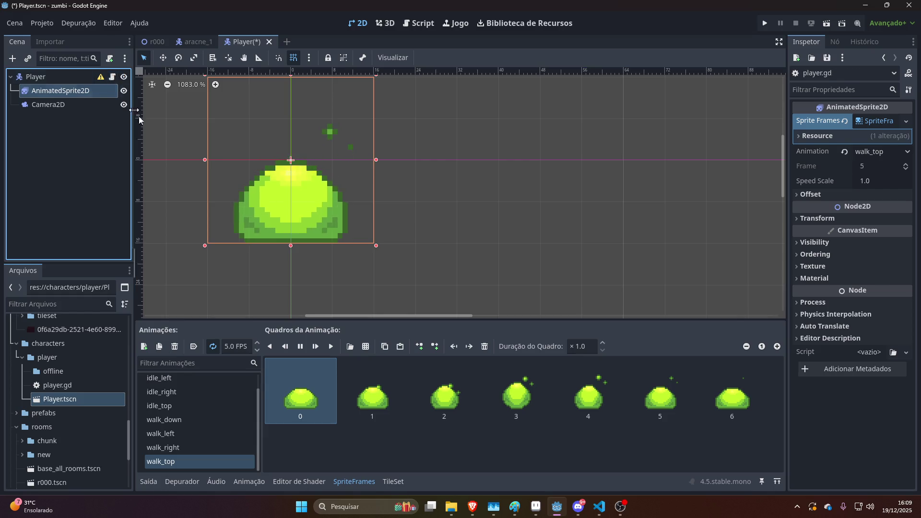
# Leave the walk_top preview and return to the player.gd script in the code editor.
pyautogui.hotkey('alt', 'Tab')
# Insert blank lines after the constants, above the physics function in player.gd.
pyautogui.click(201, 85)
pyautogui.click(316, 104)
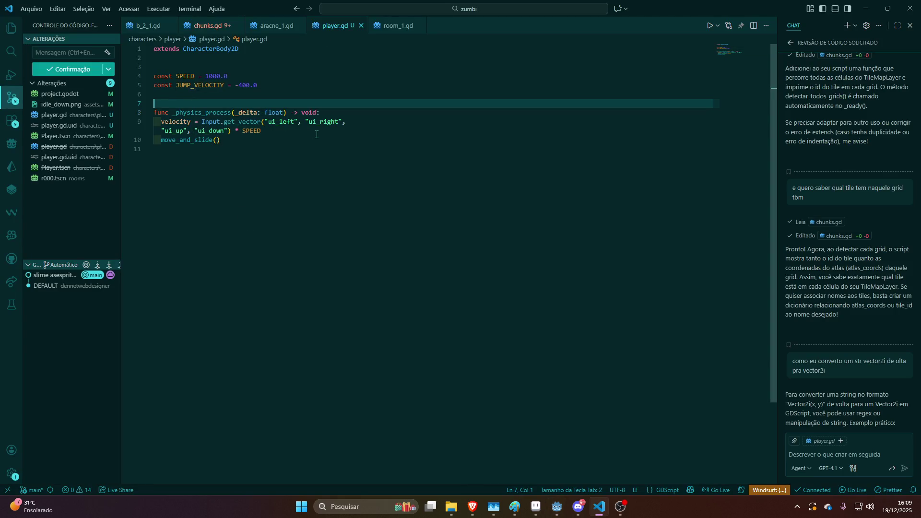
pyautogui.press('Return')
pyautogui.press('Return')
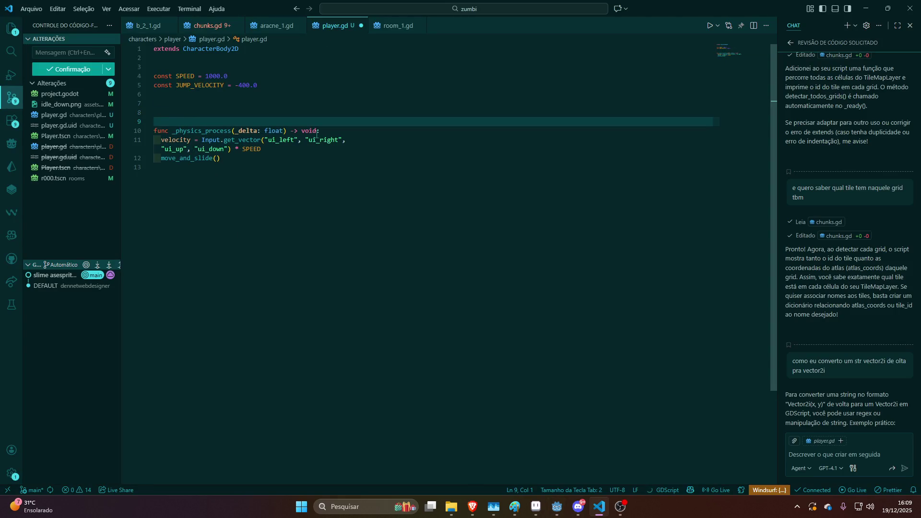
pyautogui.press('Up')
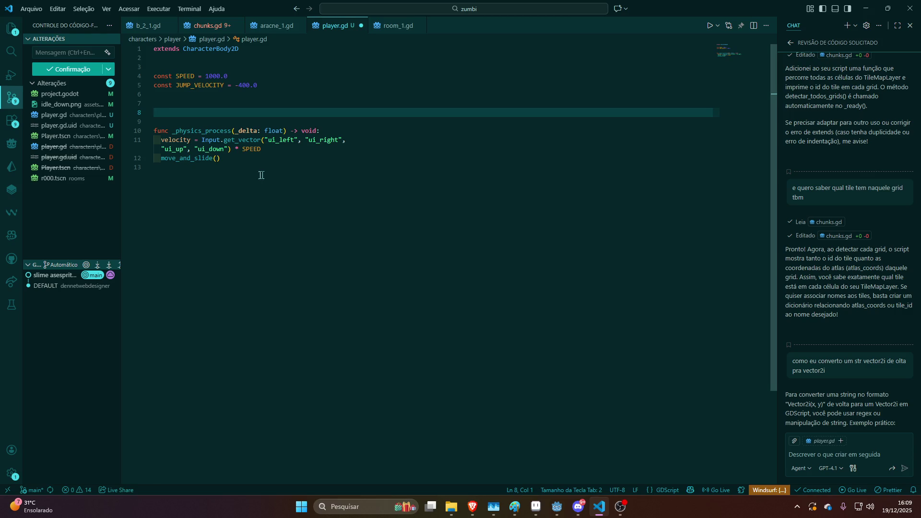
pyautogui.moveTo(180, 143)
pyautogui.click(307, 158)
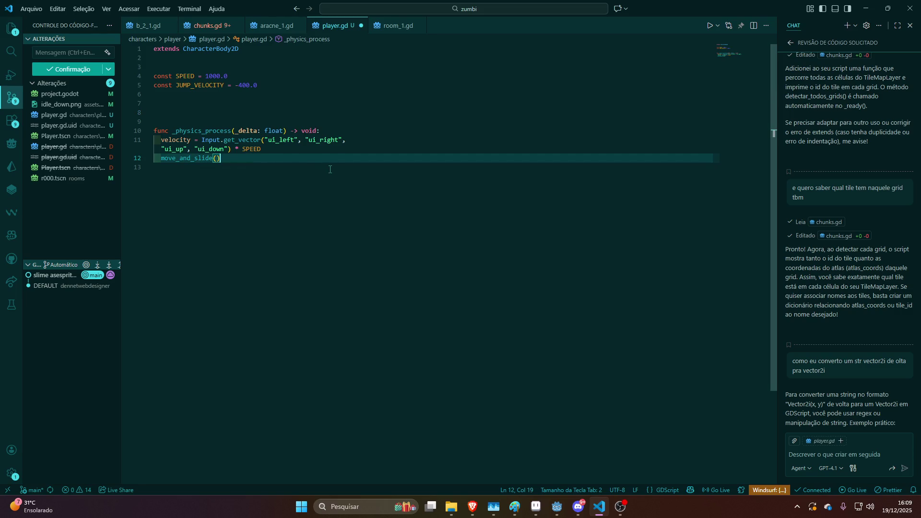
pyautogui.click(214, 106)
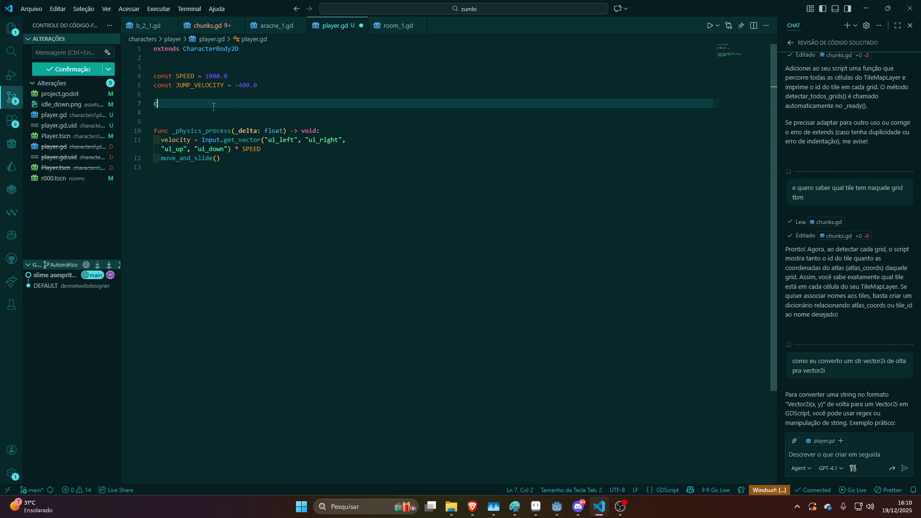
# Write var cur_anim = "" on line 7, fixing a misplaced var.
pyautogui.write('ur_anim = ""')
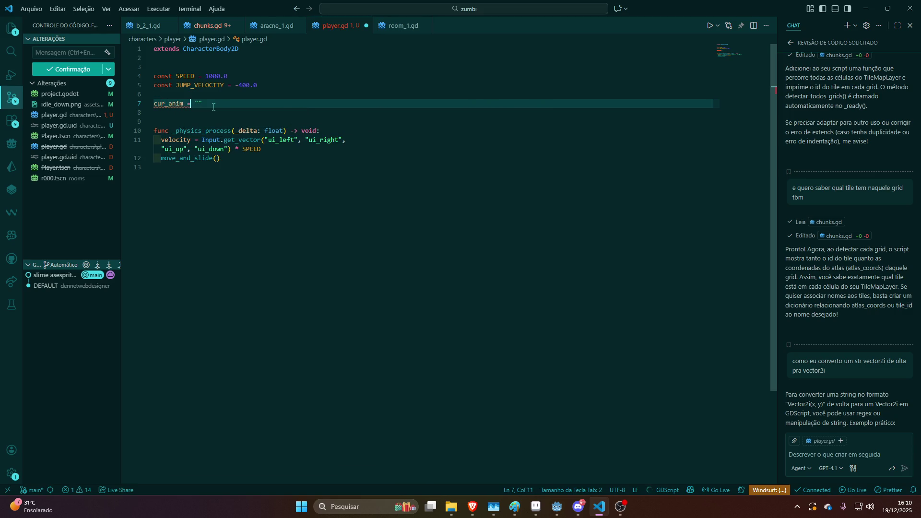
pyautogui.press('End')
pyautogui.press('Down')
pyautogui.press('Up')
pyautogui.write('var')
pyautogui.press('Down')
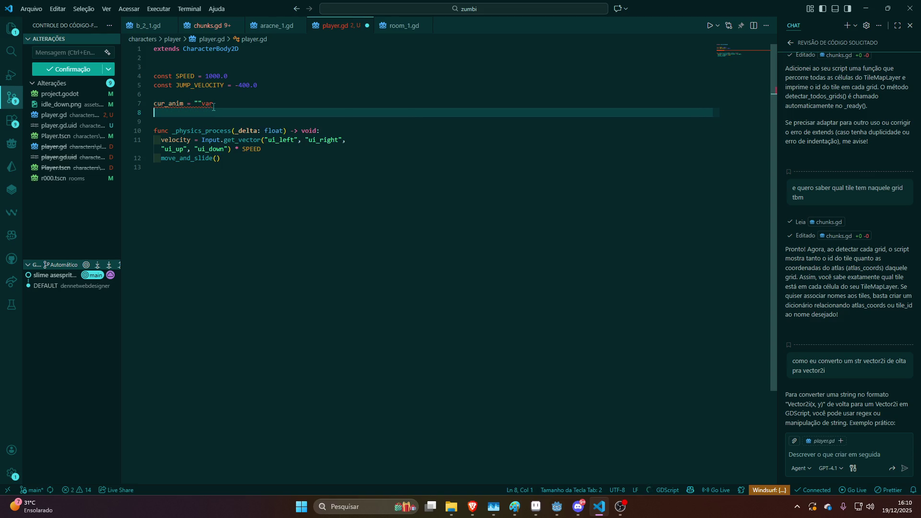
pyautogui.click(213, 103)
pyautogui.press('BackSpace')
pyautogui.press('BackSpace')
pyautogui.press('BackSpace')
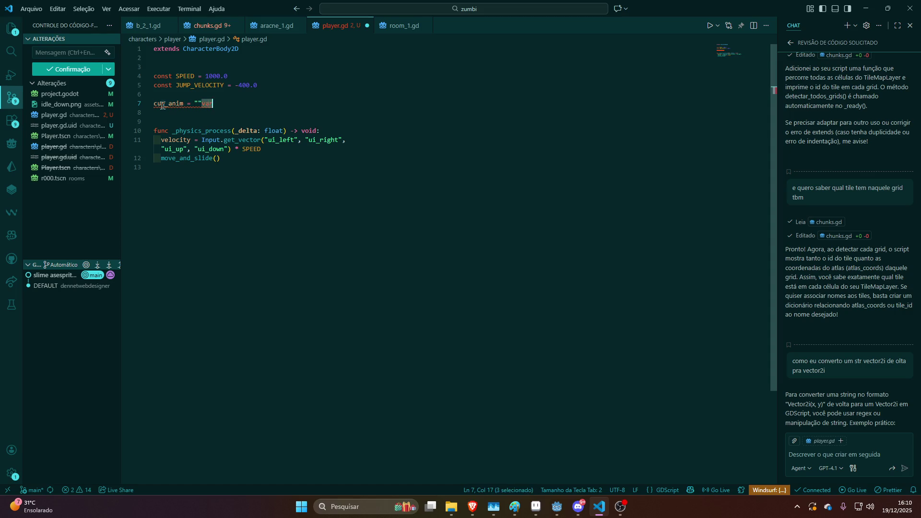
pyautogui.click(154, 104)
pyautogui.write('var')
# Save player.gd, then save the Player scene in Godot.
pyautogui.hotkey('ctrl', 's')
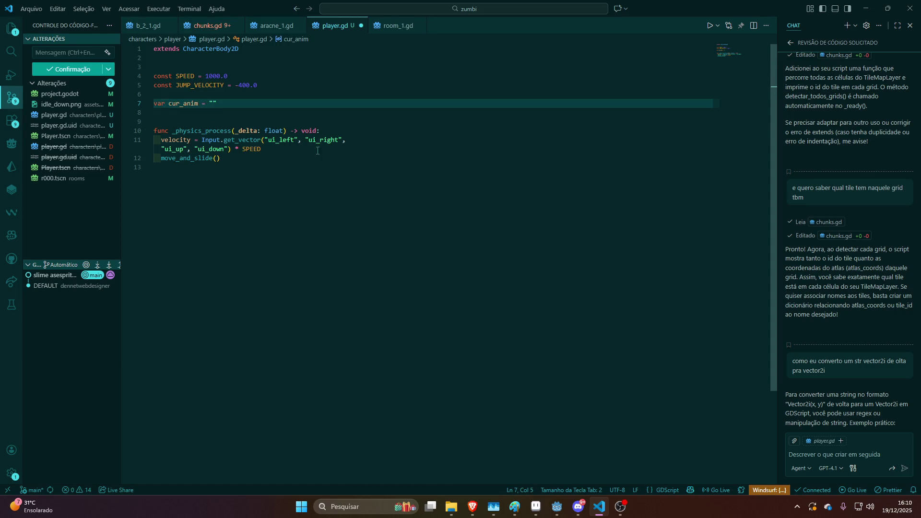
pyautogui.hotkey('alt', 'Tab')
pyautogui.hotkey('ctrl', 's')
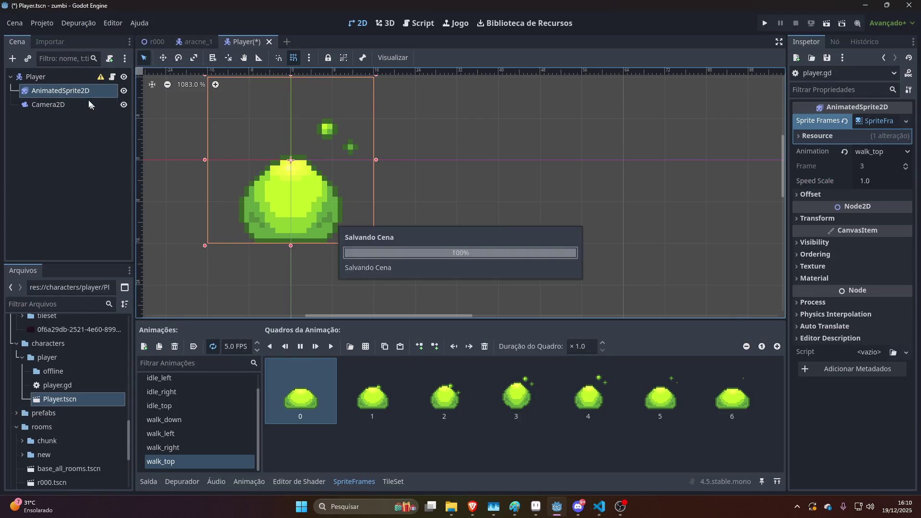
# Rename the AnimatedSprite2D node in the Scene dock to Animation.
pyautogui.doubleClick(85, 90)
pyautogui.write('Abi')
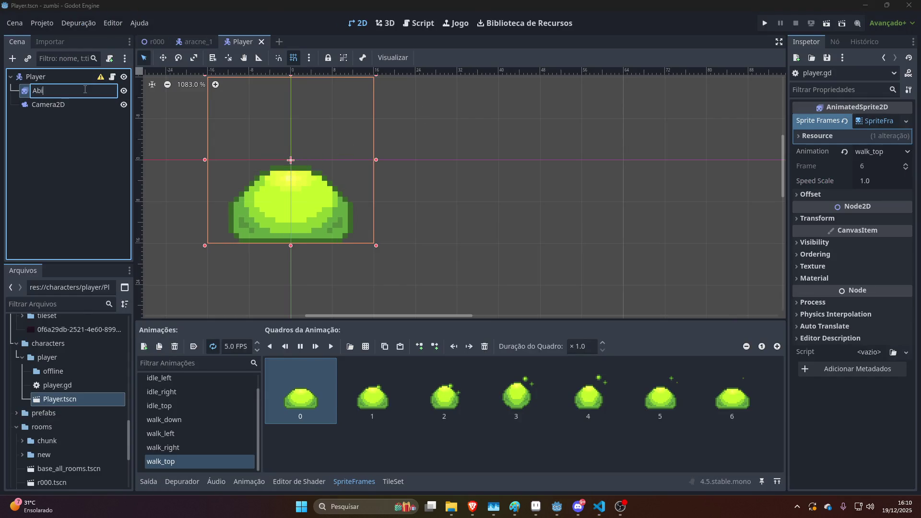
pyautogui.press('BackSpace')
pyautogui.press('BackSpace')
pyautogui.write('nimation')
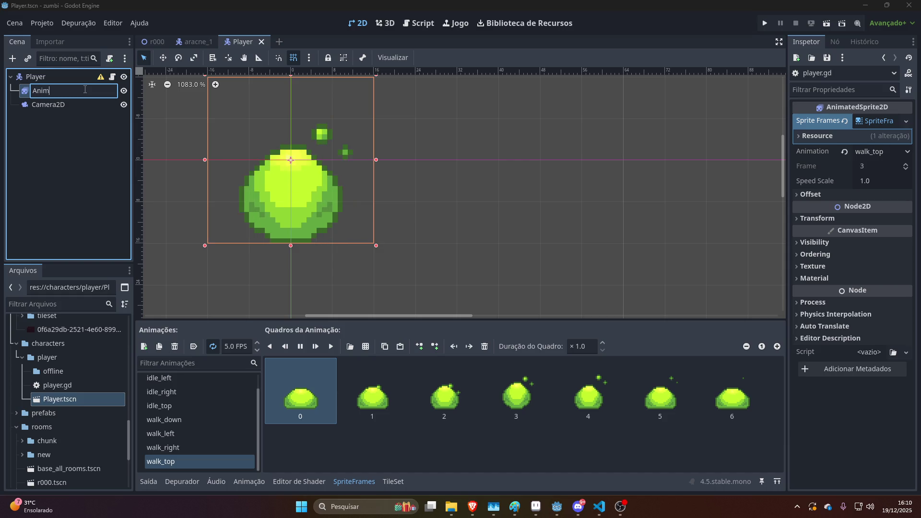
pyautogui.press('Return')
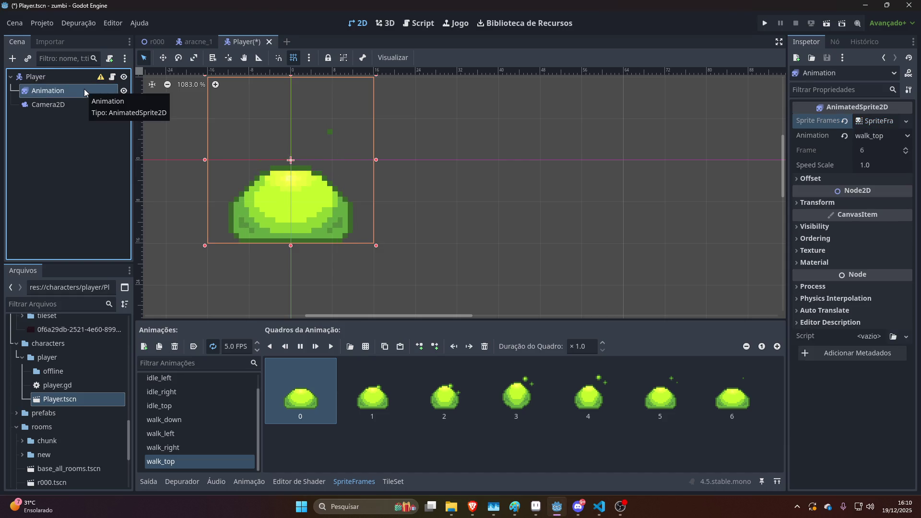
pyautogui.hotkey('alt', 'Tab')
pyautogui.click(214, 112)
pyautogui.write('var animation ')
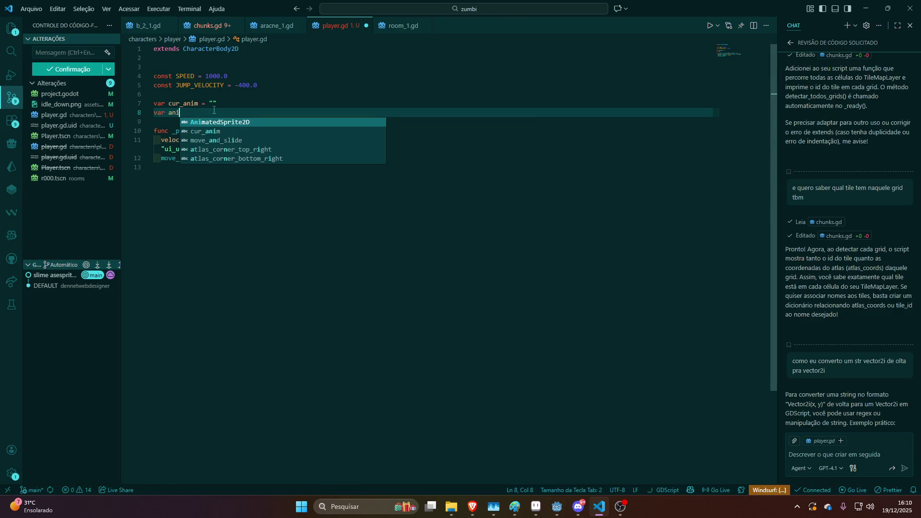
pyautogui.write('= ')
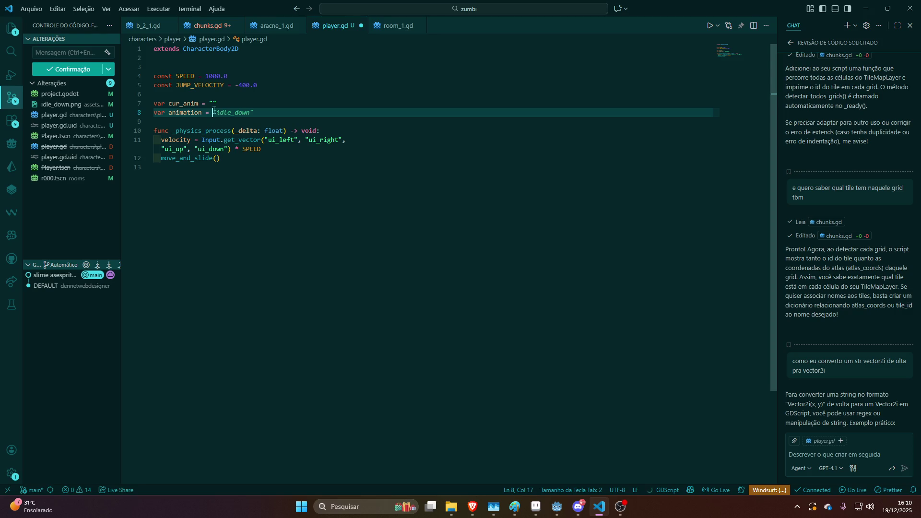
pyautogui.write('@onready')
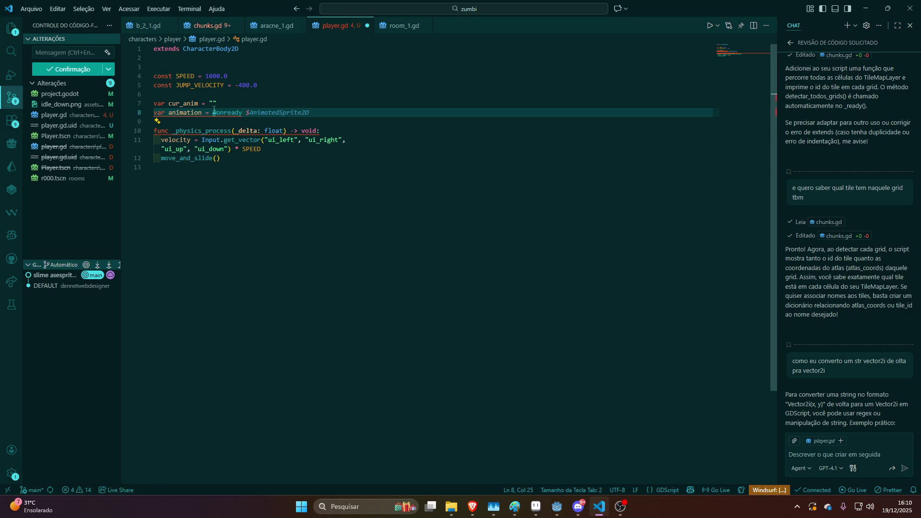
pyautogui.moveTo(243, 112); pyautogui.dragTo(210, 113)
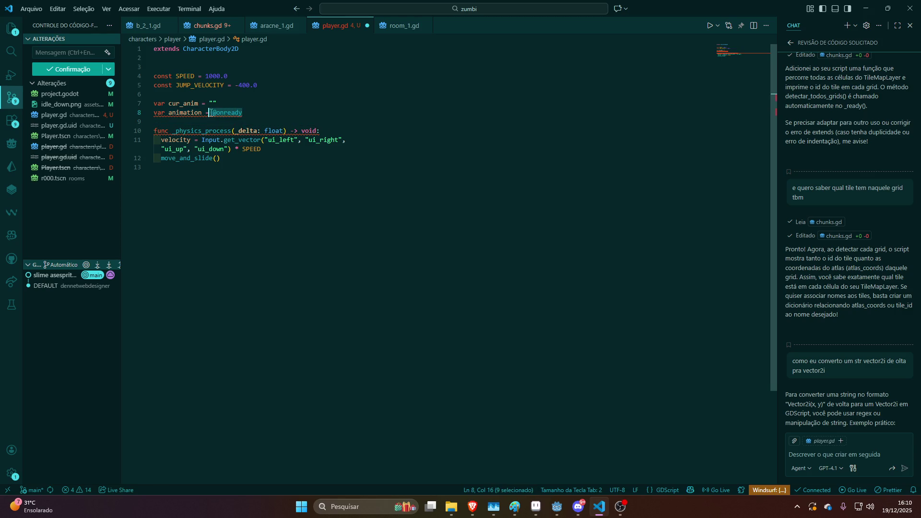
pyautogui.press('BackSpace')
pyautogui.click(155, 110)
pyautogui.write('@onready')
pyautogui.click(277, 115)
pyautogui.press('BackSpace')
pyautogui.write('$a')
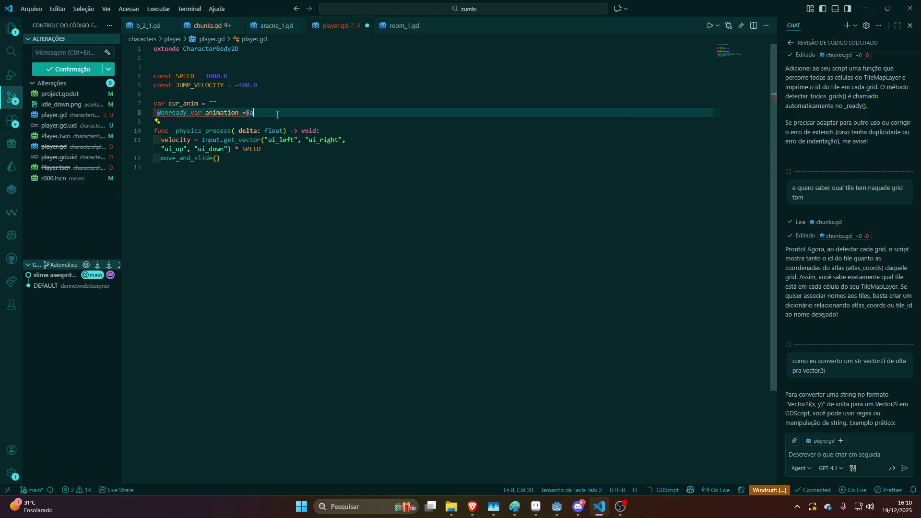
pyautogui.press('Return')
# Check the Animation node's exact name in Godot's Scene dock, then return to the code.
pyautogui.click(361, 134)
pyautogui.hotkey('alt', 'Tab')
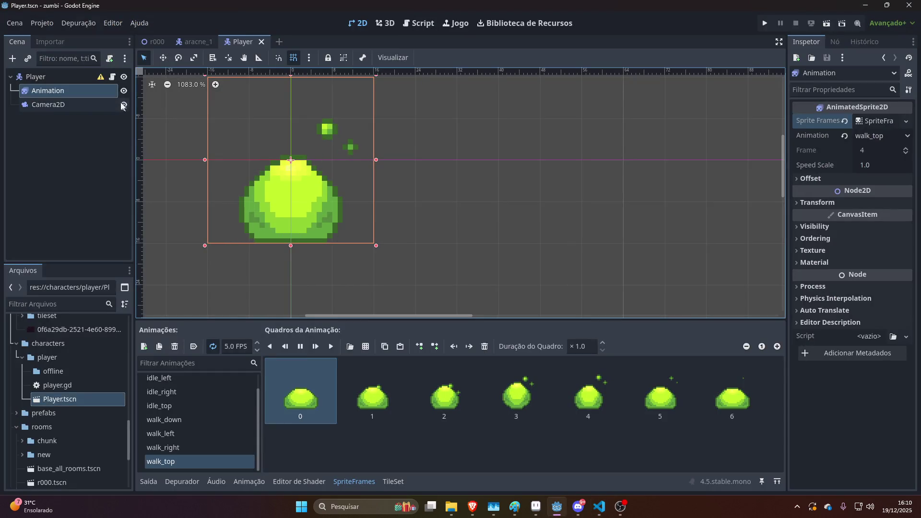
pyautogui.doubleClick(75, 90)
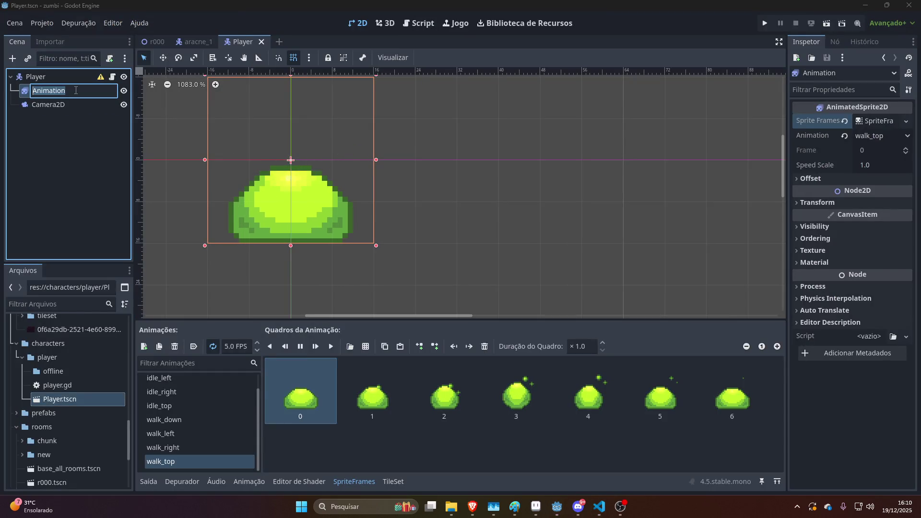
pyautogui.press('Escape')
pyautogui.hotkey('alt', 'Tab')
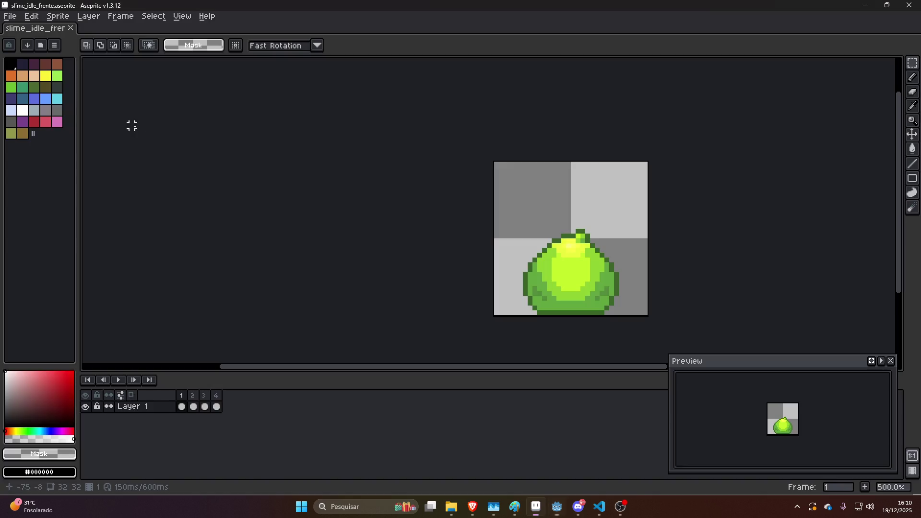
pyautogui.click(599, 506)
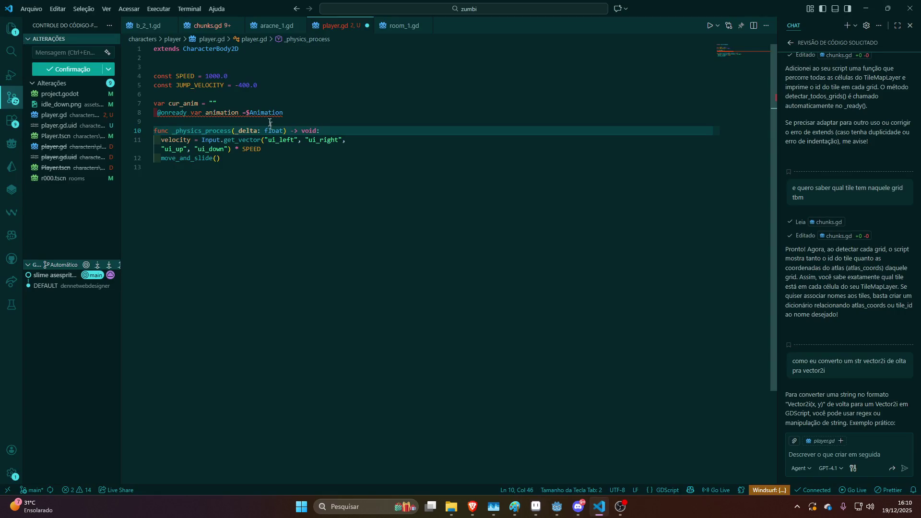
pyautogui.click(287, 113)
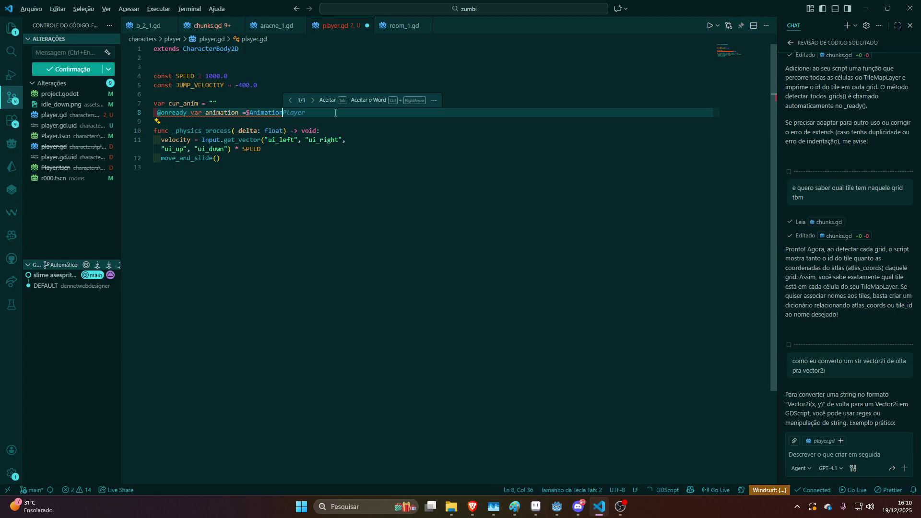
pyautogui.hotkey('alt', 'Up')
pyautogui.hotkey('alt', 'Up')
pyautogui.hotkey('alt', 'Up')
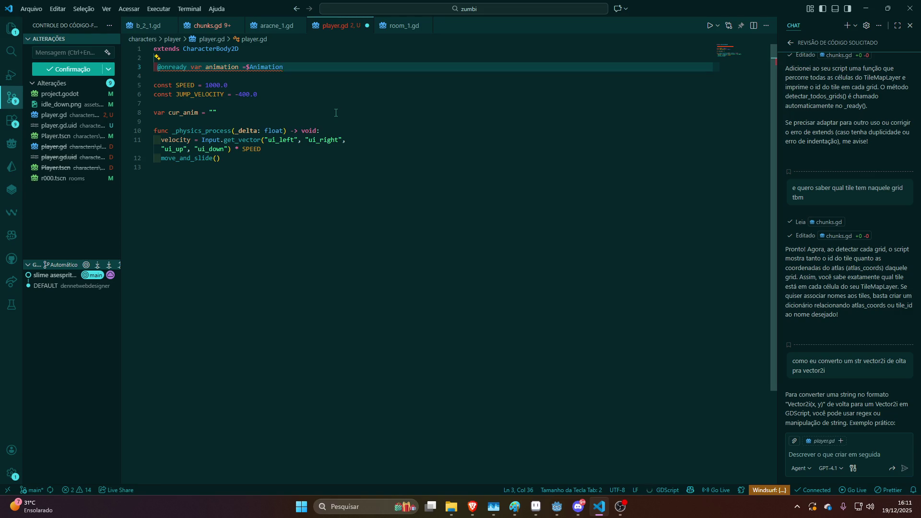
pyautogui.press('Return')
pyautogui.press('Up')
pyautogui.press('Return')
pyautogui.press('Return')
pyautogui.press('Up')
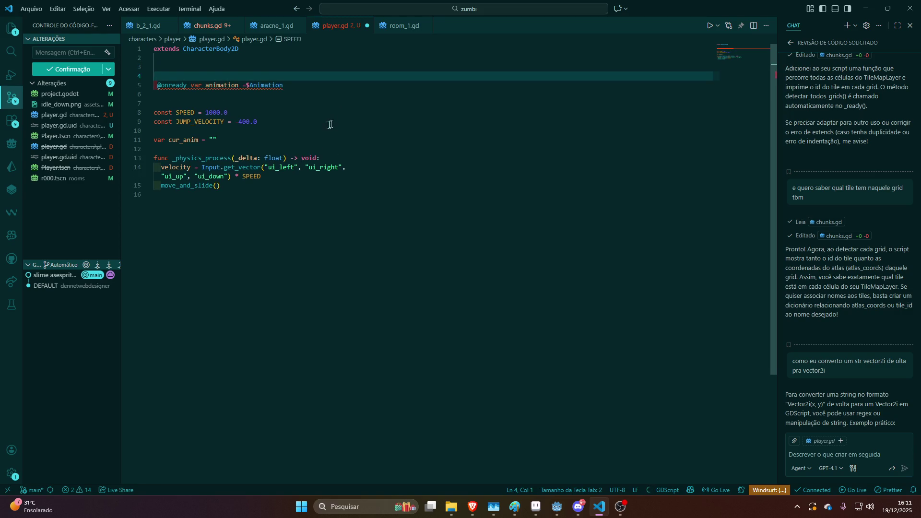
pyautogui.click(247, 85)
pyautogui.click(280, 85)
pyautogui.click(292, 85)
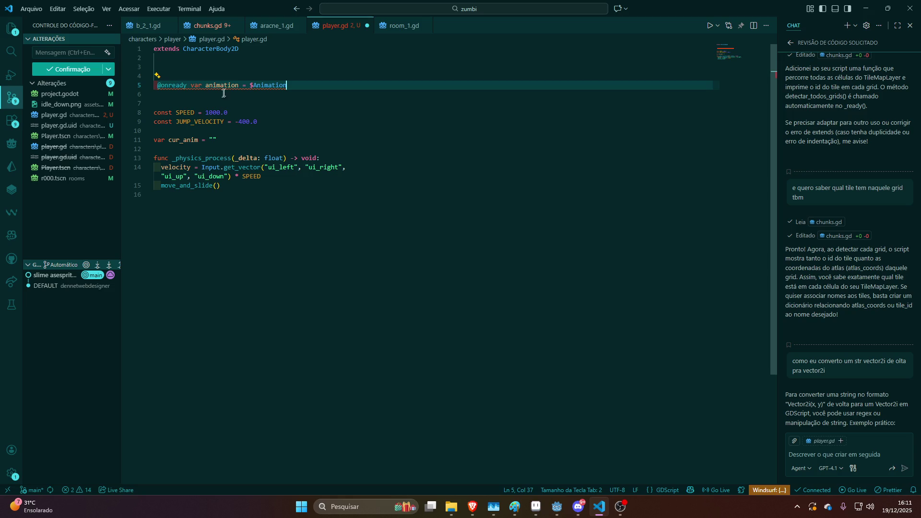
pyautogui.moveTo(224, 89)
pyautogui.click(188, 72)
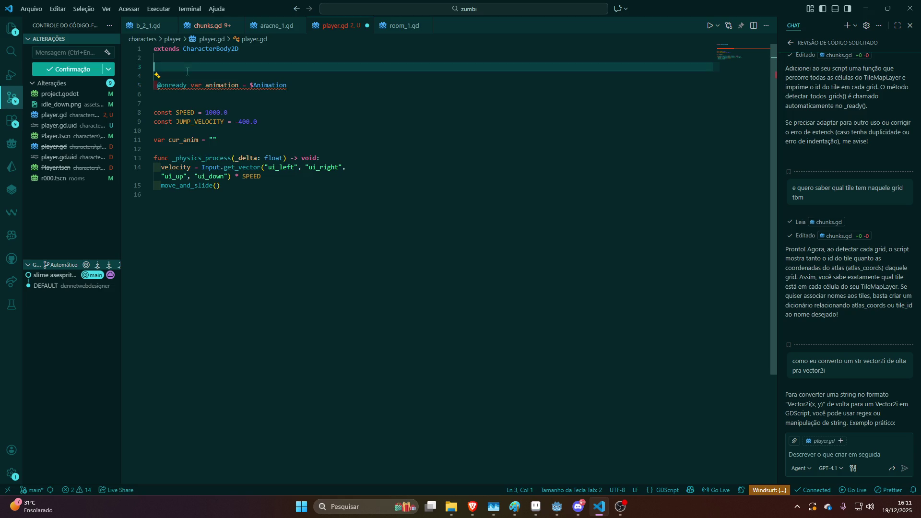
pyautogui.click(159, 81)
pyautogui.press('BackSpace')
pyautogui.press('Up')
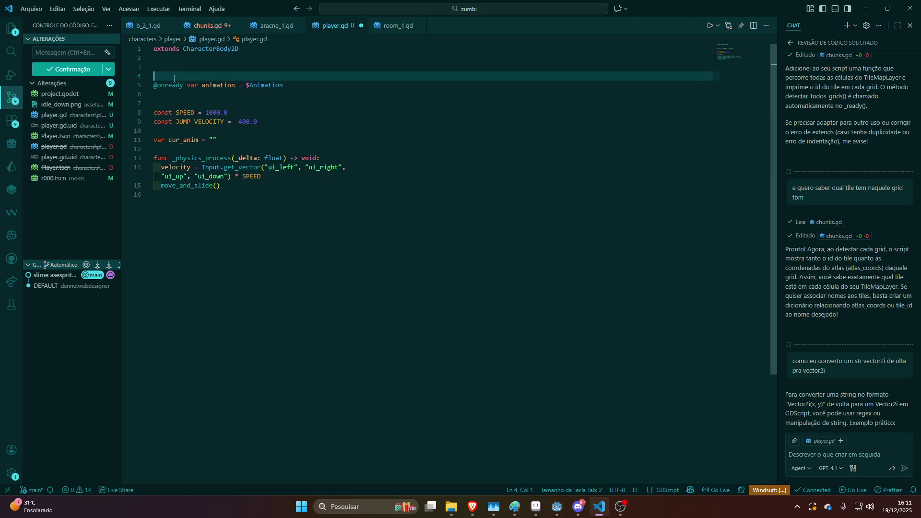
# Add a '# NODES ===========' section comment above the animation reference.
pyautogui.write('NODES')
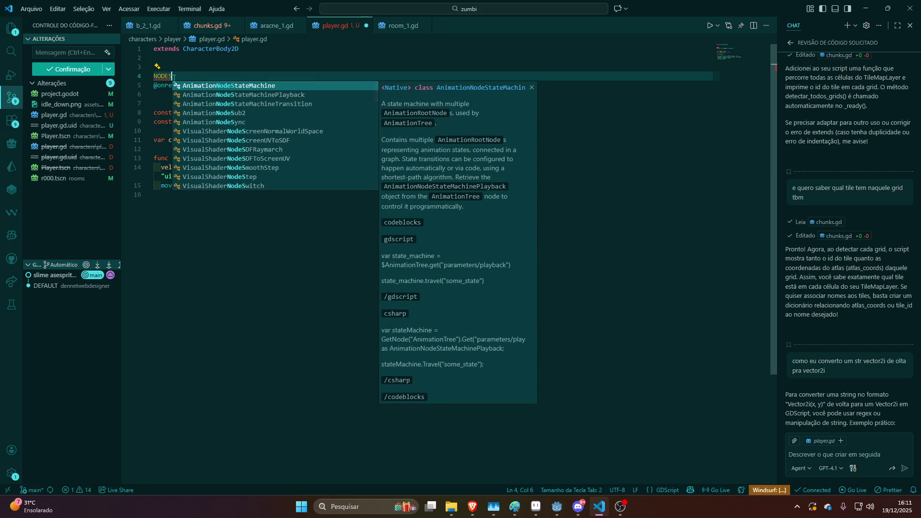
pyautogui.write(' ===========')
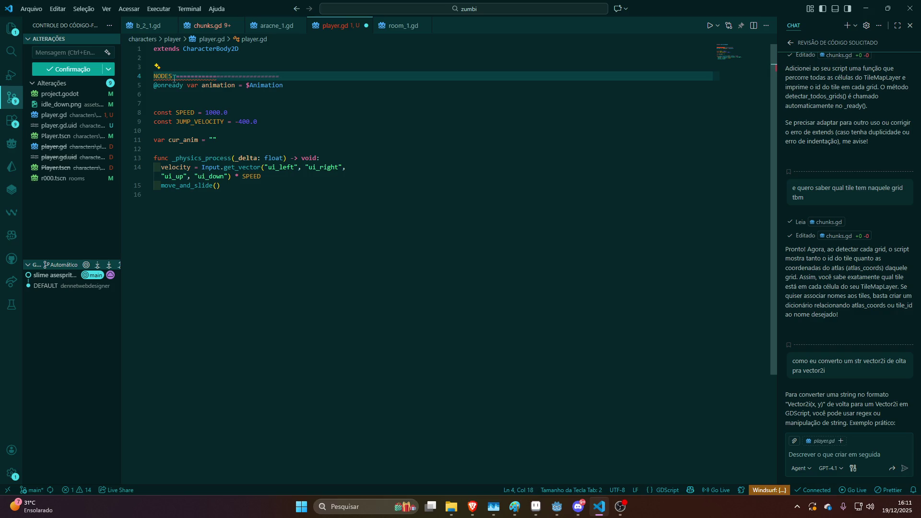
pyautogui.hotkey('ctrl', '/')
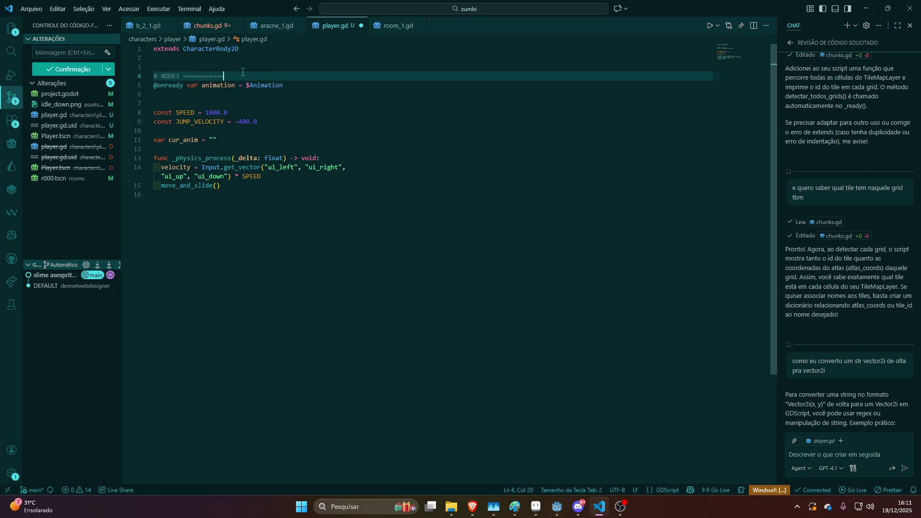
pyautogui.keyDown('shift'); pyautogui.click(171, 76); pyautogui.keyUp('shift')
pyautogui.keyDown('shift'); pyautogui.click(153, 75); pyautogui.keyUp('shift')
pyautogui.hotkey('ctrl', 'c')
# Paste a copy of the header above cur_anim and rename it '# ANimations'.
pyautogui.click(168, 130)
pyautogui.hotkey('ctrl', 'v')
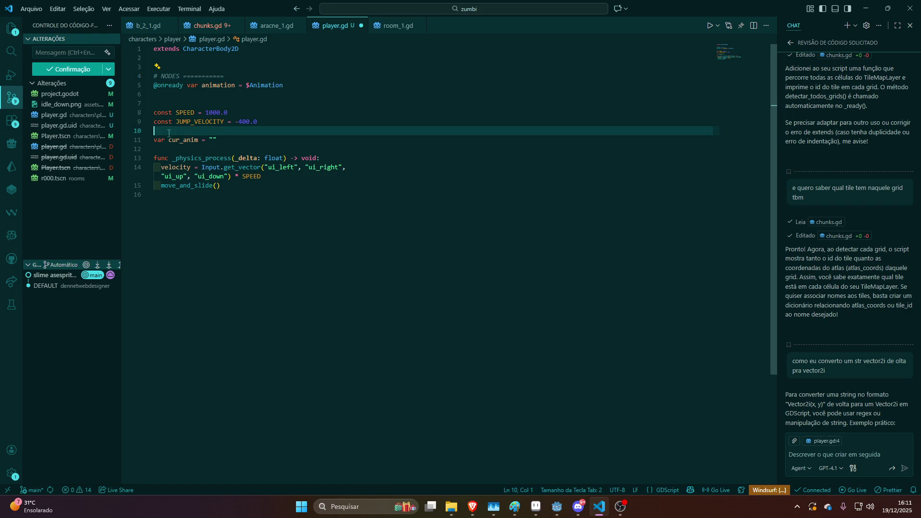
pyautogui.click(284, 122)
pyautogui.press('Return')
pyautogui.click(170, 139)
pyautogui.doubleClick(170, 139)
pyautogui.write('ANimations')
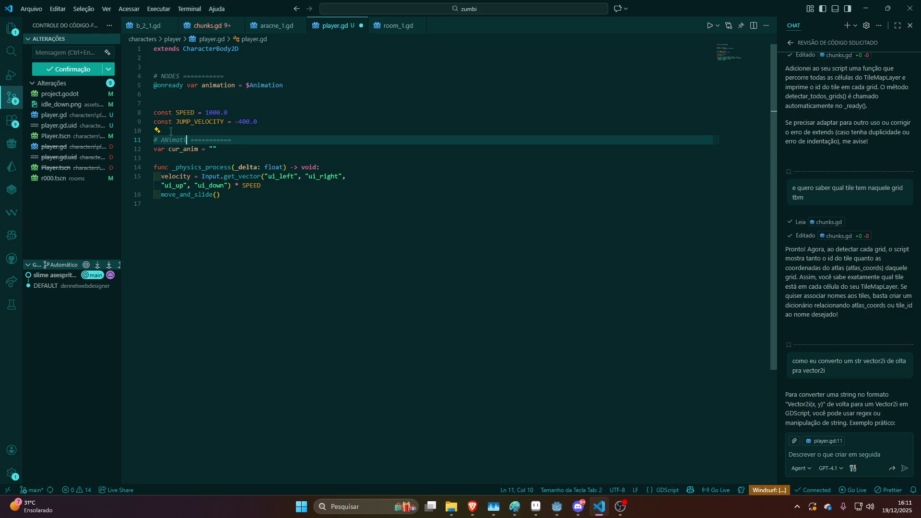
# Paste a copy of the header above the SPEED constants and rename it '# Moviments'.
pyautogui.click(200, 104)
pyautogui.moveTo(243, 140); pyautogui.dragTo(148, 142)
pyautogui.hotkey('ctrl', 'c')
pyautogui.click(159, 104)
pyautogui.hotkey('ctrl', 'v')
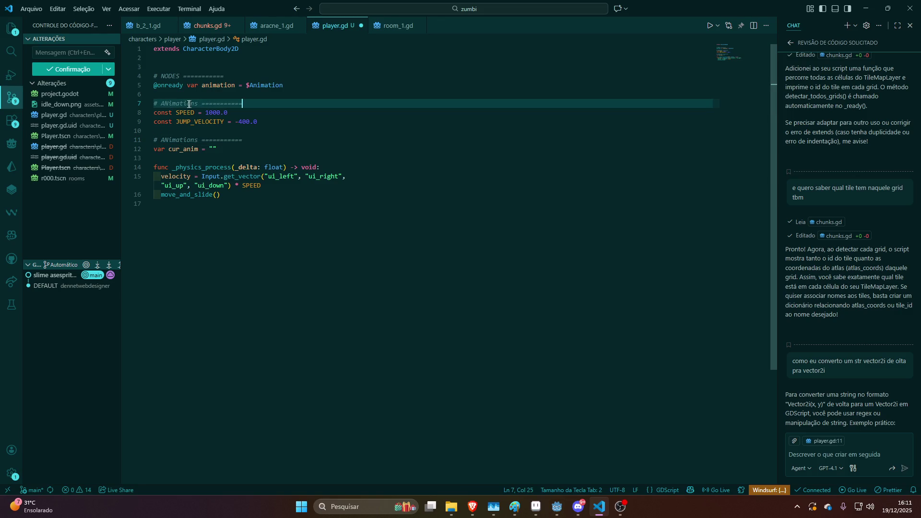
pyautogui.doubleClick(184, 103)
pyautogui.write('Moviments')
# Save player.gd.
pyautogui.moveTo(235, 121); pyautogui.dragTo(323, 126)
pyautogui.hotkey('ctrl', 's')
pyautogui.click(324, 158)
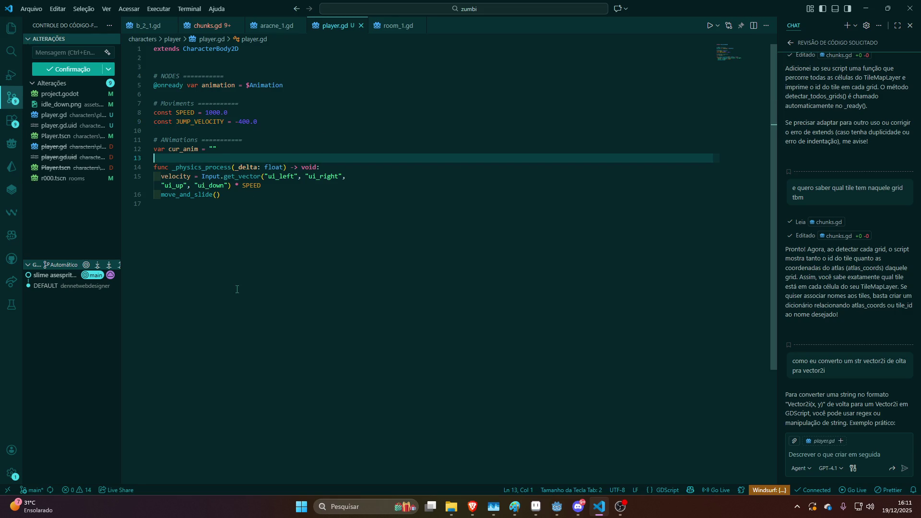
pyautogui.press('Down')
pyautogui.press('Down')
pyautogui.press('Down')
pyautogui.press('End')
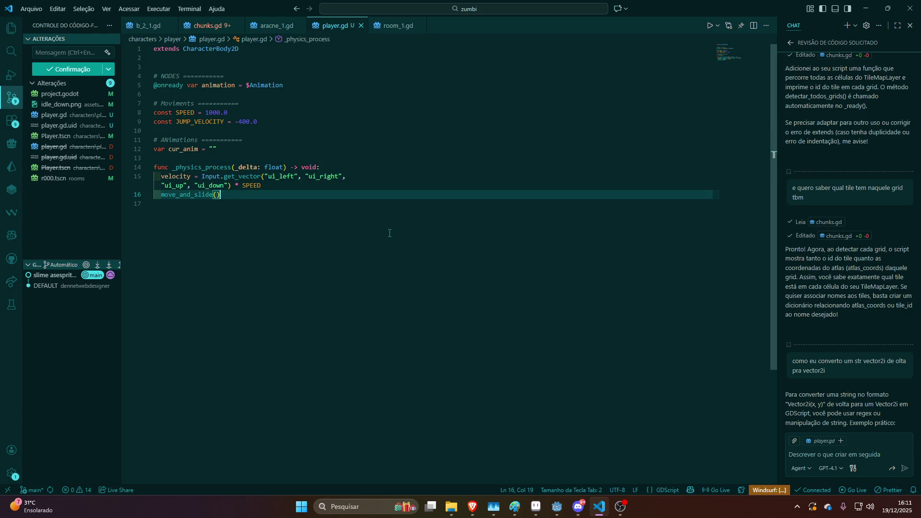
# Add an empty 'func change_animations ():' after move_and_slide, ignoring the inline suggestion.
pyautogui.press('Return')
pyautogui.press('Return')
pyautogui.press('BackSpace')
pyautogui.write('func ')
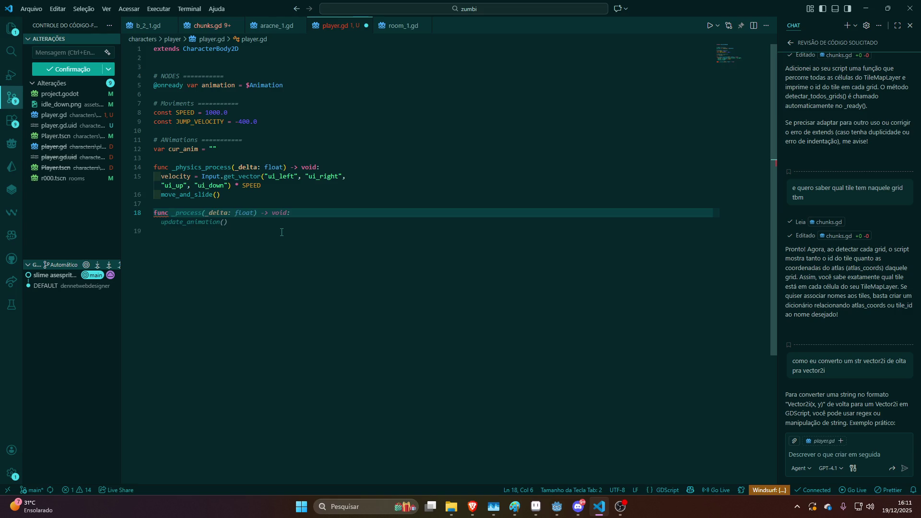
pyautogui.write('change_animati')
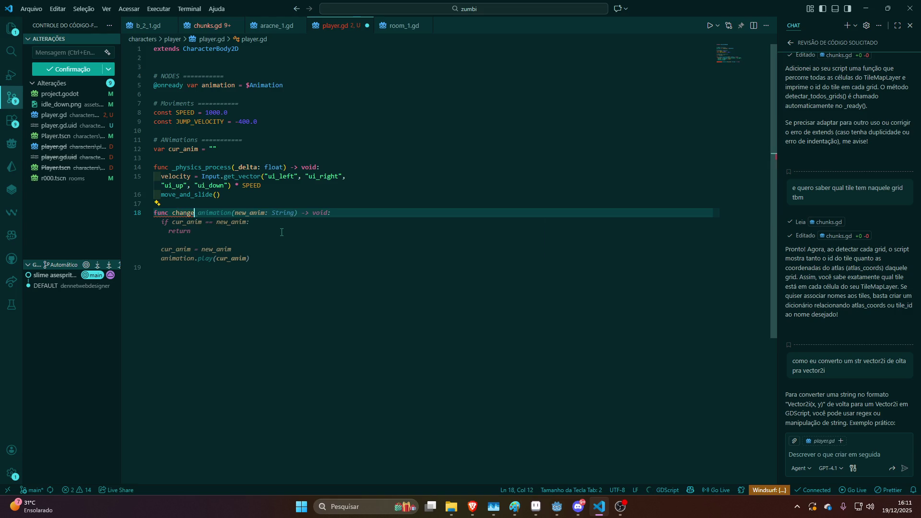
pyautogui.write('ons ')
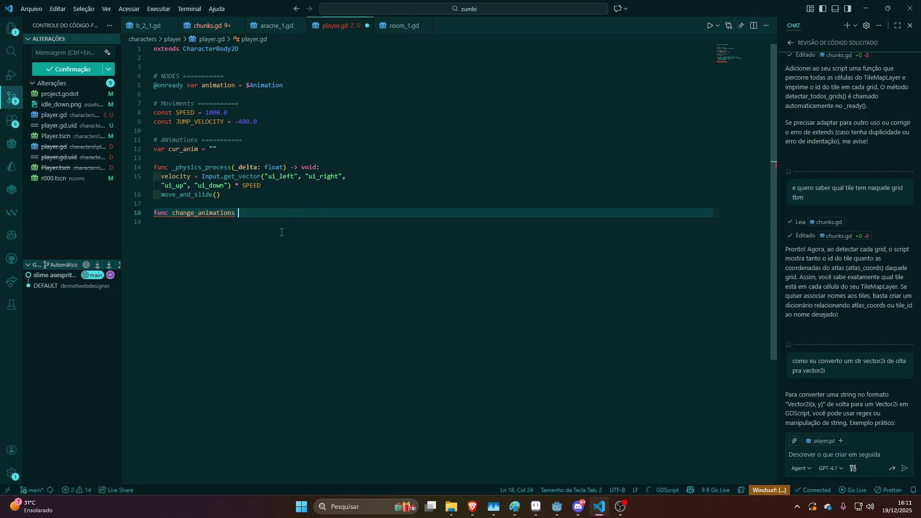
pyautogui.write('():')
pyautogui.press('Return')
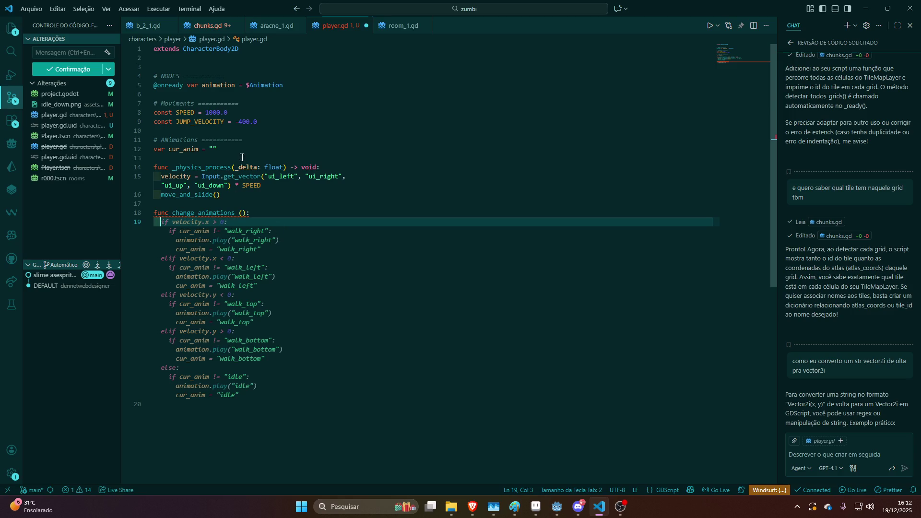
pyautogui.click(194, 130)
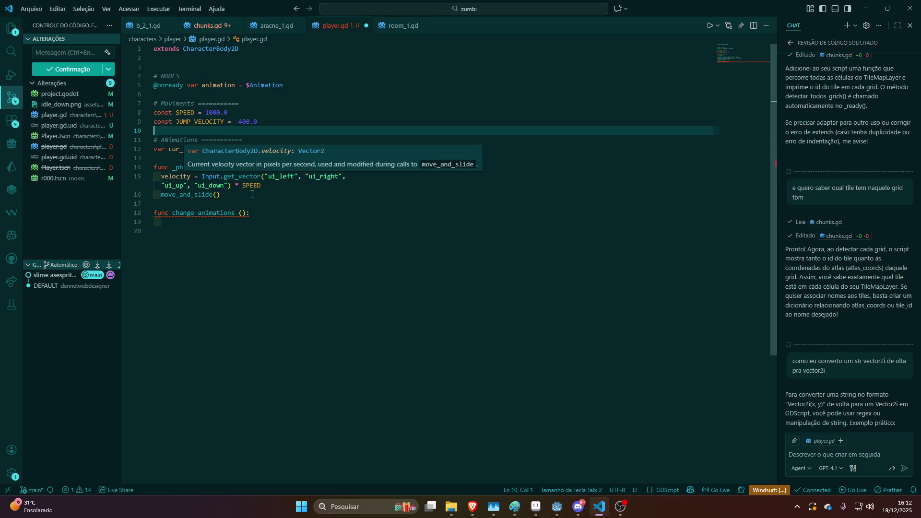
pyautogui.click(273, 186)
# Insert 'if velocity != Vector2.ZERO:' above move_and_slide(), undoing the accepted suggestion.
pyautogui.press('Return')
pyautogui.press('Return')
pyautogui.press('Return')
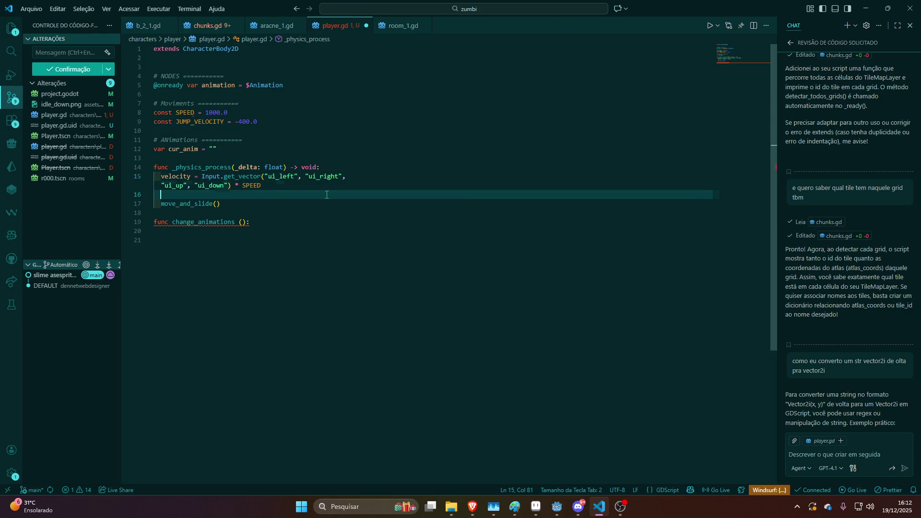
pyautogui.press('Up')
pyautogui.press('Tab')
pyautogui.write('if')
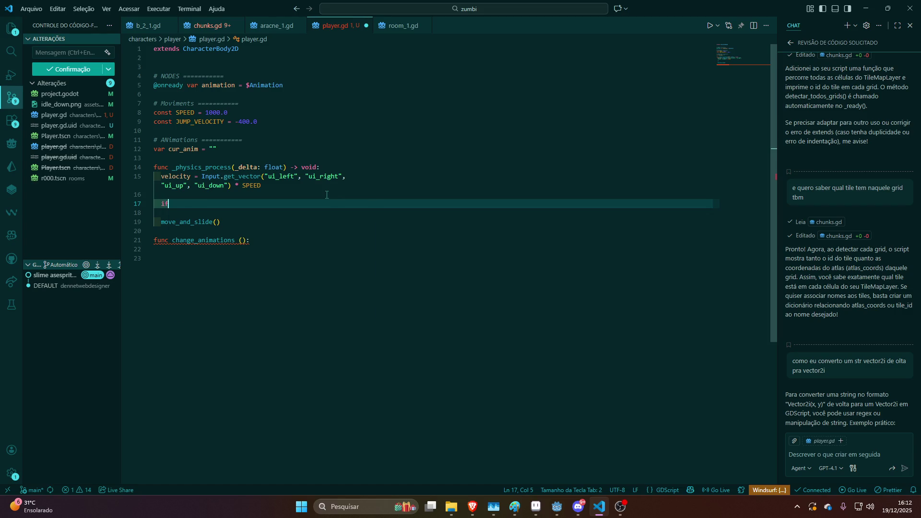
pyautogui.write(' velocity')
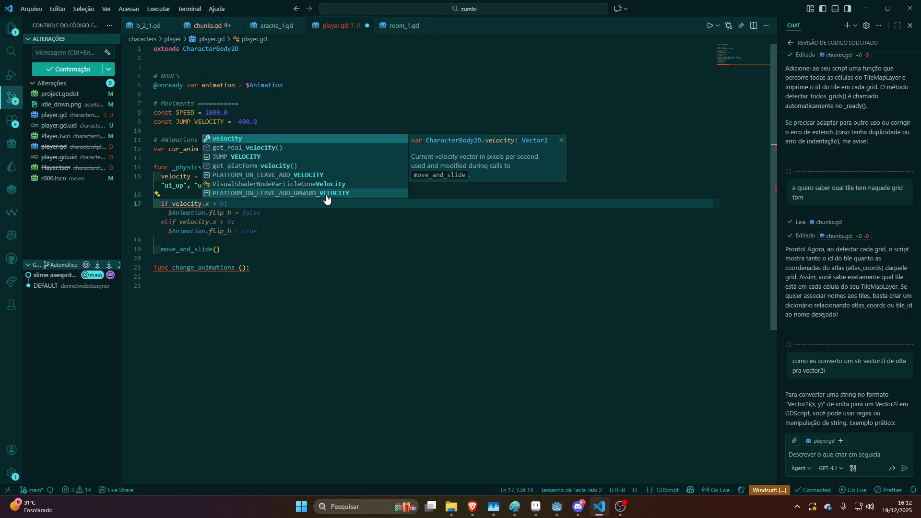
pyautogui.write(' != Ve')
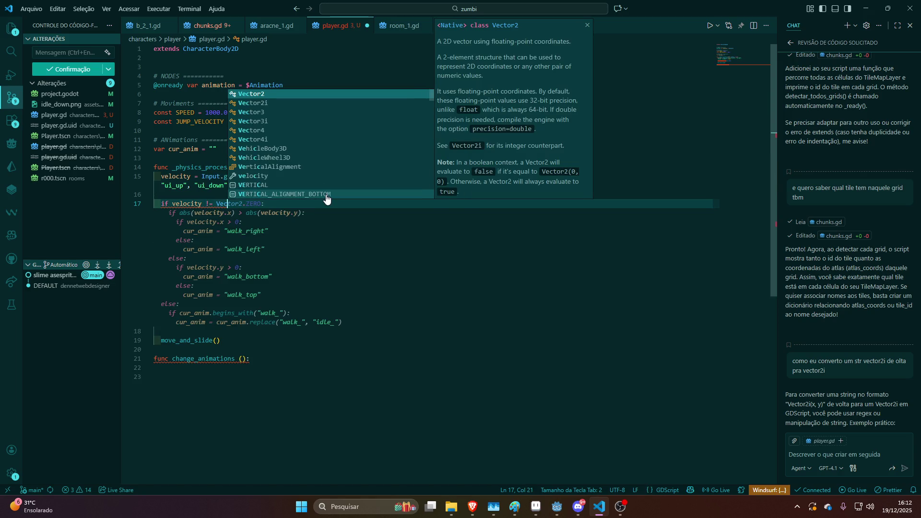
pyautogui.press('Escape')
pyautogui.press('Tab')
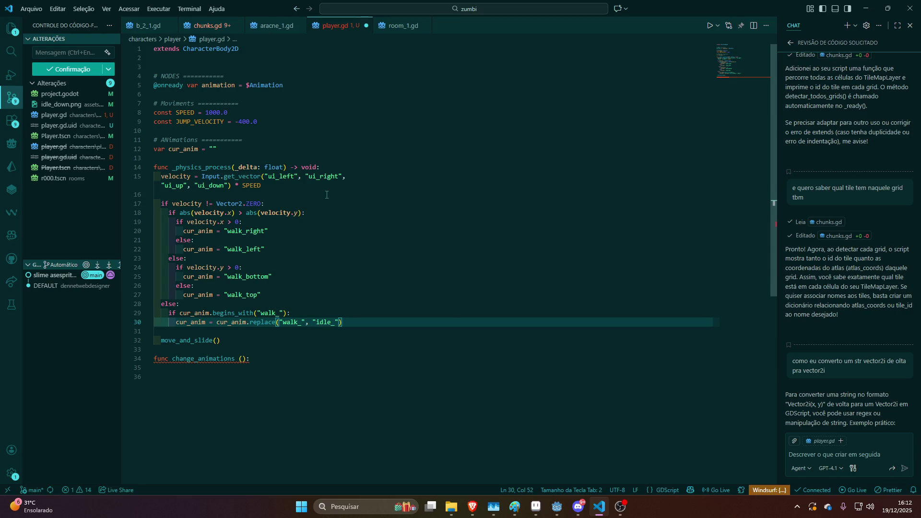
pyautogui.hotkey('ctrl', 'z')
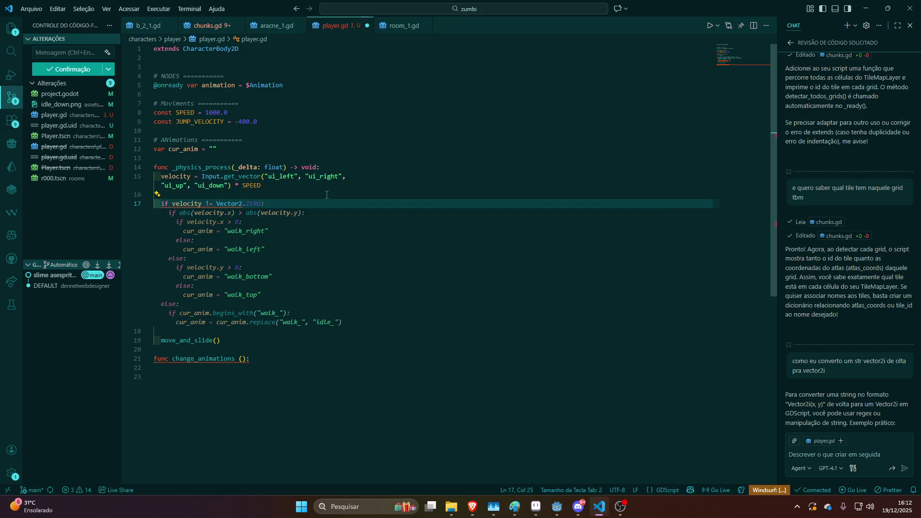
pyautogui.write('.ZERO')
pyautogui.write(':')
pyautogui.press('Return')
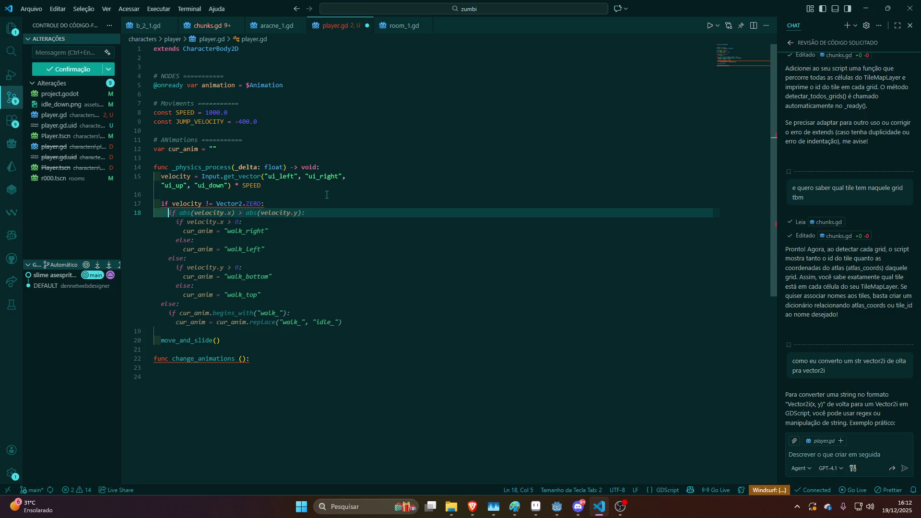
# Add a blank line after the movement constants.
pyautogui.click(216, 124)
pyautogui.click(216, 131)
pyautogui.press('Return')
pyautogui.press('Return')
# Declare a moviment dictionary holding current = "idle".
pyautogui.press('Up')
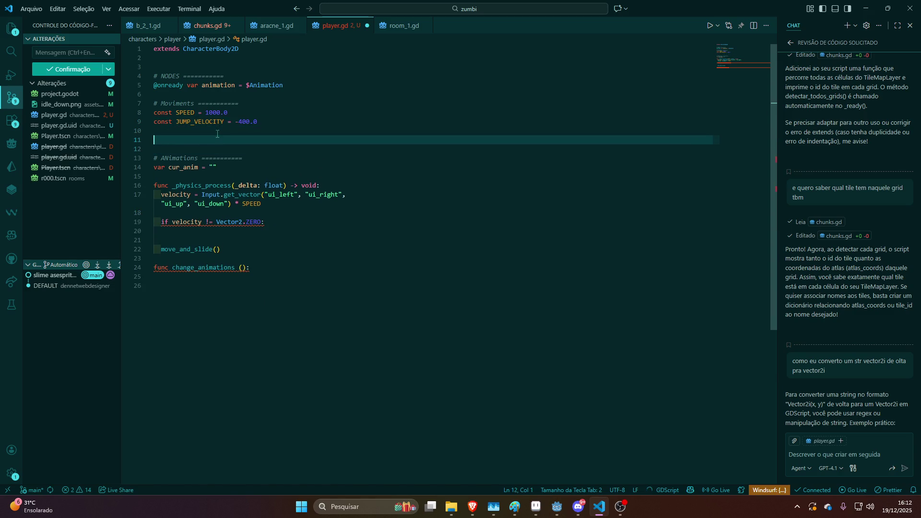
pyautogui.write('var mocime')
pyautogui.press('BackSpace')
pyautogui.press('BackSpace')
pyautogui.press('BackSpace')
pyautogui.write('viment = {')
pyautogui.press('Return')
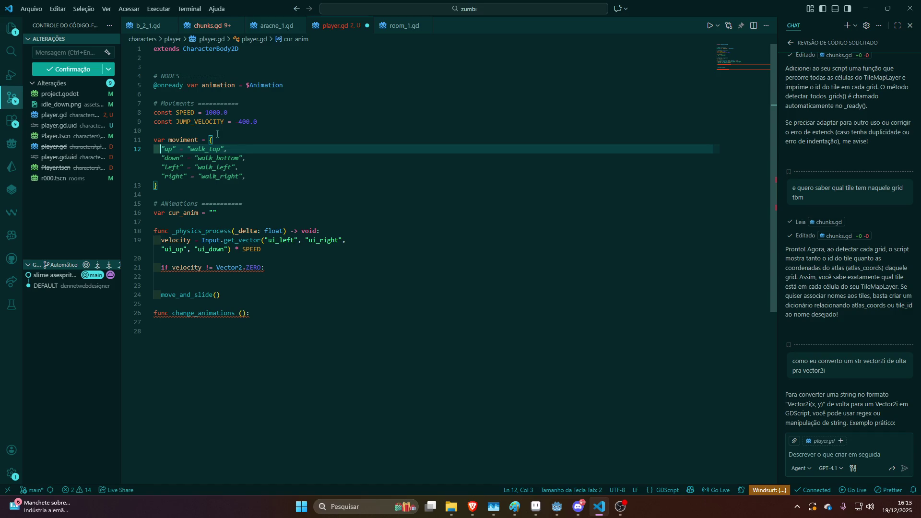
pyautogui.write('current =')
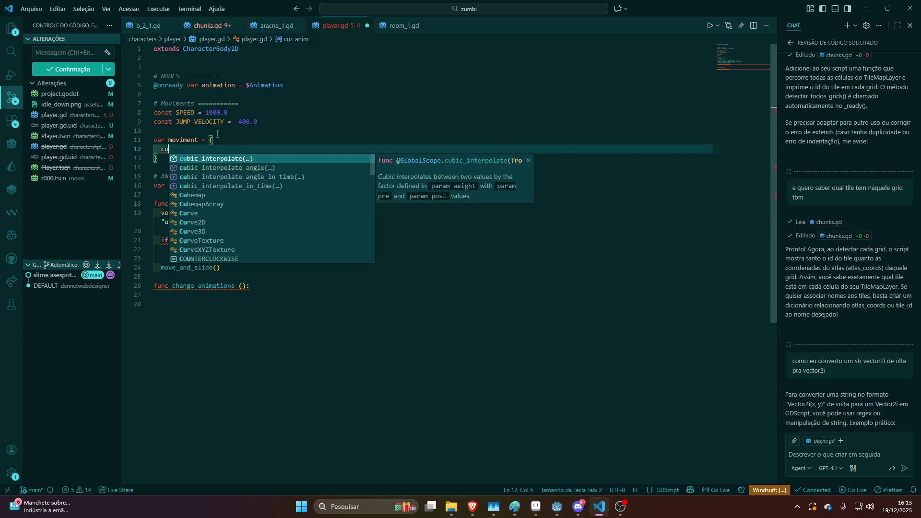
pyautogui.write(' "idle')
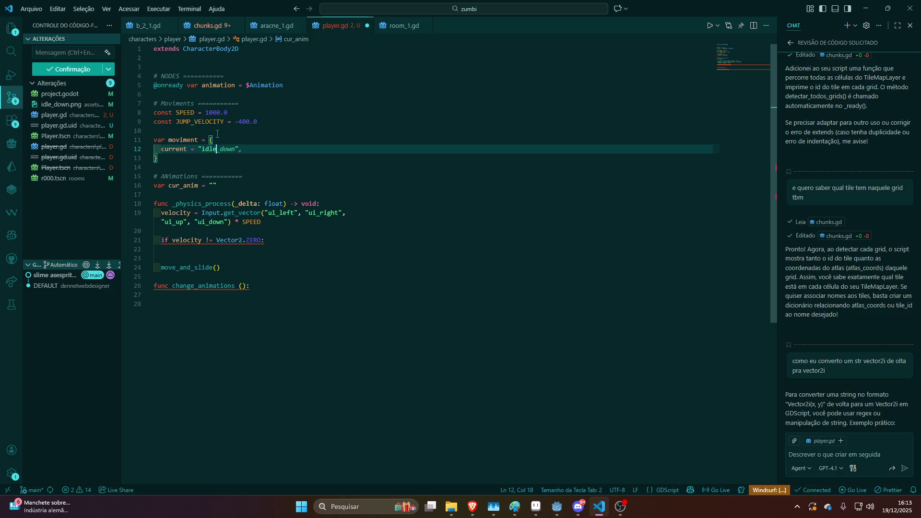
pyautogui.press('Escape')
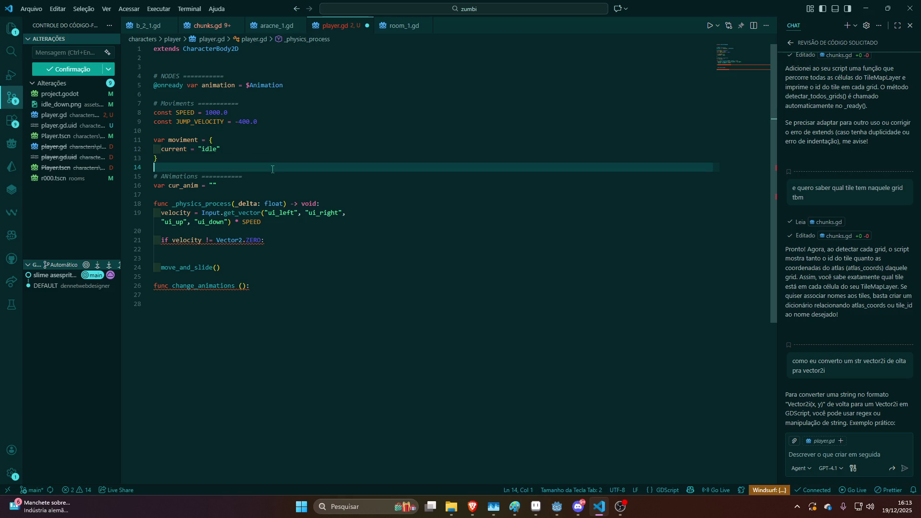
pyautogui.doubleClick(174, 148)
# Inside the velocity check, add the branch setting moviment.current to "walk".
pyautogui.click(198, 250)
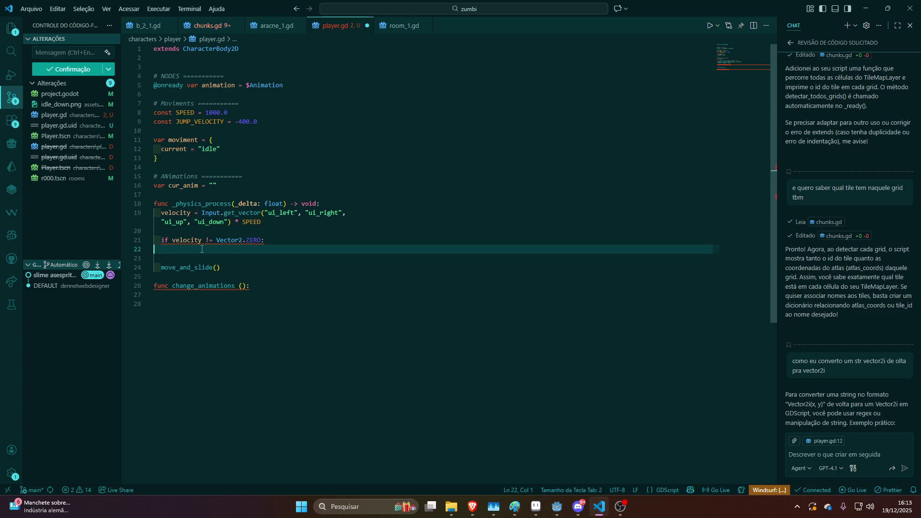
pyautogui.write('if moviment')
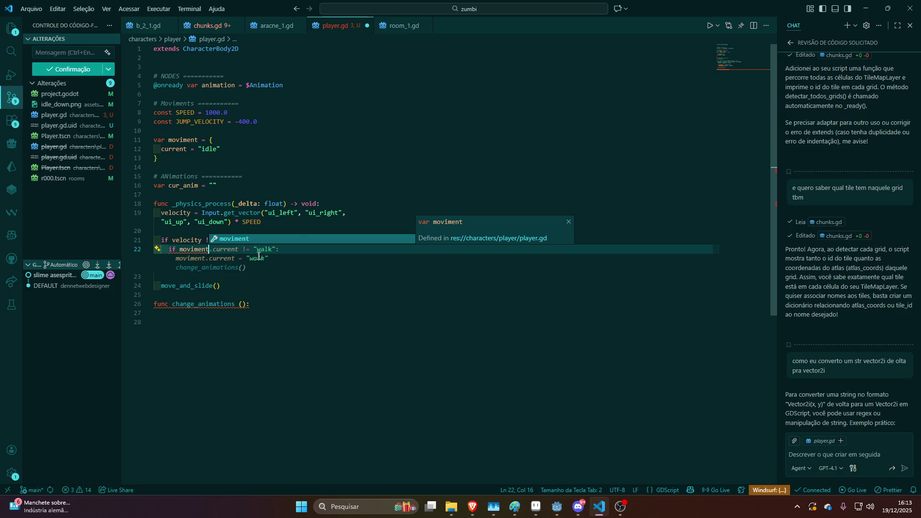
pyautogui.press('Escape')
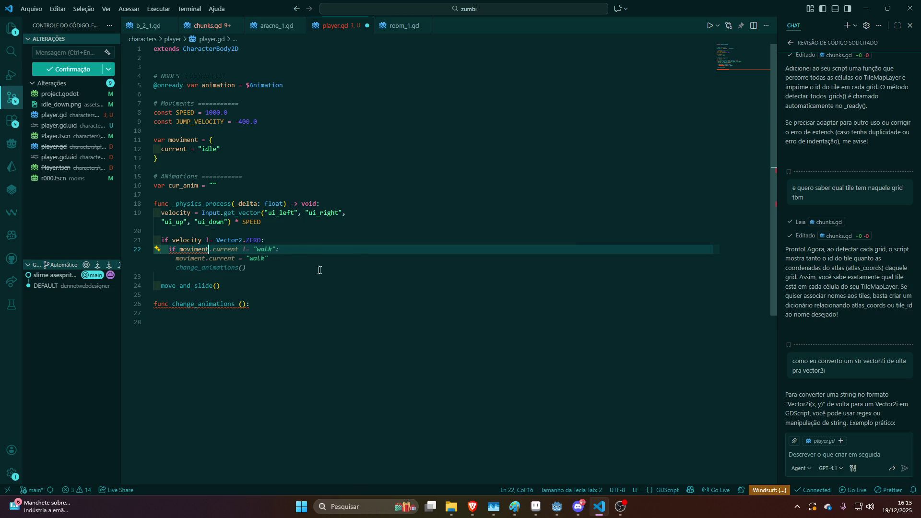
pyautogui.press('Tab')
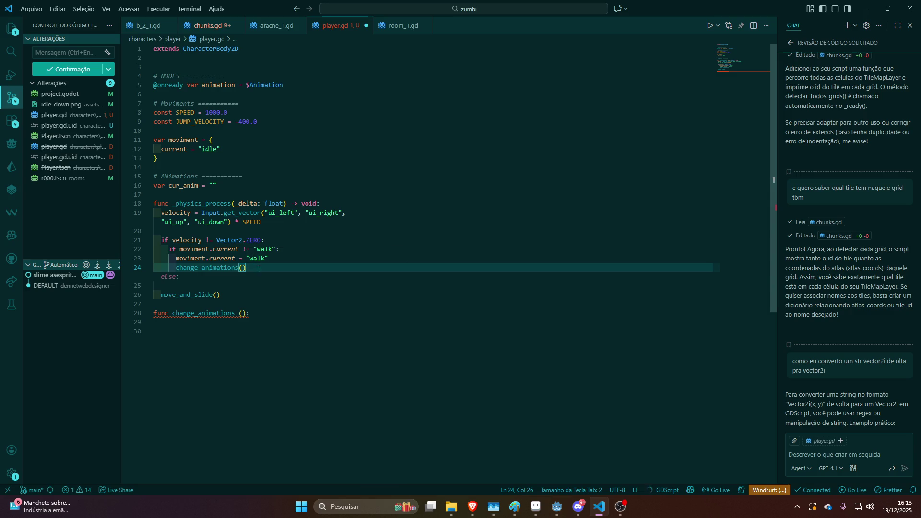
pyautogui.moveTo(283, 269)
pyautogui.press('Escape')
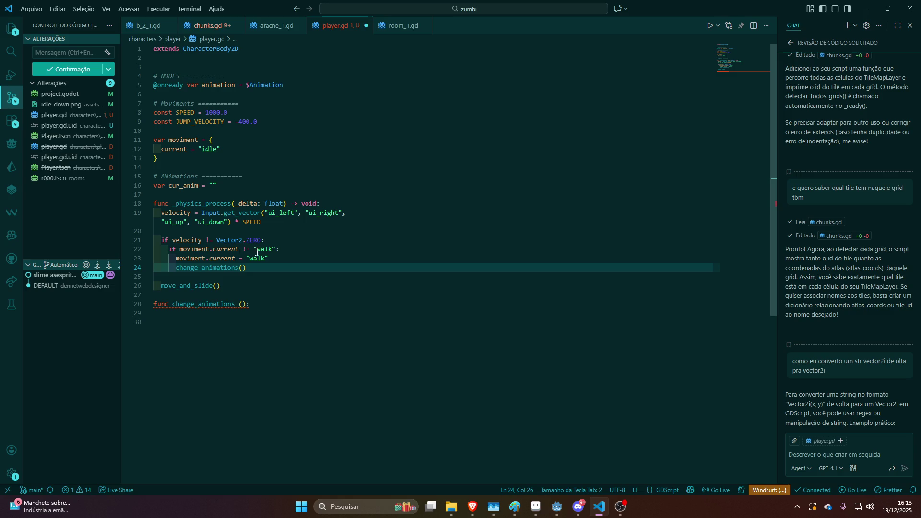
pyautogui.click(266, 262)
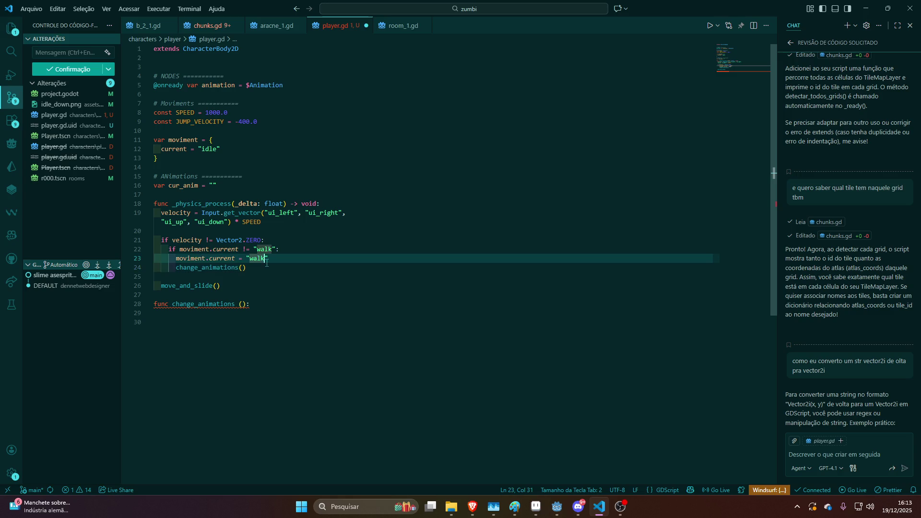
pyautogui.click(276, 242)
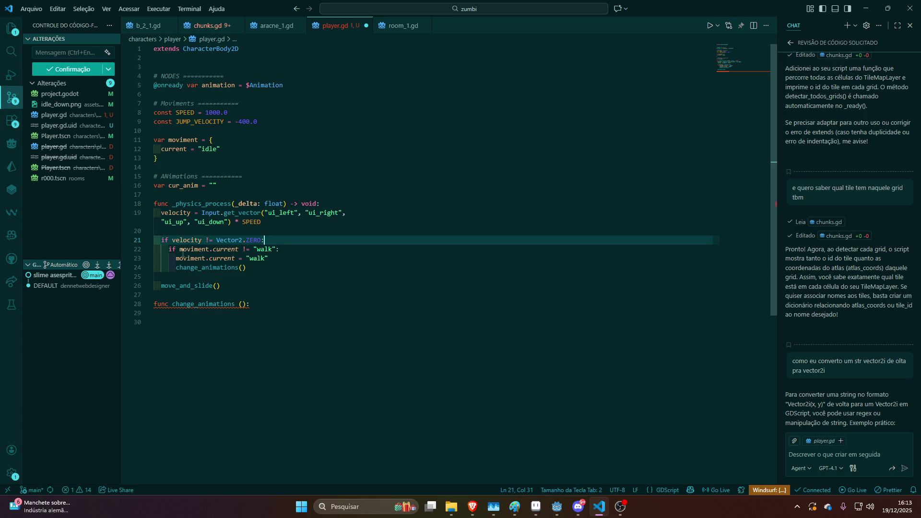
pyautogui.moveTo(229, 251)
pyautogui.click(287, 250)
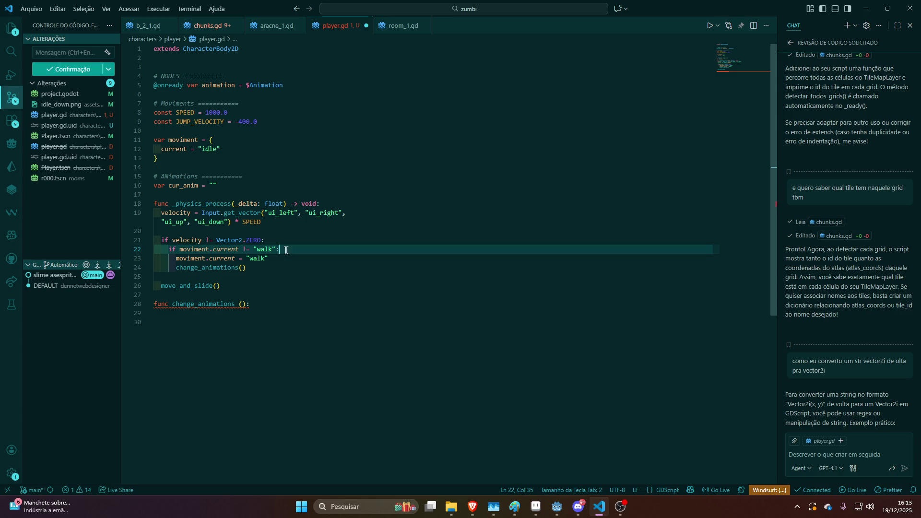
# Replace the stray change_animations() call with an else branch setting moviment.current to "idle".
pyautogui.doubleClick(259, 258)
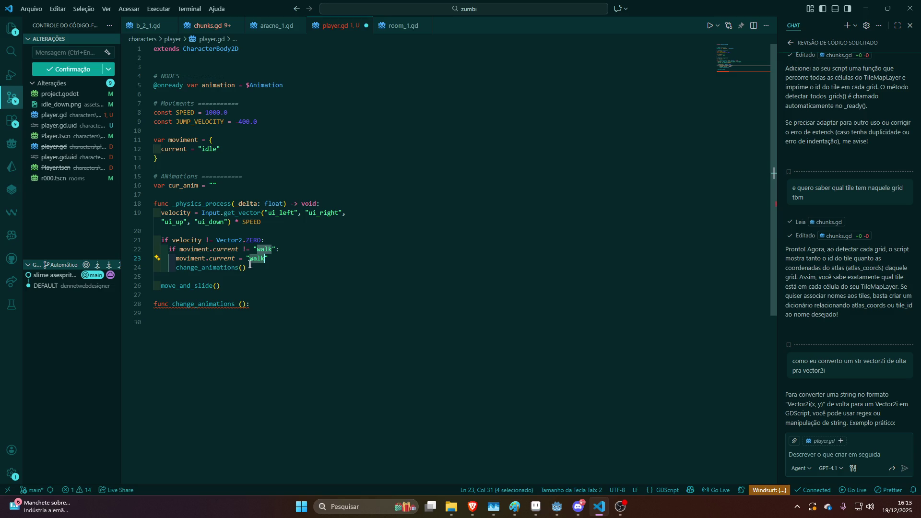
pyautogui.click(269, 258)
pyautogui.click(263, 268)
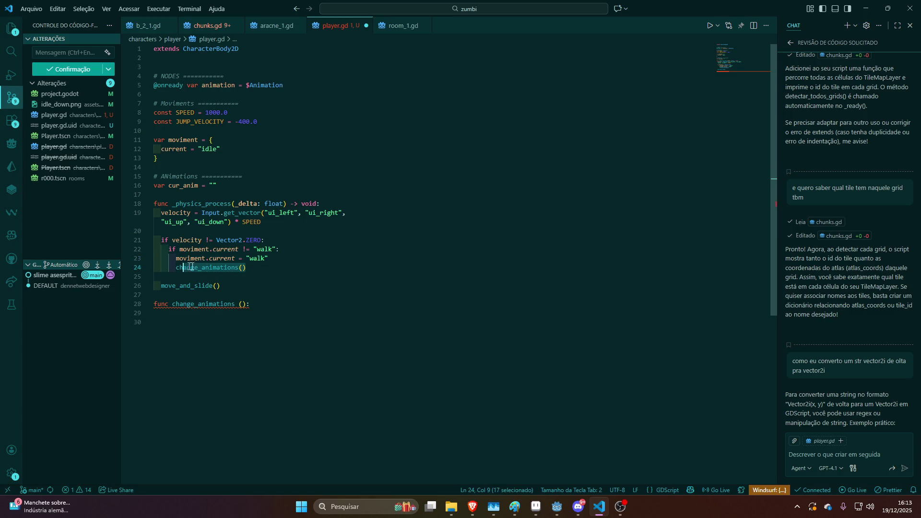
pyautogui.press('Up')
pyautogui.press('End')
pyautogui.moveTo(162, 249); pyautogui.dragTo(271, 259)
pyautogui.click(248, 269)
pyautogui.hotkey('shift', 'Home')
pyautogui.press('BackSpace')
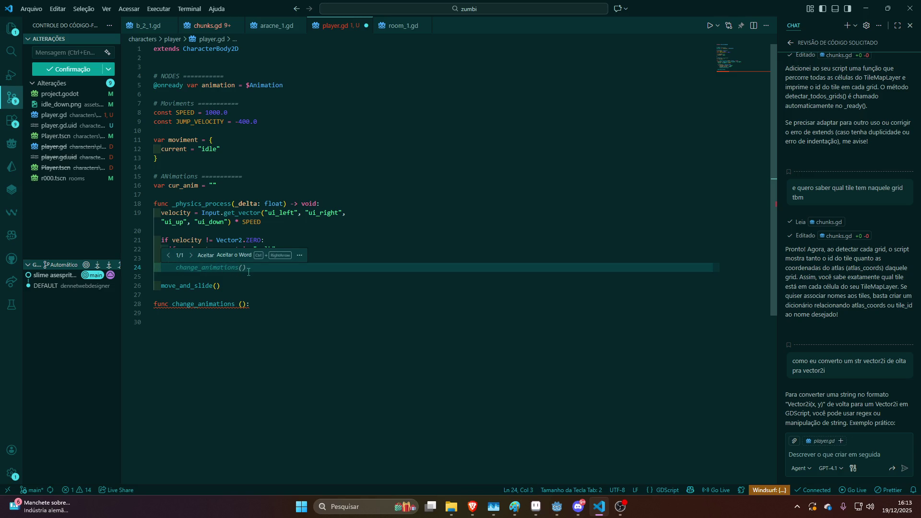
pyautogui.write('else:')
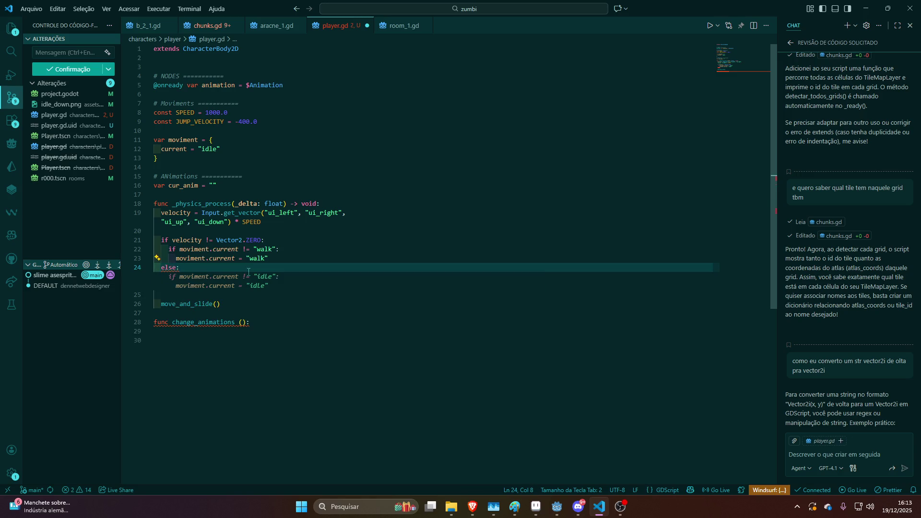
pyautogui.press('Tab')
pyautogui.press('Down')
pyautogui.press('Down')
pyautogui.click(295, 282)
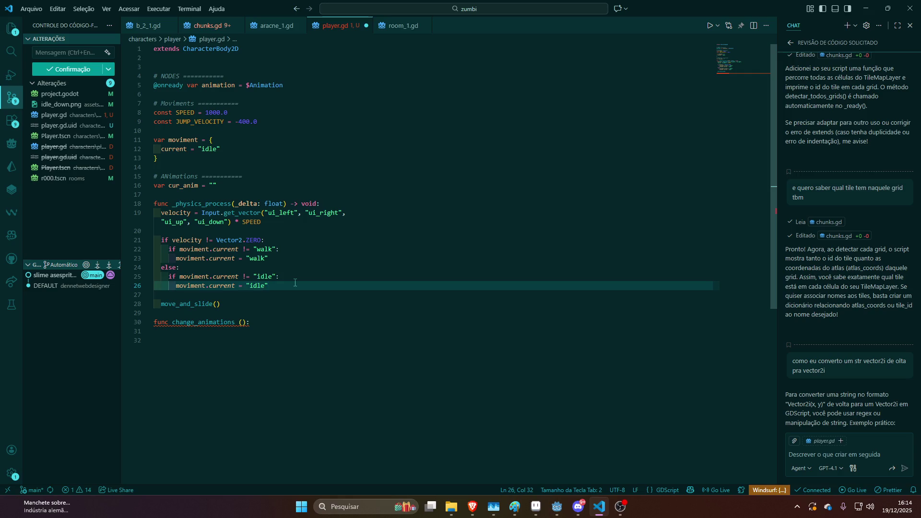
pyautogui.press('Return')
pyautogui.press('Return')
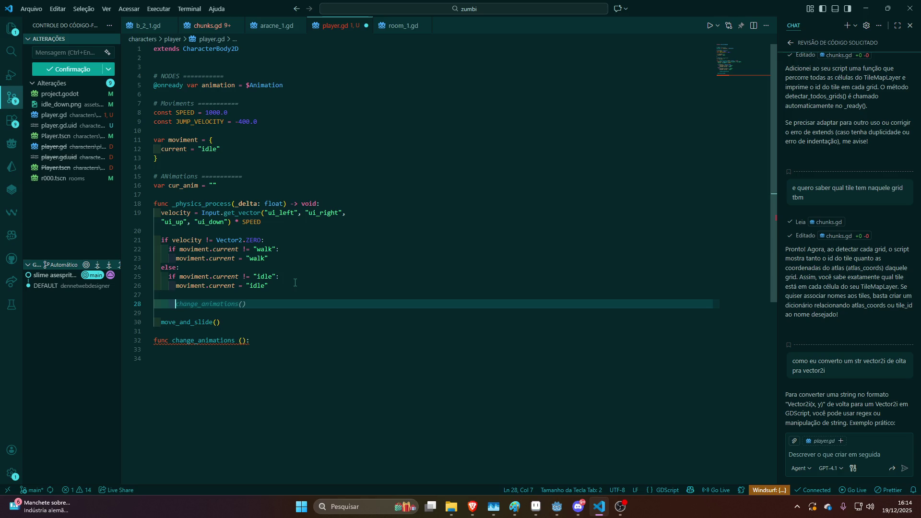
pyautogui.click(217, 350)
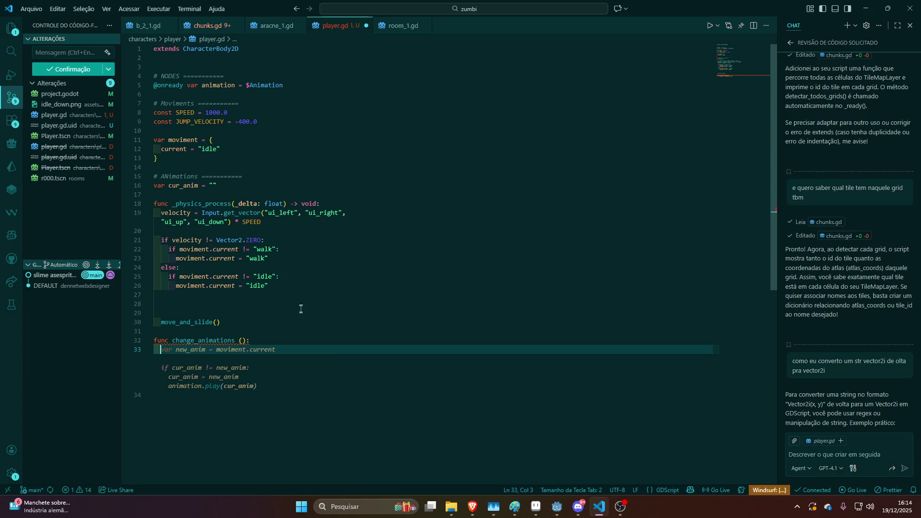
# Add direction = "down" to the moviment dictionary, then bring the Brave browser forward.
pyautogui.click(244, 151)
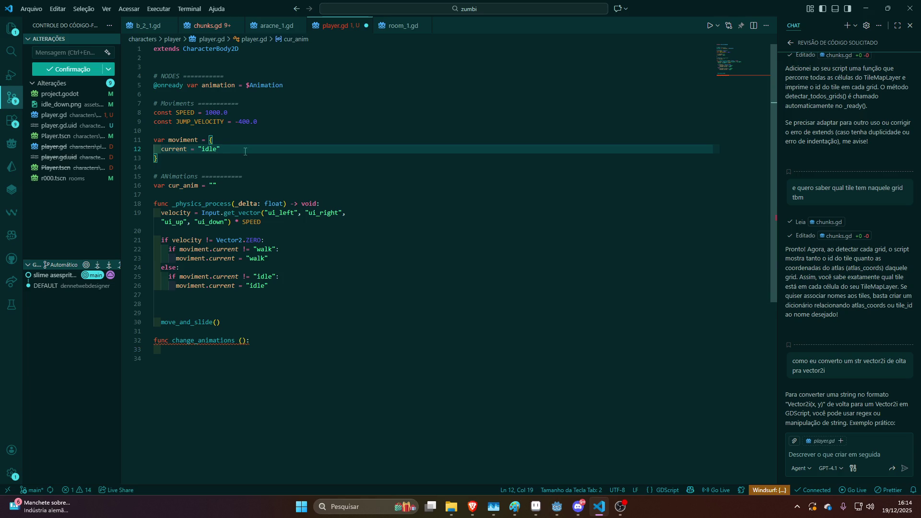
pyautogui.press('Return')
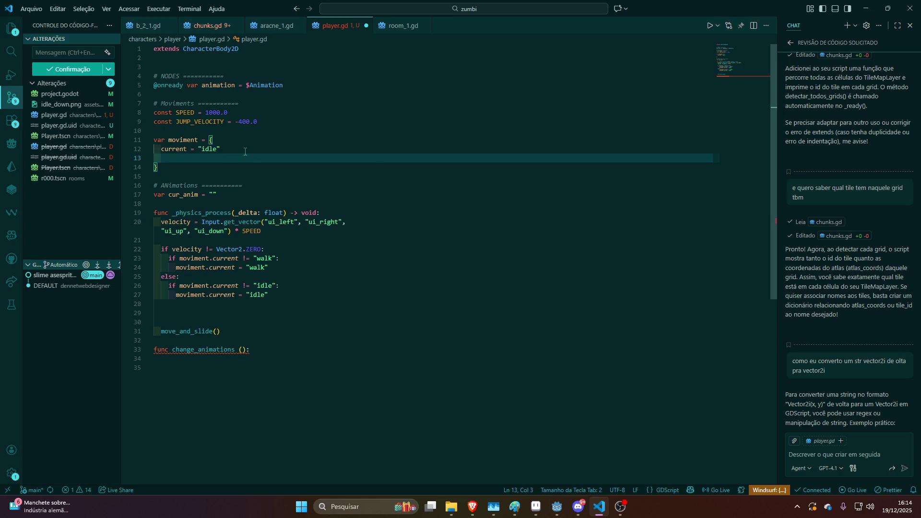
pyautogui.write('direction = ')
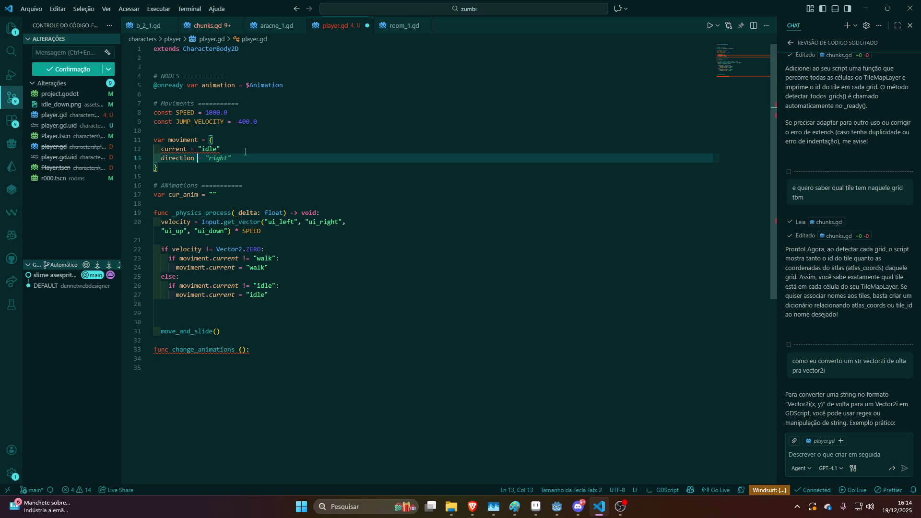
pyautogui.write('"down"')
pyautogui.click(245, 151)
pyautogui.write(',')
pyautogui.click(261, 167)
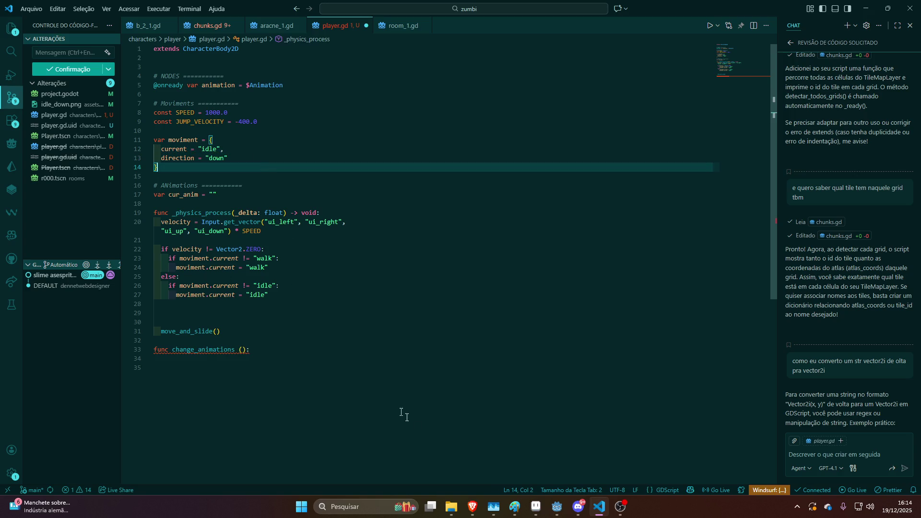
pyautogui.click(472, 506)
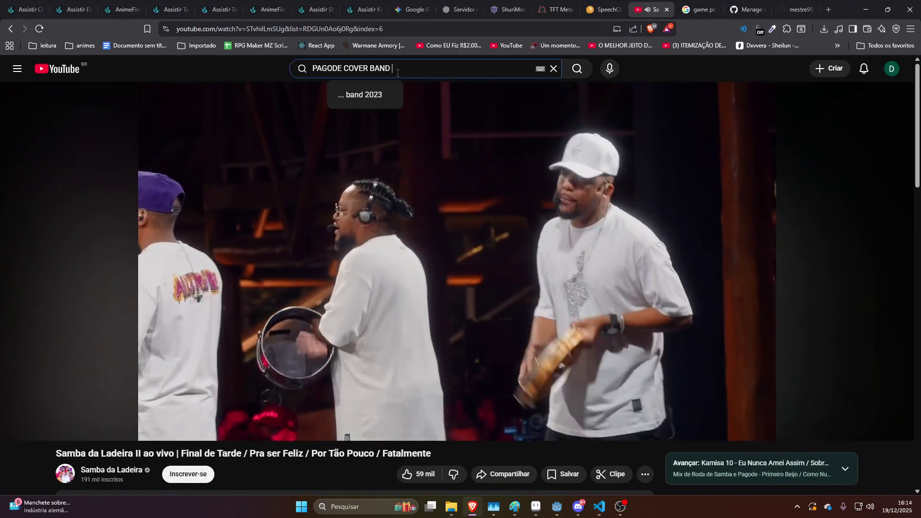
# Search YouTube for 'caim moriar', then switch back to the code editor.
pyautogui.hotkey('ctrl', 'a')
pyautogui.write('caim')
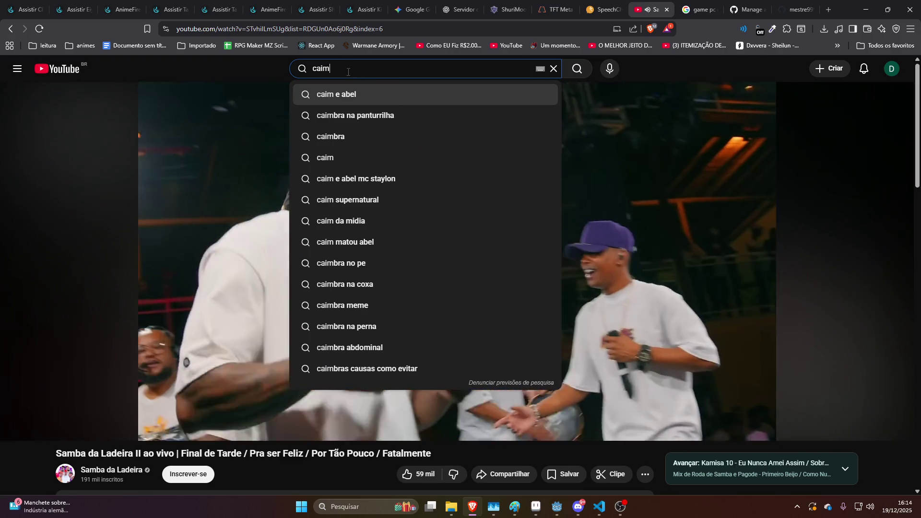
pyautogui.write(' moriar')
pyautogui.press('Return')
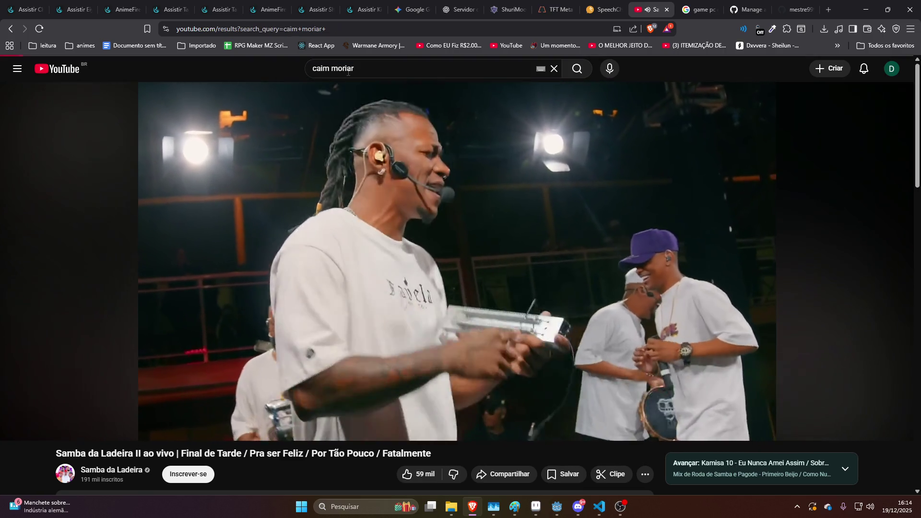
pyautogui.hotkey('alt', 'Left')
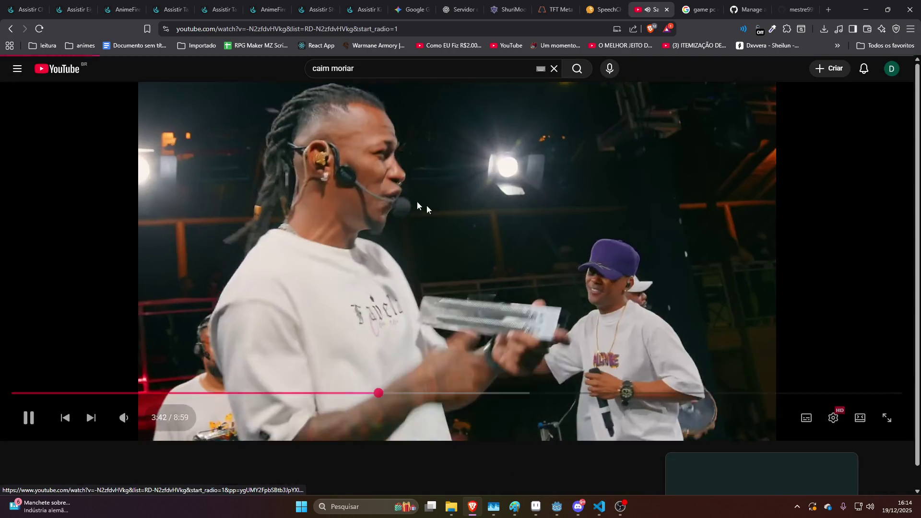
pyautogui.hotkey('alt', 'Tab')
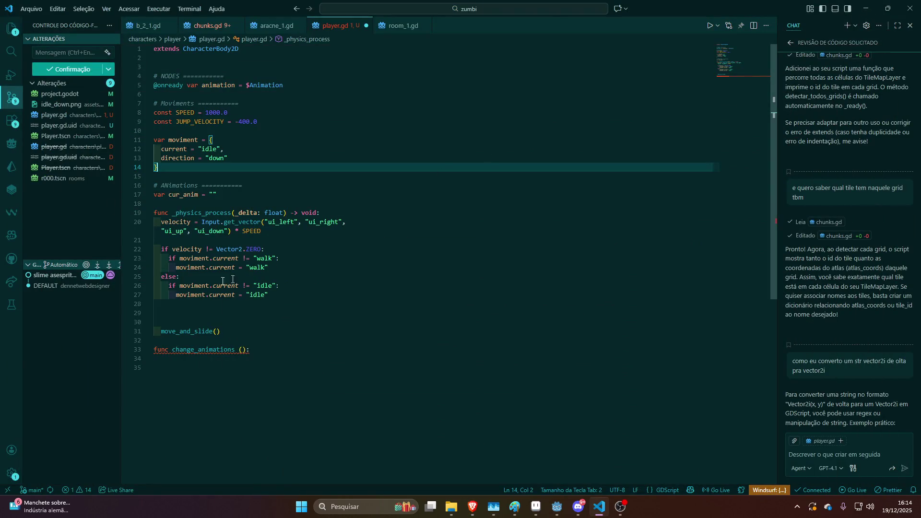
# Delete the movement code from the _physics_process body.
pyautogui.scroll(-3, 245, 277)
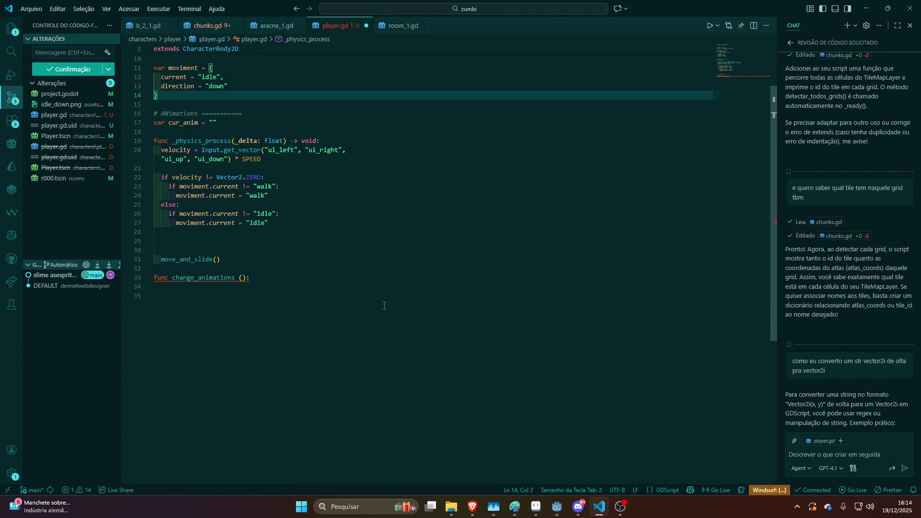
pyautogui.click(265, 269)
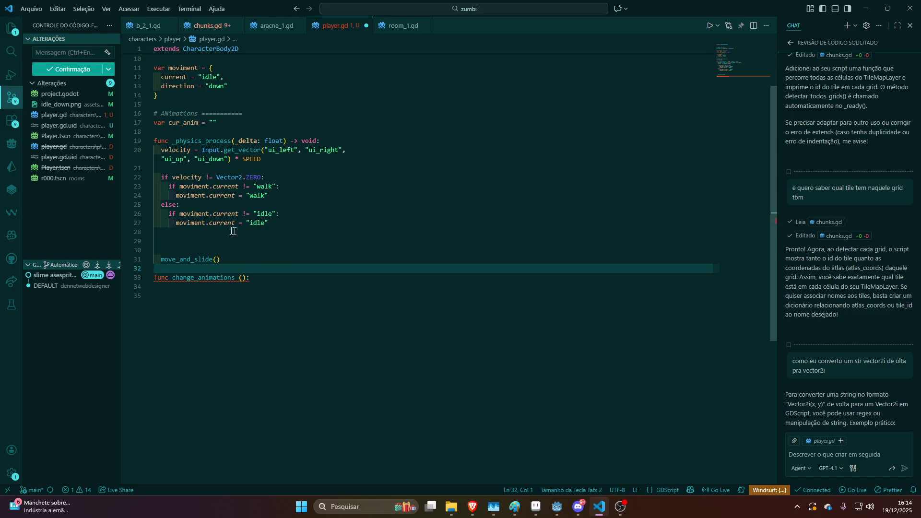
pyautogui.click(265, 277)
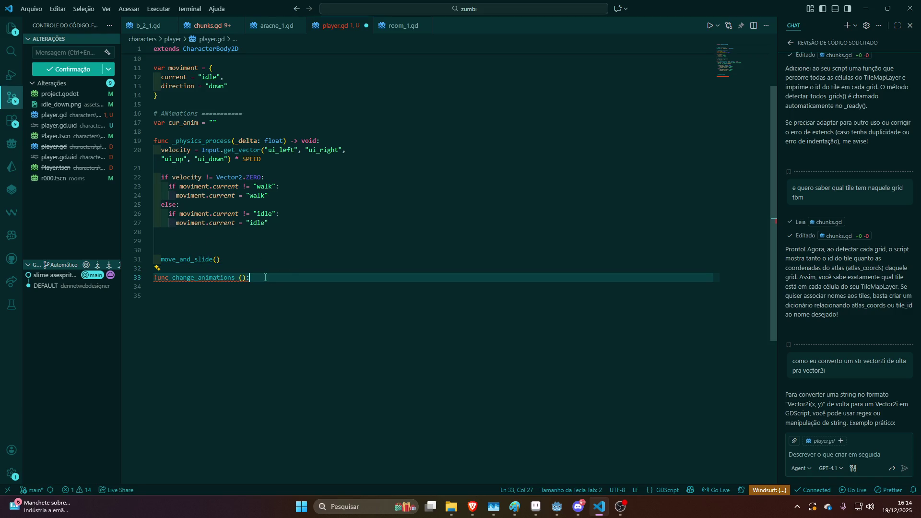
pyautogui.moveTo(158, 177)
pyautogui.mouseDown()
pyautogui.moveTo(261, 196)
pyautogui.moveTo(256, 215)
pyautogui.moveTo(269, 222)
pyautogui.mouseUp()
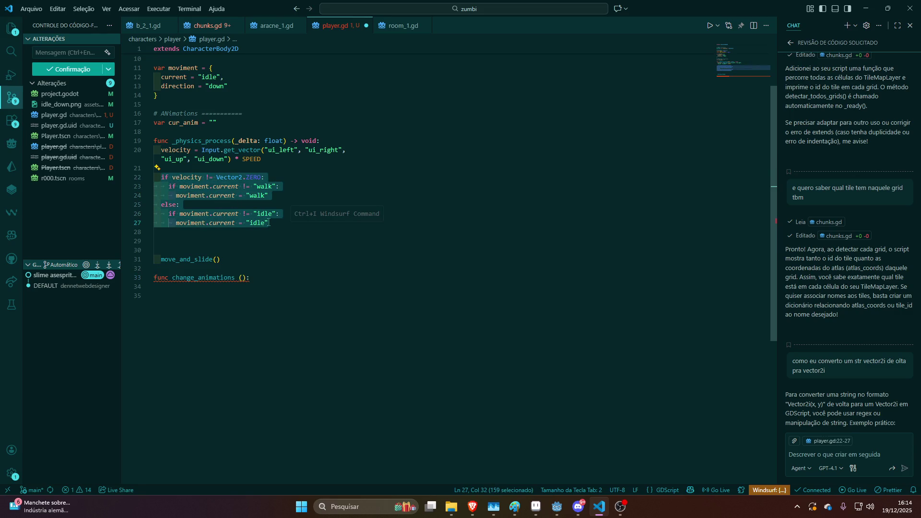
pyautogui.click(238, 258)
pyautogui.moveTo(238, 258); pyautogui.dragTo(161, 150)
pyautogui.press('BackSpace')
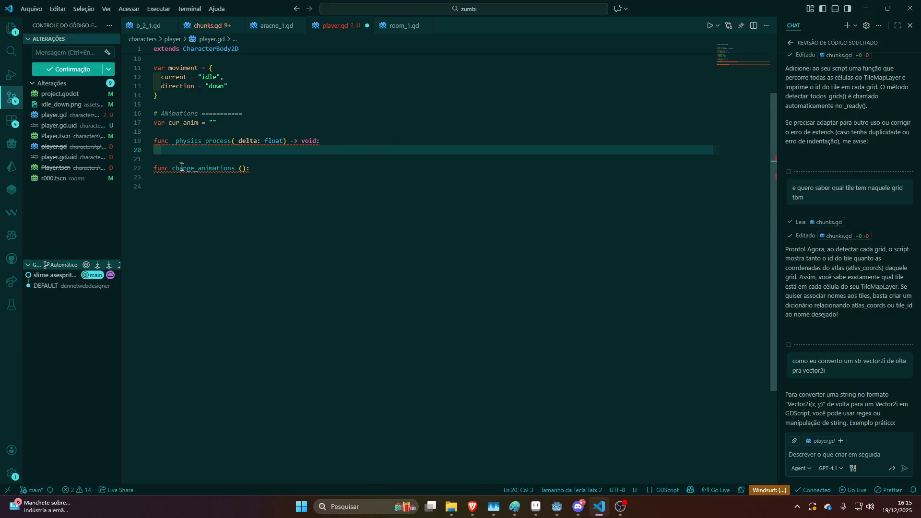
# Start a new 'func move_player ()' function below _physics_process.
pyautogui.press('Return')
pyautogui.press('Return')
pyautogui.press('BackSpace')
pyautogui.write('func mv')
pyautogui.press('BackSpace')
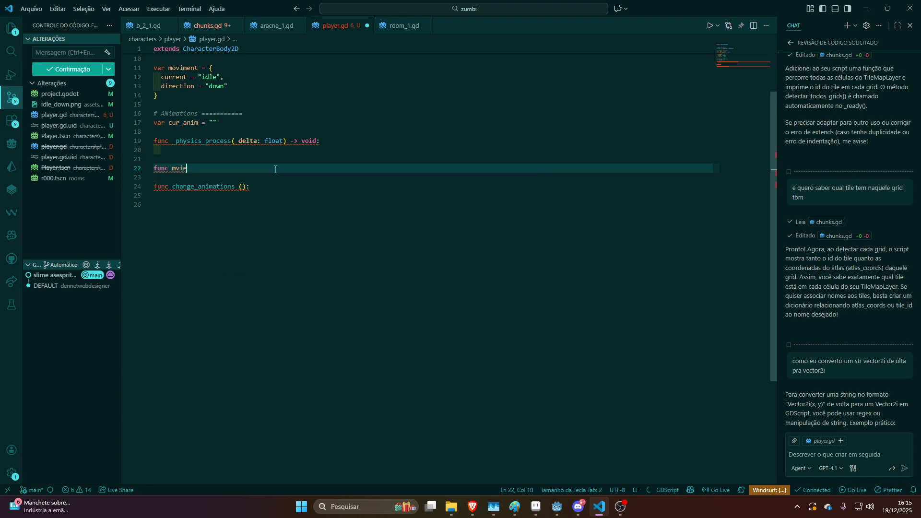
pyautogui.write('o')
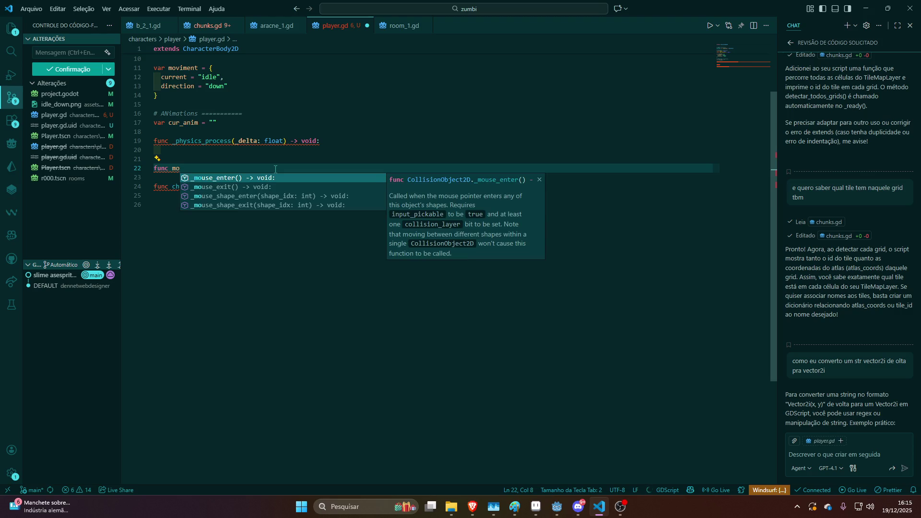
pyautogui.write('ve')
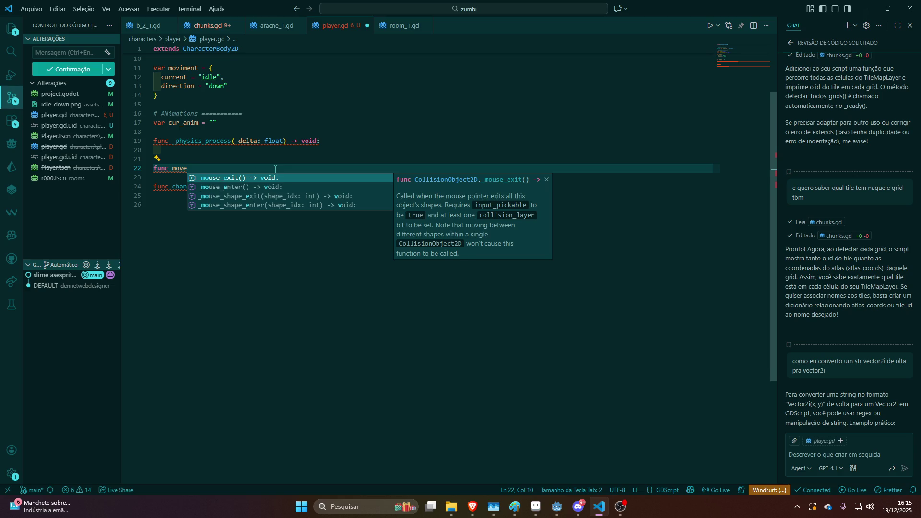
pyautogui.write('_player (')
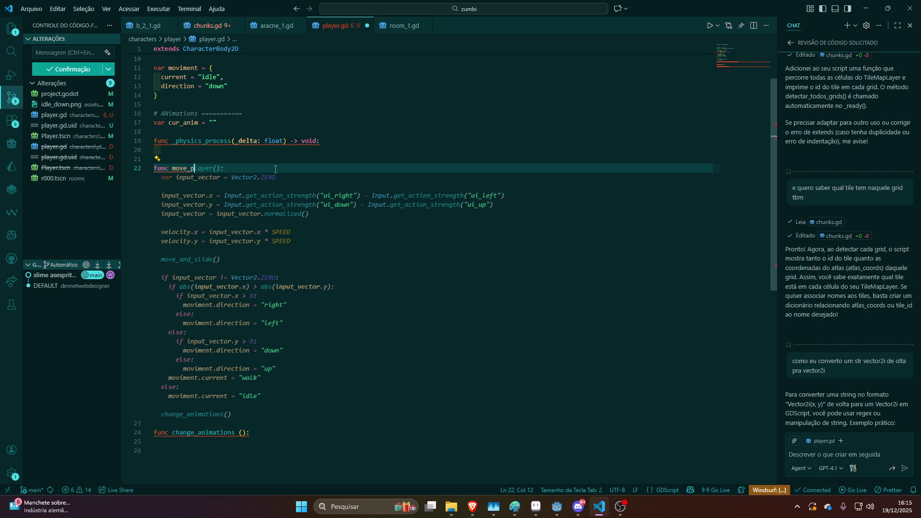
pyautogui.write(')')
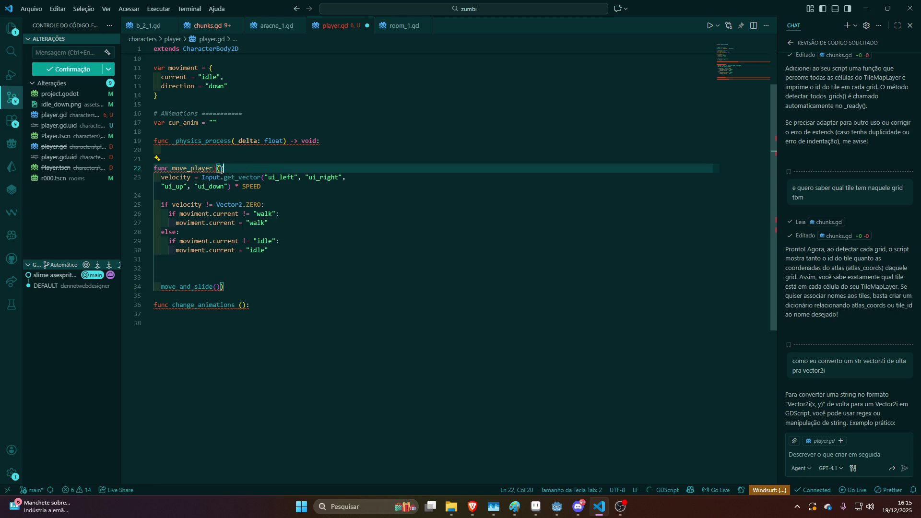
# Fix the header to 'func move_player():' and delete extra blank lines above move_and_slide.
pyautogui.moveTo(222, 169); pyautogui.dragTo(214, 167)
pyautogui.write('()')
pyautogui.press('Down')
pyautogui.press('Up')
pyautogui.click(224, 167)
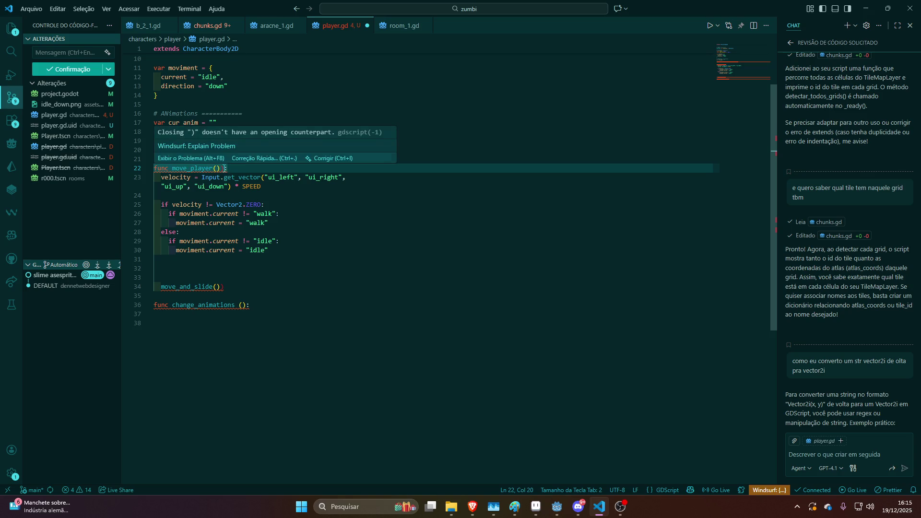
pyautogui.press('BackSpace')
pyautogui.click(189, 260)
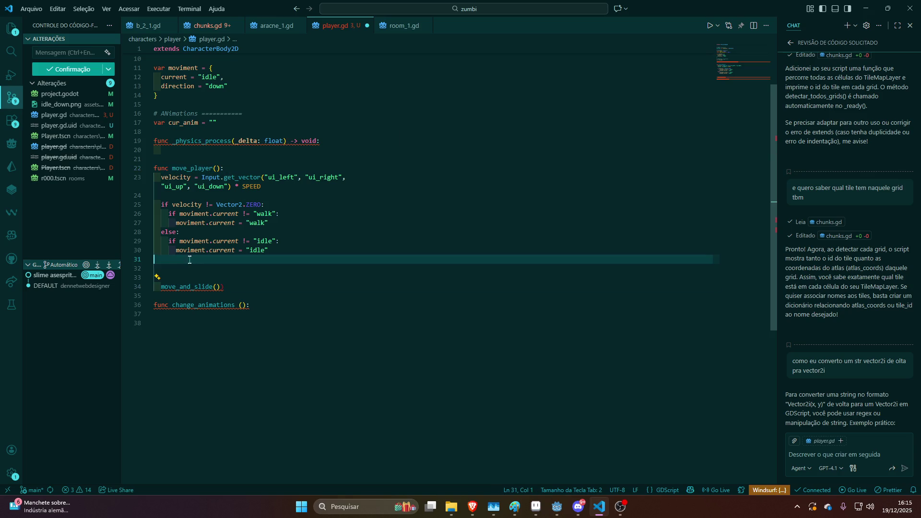
pyautogui.press('Delete')
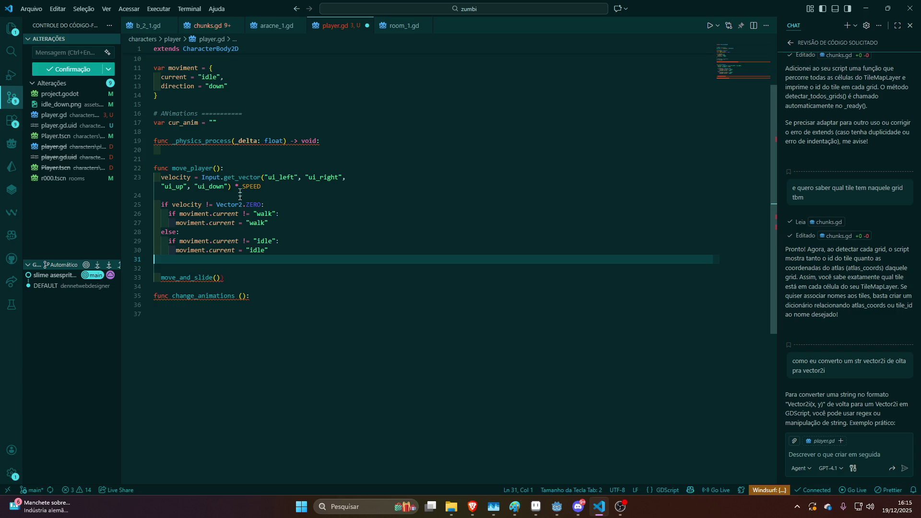
pyautogui.press('Delete')
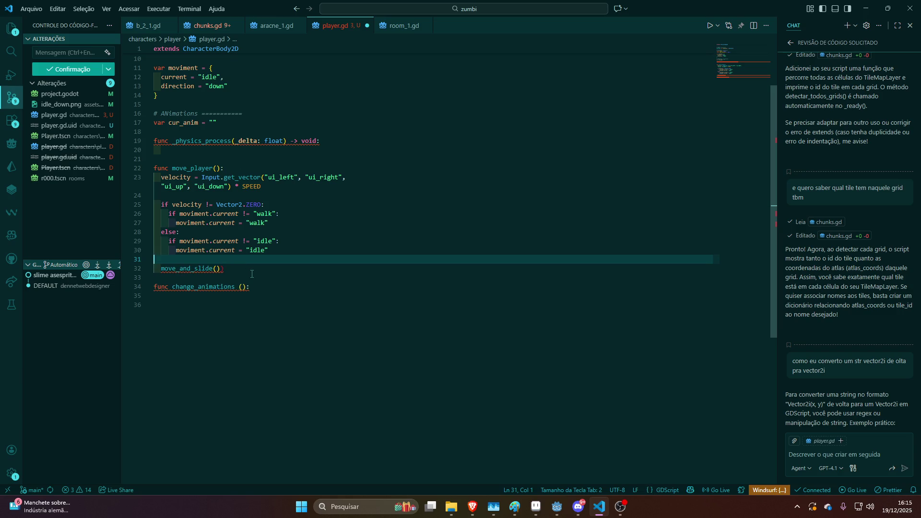
# Call move_player() from inside _physics_process.
pyautogui.click(180, 168)
pyautogui.doubleClick(179, 168)
pyautogui.hotkey('ctrl', 'c')
pyautogui.click(185, 150)
pyautogui.hotkey('ctrl', 'v')
pyautogui.write('()')
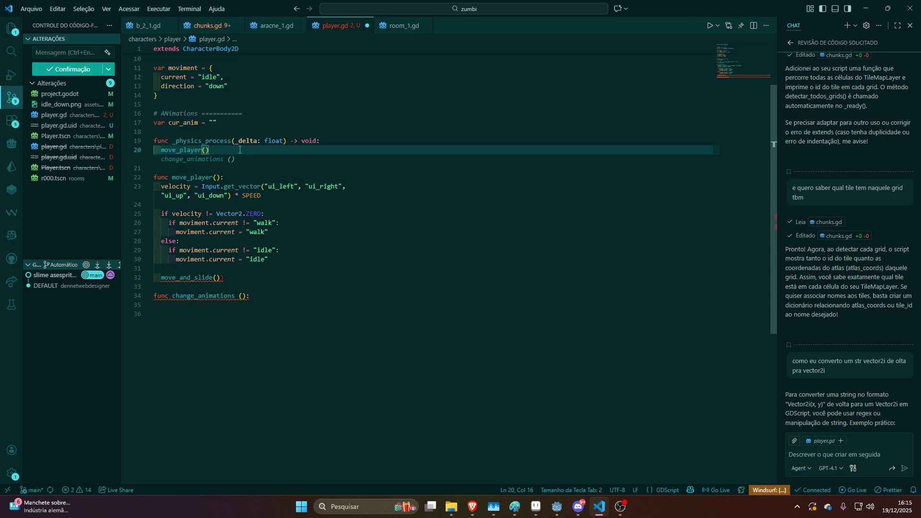
pyautogui.press('Escape')
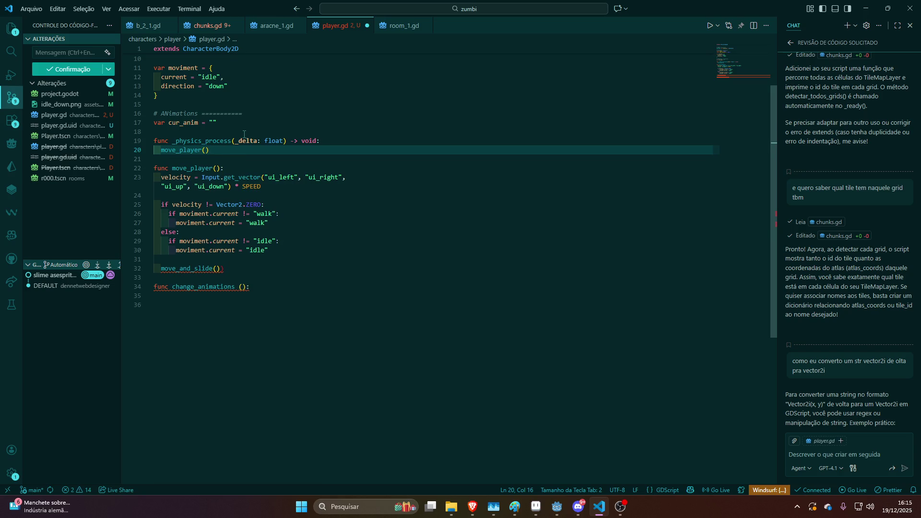
# Add a change_animations() call below move_player() and trim the trailing space after move_and_slide().
pyautogui.doubleClick(203, 286)
pyautogui.click(226, 269)
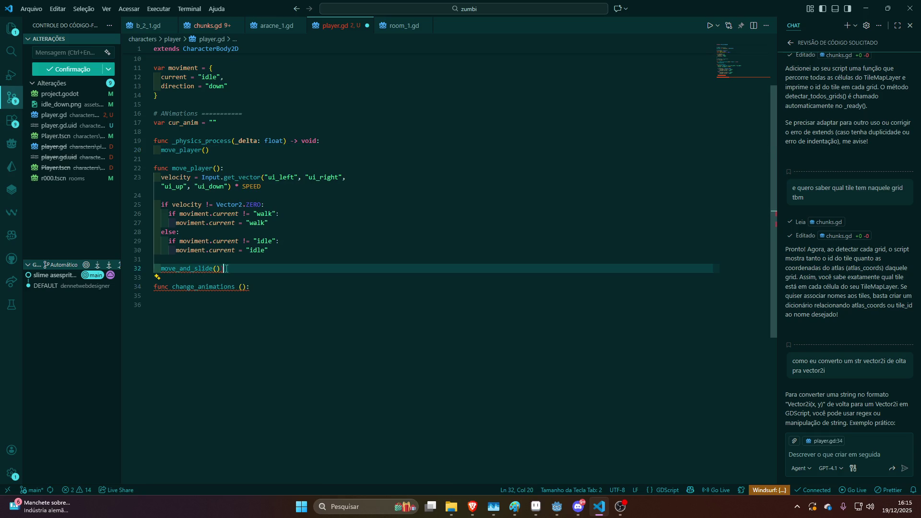
pyautogui.press('BackSpace')
pyautogui.click(175, 160)
pyautogui.press('Tab')
pyautogui.press('Tab')
pyautogui.press('Delete')
pyautogui.press('End')
pyautogui.press('Return')
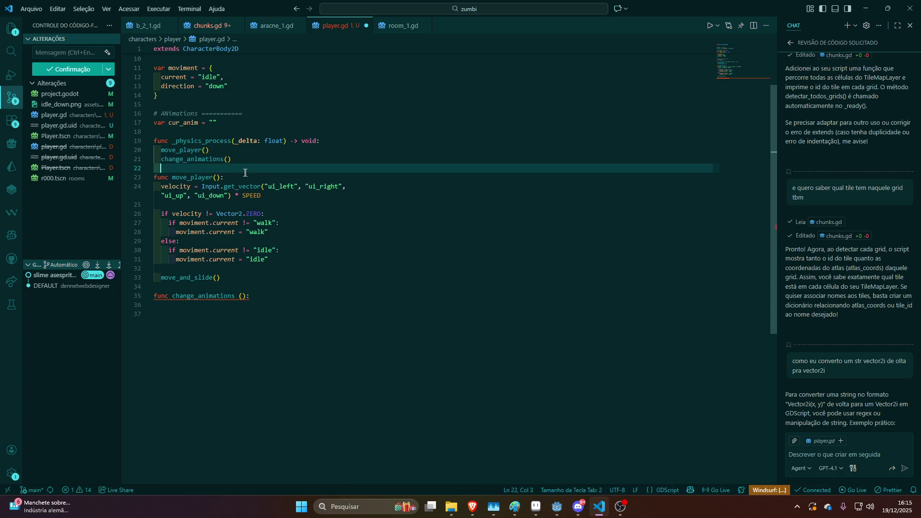
pyautogui.click(303, 269)
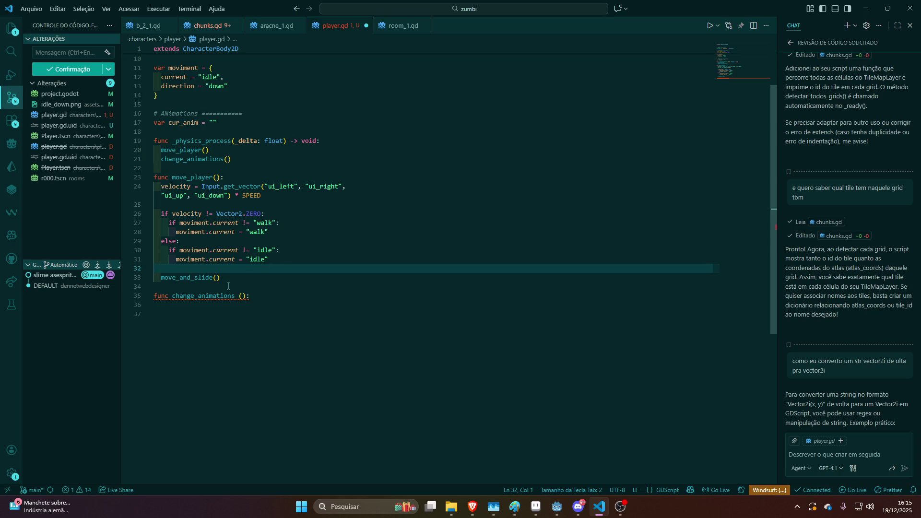
pyautogui.click(263, 296)
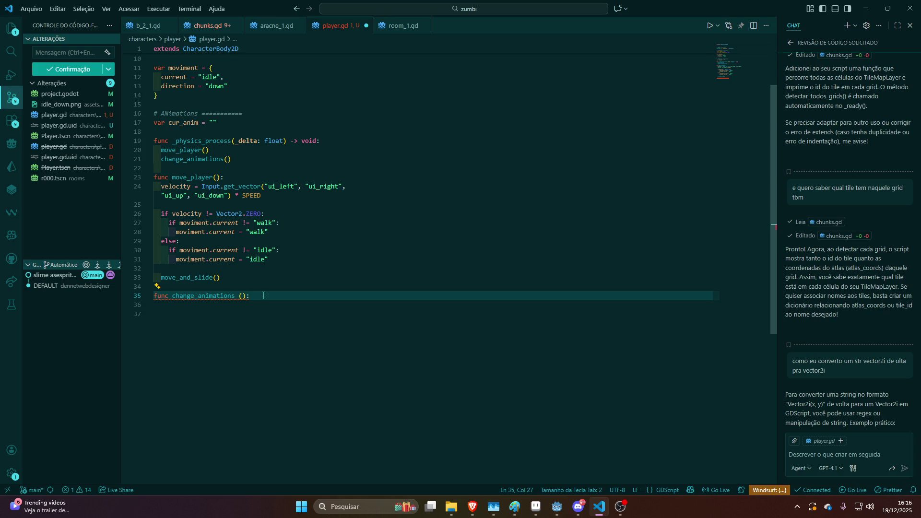
# Fill in change_animations with the AI-suggested body that sets direction from velocity and plays walk/idle animations.
pyautogui.press('Return')
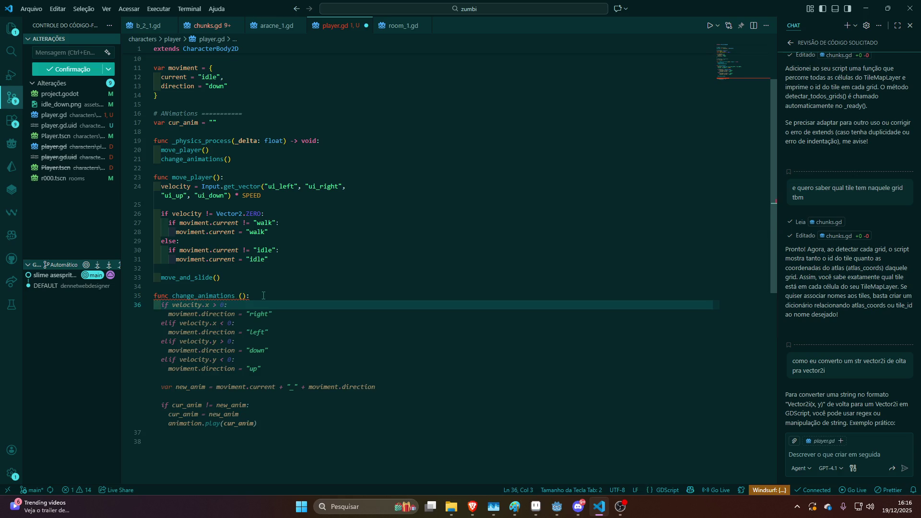
pyautogui.press('Tab')
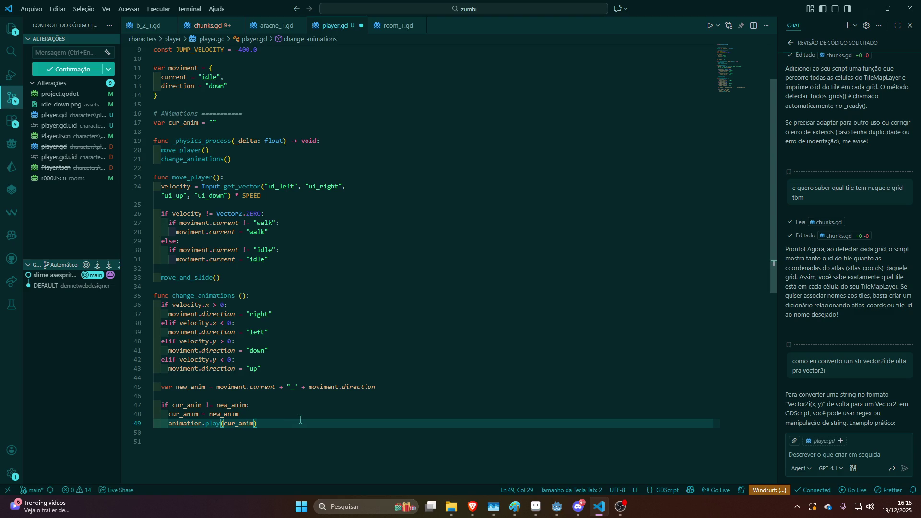
pyautogui.scroll(-3, 300, 420)
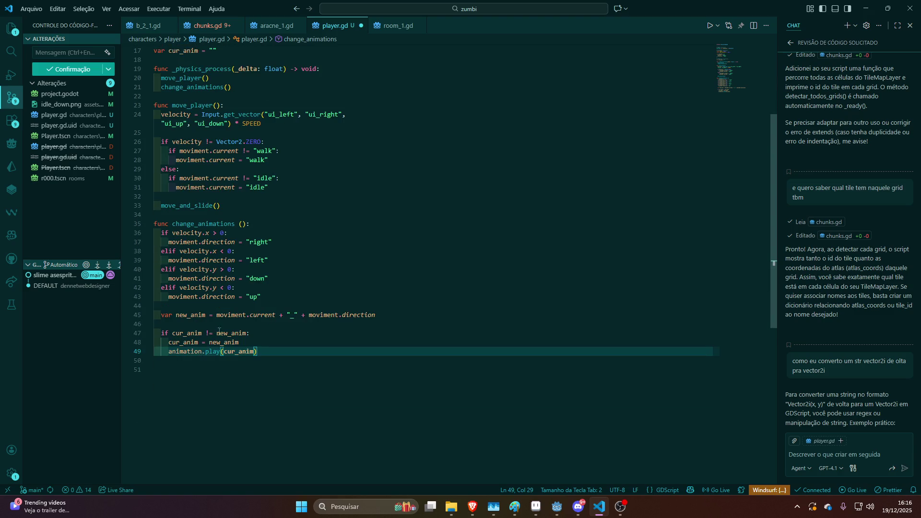
pyautogui.click(313, 341)
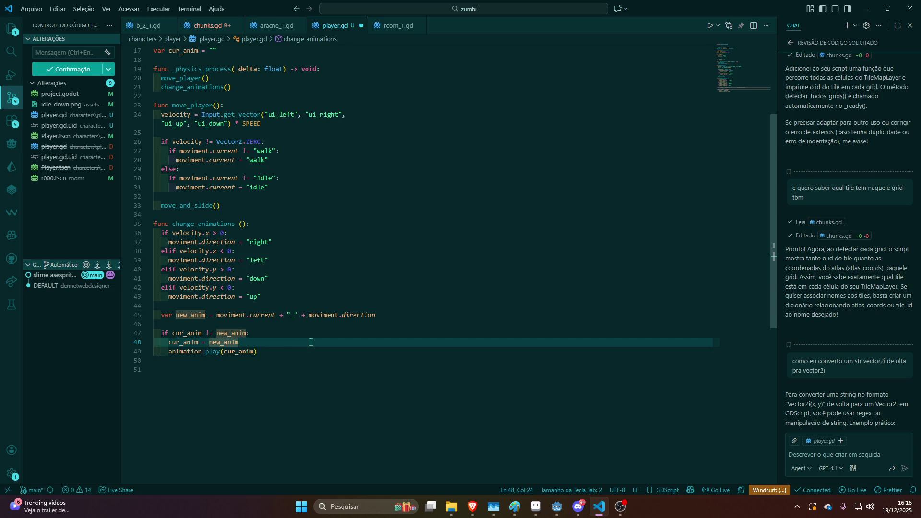
# Start cur_anim as "idle_down" and save player.gd.
pyautogui.scroll(5, 310, 342)
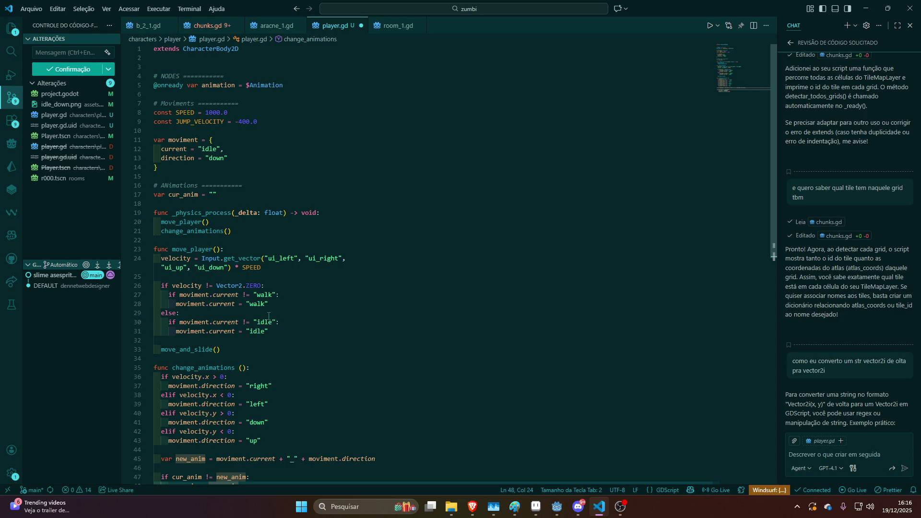
pyautogui.click(213, 194)
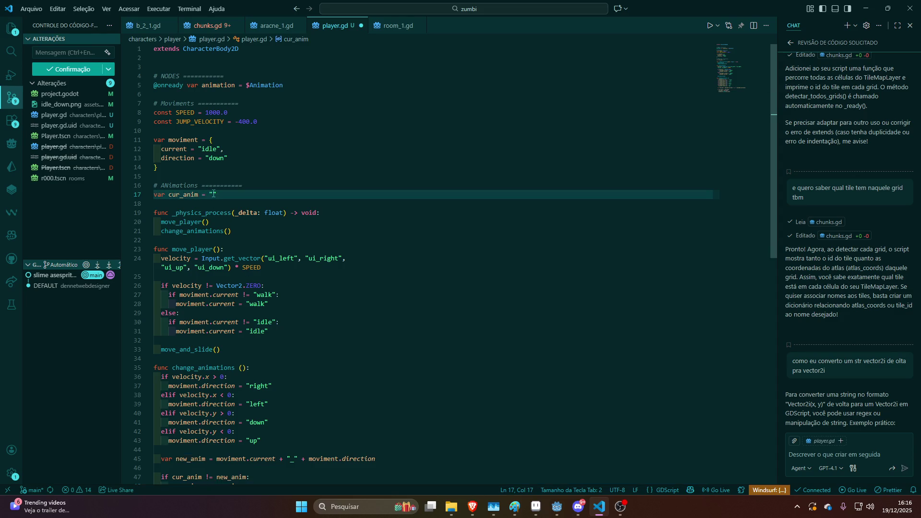
pyautogui.write('idle_down')
pyautogui.hotkey('ctrl', 's')
# Switch from Windsurf back to the Godot Engine editor.
pyautogui.scroll(-5, 283, 234)
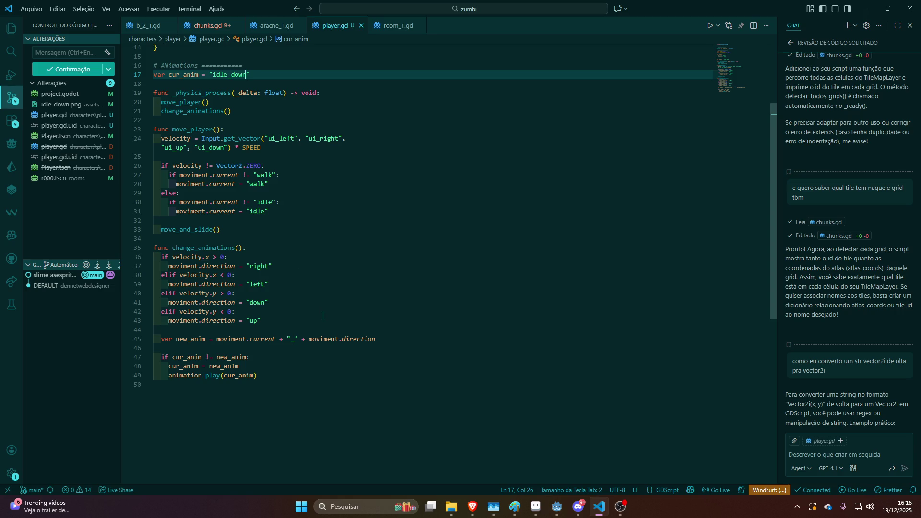
pyautogui.hotkey('alt', 'Tab')
pyautogui.click(551, 508)
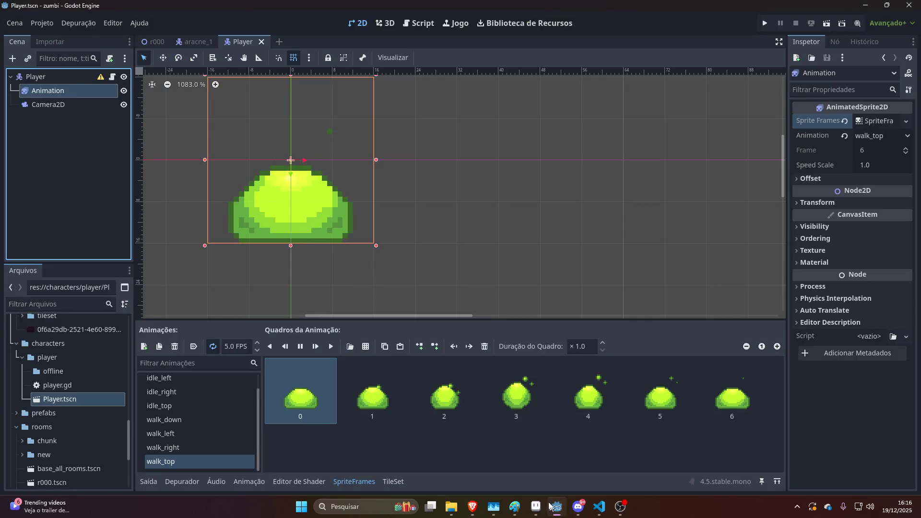
# Run the zumbi project to test the slime's walk and idle animations.
pyautogui.click(826, 24)
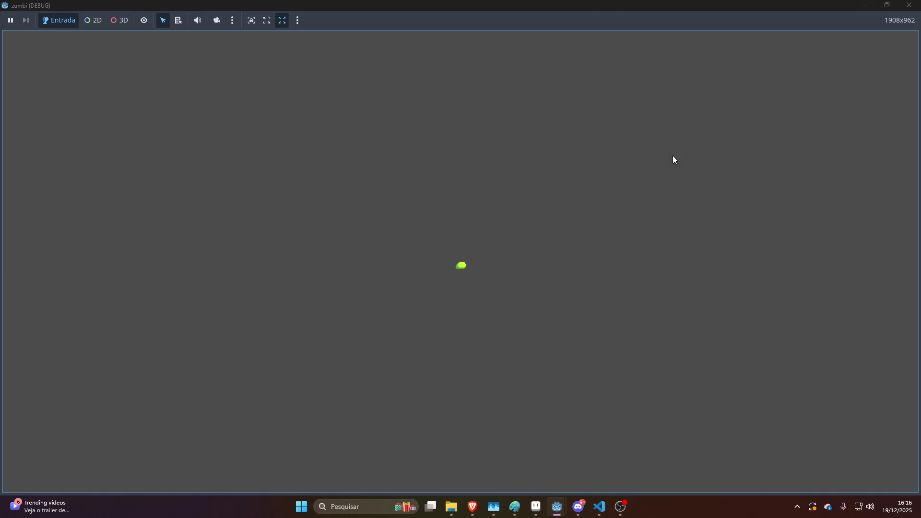
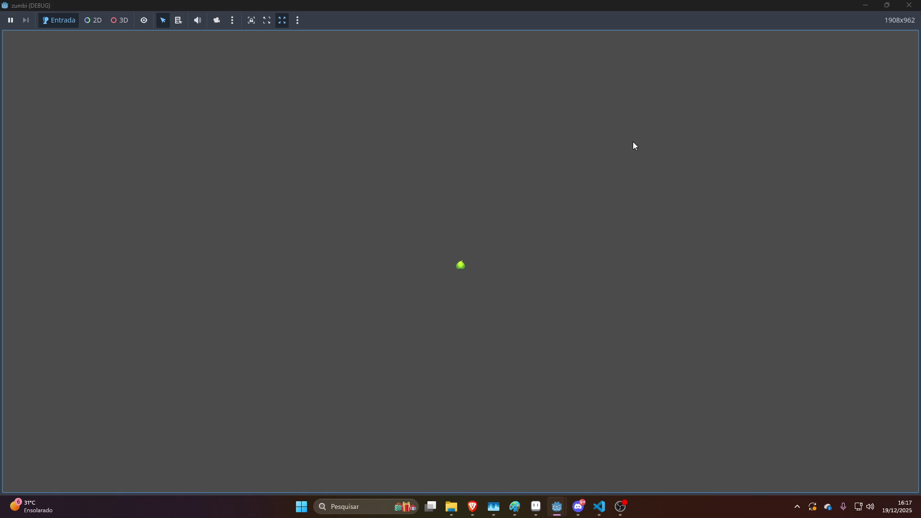
# Stop the test run and show the Animation node's SpriteFrames, with the walk_top animation.
pyautogui.click(907, 9)
pyautogui.click(57, 91)
pyautogui.click(878, 120)
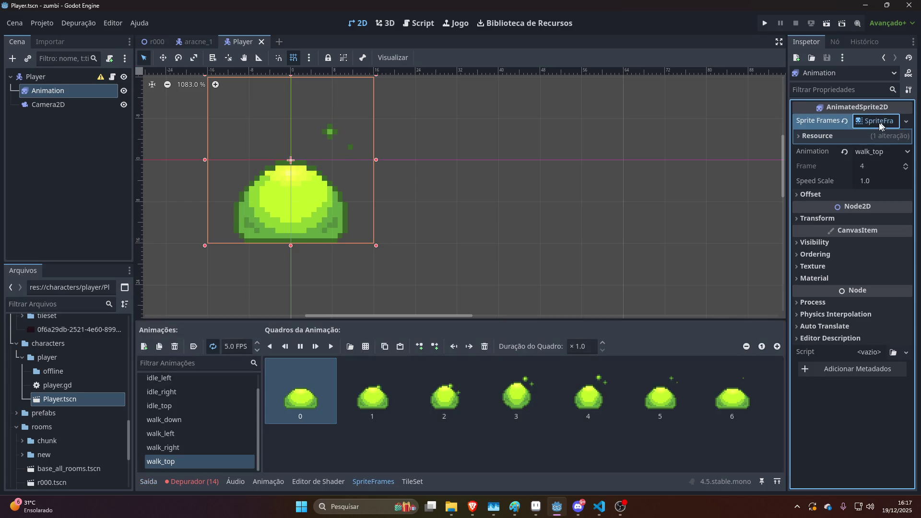
# Make idle_down the animation that autoplays on load.
pyautogui.scroll(1, 179, 401)
pyautogui.click(178, 382)
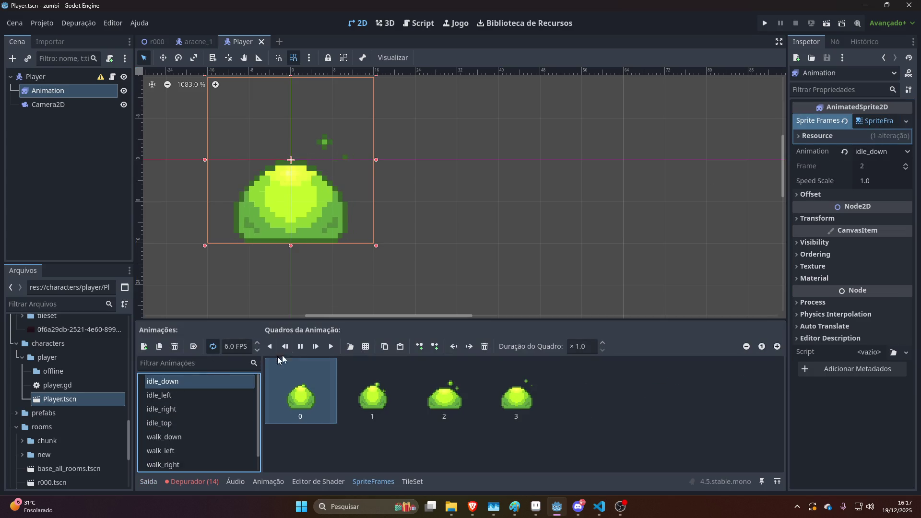
pyautogui.click(193, 346)
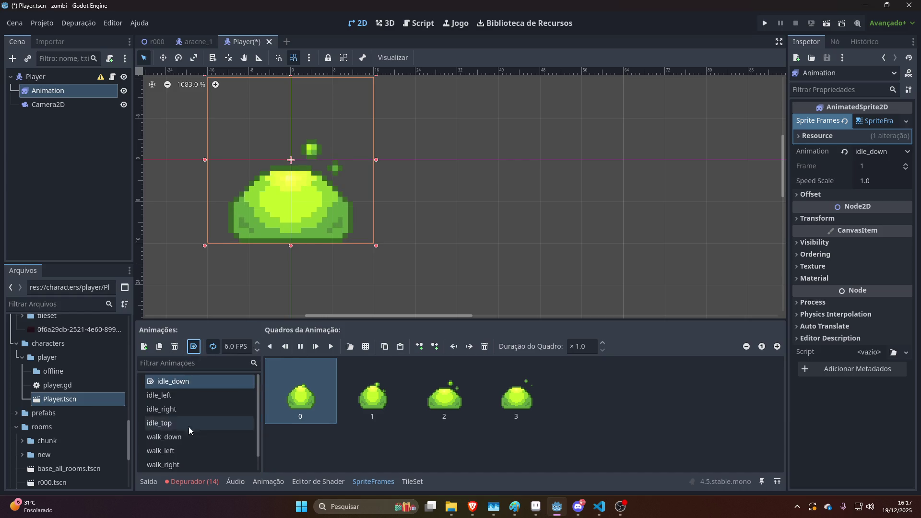
# Set the idle_left animation's speed to 5 FPS.
pyautogui.click(176, 393)
pyautogui.click(256, 351)
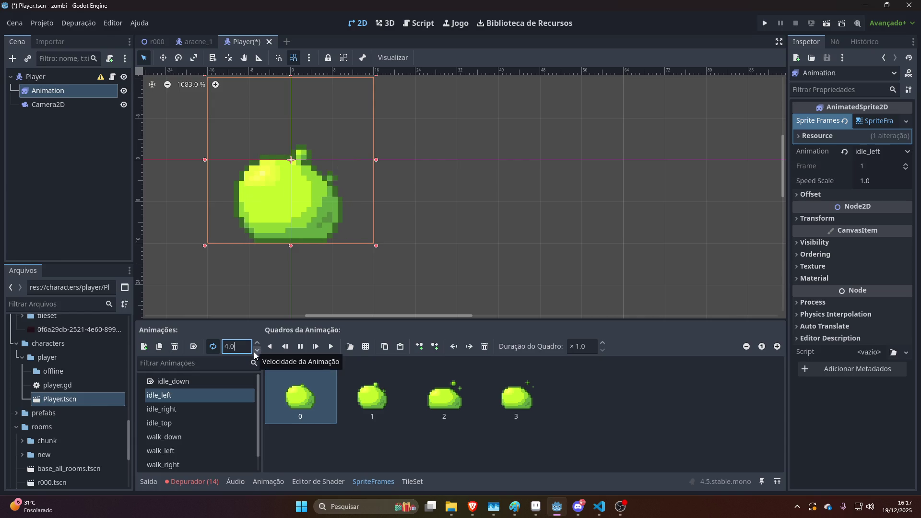
pyautogui.click(255, 343)
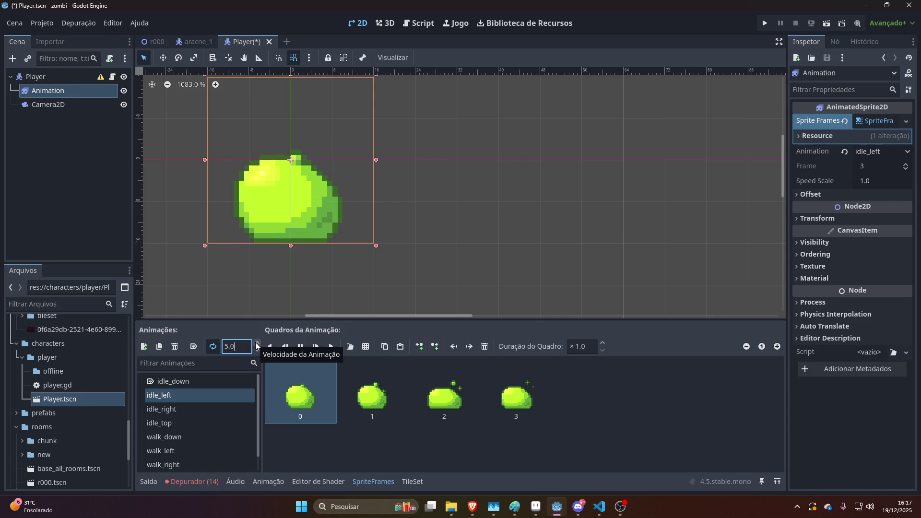
# Preview the idle_down, idle_left and idle_right animations in turn.
pyautogui.click(196, 385)
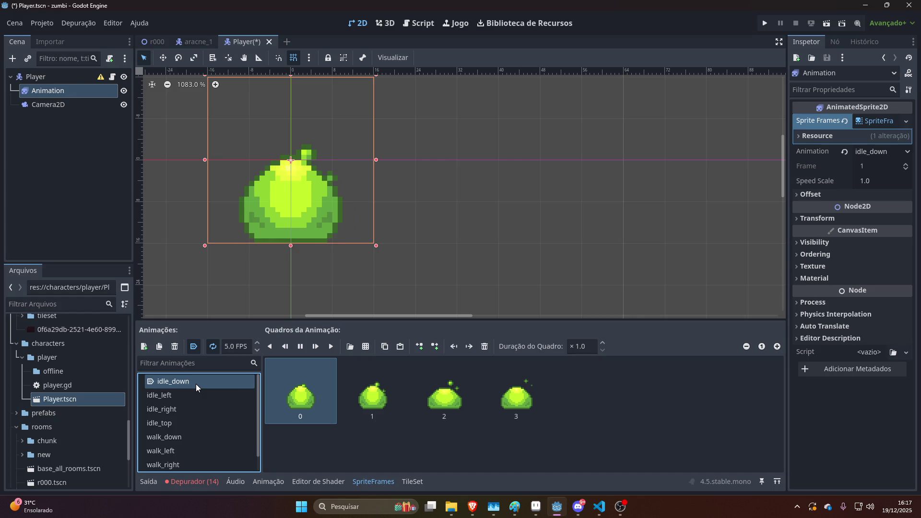
pyautogui.click(188, 395)
pyautogui.click(191, 387)
pyautogui.click(190, 398)
pyautogui.click(190, 408)
pyautogui.click(190, 401)
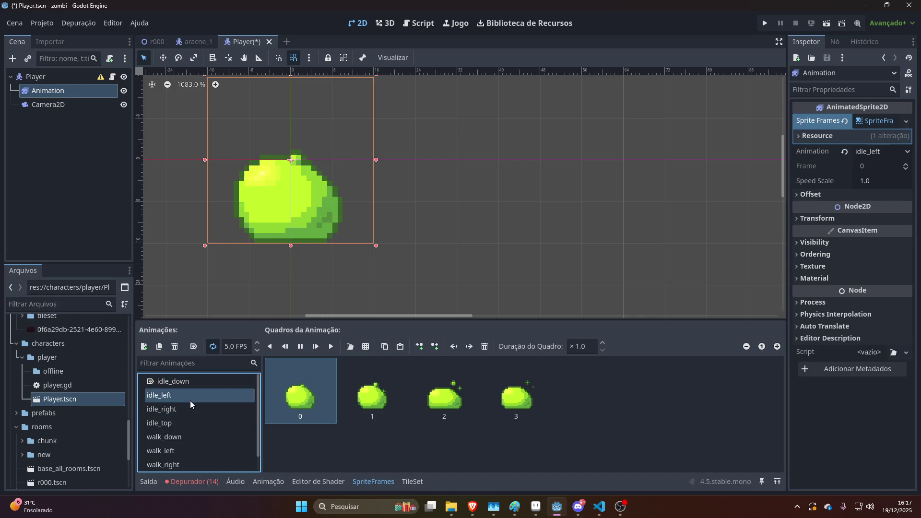
# Set idle_down's speed to 3 FPS and select its last frame.
pyautogui.click(193, 383)
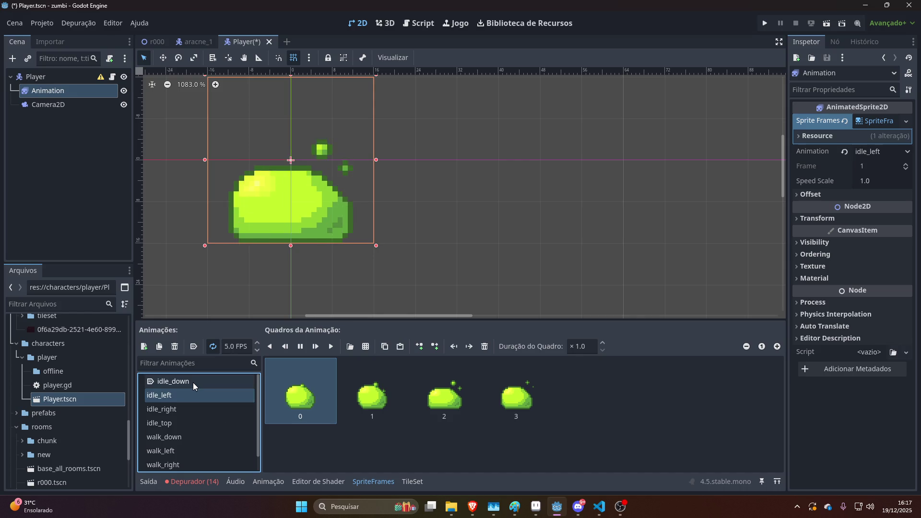
pyautogui.click(236, 347)
pyautogui.write('3')
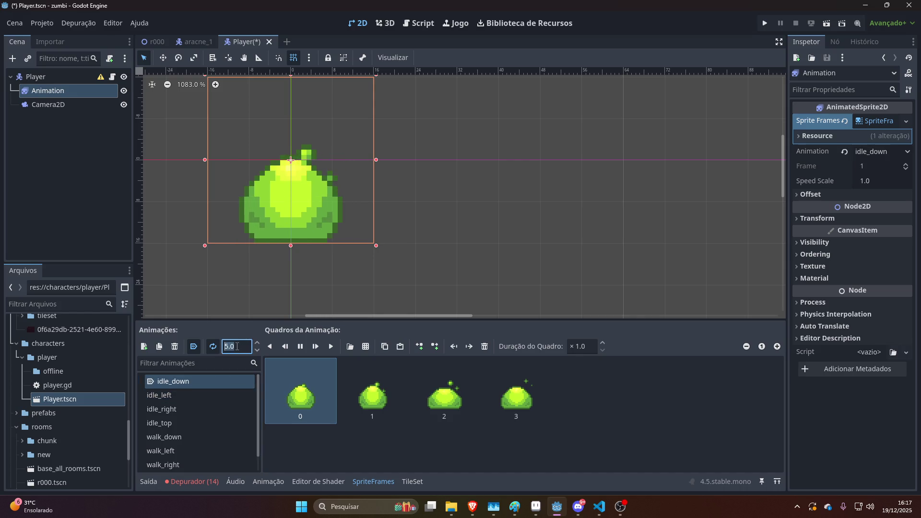
pyautogui.press('Return')
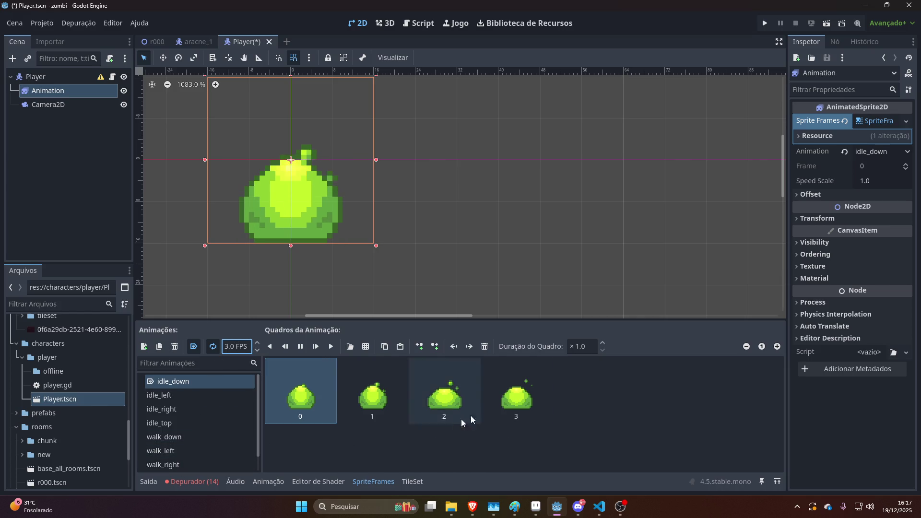
pyautogui.click(504, 406)
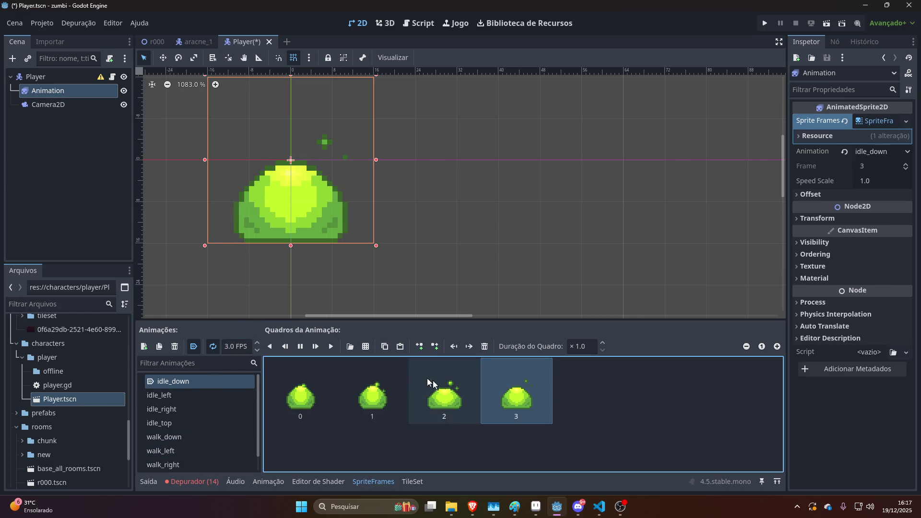
# Copy idle_down's last frame, deleting an accidental Animation2 node duplicate.
pyautogui.click(389, 346)
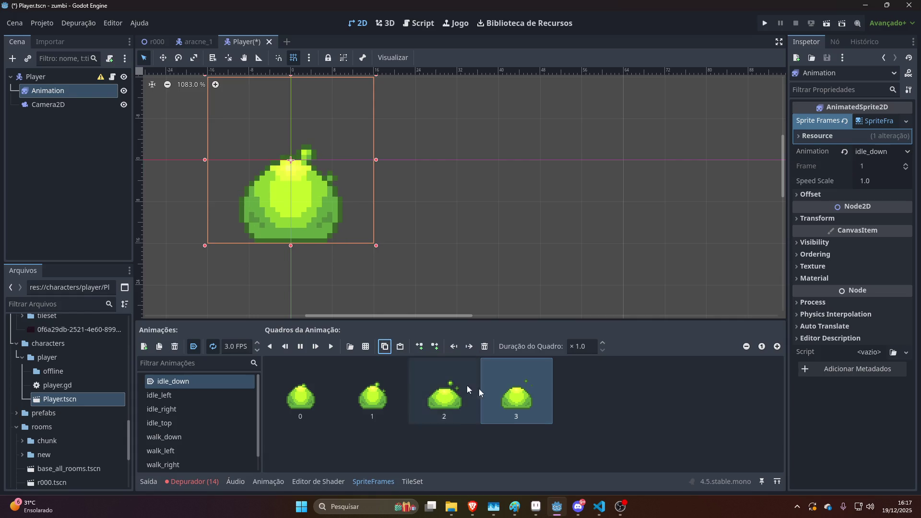
pyautogui.hotkey('ctrl', 'd')
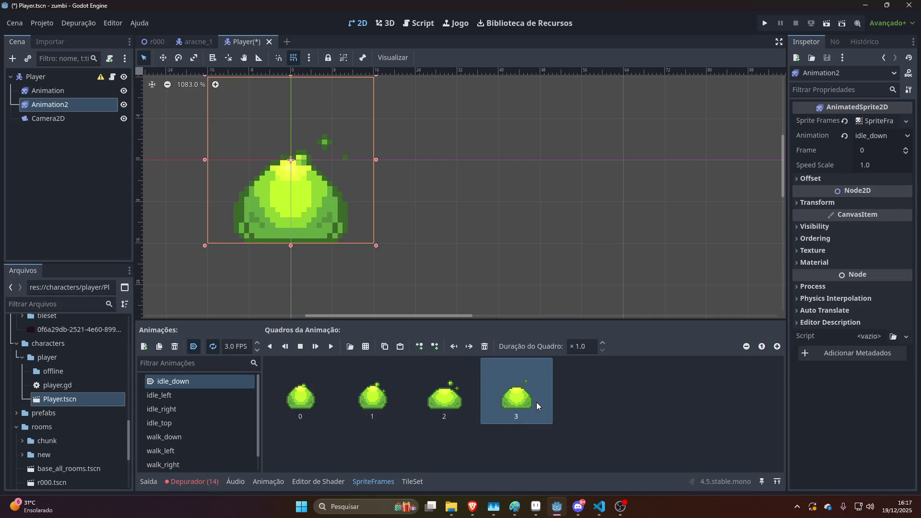
pyautogui.press('Delete')
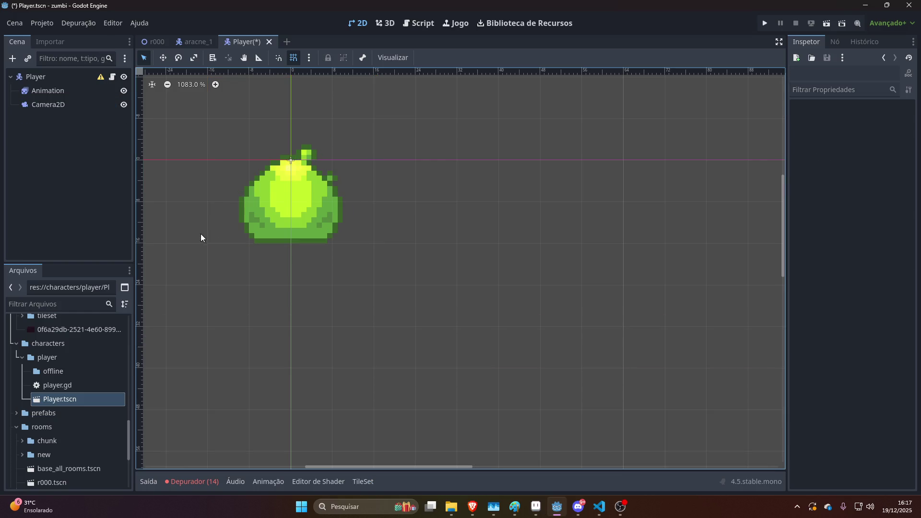
pyautogui.click(56, 92)
# Paste two copies of frame 3 into idle_down and raise its speed to 5 FPS.
pyautogui.click(515, 390)
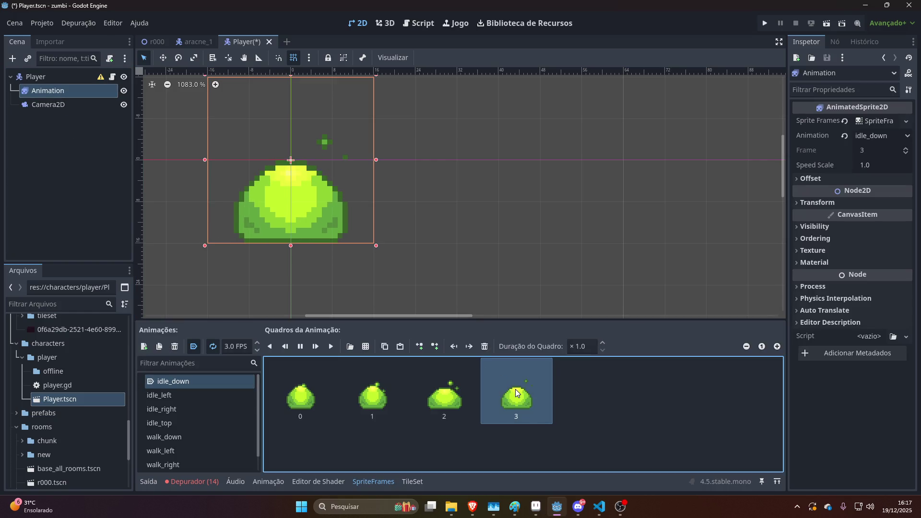
pyautogui.click(388, 345)
pyautogui.click(400, 347)
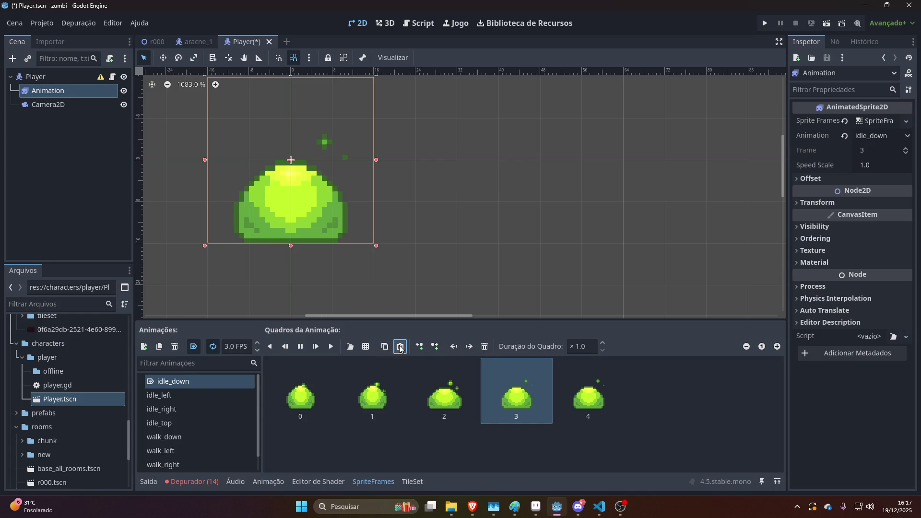
pyautogui.click(398, 349)
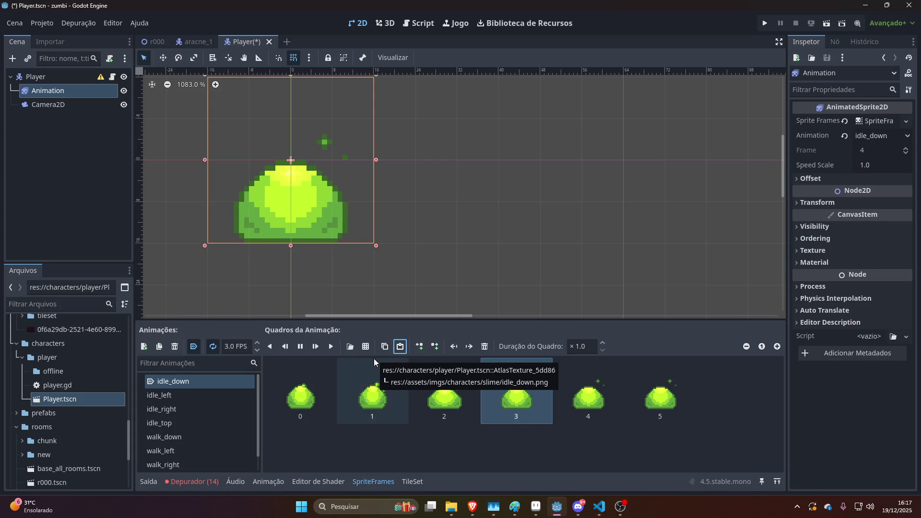
pyautogui.click(257, 343)
pyautogui.click(257, 342)
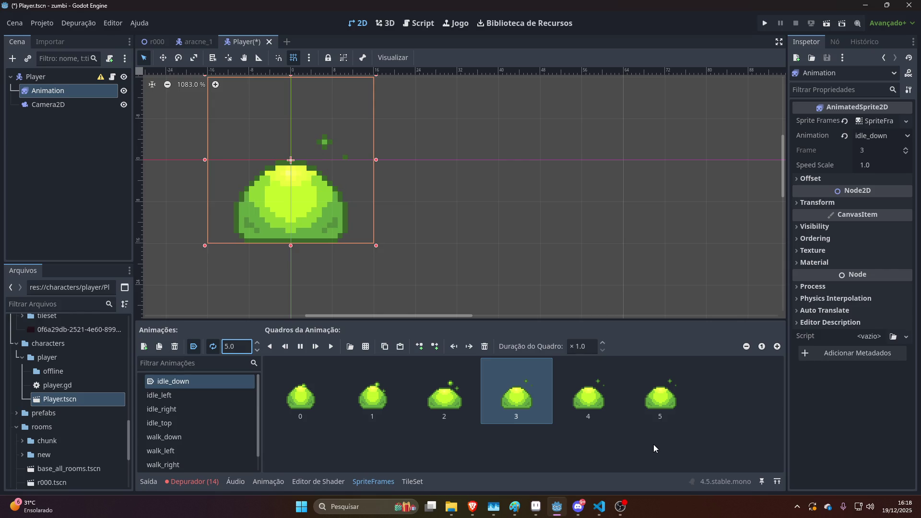
pyautogui.click(602, 404)
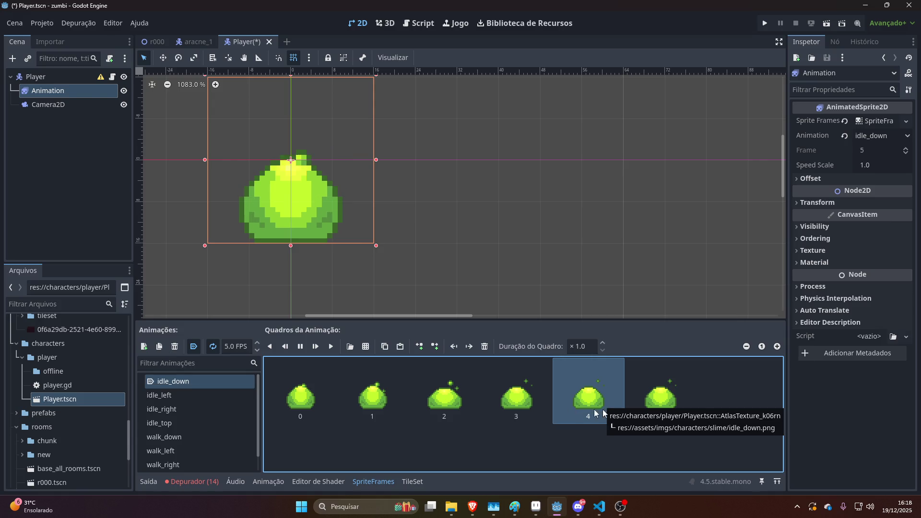
# Delete idle_down's two pasted frames and paste three copies of frame 0 after frame 3.
pyautogui.click(484, 347)
pyautogui.click(484, 347)
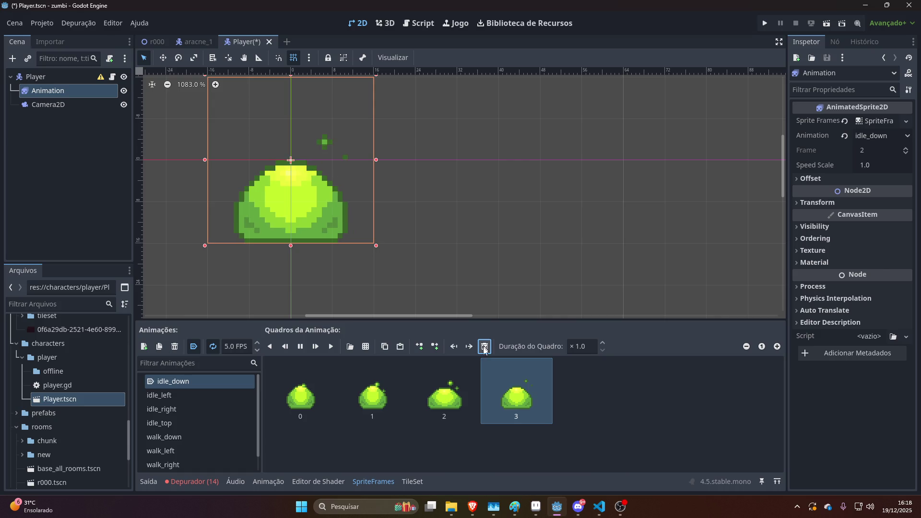
pyautogui.click(315, 404)
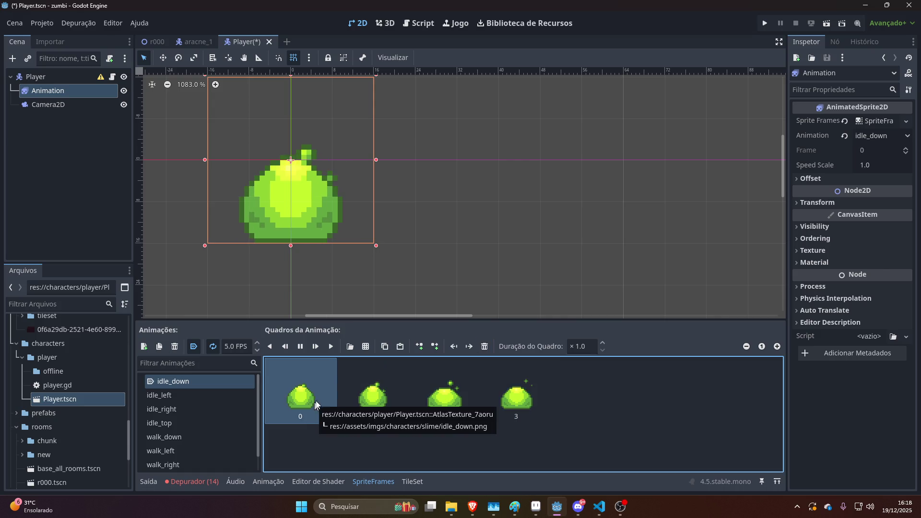
pyautogui.click(389, 346)
pyautogui.click(508, 399)
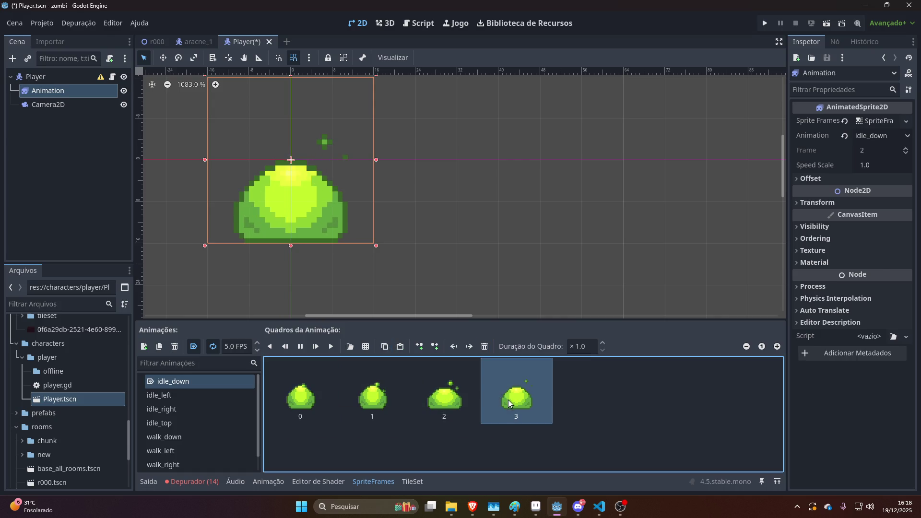
pyautogui.click(400, 347)
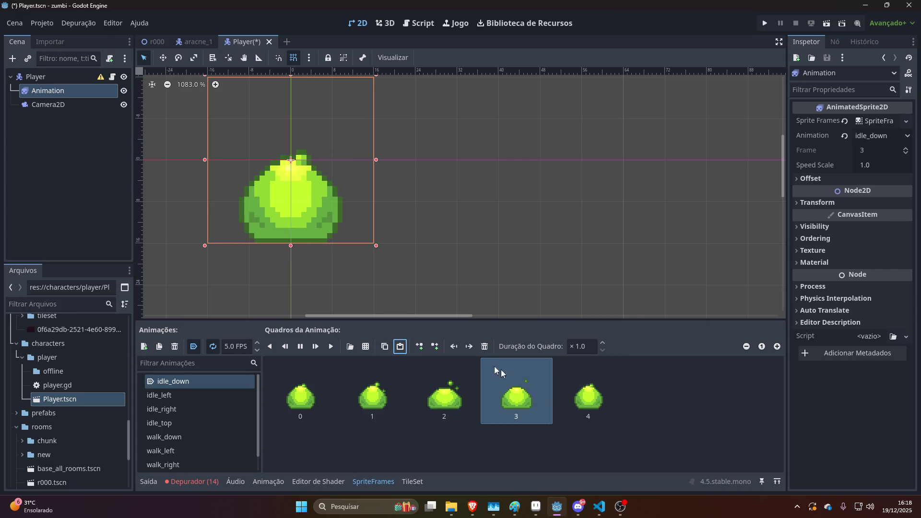
pyautogui.click(402, 347)
pyautogui.click(401, 347)
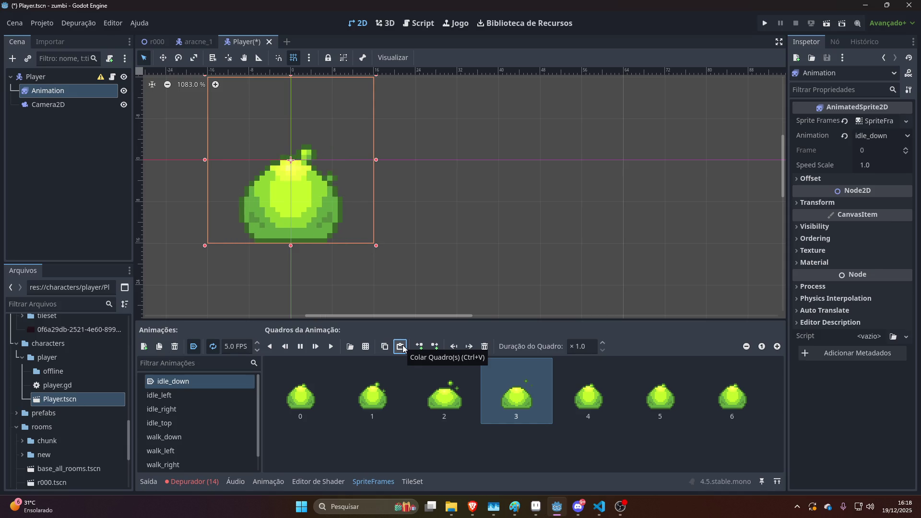
pyautogui.click(205, 402)
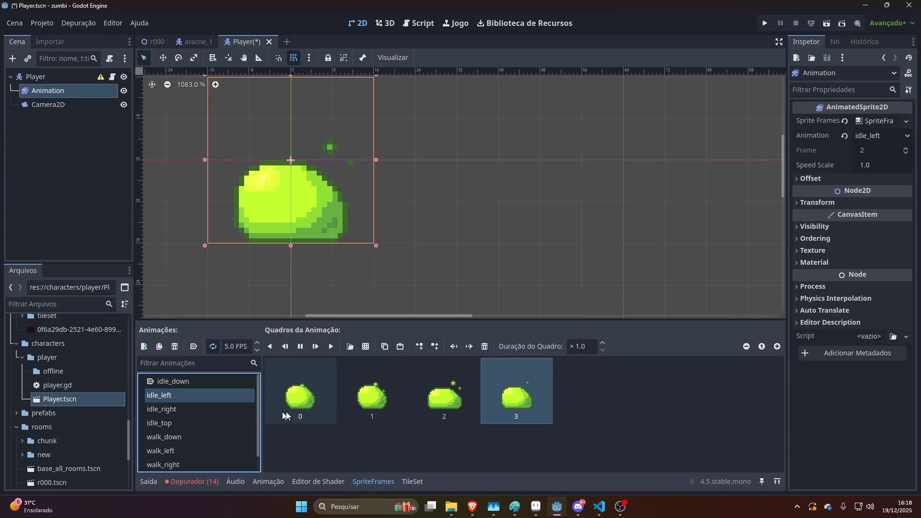
# Preview the four-frame idle_left animation playing from frame 0.
pyautogui.click(313, 407)
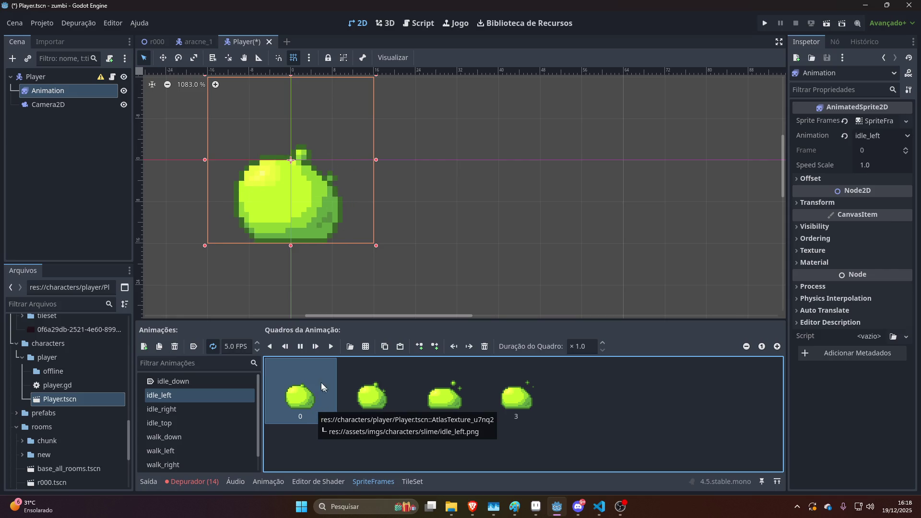
pyautogui.click(306, 348)
pyautogui.click(320, 389)
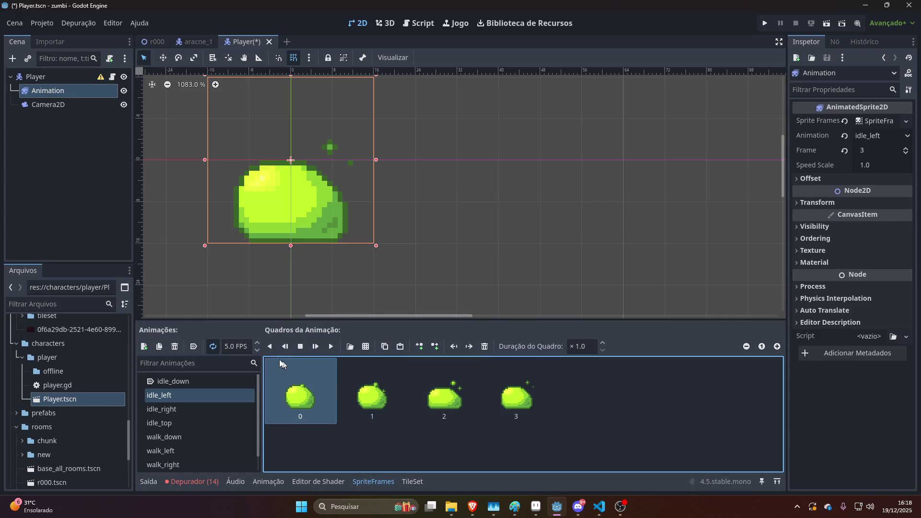
pyautogui.click(330, 348)
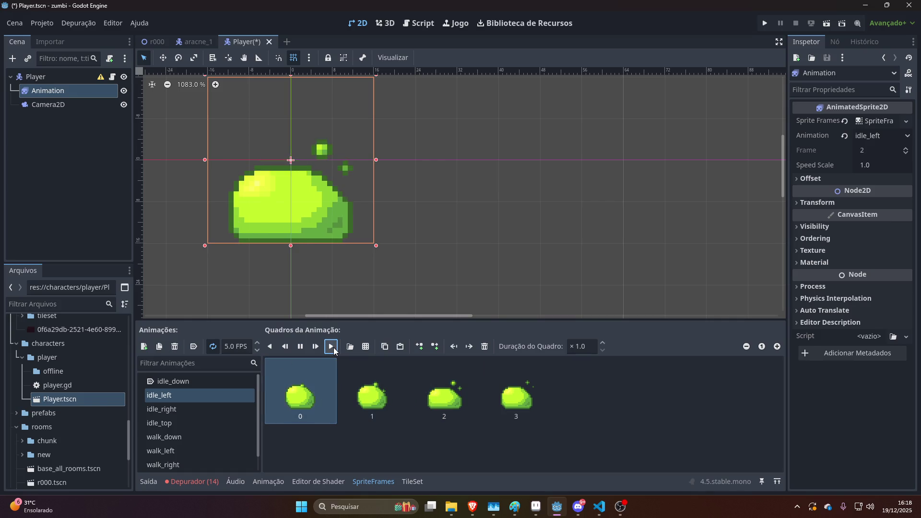
pyautogui.click(316, 350)
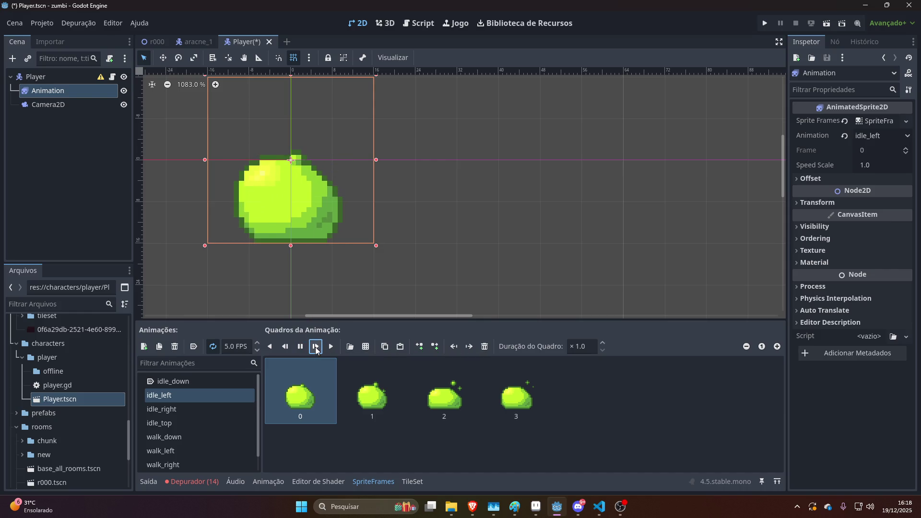
pyautogui.click(285, 347)
pyautogui.click(300, 346)
pyautogui.click(309, 396)
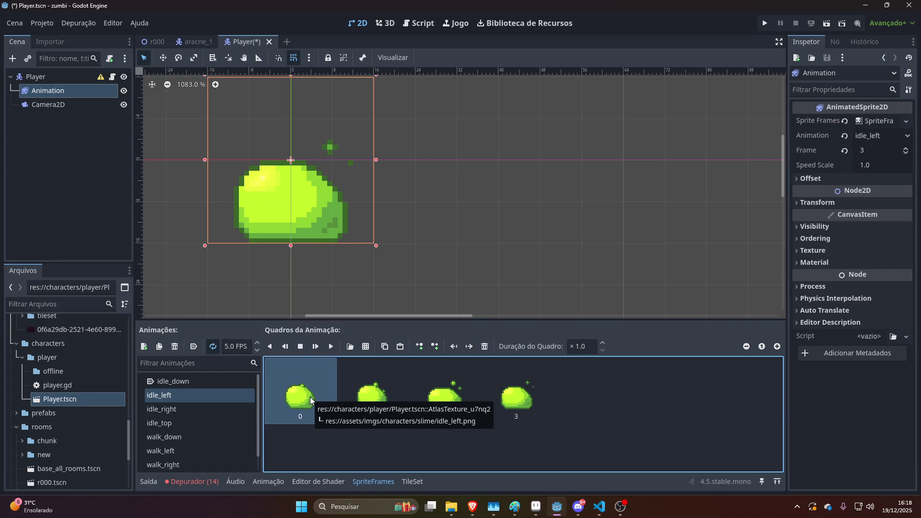
# Paste three copied frames after idle_left's frame 3, giving seven frames, and play it.
pyautogui.click(383, 349)
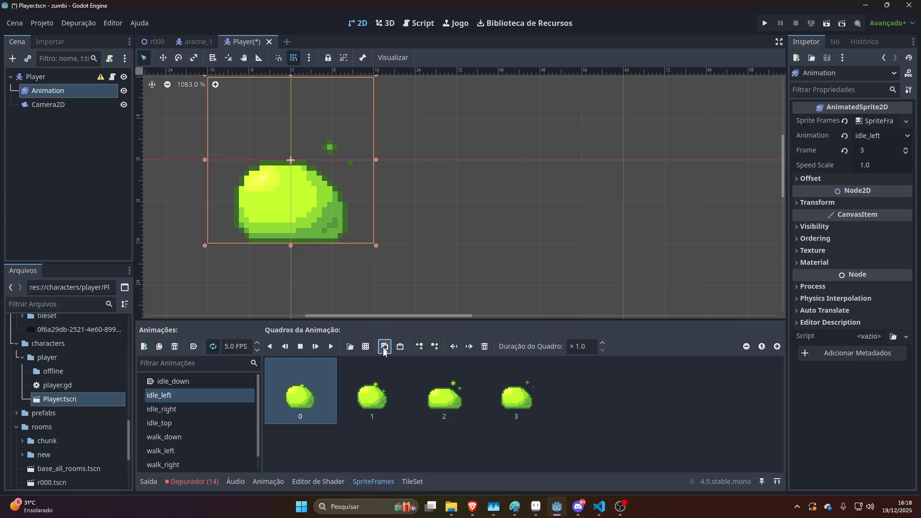
pyautogui.click(207, 381)
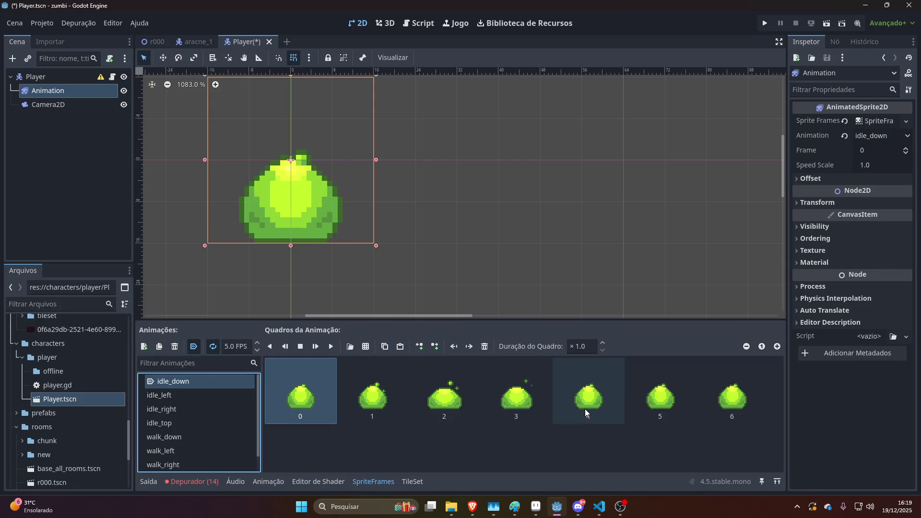
pyautogui.click(192, 394)
pyautogui.click(510, 410)
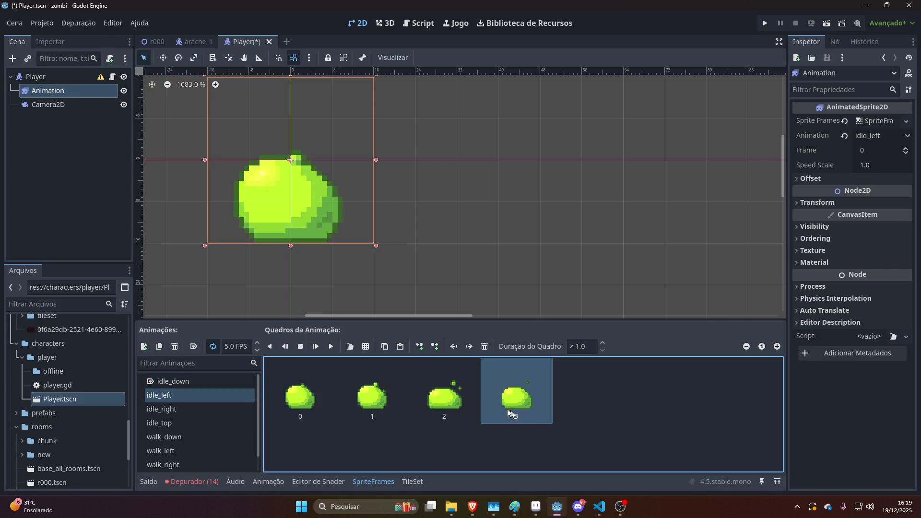
pyautogui.click(401, 347)
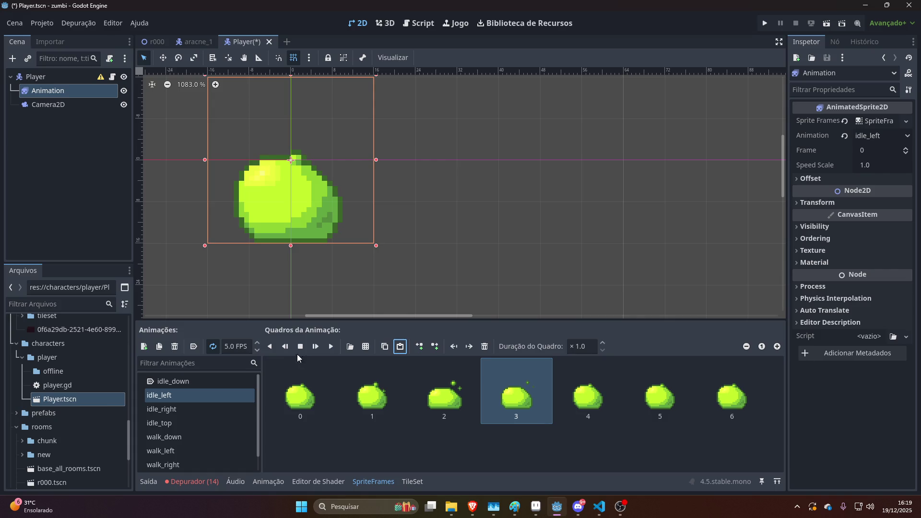
pyautogui.click(335, 347)
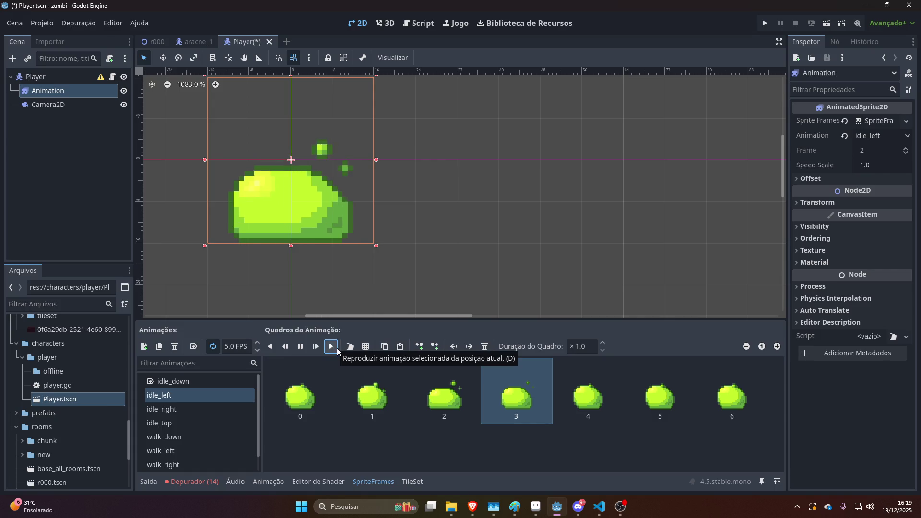
pyautogui.click(194, 381)
pyautogui.click(176, 407)
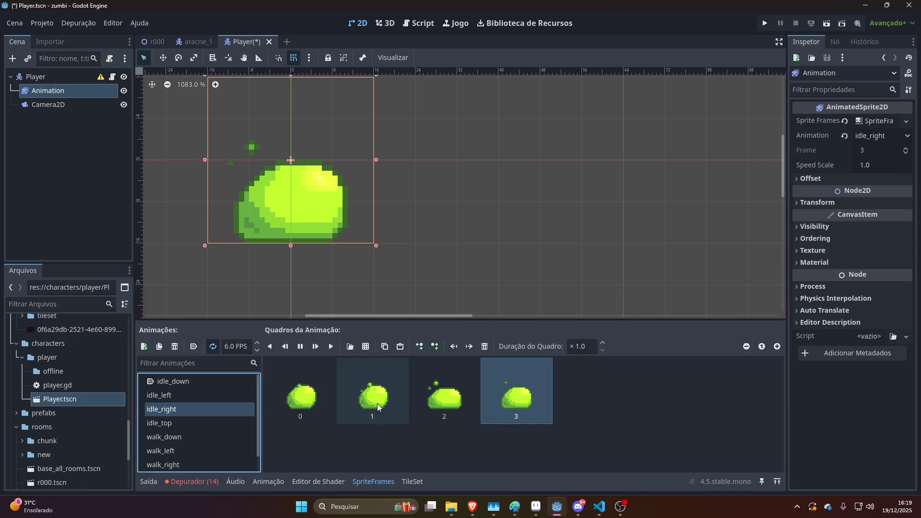
# Paste the copied frames after frame 3 of idle_right.
pyautogui.click(312, 398)
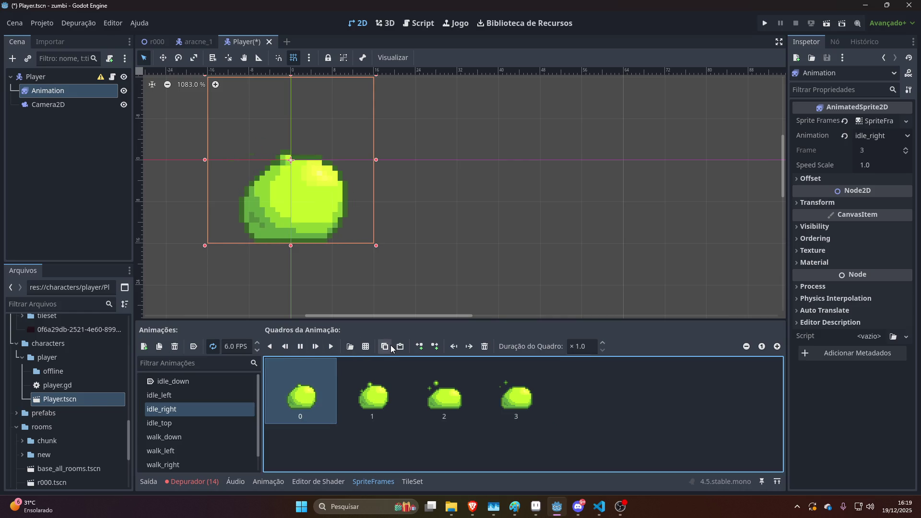
pyautogui.click(524, 402)
pyautogui.click(400, 346)
pyautogui.click(400, 347)
pyautogui.click(399, 346)
# Give idle_top seven frames with three copies of frame 0, then view the debugger errors.
pyautogui.click(169, 424)
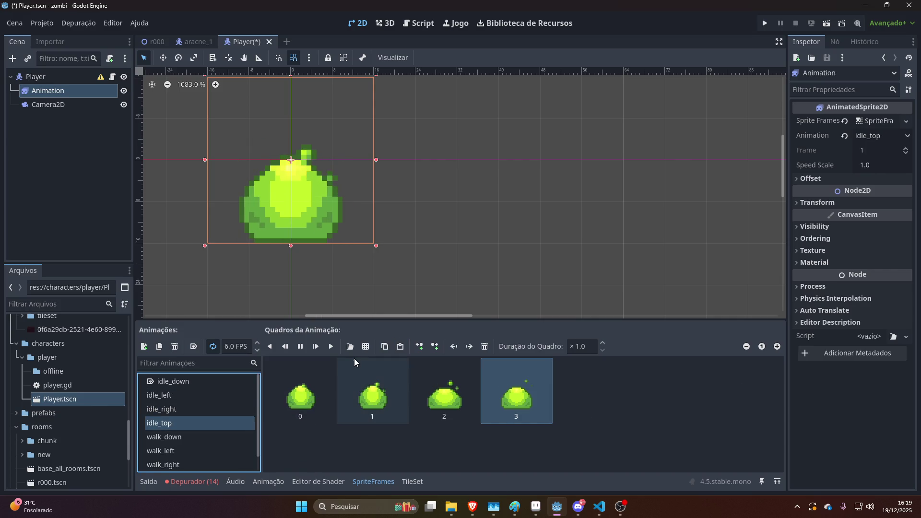
pyautogui.click(385, 346)
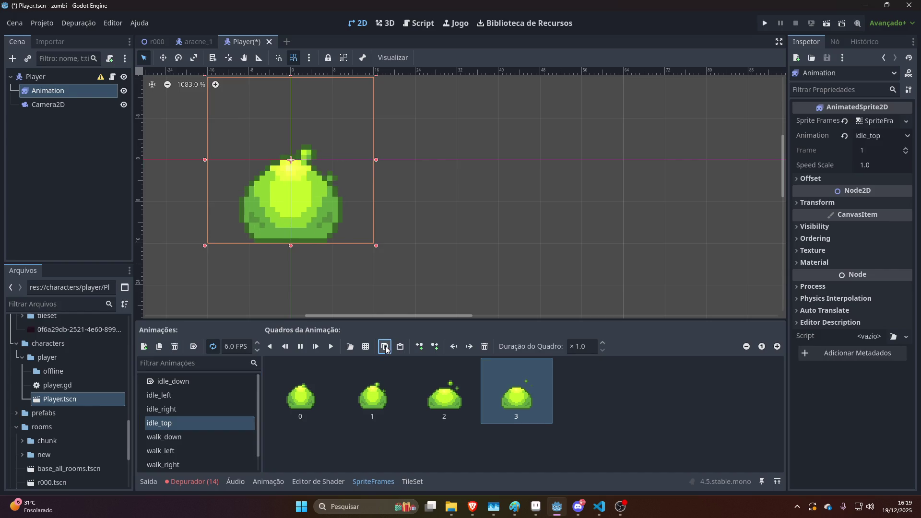
pyautogui.click(302, 389)
pyautogui.click(496, 383)
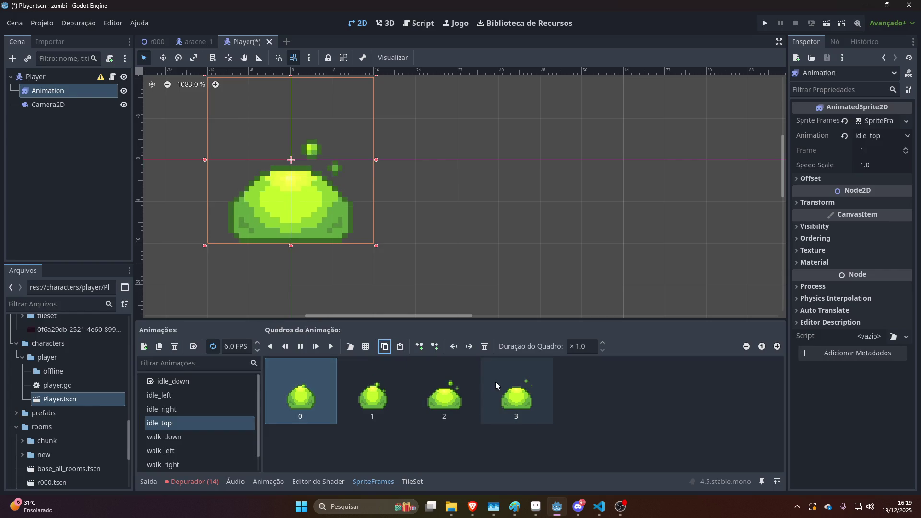
pyautogui.click(399, 346)
pyautogui.click(400, 347)
pyautogui.click(398, 347)
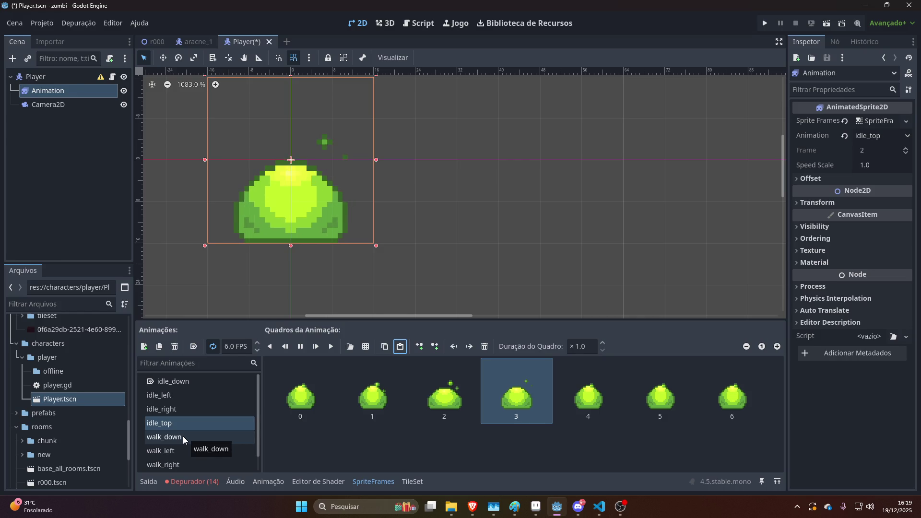
pyautogui.click(195, 477)
pyautogui.click(241, 327)
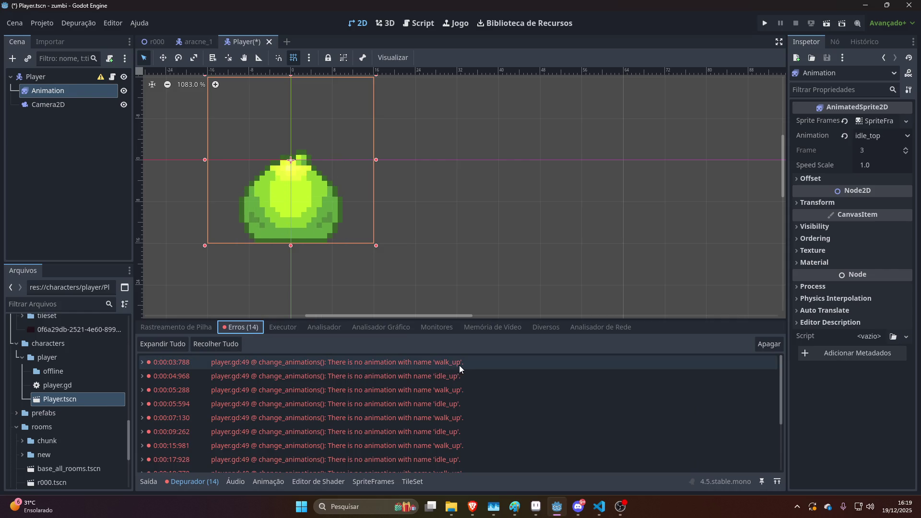
# Review the debugger errors about missing 'idle_up' and 'walk_up' animations and the output log.
pyautogui.moveTo(460, 365)
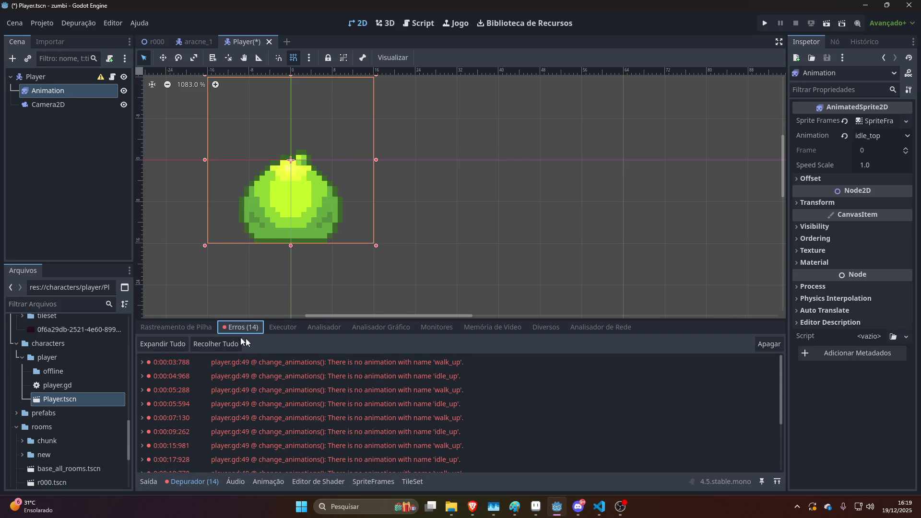
pyautogui.scroll(-3, 243, 369)
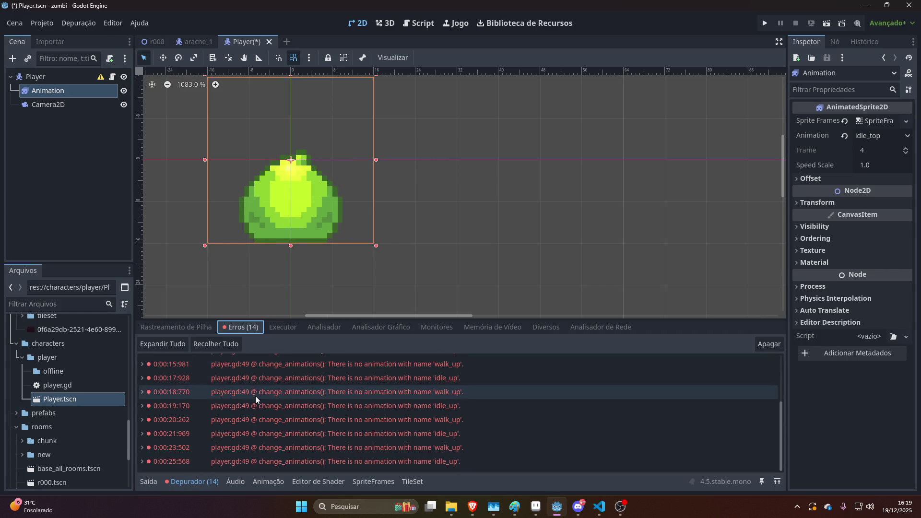
pyautogui.click(148, 484)
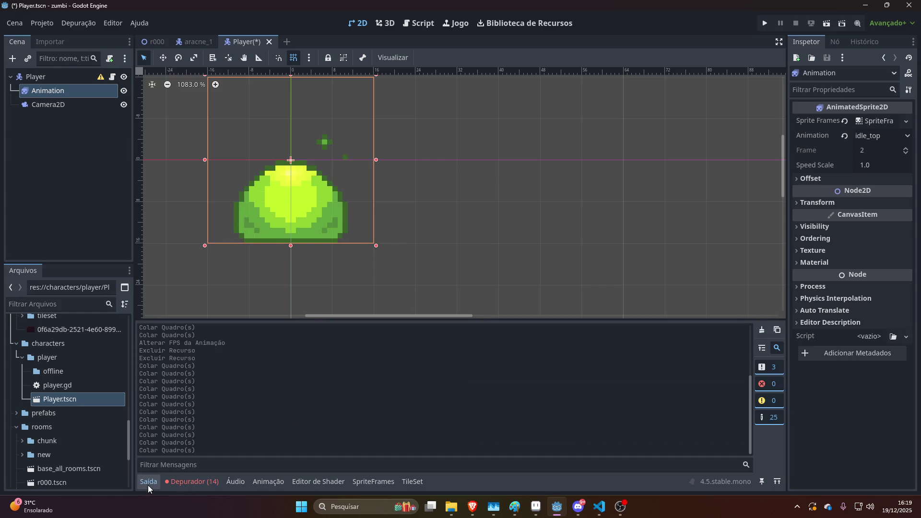
pyautogui.click(192, 482)
# Reselect the Animation node's frames, then bring up player.gd in the code editor.
pyautogui.click(53, 104)
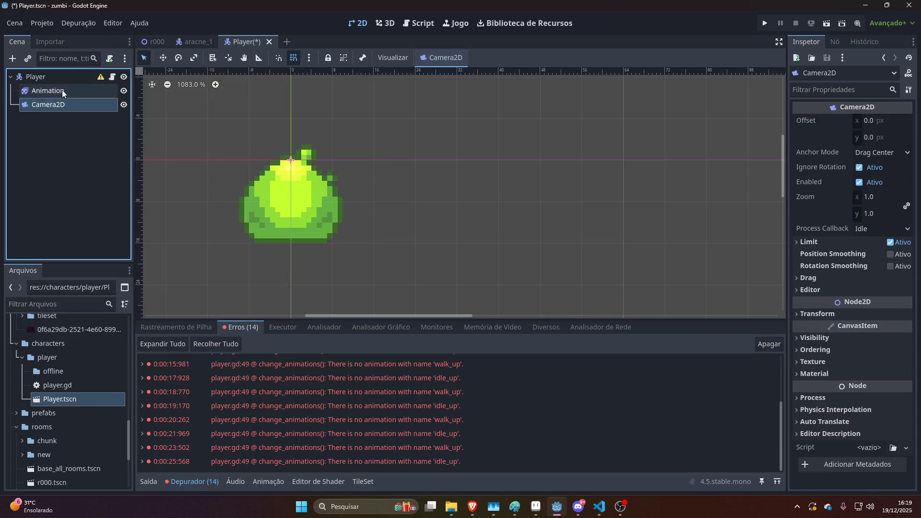
pyautogui.click(62, 90)
pyautogui.scroll(-1, 180, 445)
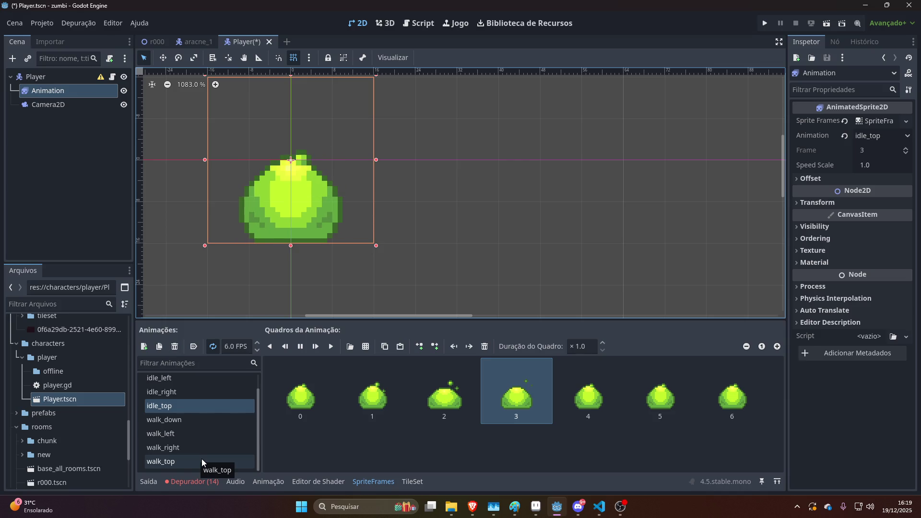
pyautogui.click(599, 507)
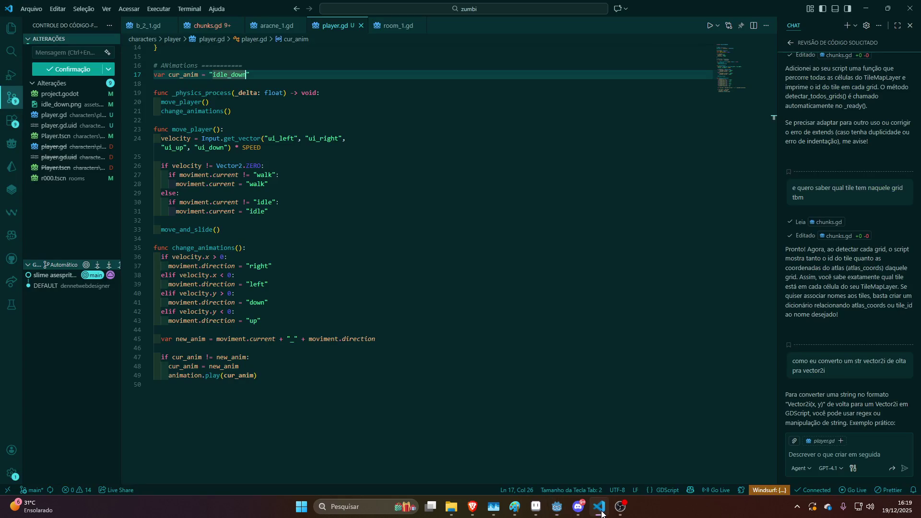
# Rename the upward direction from 'up' to 'top' on line 43 of player.gd.
pyautogui.doubleClick(253, 320)
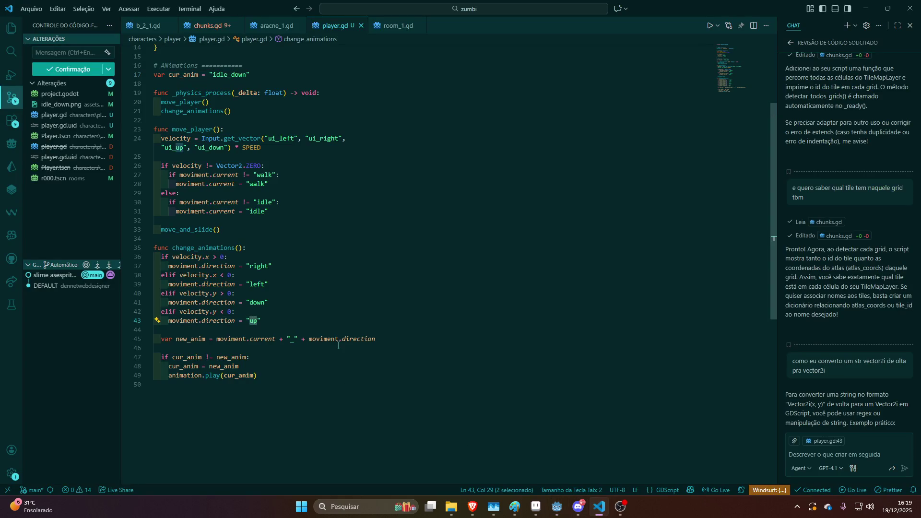
pyautogui.write('top')
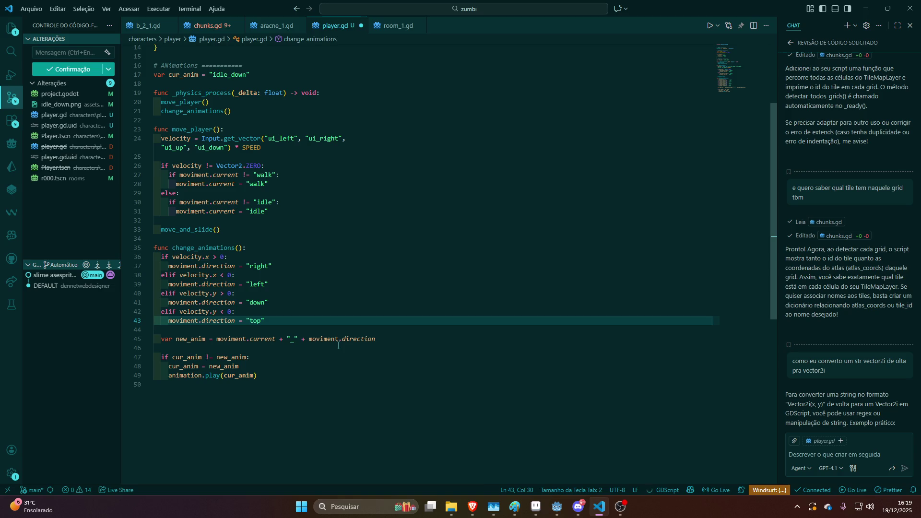
pyautogui.click(386, 276)
pyautogui.moveTo(162, 264)
pyautogui.mouseDown()
pyautogui.moveTo(266, 298)
pyautogui.moveTo(276, 319)
pyautogui.mouseUp()
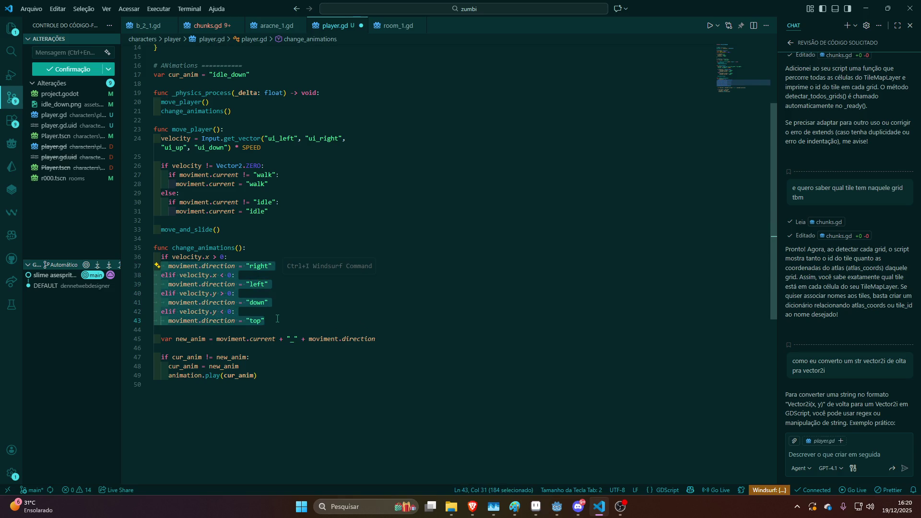
pyautogui.press('Delete')
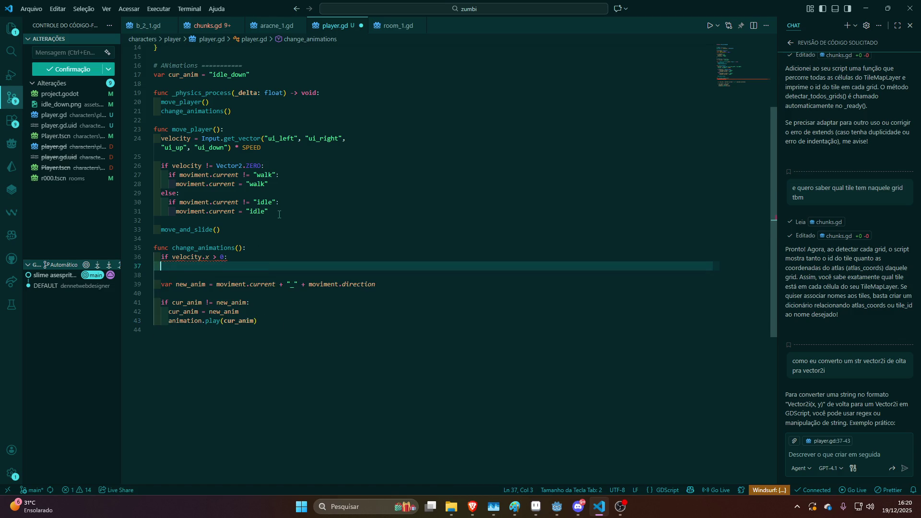
pyautogui.click(282, 215)
pyautogui.hotkey('ctrl', 'z')
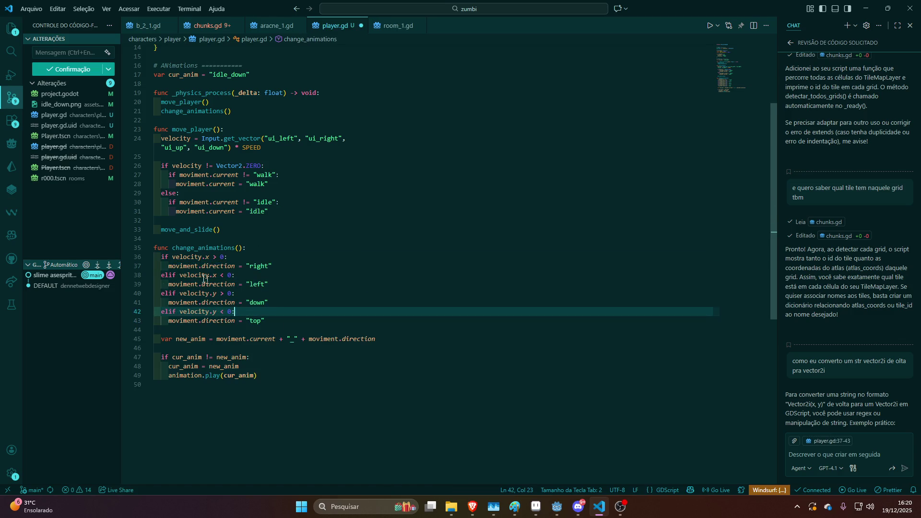
# Move the direction if/elif block out of change_animations into move_player after line 31.
pyautogui.moveTo(162, 256); pyautogui.dragTo(272, 318)
pyautogui.hotkey('ctrl', 'c')
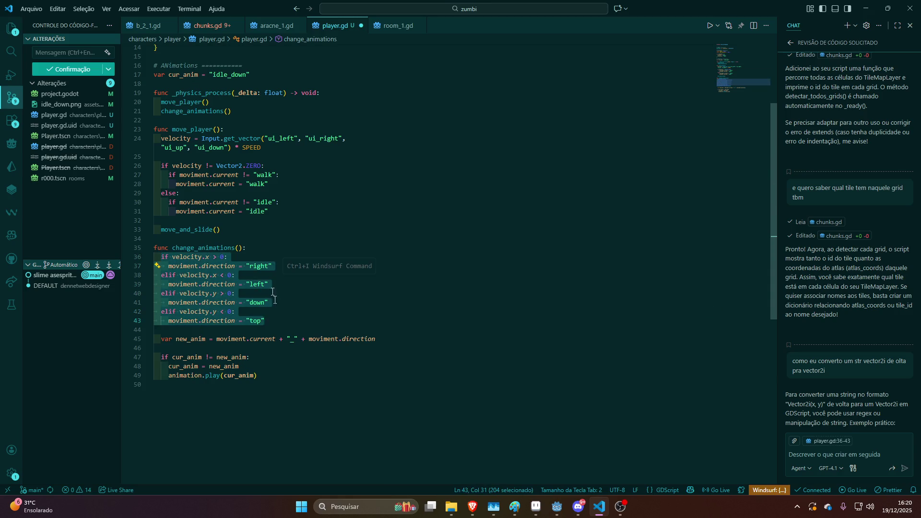
pyautogui.press('Delete')
pyautogui.click(282, 213)
pyautogui.press('Return')
pyautogui.press('Return')
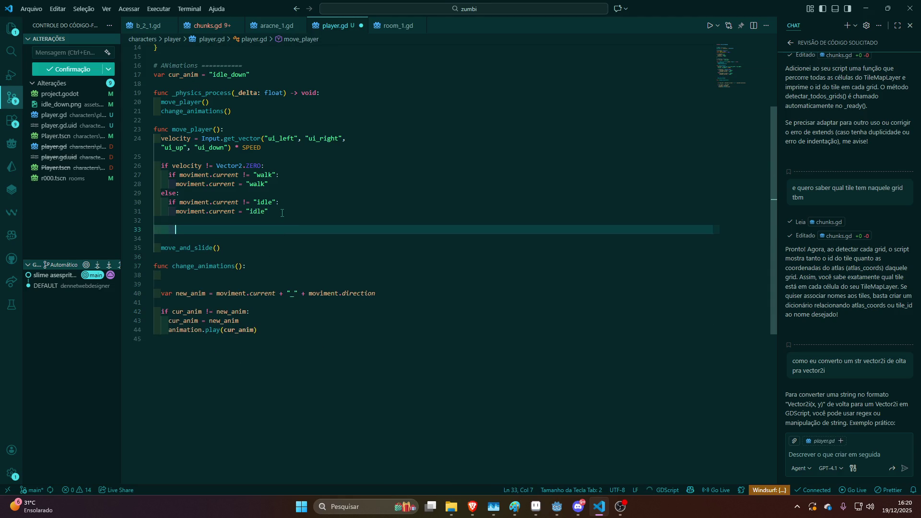
pyautogui.hotkey('ctrl', 'v')
# Remove the leftover blank lines in change_animations.
pyautogui.click(344, 227)
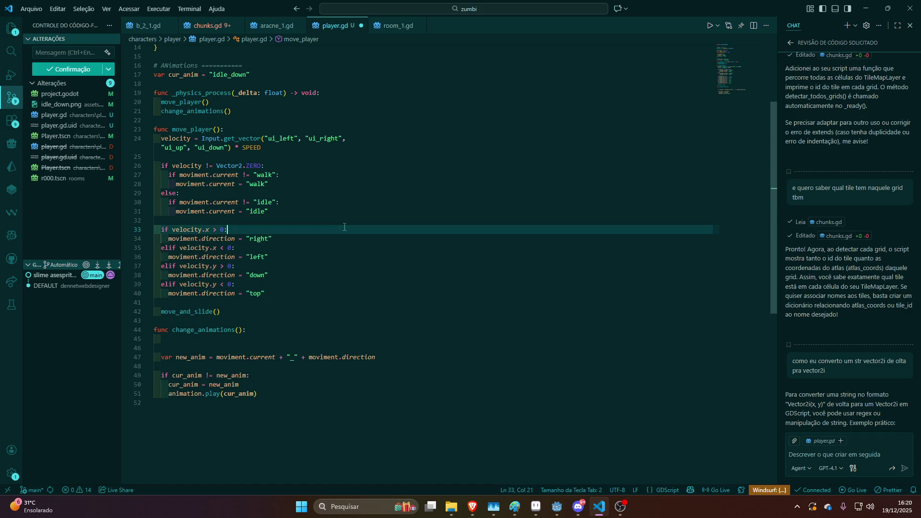
pyautogui.click(188, 337)
pyautogui.press('Delete')
pyautogui.press('Delete')
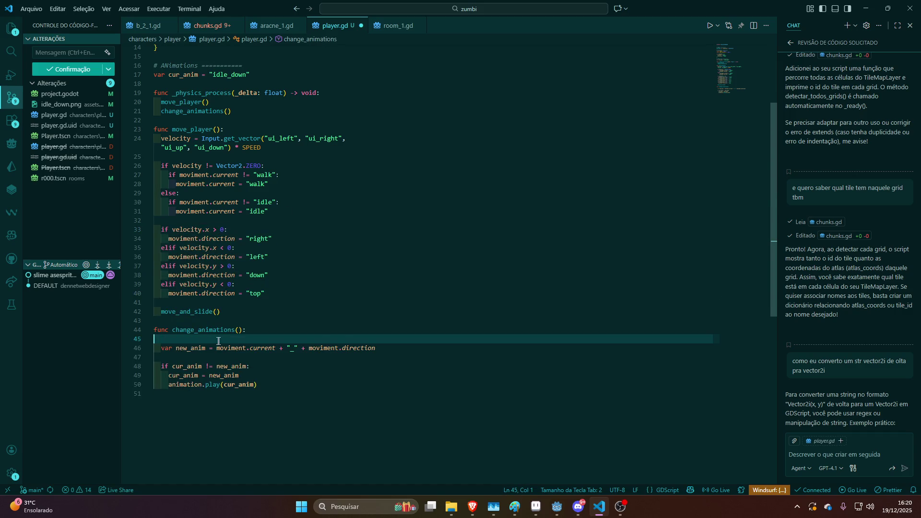
pyautogui.click(355, 319)
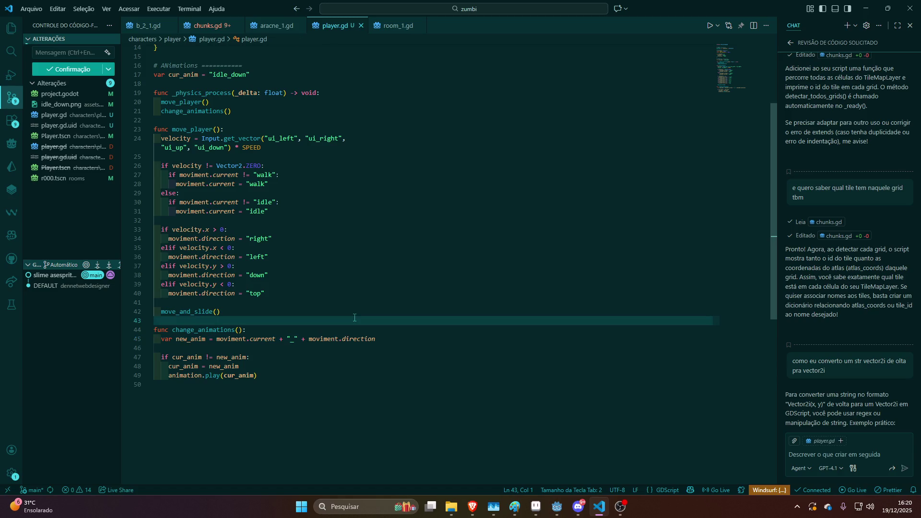
pyautogui.click(556, 507)
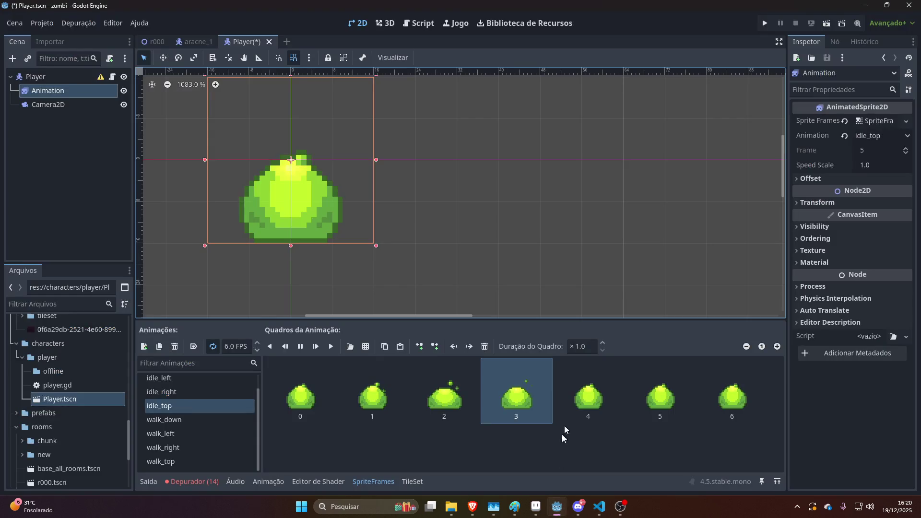
# Test-run the game with the slime, then close it and show the r000 level scene.
pyautogui.click(826, 23)
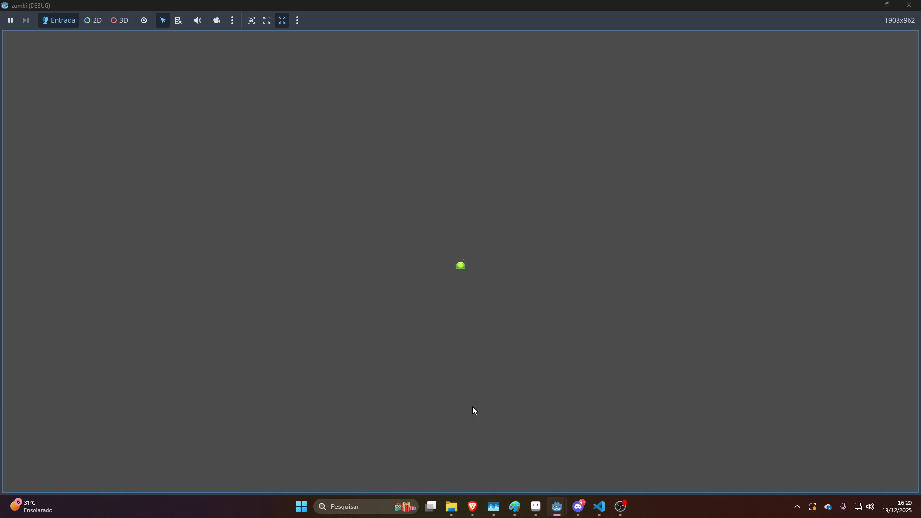
pyautogui.click(909, 6)
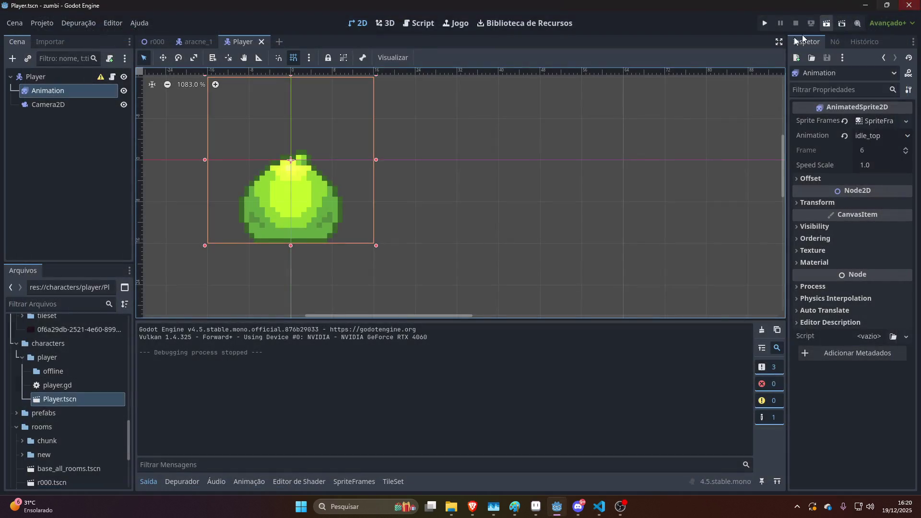
pyautogui.click(189, 41)
pyautogui.click(154, 40)
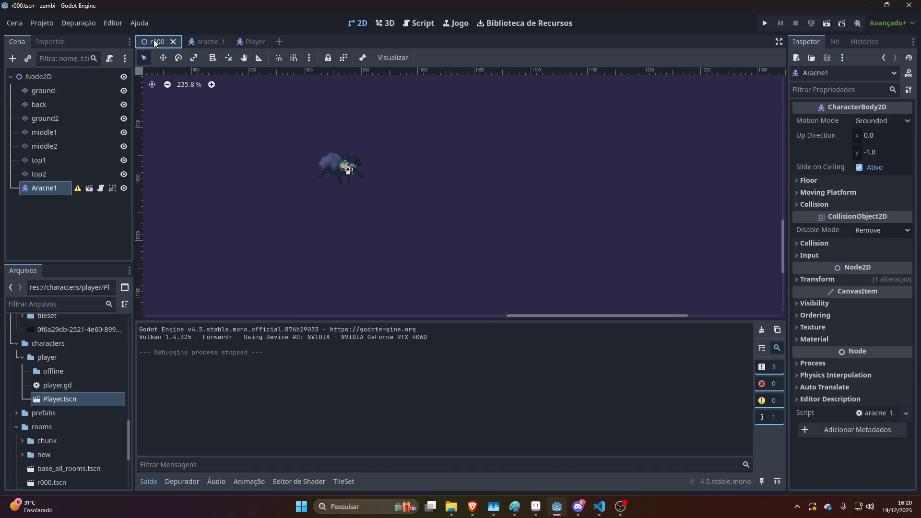
# Place the Player scene into the r000 level.
pyautogui.click(34, 63)
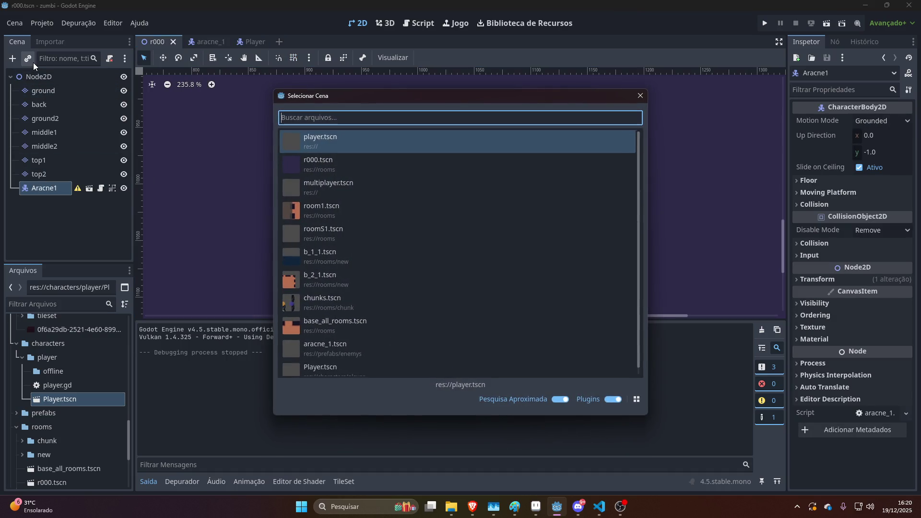
pyautogui.click(640, 96)
pyautogui.moveTo(65, 399)
pyautogui.mouseDown()
pyautogui.moveTo(338, 296)
pyautogui.moveTo(477, 185)
pyautogui.moveTo(419, 174)
pyautogui.mouseUp()
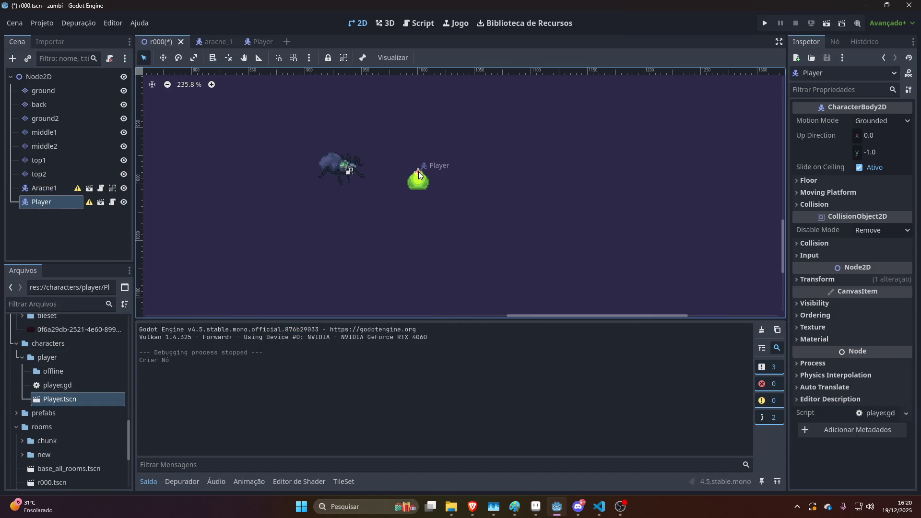
# Playtest the cave level, moving the slime around with WASD, then quit the game.
pyautogui.click(826, 23)
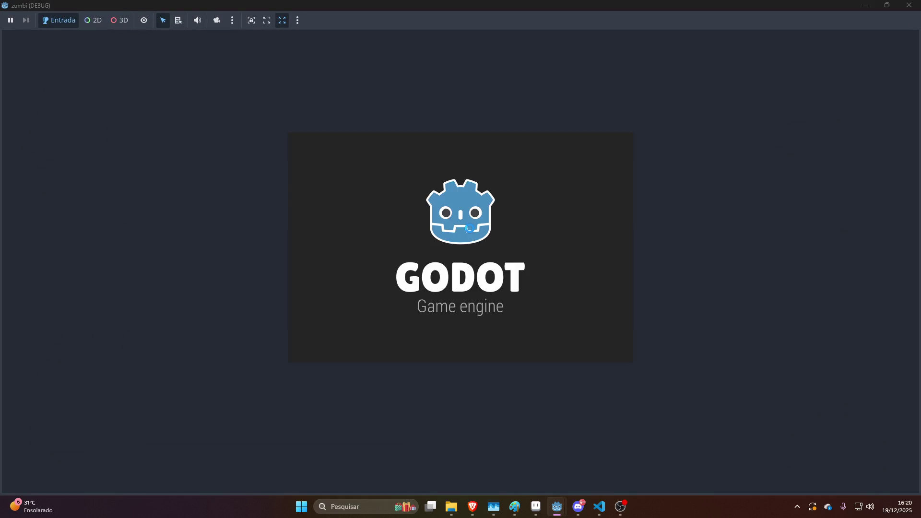
pyautogui.press('d')
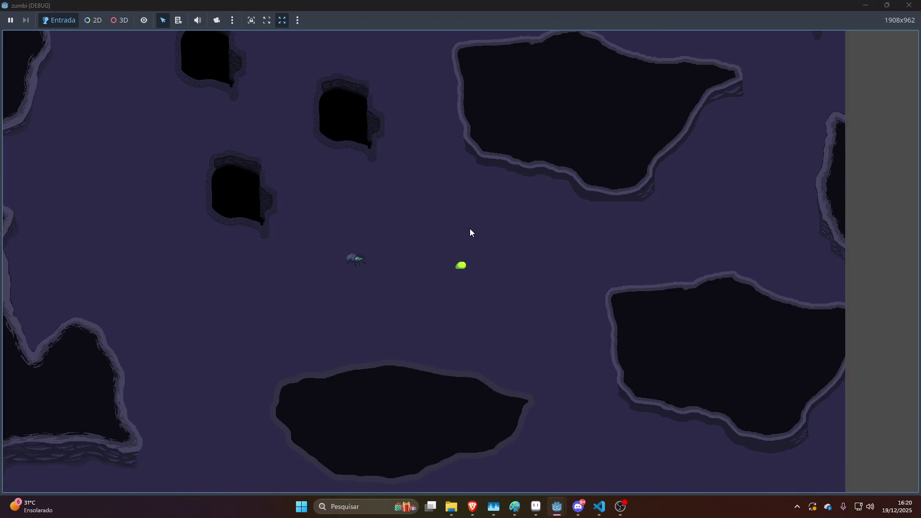
pyautogui.press('a')
pyautogui.press('d')
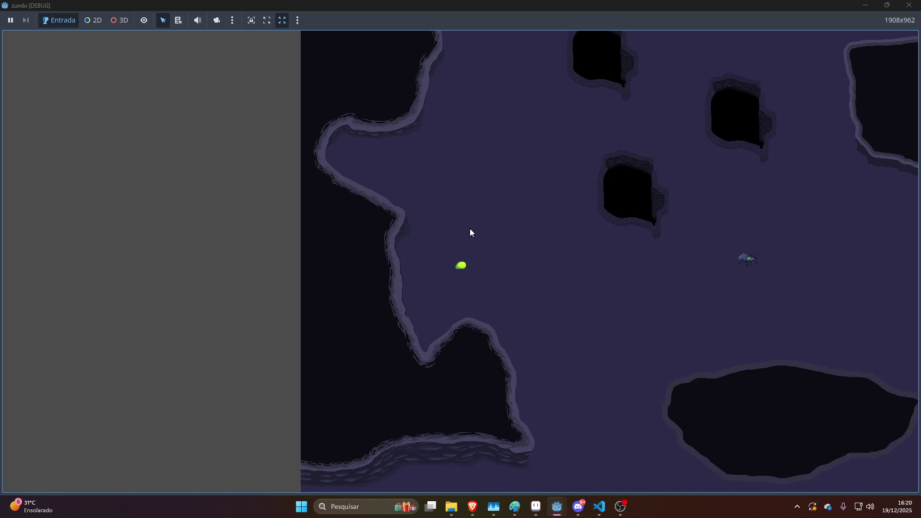
pyautogui.press('s')
pyautogui.press('w')
pyautogui.press('a')
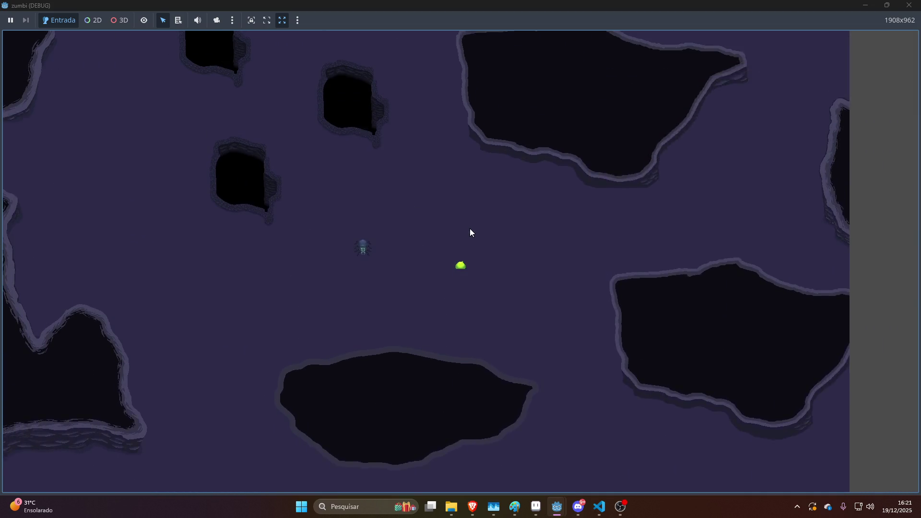
pyautogui.hotkey('alt', 'F4')
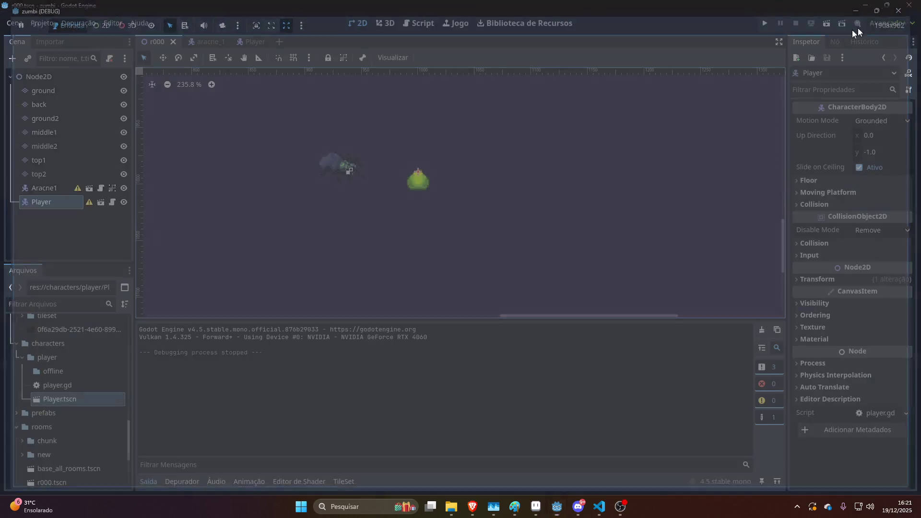
# Change SPEED on line 8 of player.gd from 1000 to 80.
pyautogui.hotkey('alt', 'Tab')
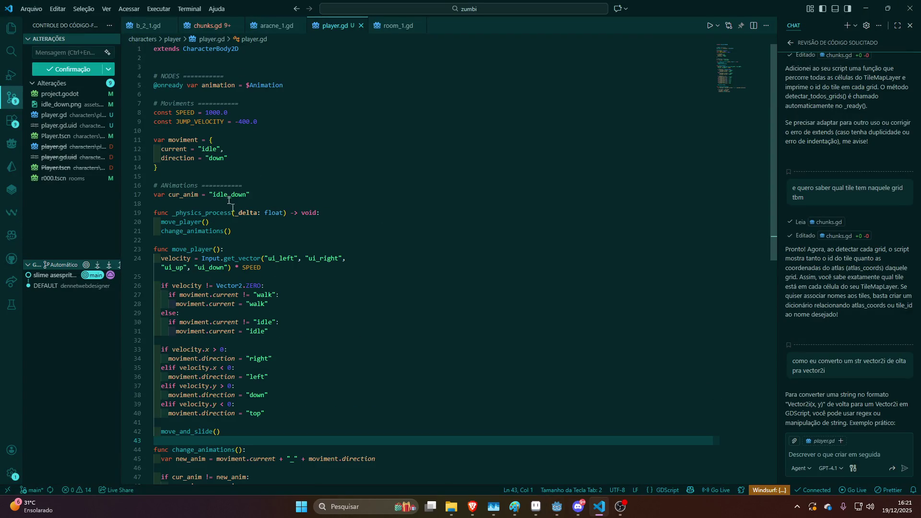
pyautogui.doubleClick(212, 112)
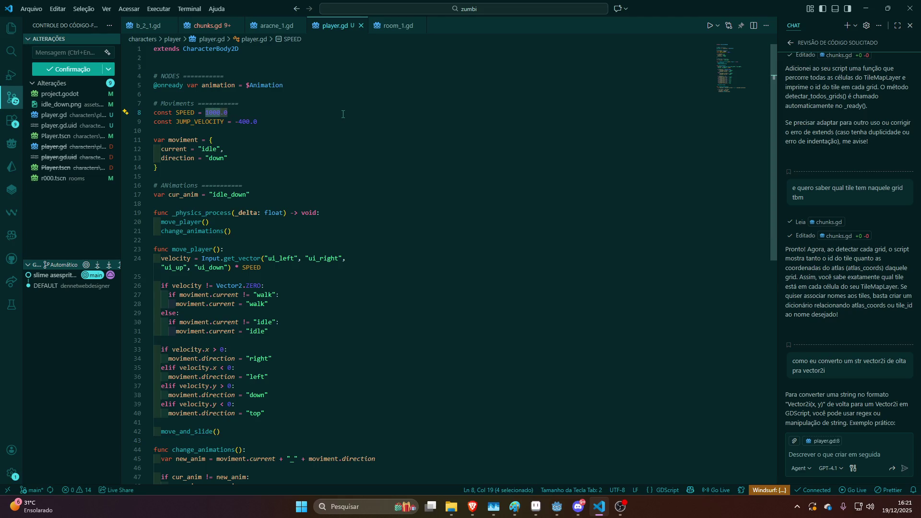
pyautogui.write('80')
pyautogui.hotkey('alt', 'Tab')
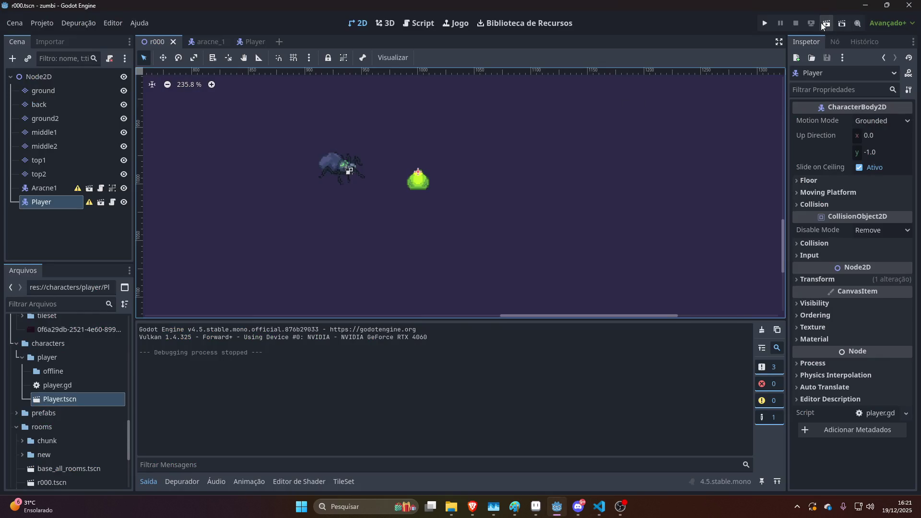
# Set the Player scene's Camera2D zoom to 1.3.
pyautogui.click(109, 203)
pyautogui.click(44, 104)
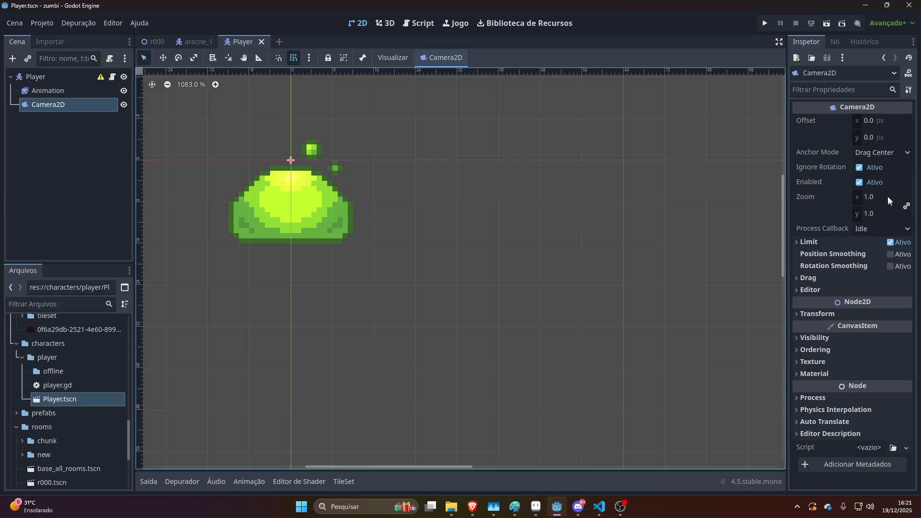
pyautogui.click(887, 198)
pyautogui.write('1.3')
pyautogui.press('Return')
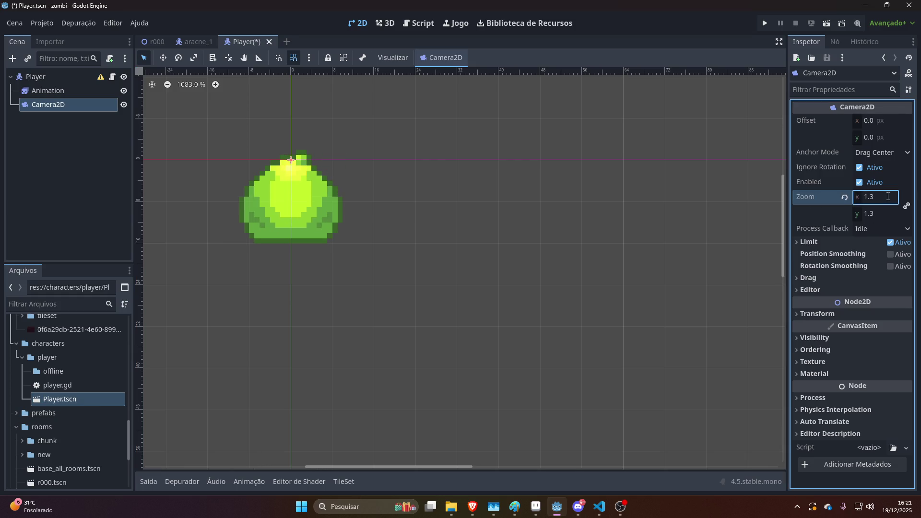
# Save and test-run, then playtest the r000 level moving the slime left and right.
pyautogui.click(827, 23)
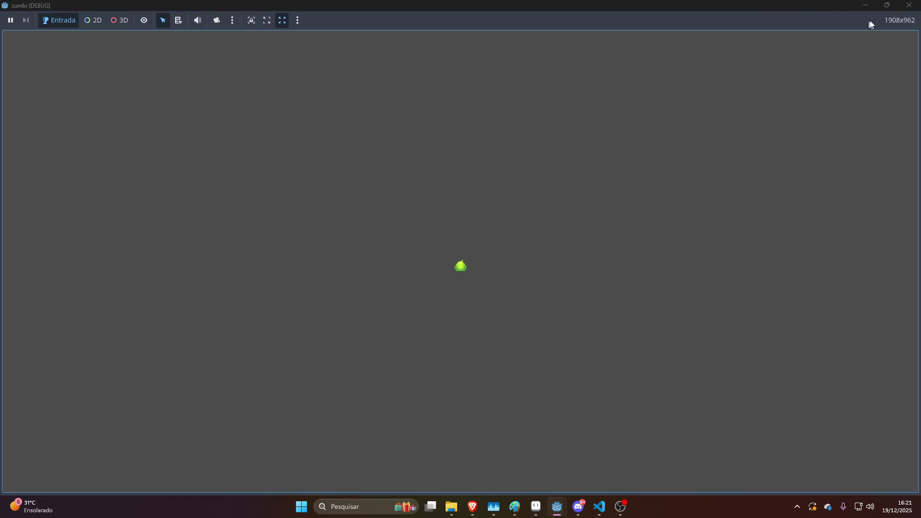
pyautogui.click(908, 4)
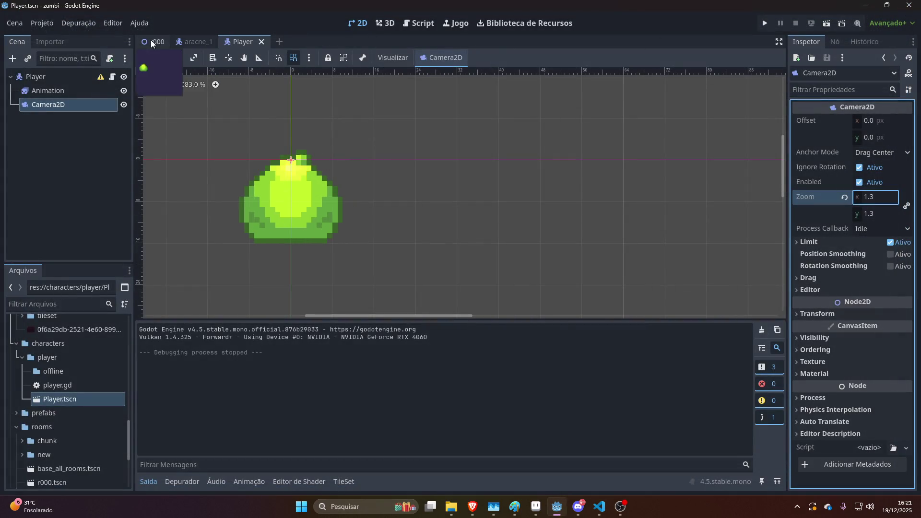
pyautogui.click(152, 43)
pyautogui.click(829, 27)
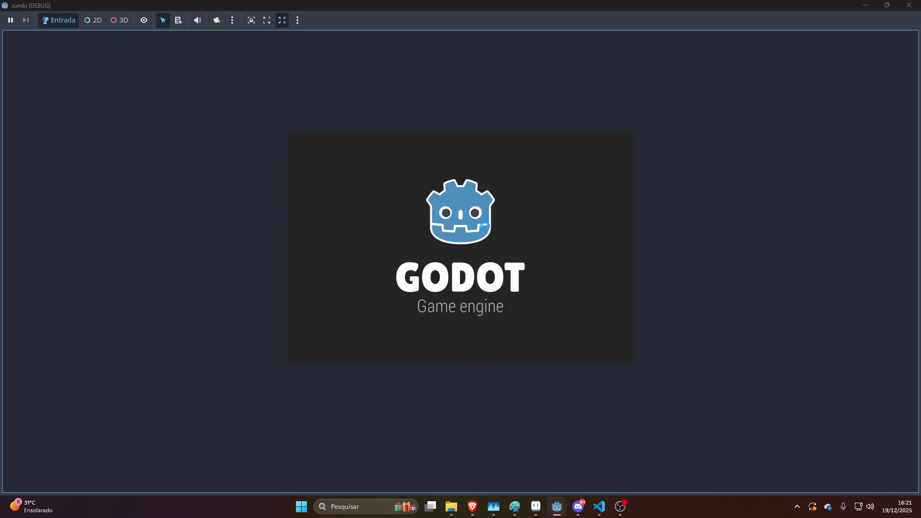
pyautogui.press('a')
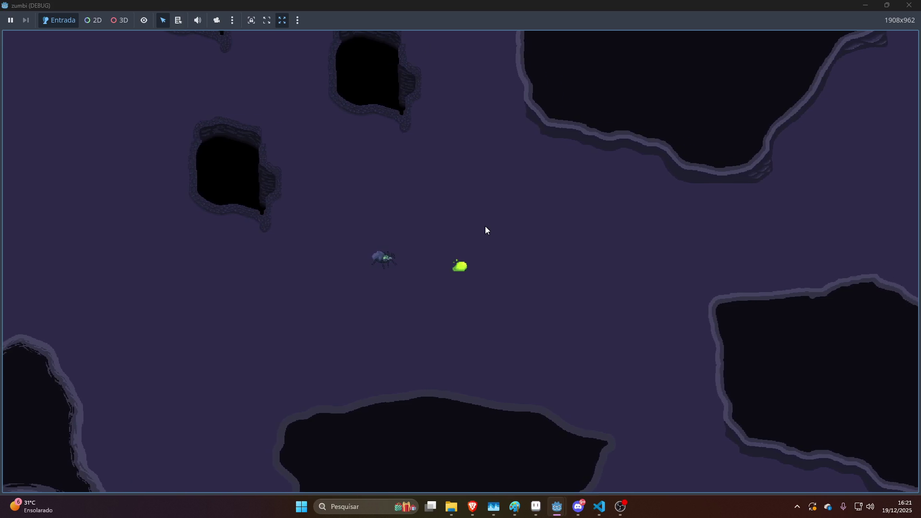
pyautogui.press('d')
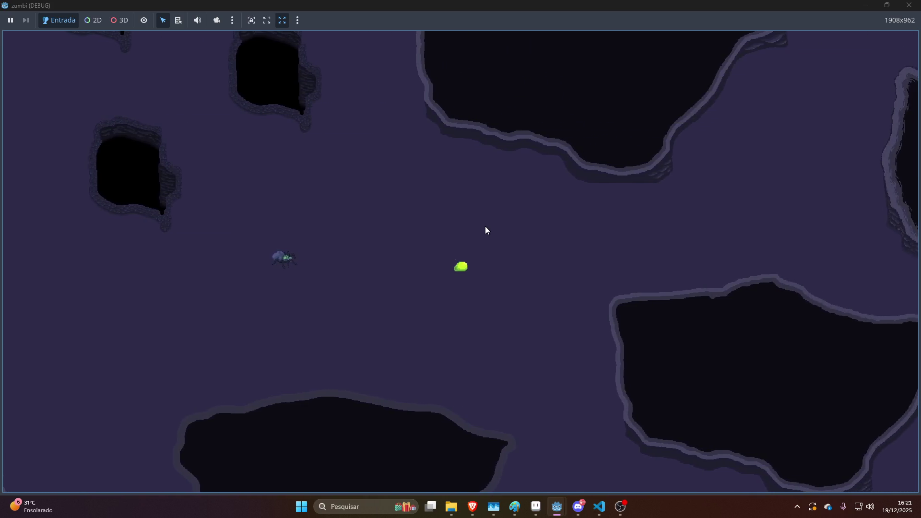
pyautogui.click(908, 5)
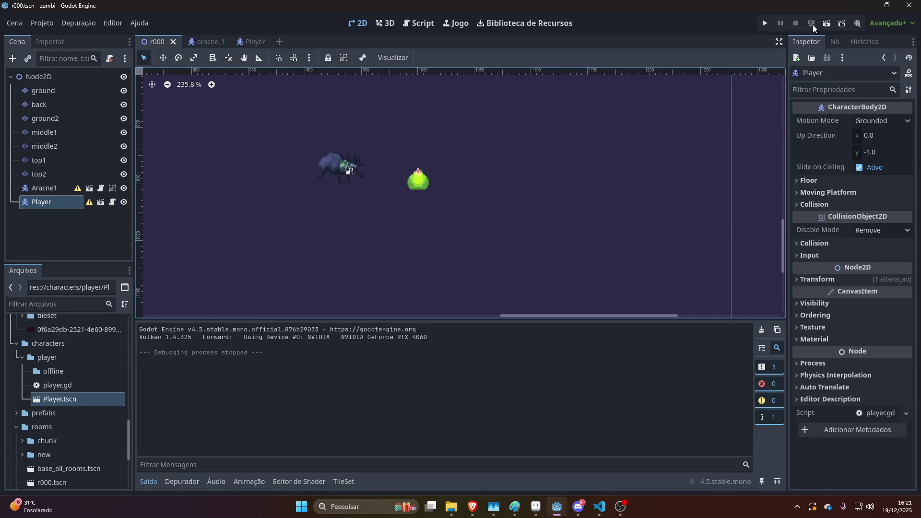
# Change the Player Camera2D zoom to 1.6.
pyautogui.click(41, 202)
pyautogui.click(101, 202)
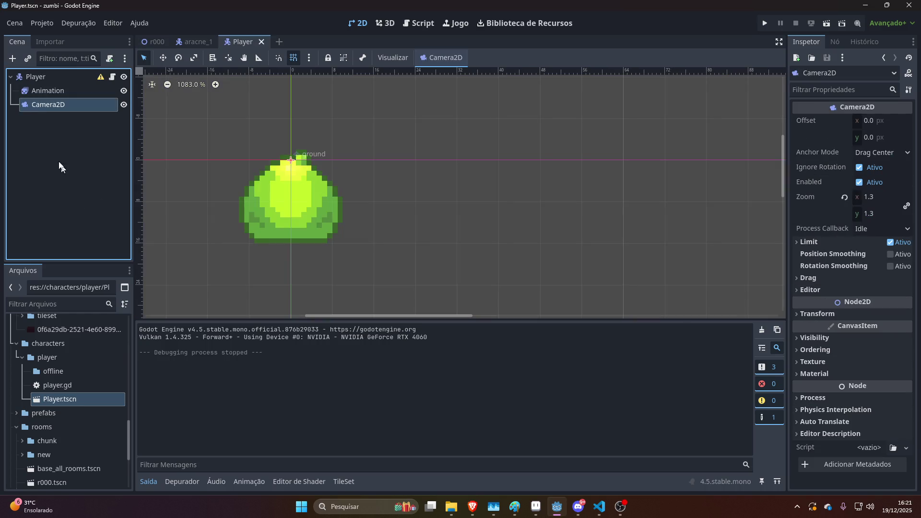
pyautogui.click(883, 197)
pyautogui.write('1.6')
pyautogui.press('Return')
pyautogui.click(53, 90)
pyautogui.click(52, 98)
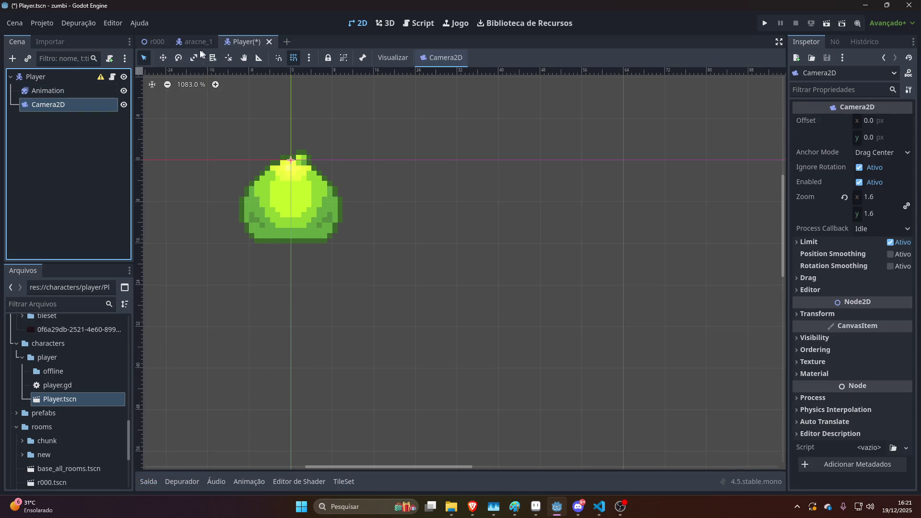
# Run the r000 level and walk the slime right, down, left, then up and up-right.
pyautogui.click(156, 42)
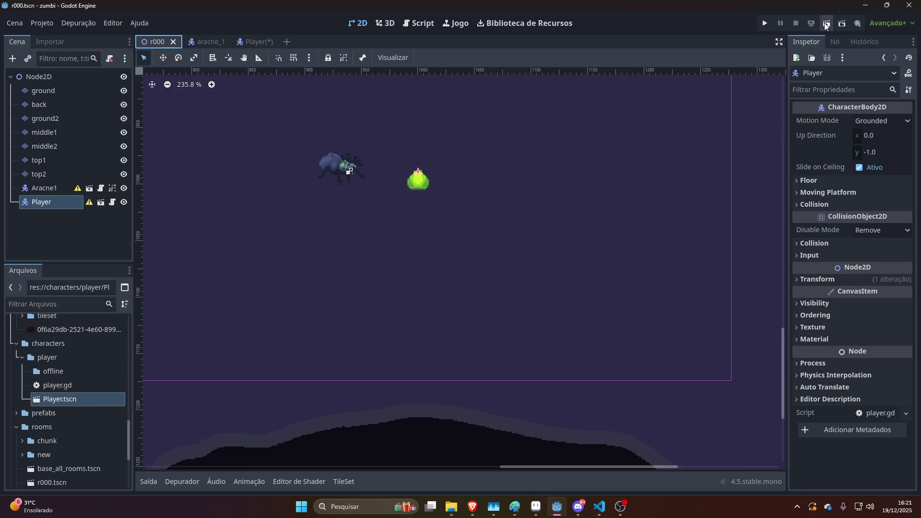
pyautogui.click(825, 24)
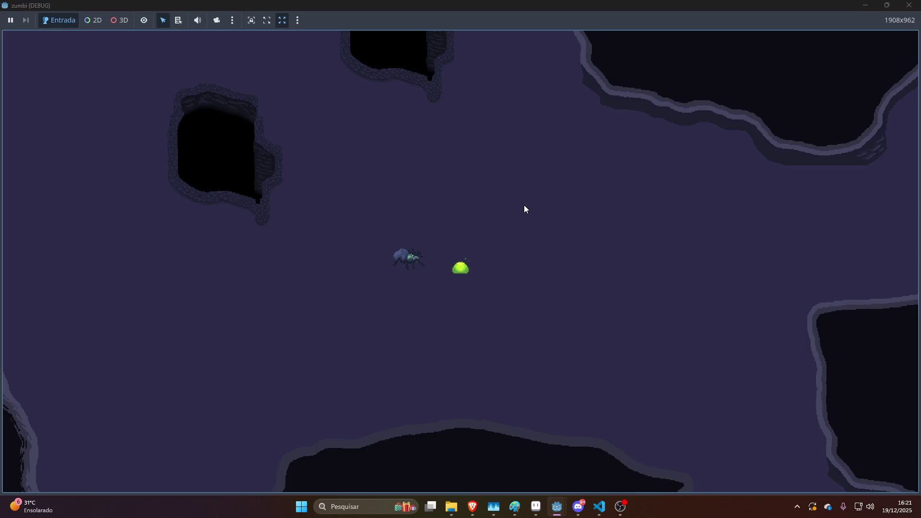
pyautogui.press('d')
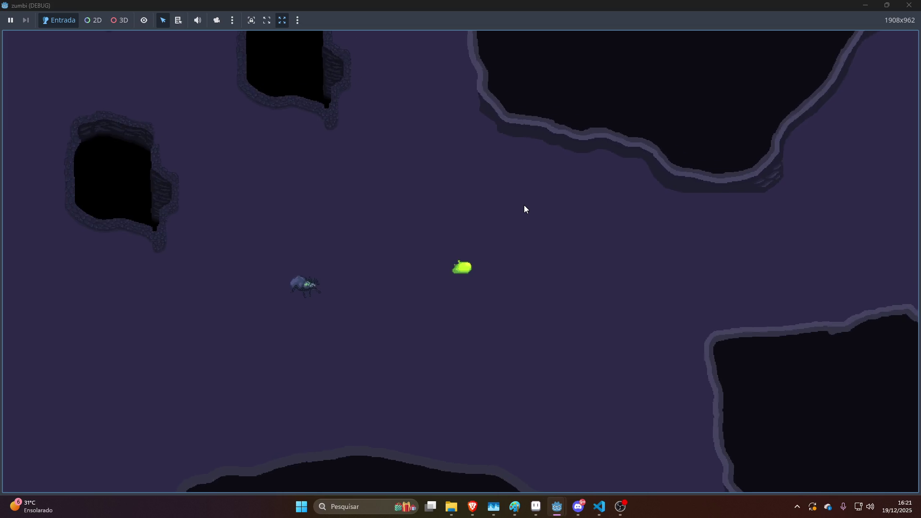
pyautogui.press('s')
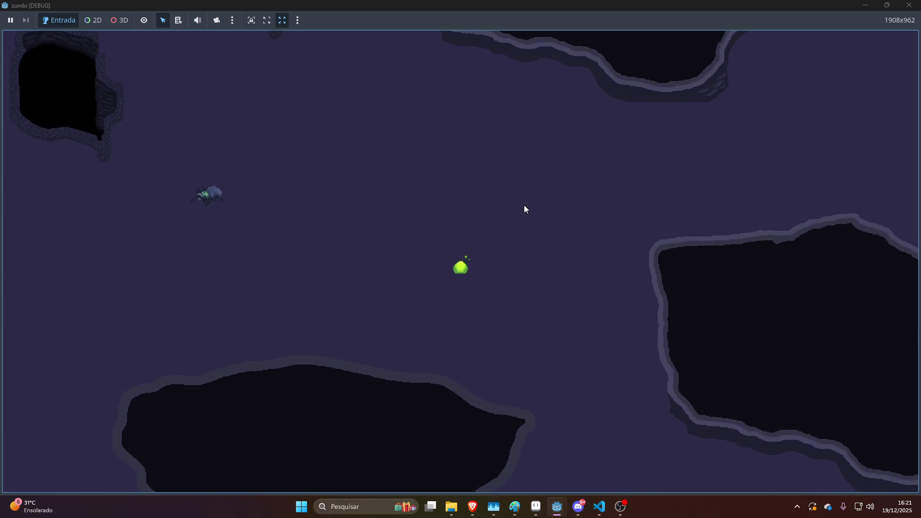
pyautogui.press('a')
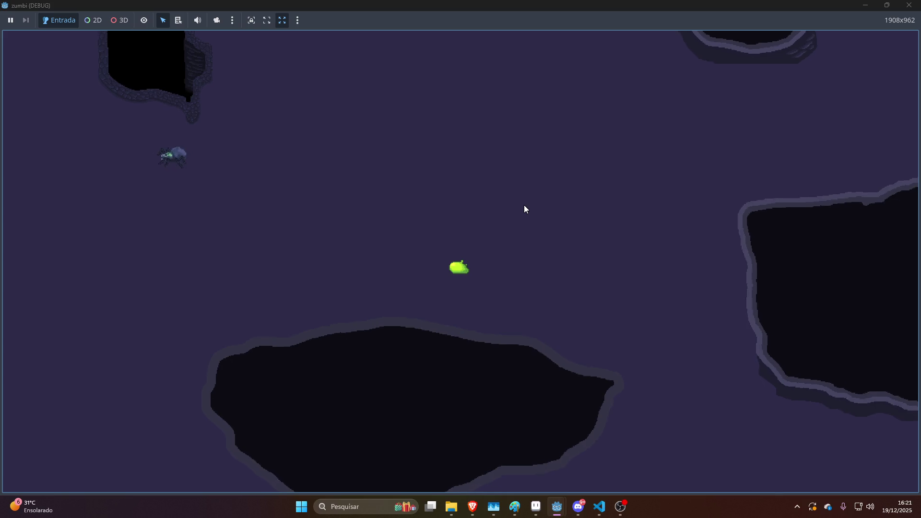
pyautogui.press('w')
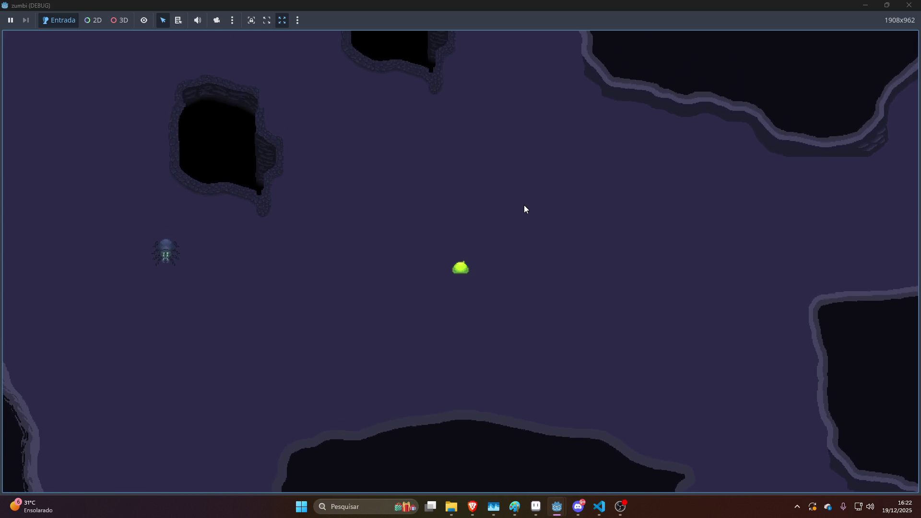
pyautogui.press('w')
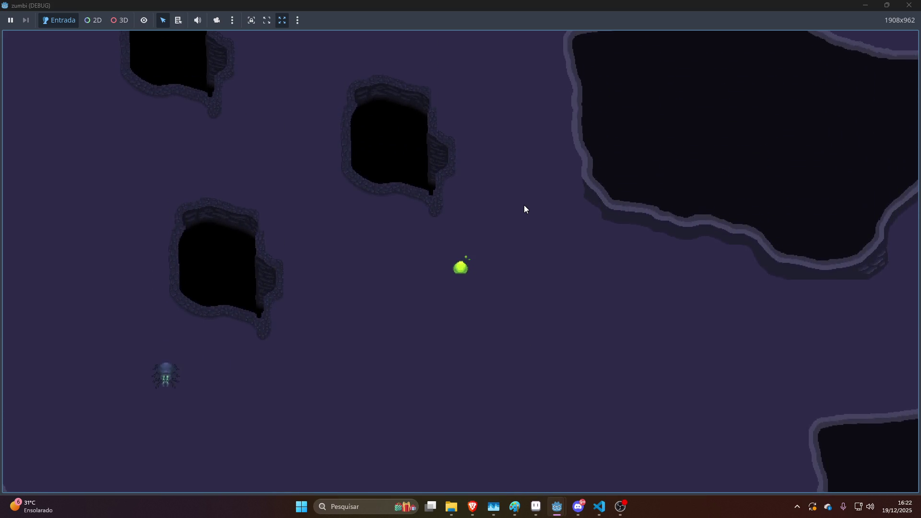
pyautogui.press('w')
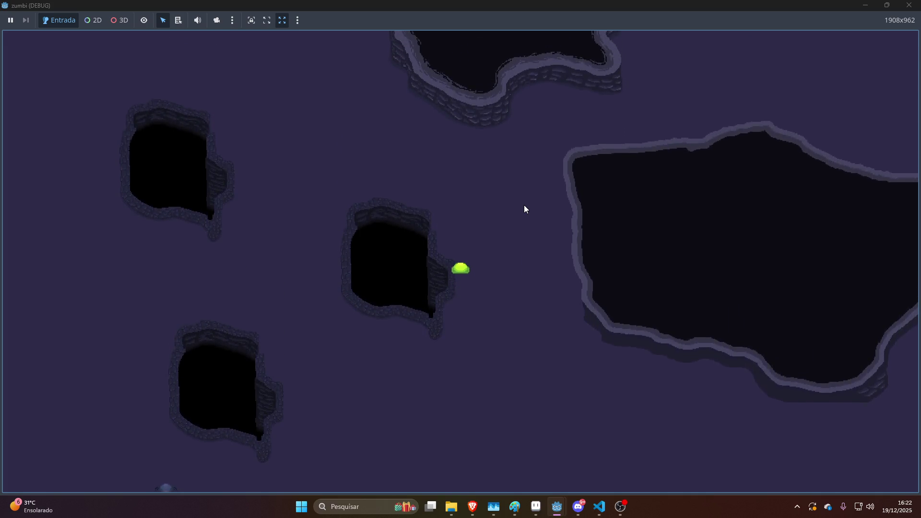
pyautogui.press('w')
pyautogui.press('d')
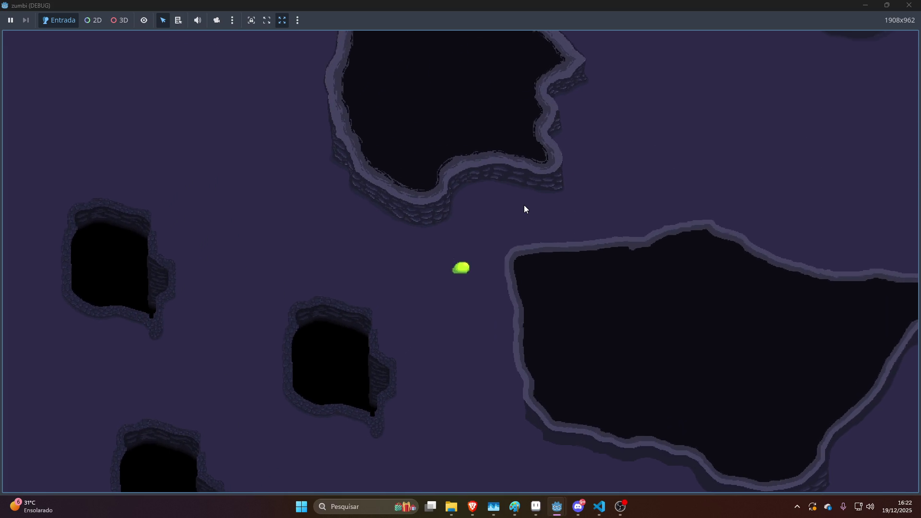
pyautogui.press('w')
pyautogui.press('d')
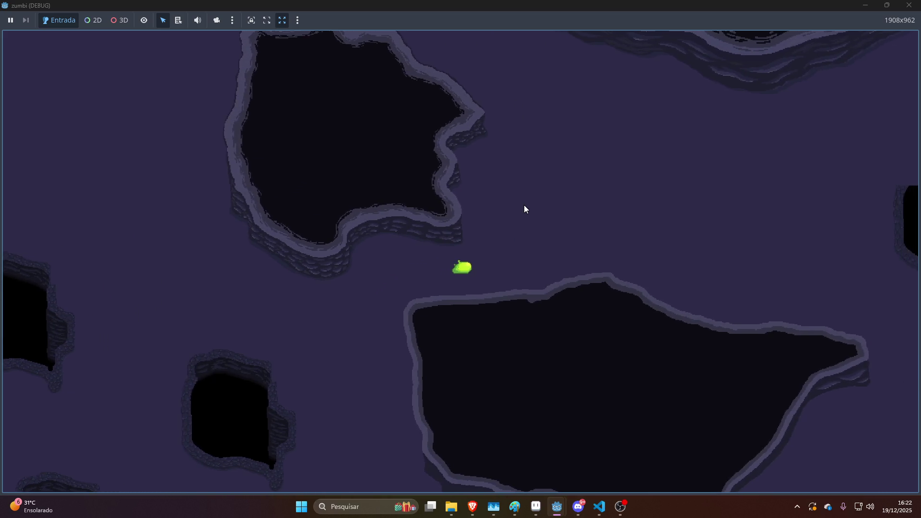
pyautogui.press('w')
pyautogui.press('d')
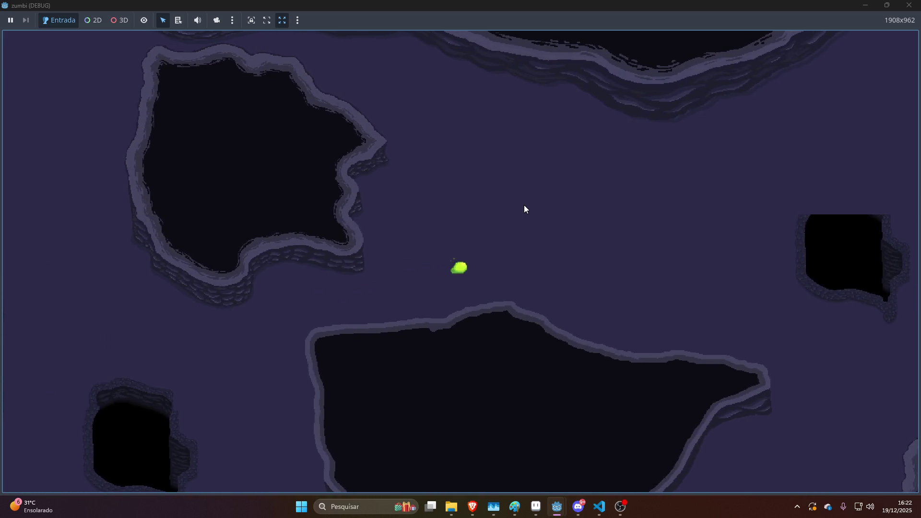
# Steer the slime to the right edge, down, then left and up, and close the game.
pyautogui.press('d')
pyautogui.press('s')
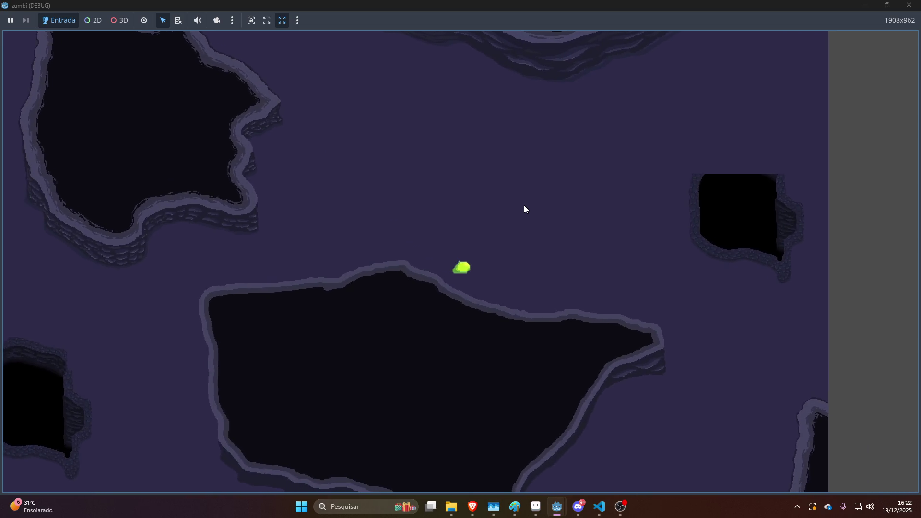
pyautogui.press('d')
pyautogui.press('s')
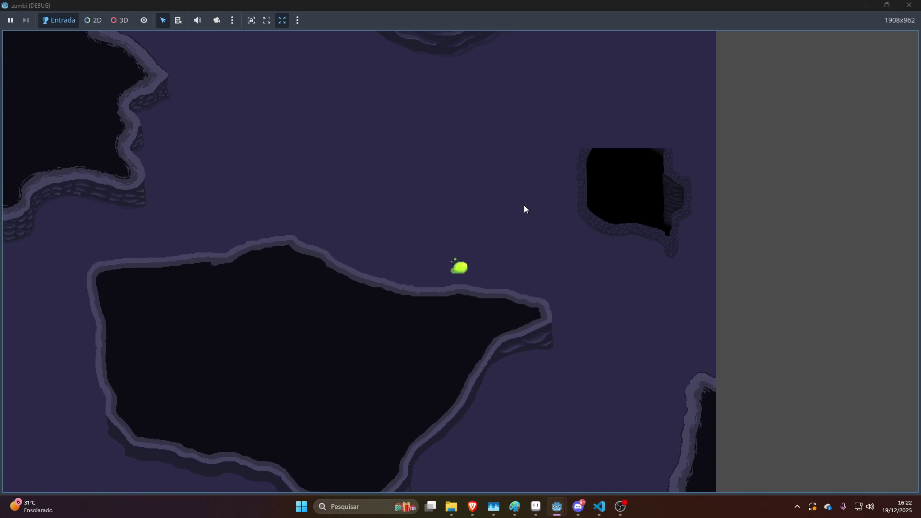
pyautogui.press('d')
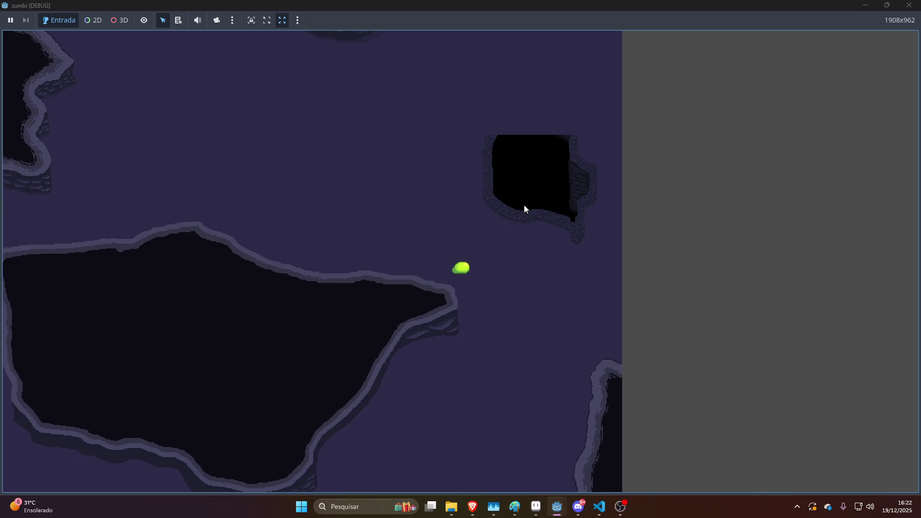
pyautogui.press('s')
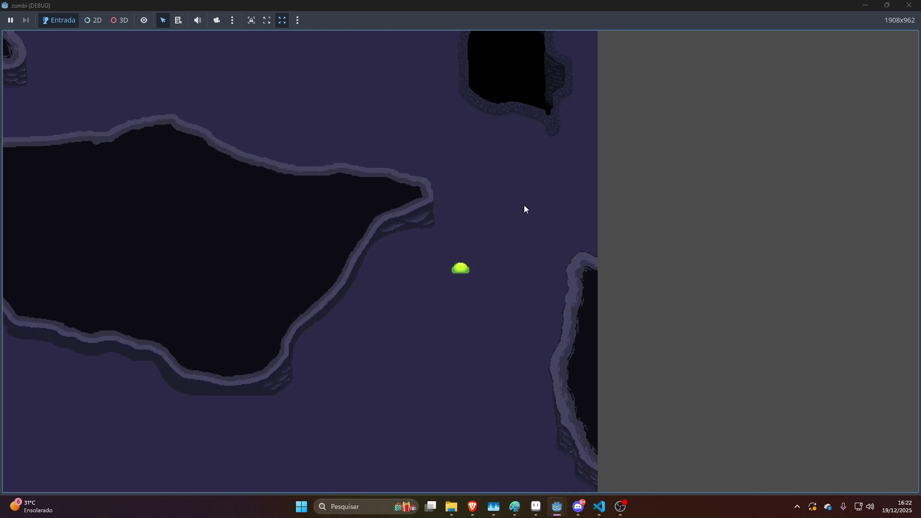
pyautogui.press('s')
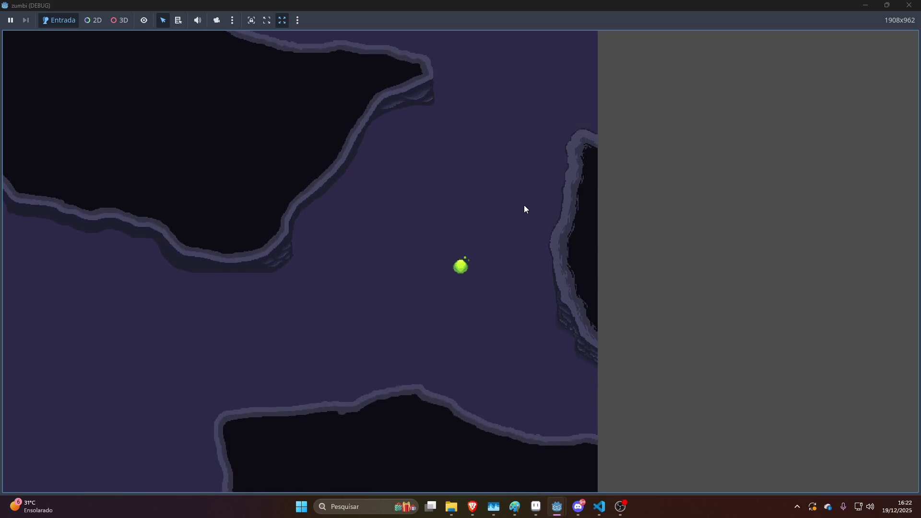
pyautogui.press('s')
pyautogui.press('a')
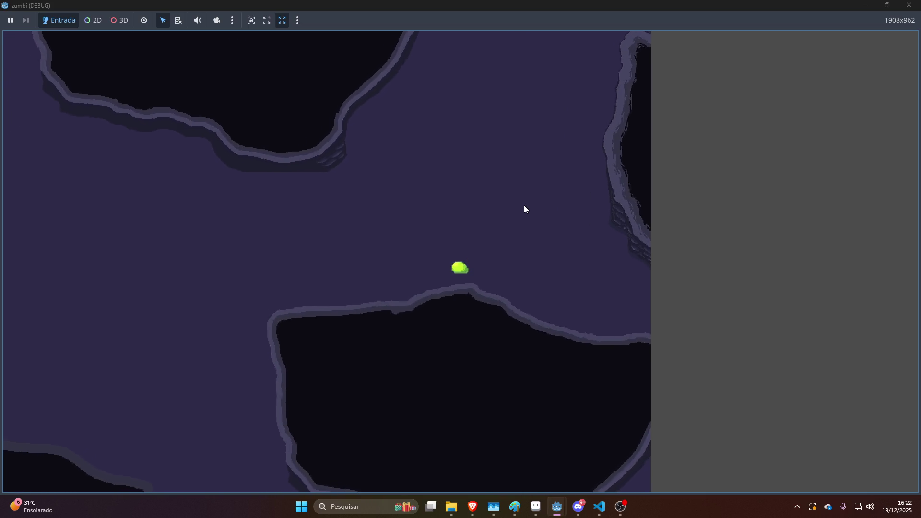
pyautogui.press('a')
pyautogui.press('w')
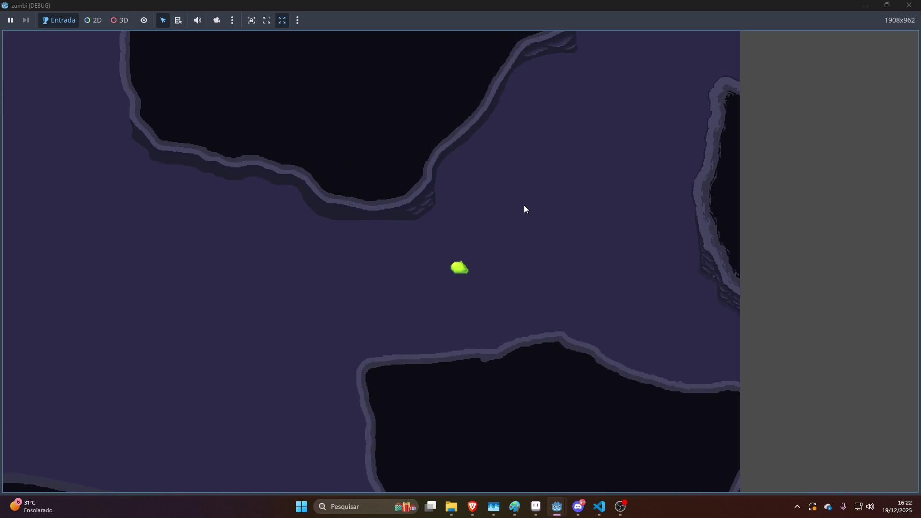
pyautogui.click(909, 5)
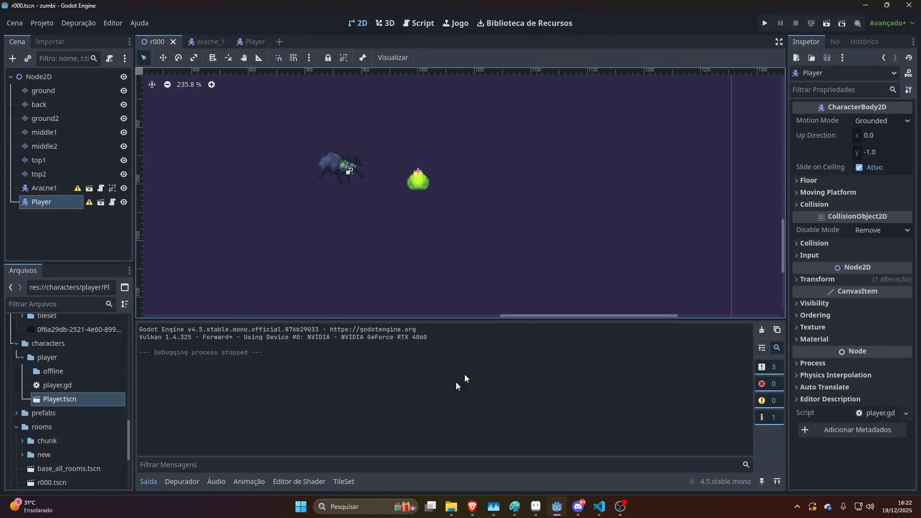
# Launch the Calculator app from Windows search.
pyautogui.click(362, 503)
pyautogui.write('cal')
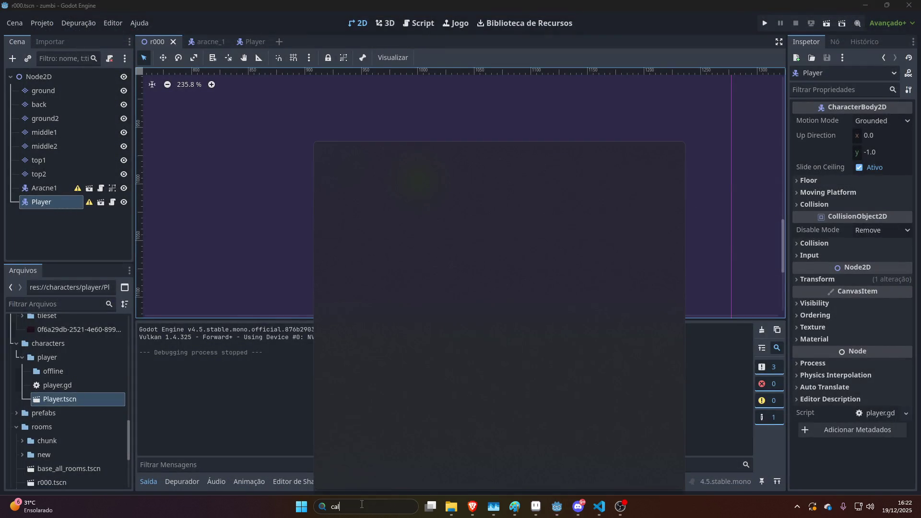
pyautogui.press('Return')
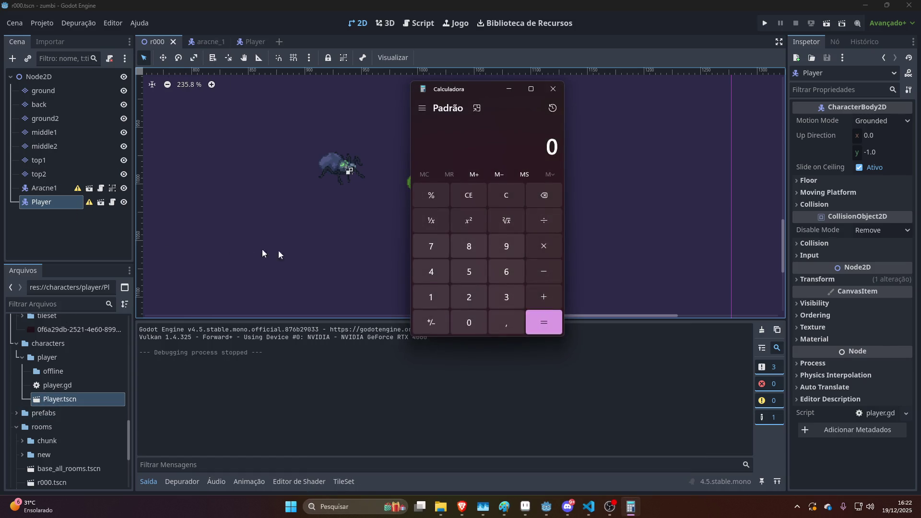
# Back in Godot, select the ground layer and reopen the Player scene.
pyautogui.click(62, 91)
pyautogui.scroll(-10, 539, 282)
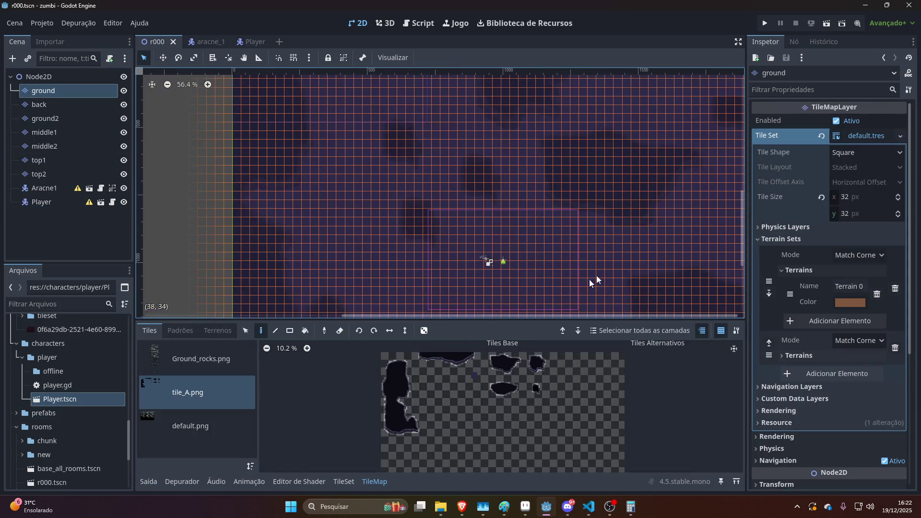
pyautogui.scroll(5, 500, 248)
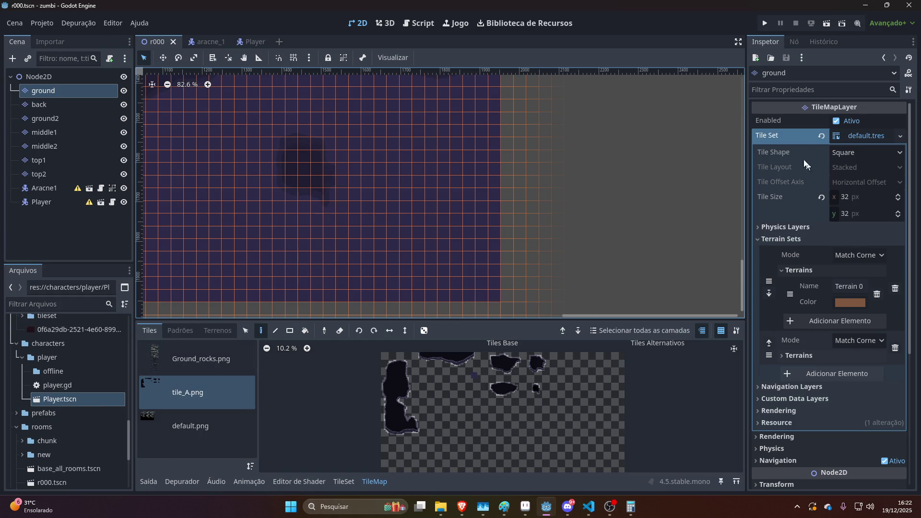
pyautogui.click(102, 202)
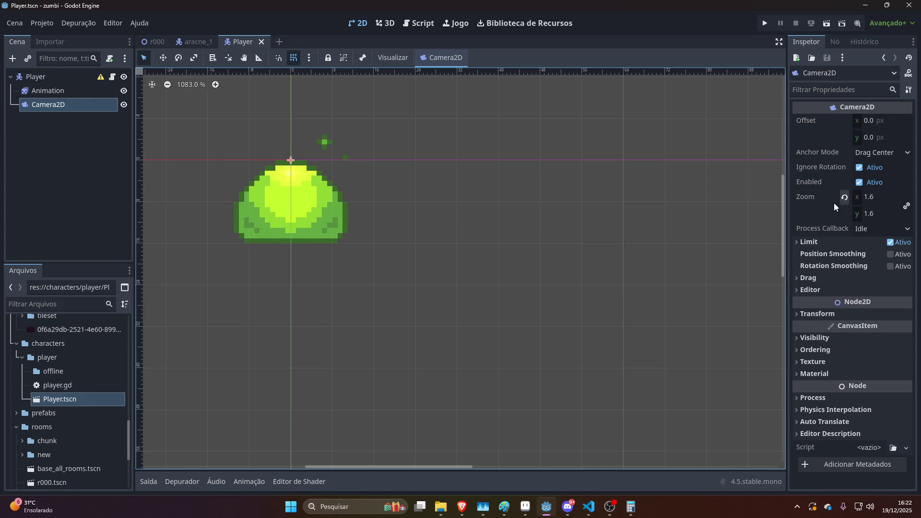
# Expand the Camera2D Limit settings and set the Top and Left limits to 0.
pyautogui.click(822, 242)
pyautogui.click(876, 256)
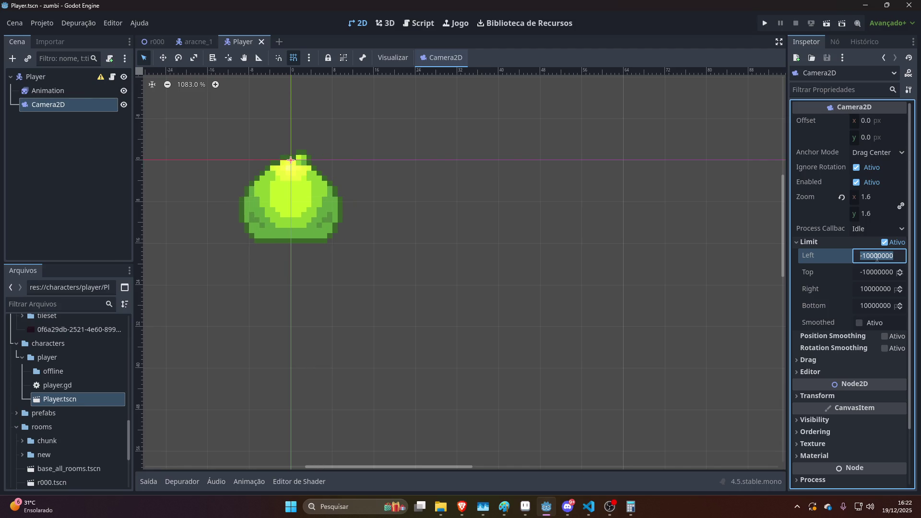
pyautogui.click(873, 272)
pyautogui.write('0')
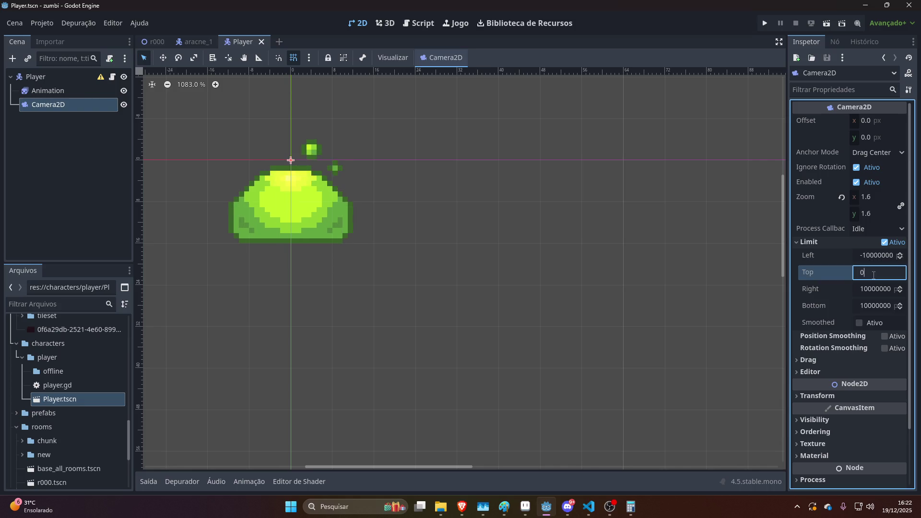
pyautogui.press('Return')
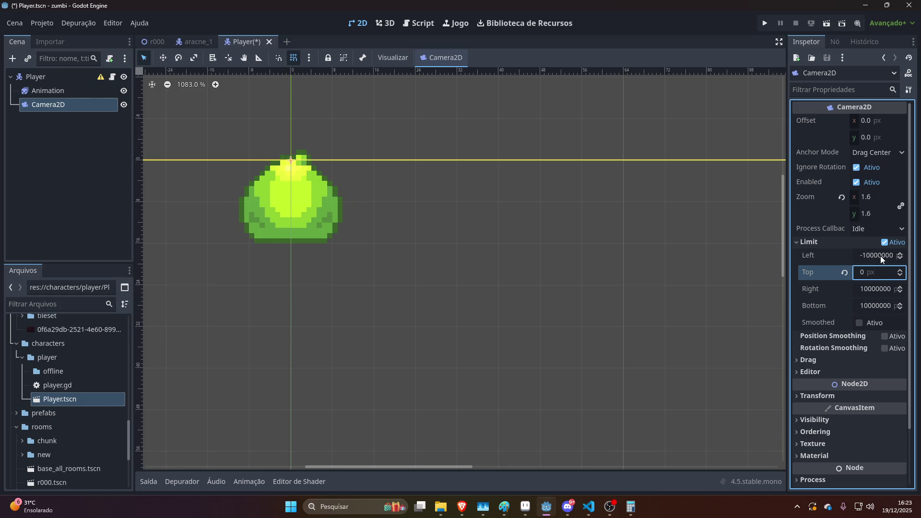
pyautogui.click(880, 256)
pyautogui.write('0')
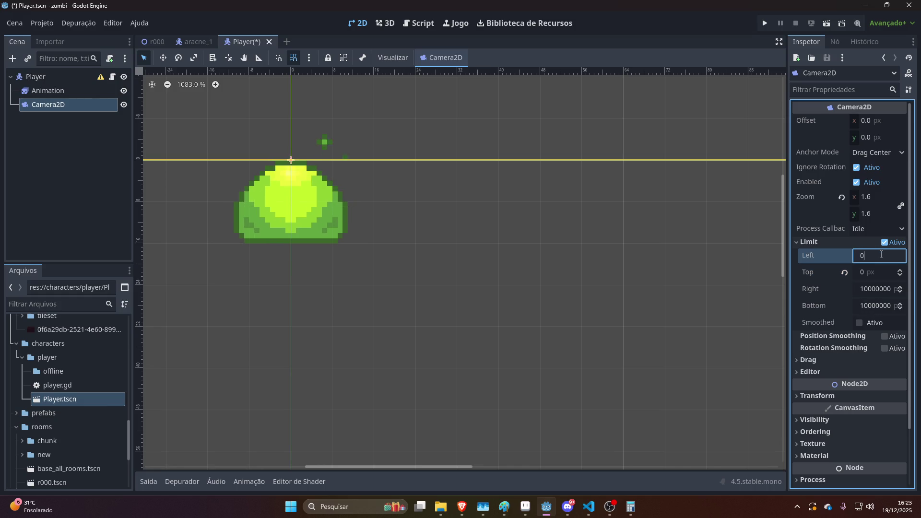
pyautogui.press('Return')
# Set the Right and Bottom limits to 1920 and run the current scene.
pyautogui.click(868, 289)
pyautogui.write('1920')
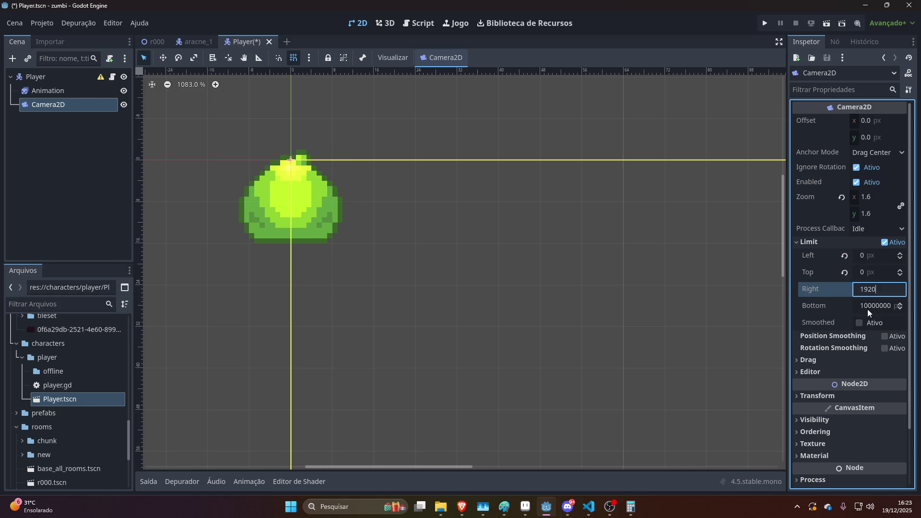
pyautogui.click(867, 307)
pyautogui.write('0')
pyautogui.press('Return')
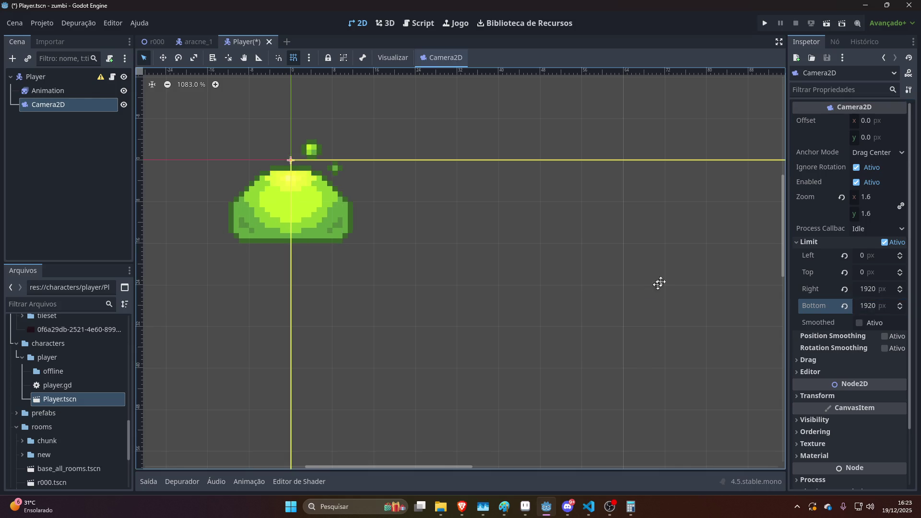
pyautogui.click(827, 25)
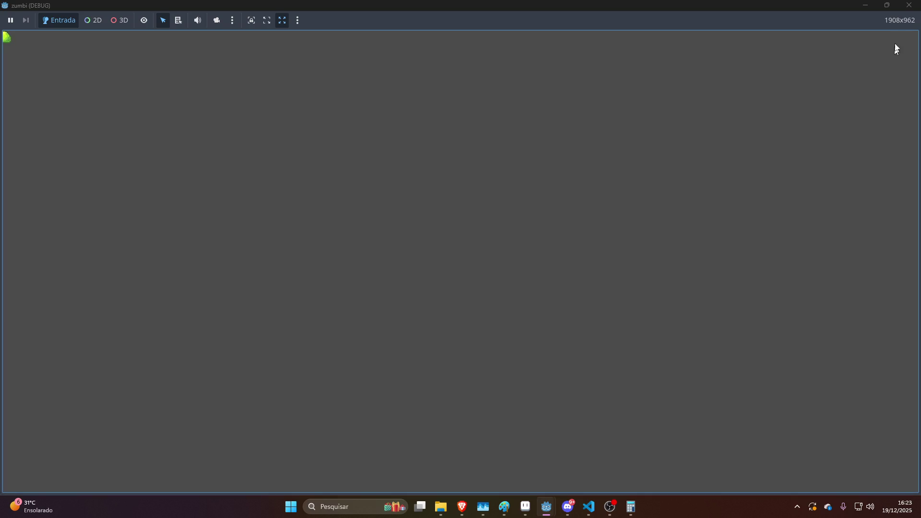
# Close the test window and run the game from the r000 level.
pyautogui.click(909, 4)
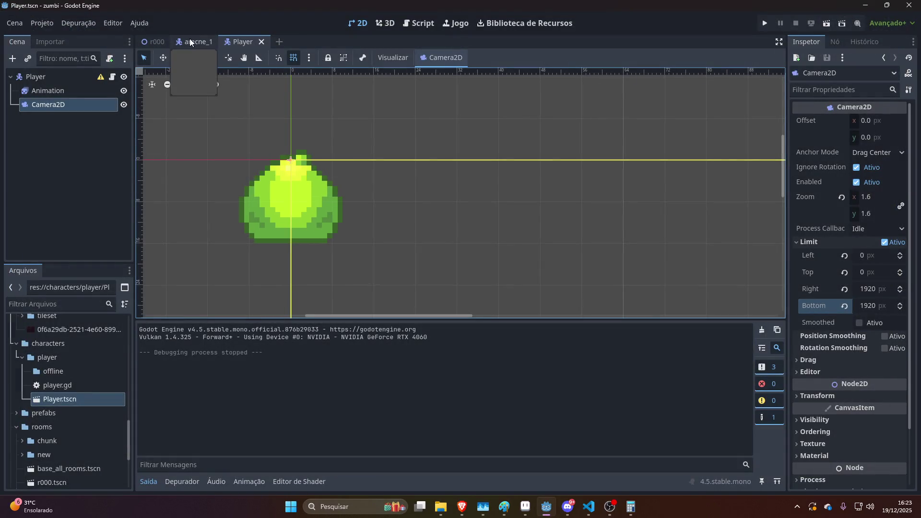
pyautogui.click(210, 38)
pyautogui.click(154, 41)
pyautogui.click(826, 23)
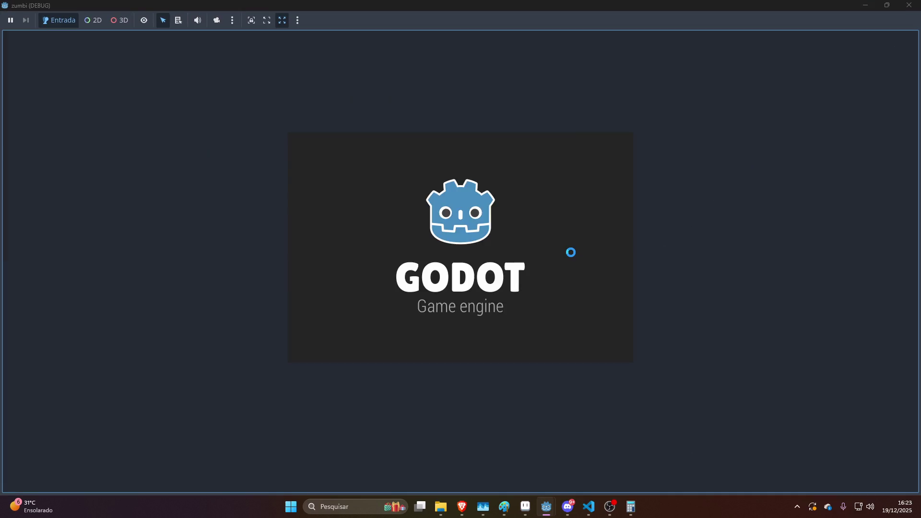
# Move the slime right, then up and to the right, watching the camera follow.
pyautogui.press('d')
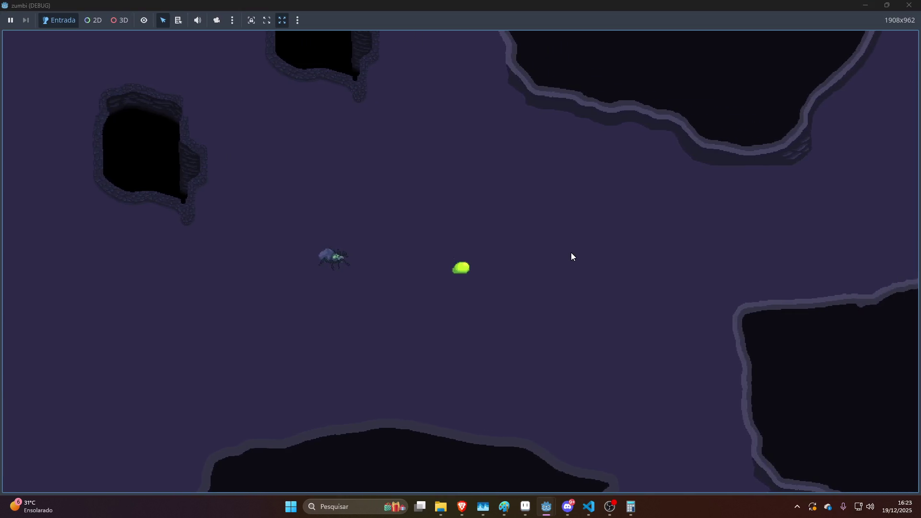
pyautogui.press('d')
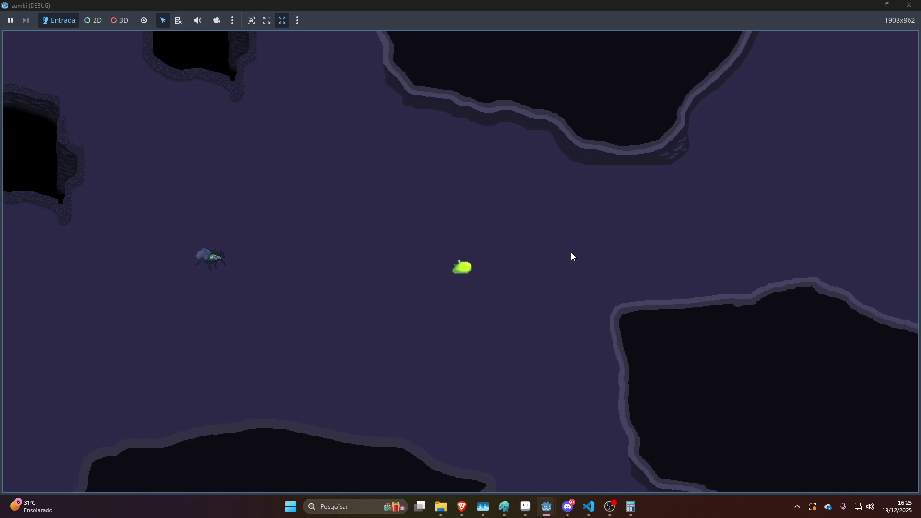
pyautogui.press('d')
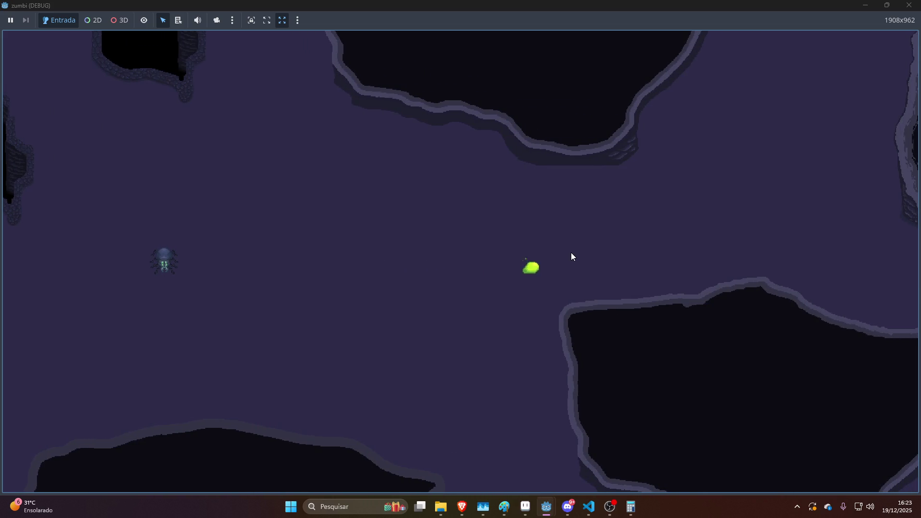
pyautogui.press('d')
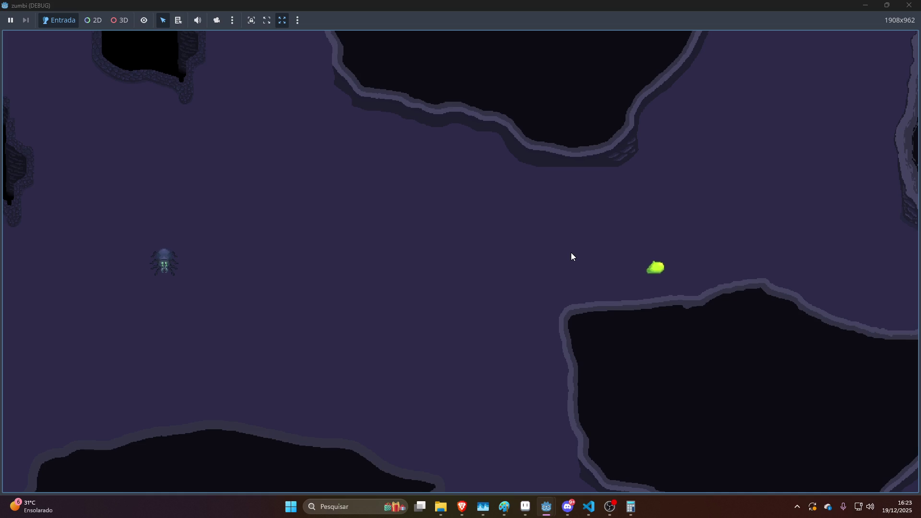
pyautogui.press('w')
pyautogui.press('w')
pyautogui.press('d')
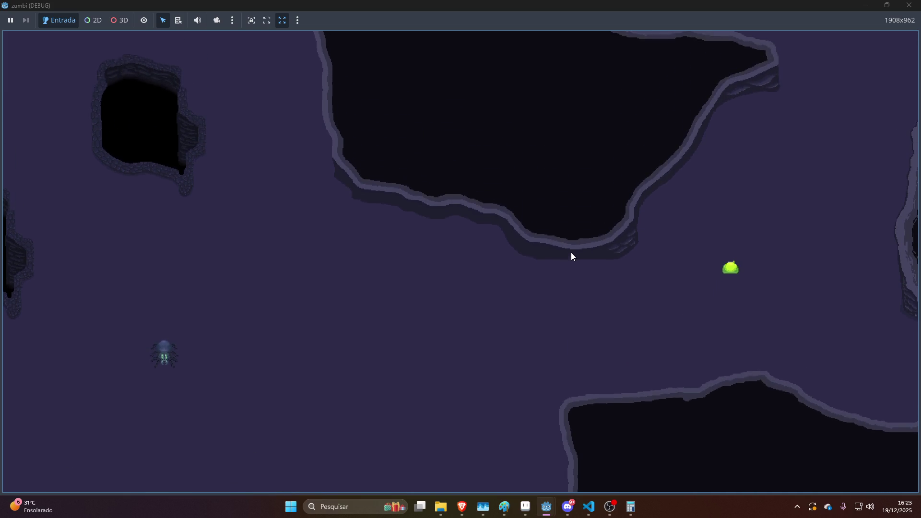
pyautogui.press('w')
pyautogui.press('d')
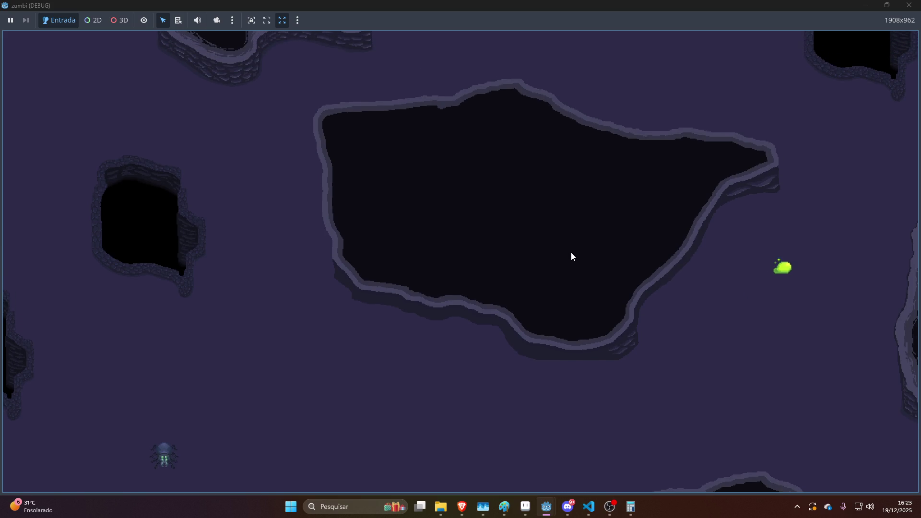
# Steer the slime up and to the left, then close the game window.
pyautogui.press('w')
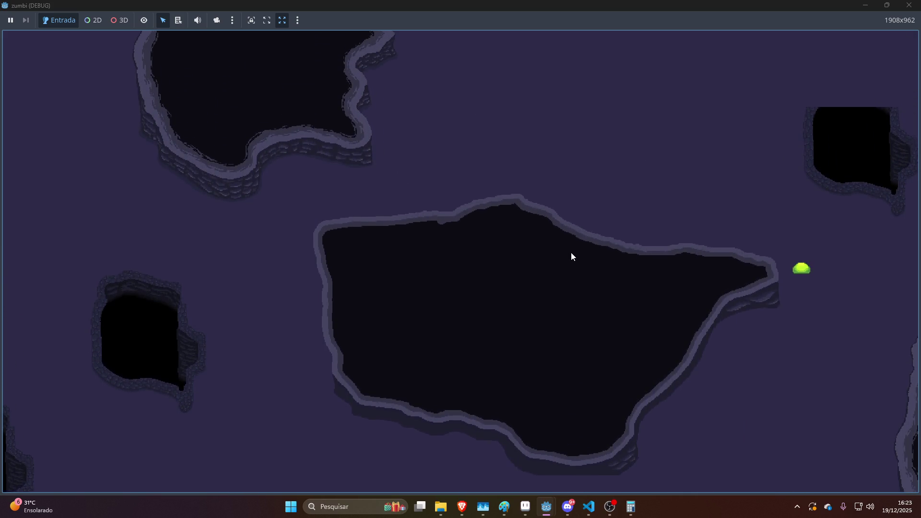
pyautogui.press('a')
pyautogui.press('w')
pyautogui.press('a')
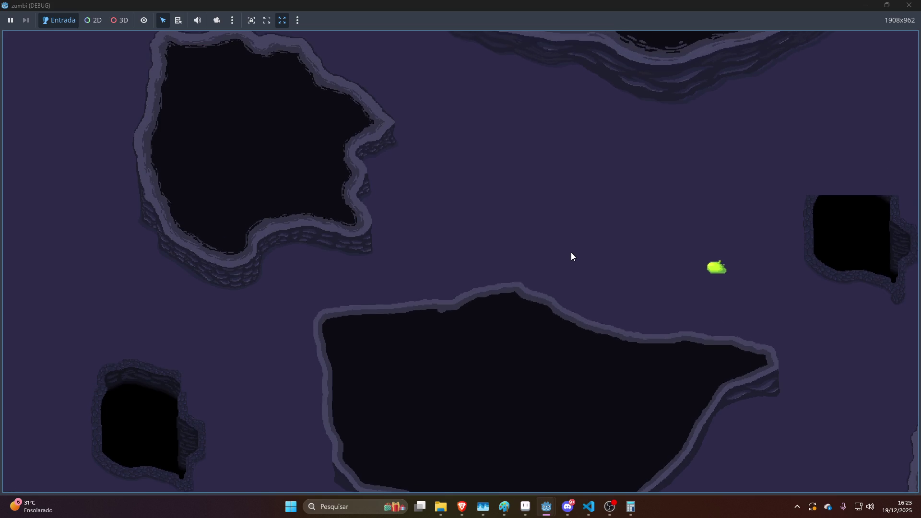
pyautogui.press('w')
pyautogui.press('a')
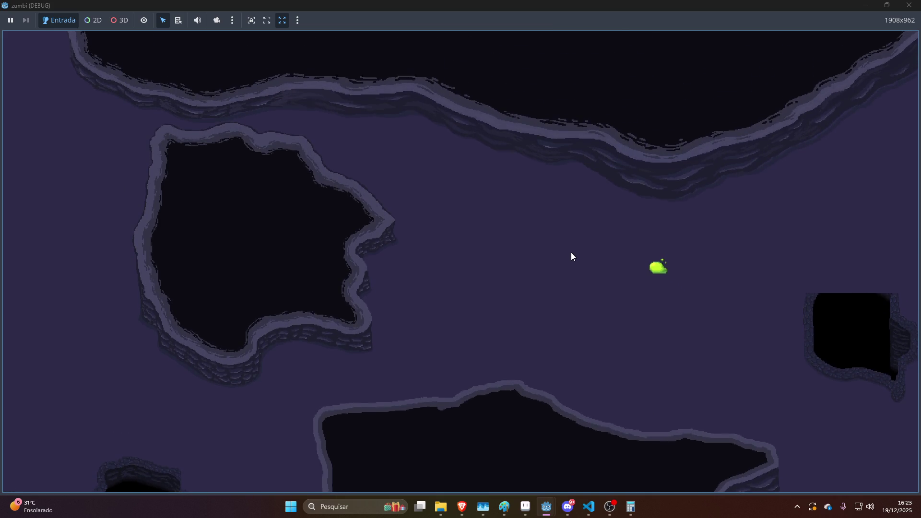
pyautogui.press('w')
pyautogui.press('a')
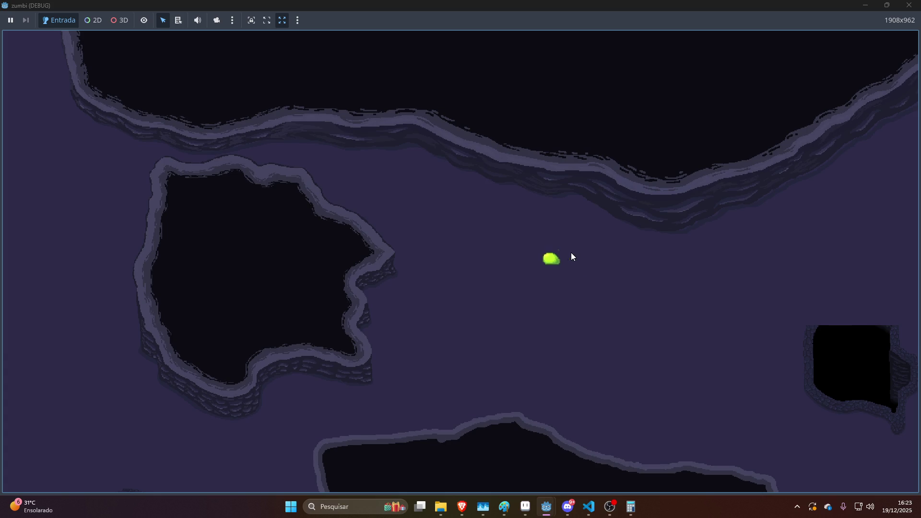
pyautogui.press('w')
pyautogui.press('a')
pyautogui.press('a')
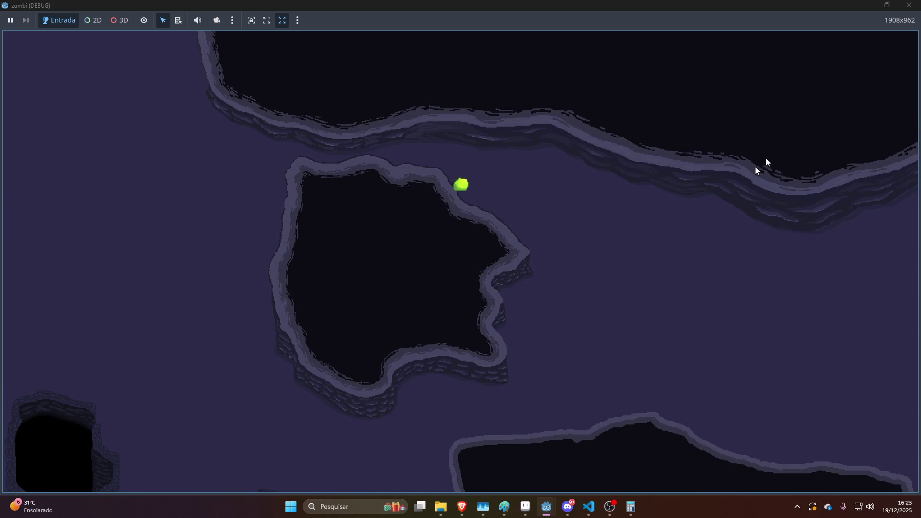
pyautogui.click(909, 5)
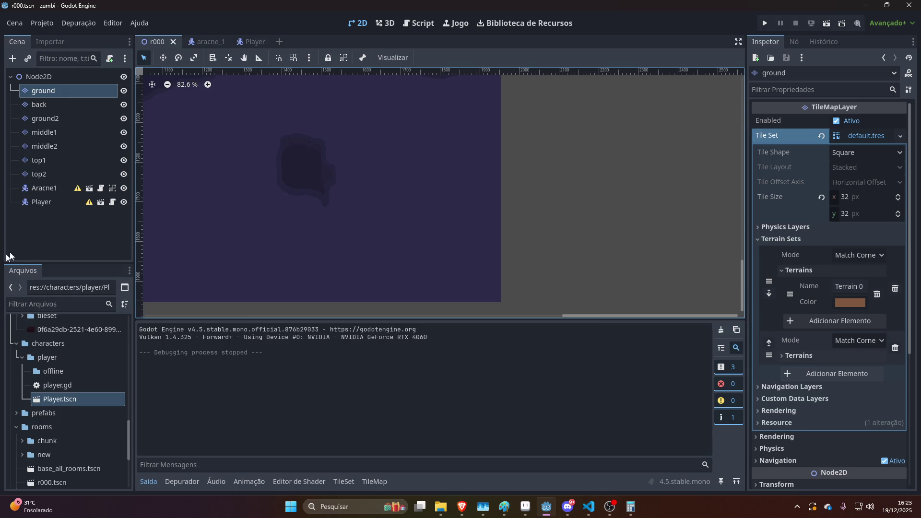
# Set the Z Index of middle2, top1 and top2 to 1, 2 and 3.
pyautogui.click(59, 147)
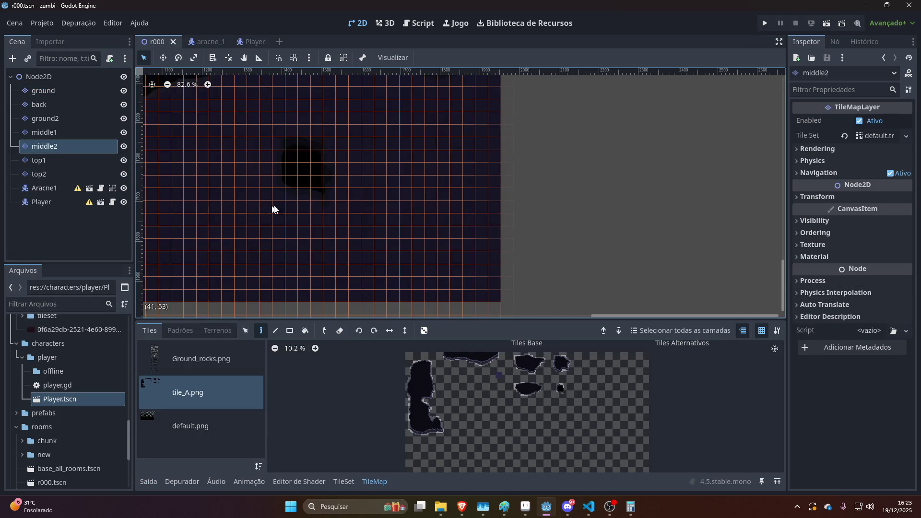
pyautogui.click(816, 232)
pyautogui.press('Return')
pyautogui.click(98, 159)
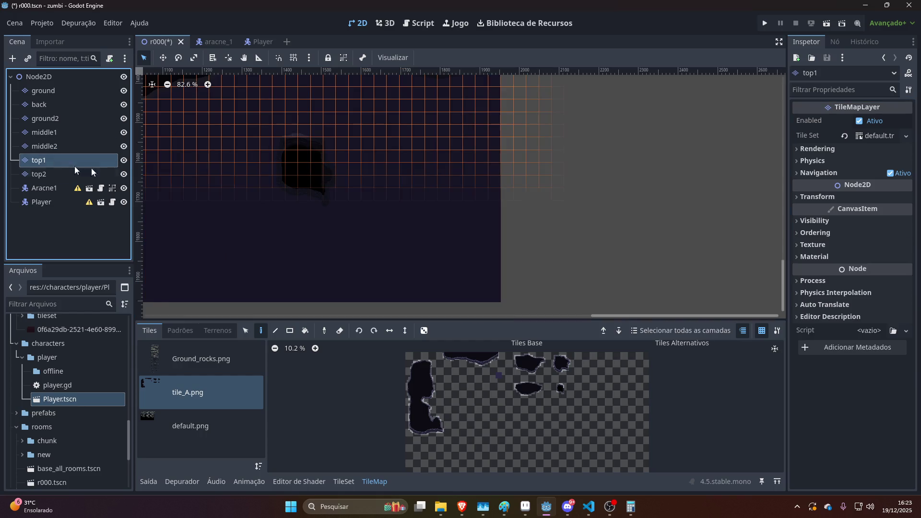
pyautogui.click(799, 224)
pyautogui.click(821, 224)
pyautogui.click(819, 233)
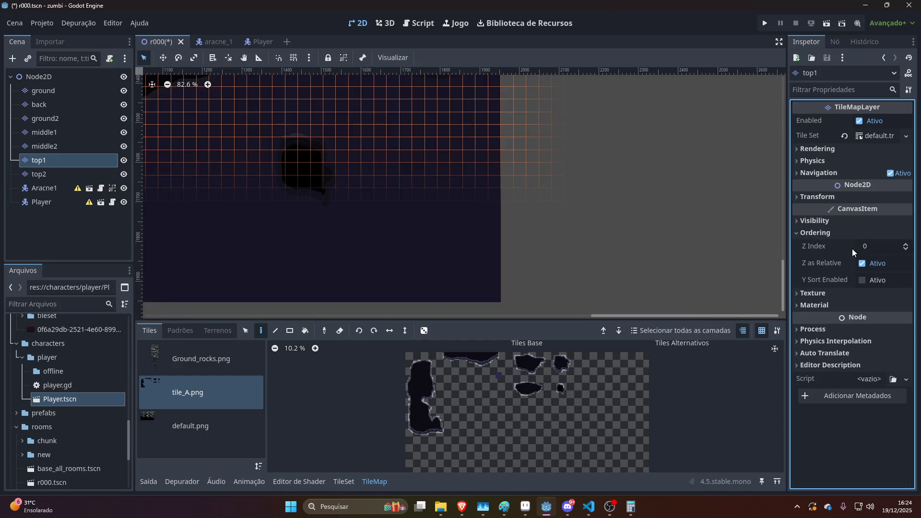
pyautogui.click(872, 248)
pyautogui.write('2')
pyautogui.press('Return')
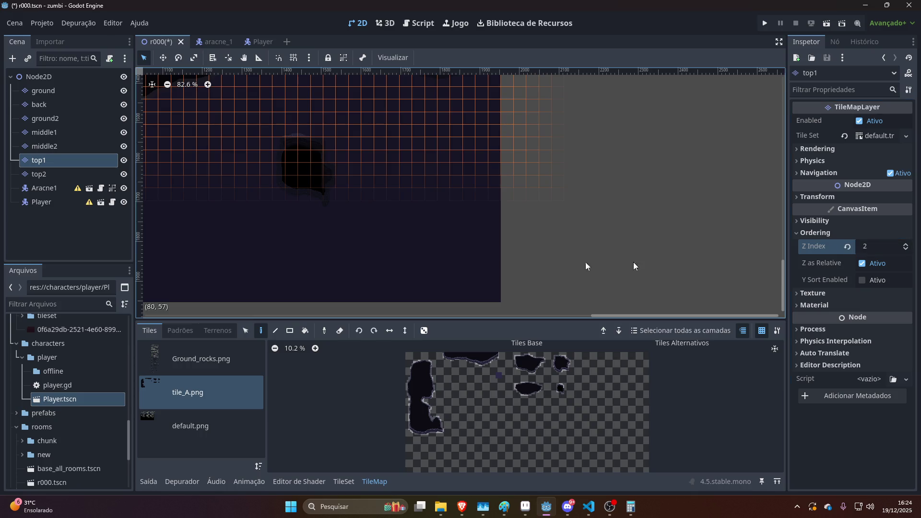
pyautogui.click(46, 174)
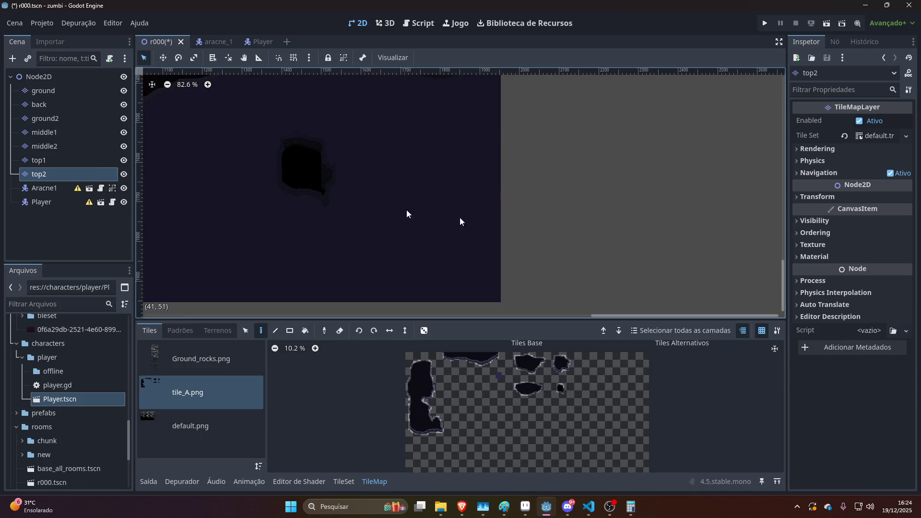
pyautogui.click(815, 232)
pyautogui.click(880, 247)
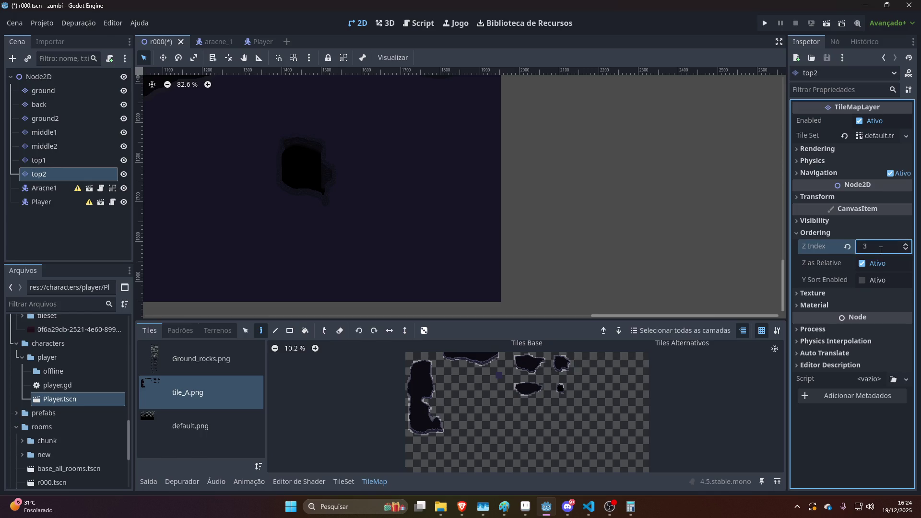
pyautogui.press('Return')
# Run the cave level and move the slime up and right past the rock platform.
pyautogui.click(825, 24)
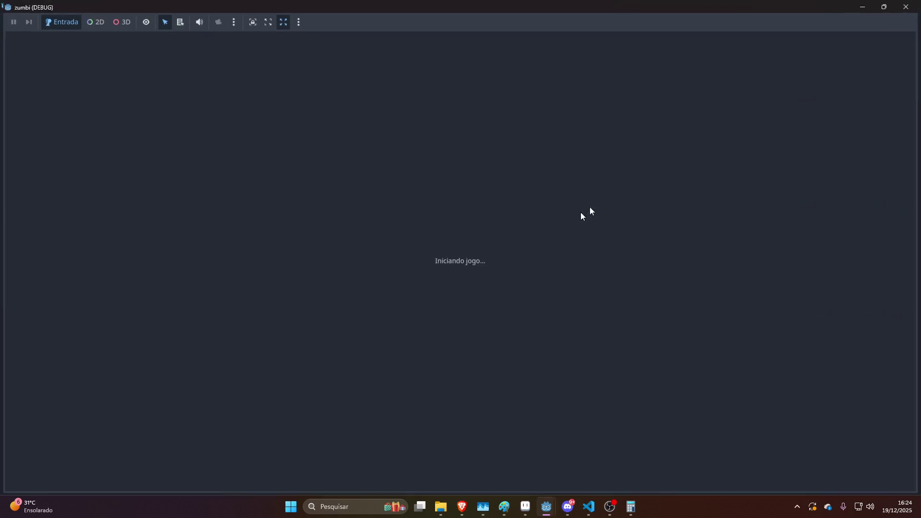
pyautogui.press('w')
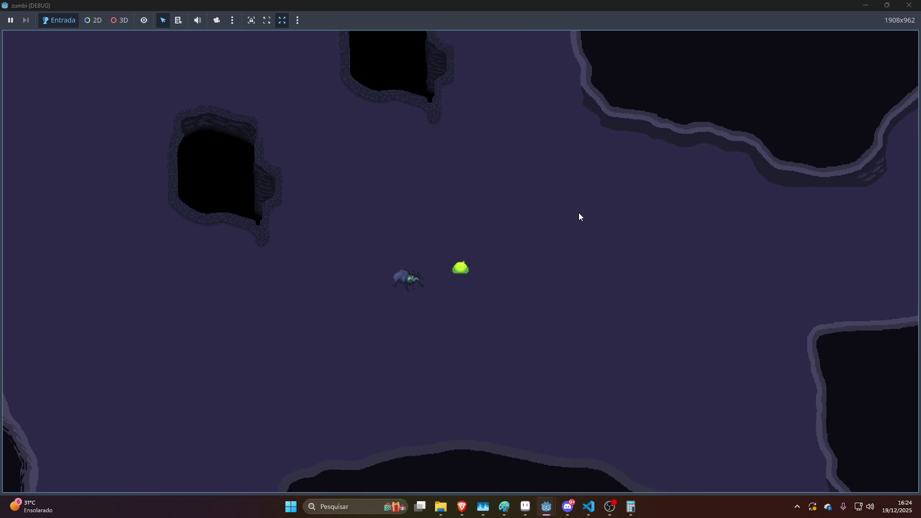
pyautogui.press('d')
pyautogui.press('w')
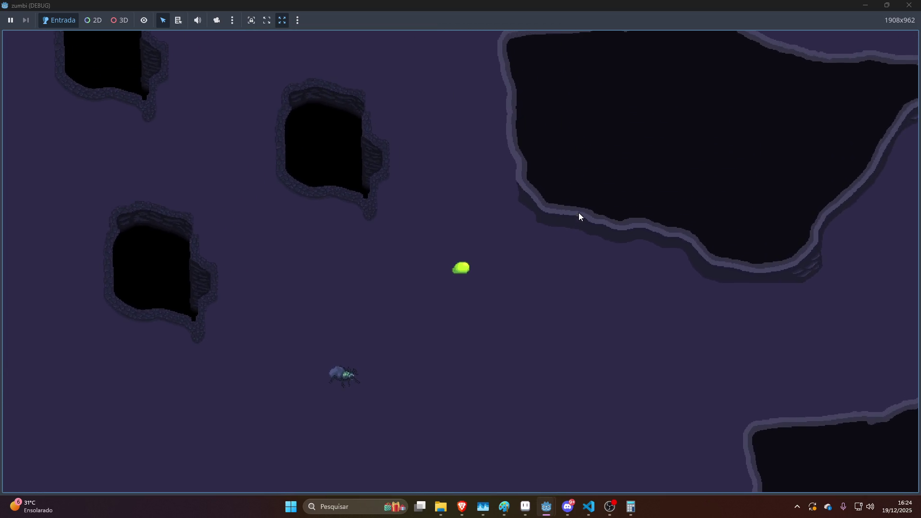
pyautogui.press('w')
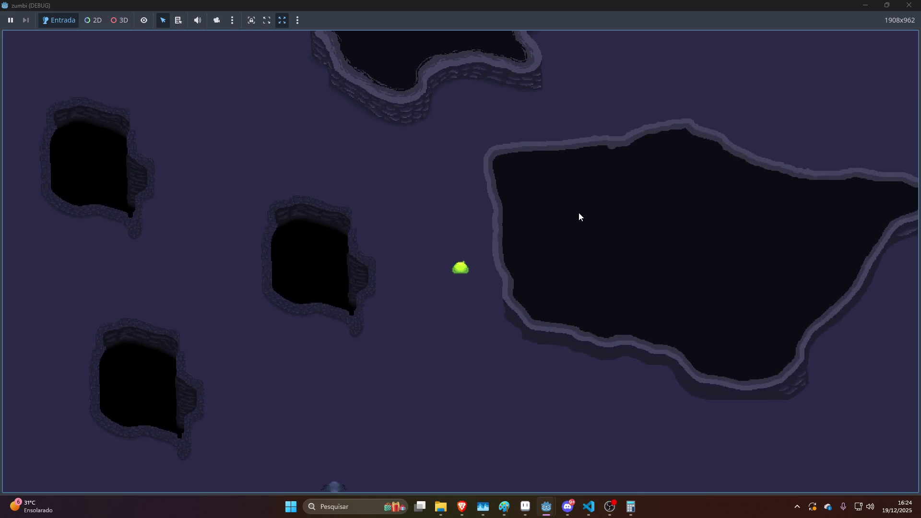
pyautogui.press('w')
pyautogui.press('d')
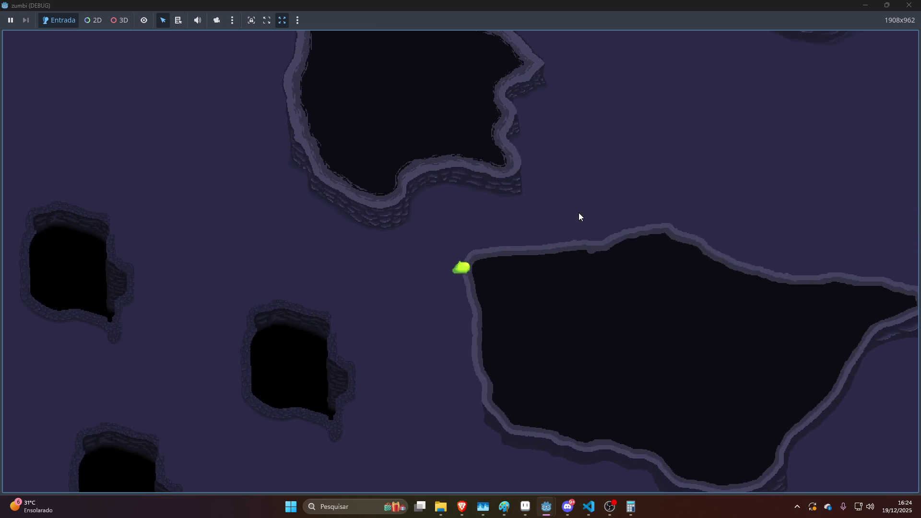
pyautogui.press('w')
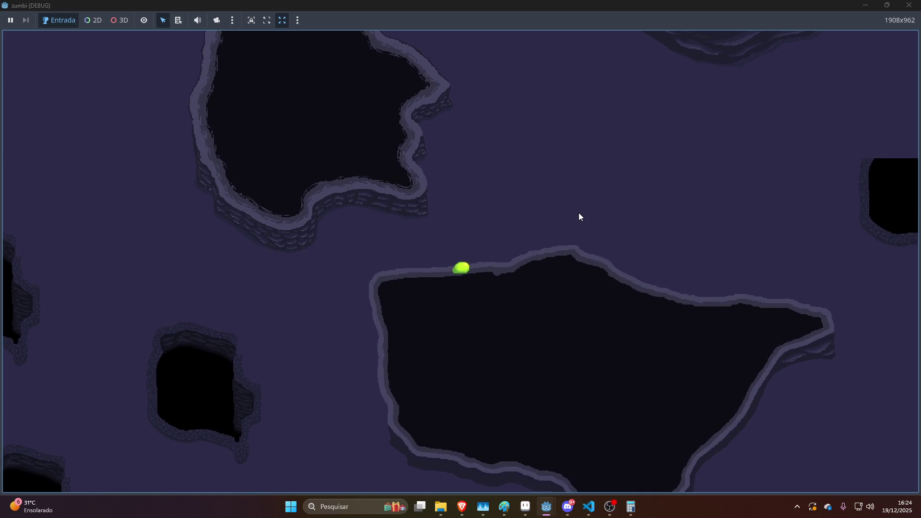
pyautogui.press('w')
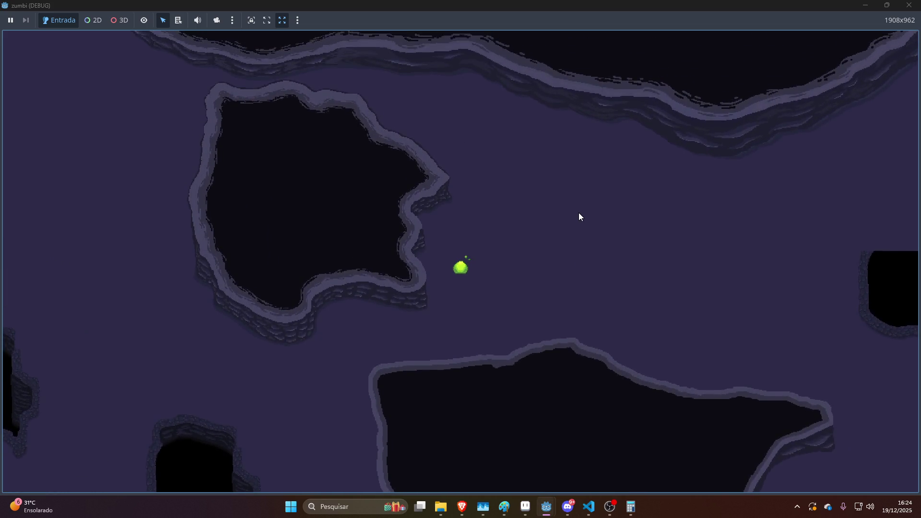
pyautogui.press('w')
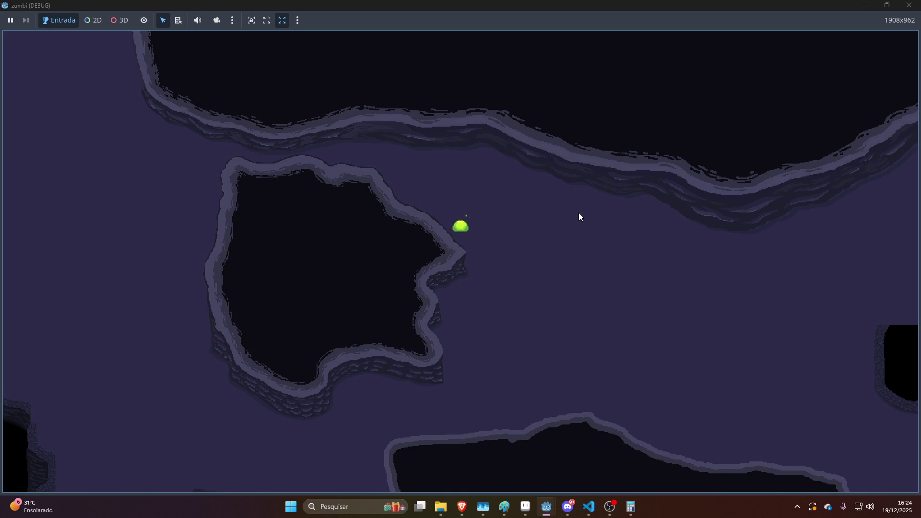
pyautogui.press('a')
pyautogui.press('a')
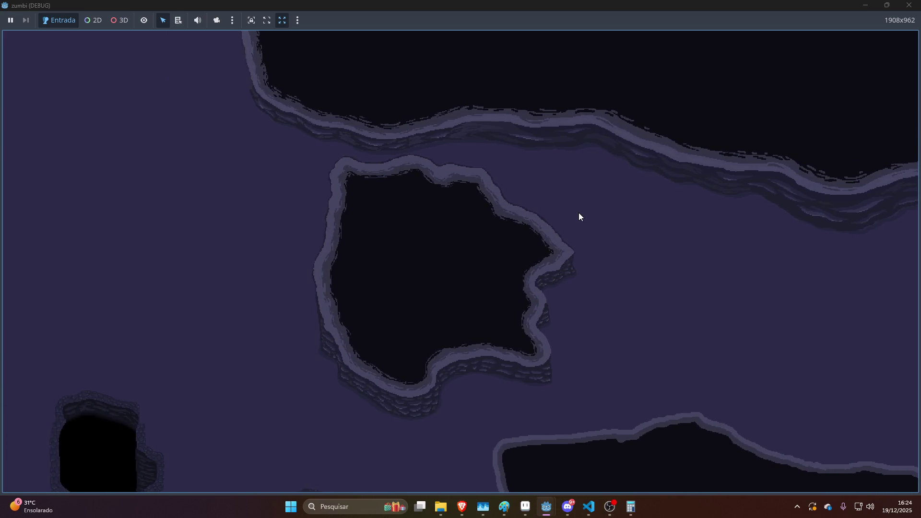
pyautogui.press('a')
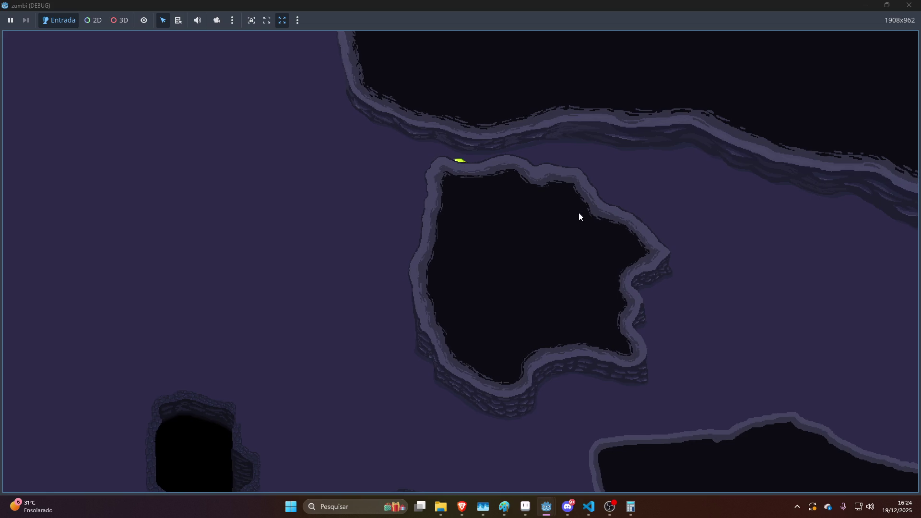
pyautogui.press('d')
pyautogui.press('d')
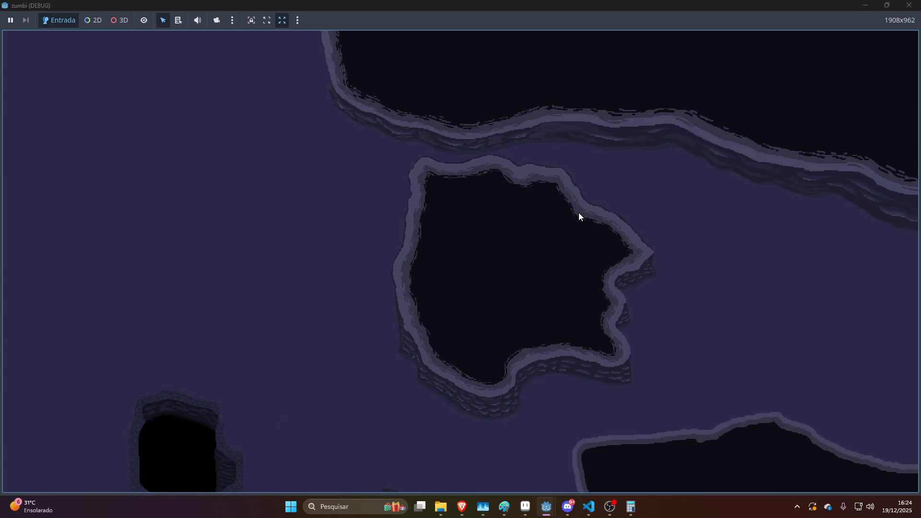
# Weave the slime left and right, then down and left through the cave.
pyautogui.press('a')
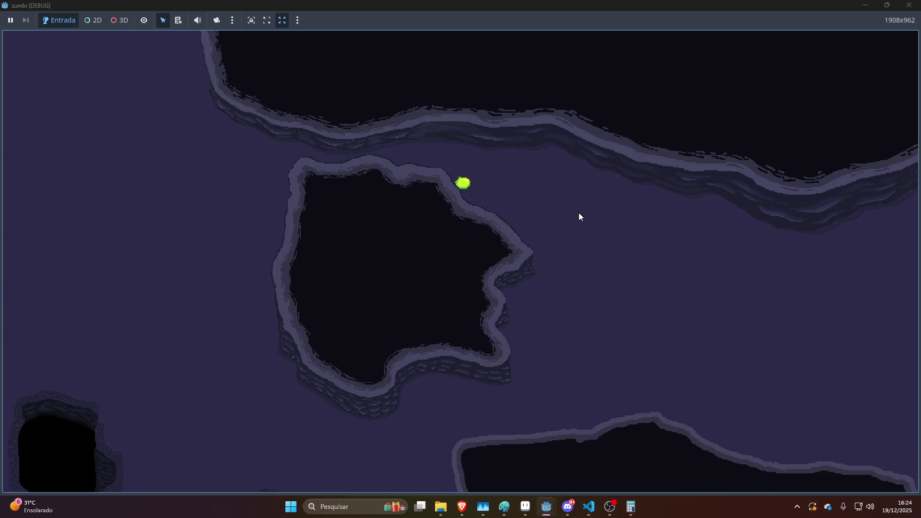
pyautogui.press('d')
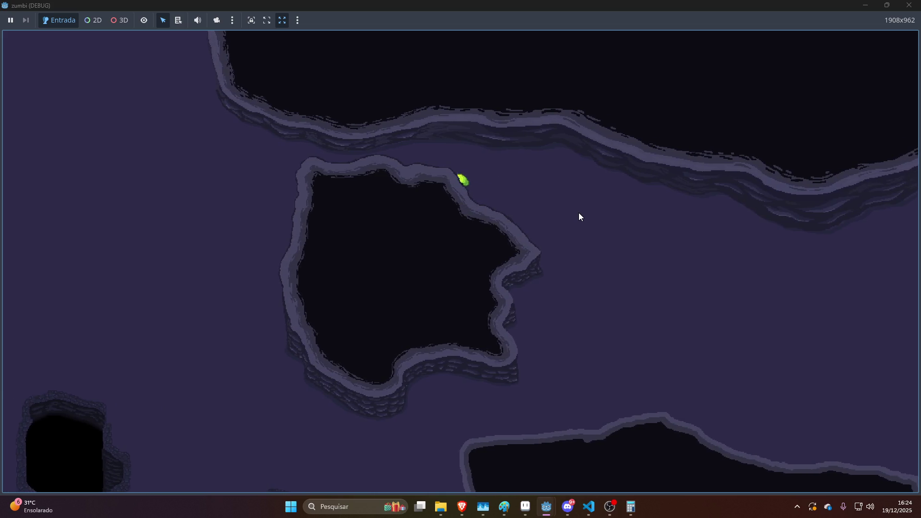
pyautogui.press('a')
pyautogui.press('a')
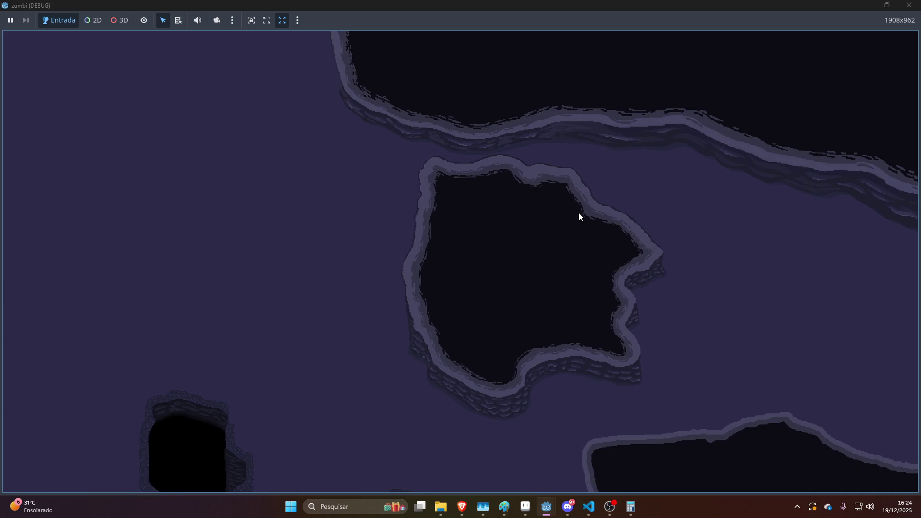
pyautogui.press('d')
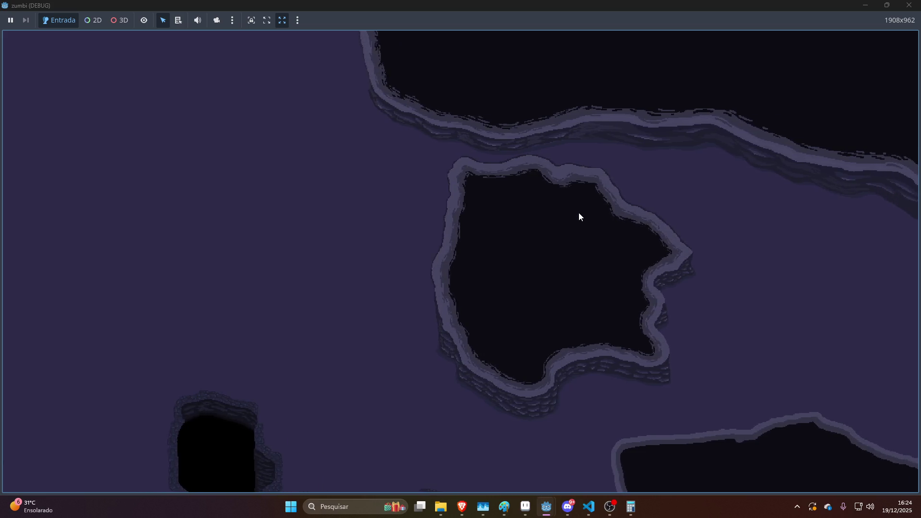
pyautogui.press('a')
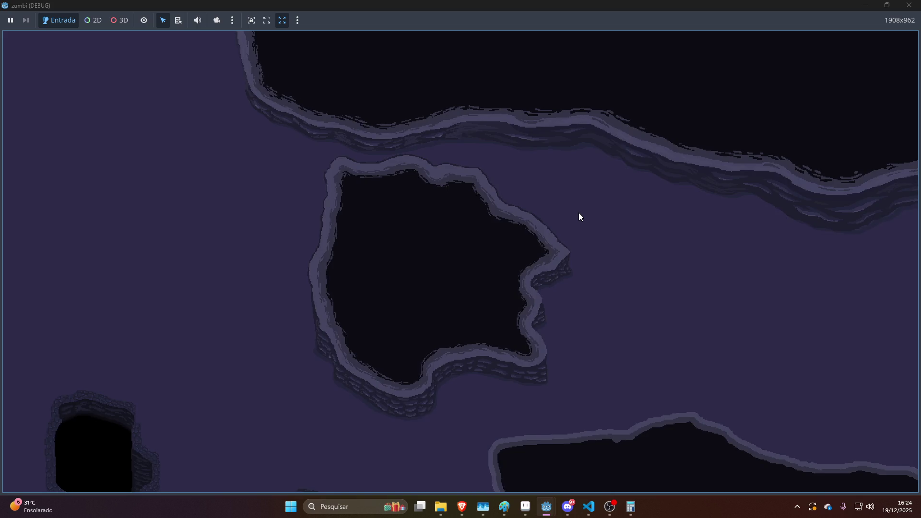
pyautogui.press('s')
pyautogui.press('d')
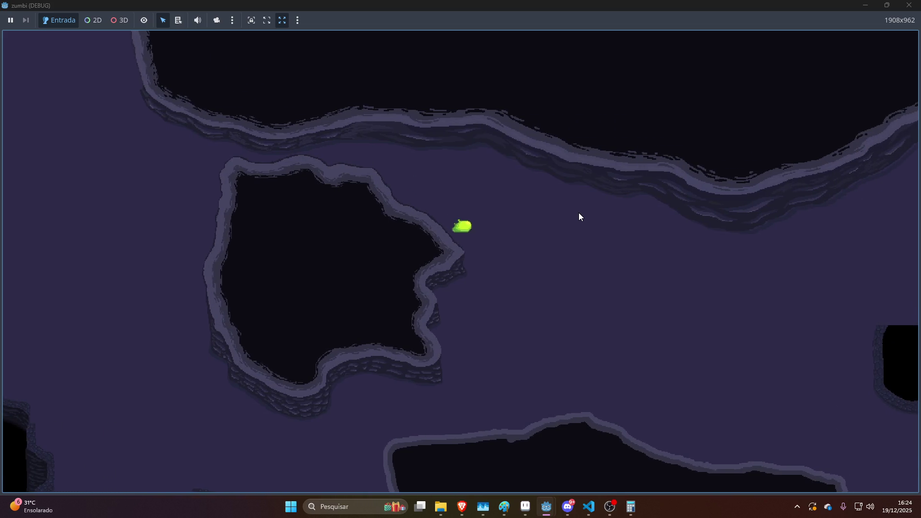
pyautogui.press('s')
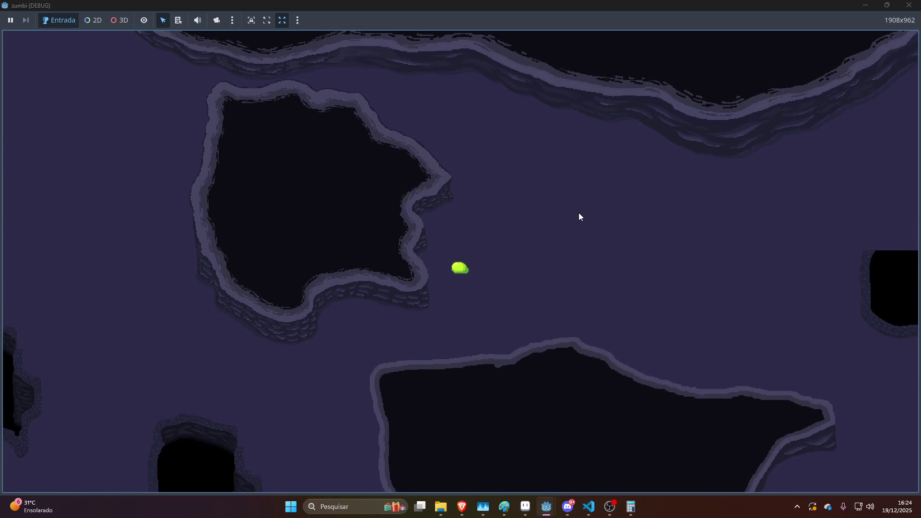
pyautogui.press('a')
pyautogui.press('s')
pyautogui.press('a')
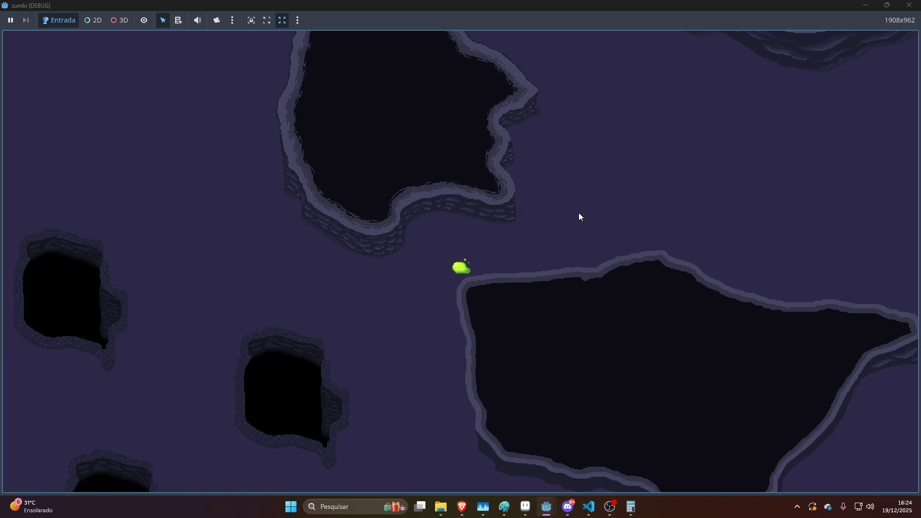
# Move the slime down and right, then up-left, and close the game window.
pyautogui.press('s')
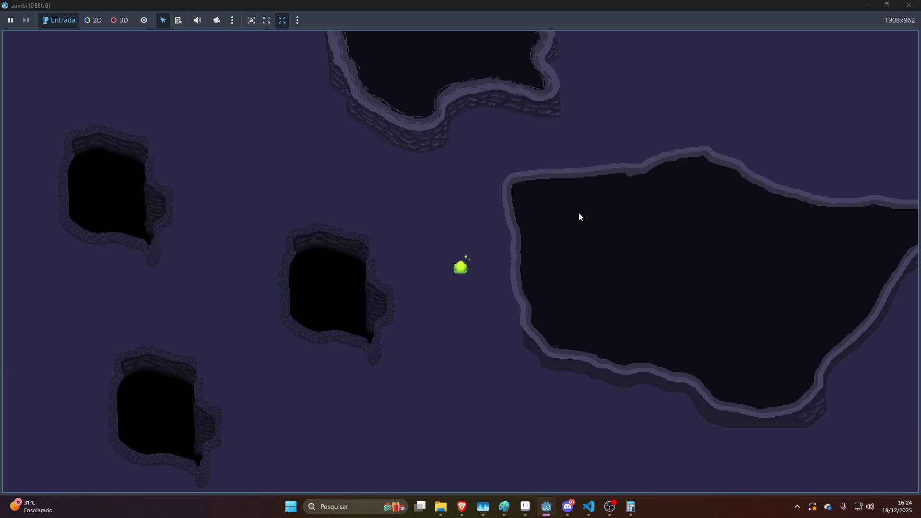
pyautogui.press('s')
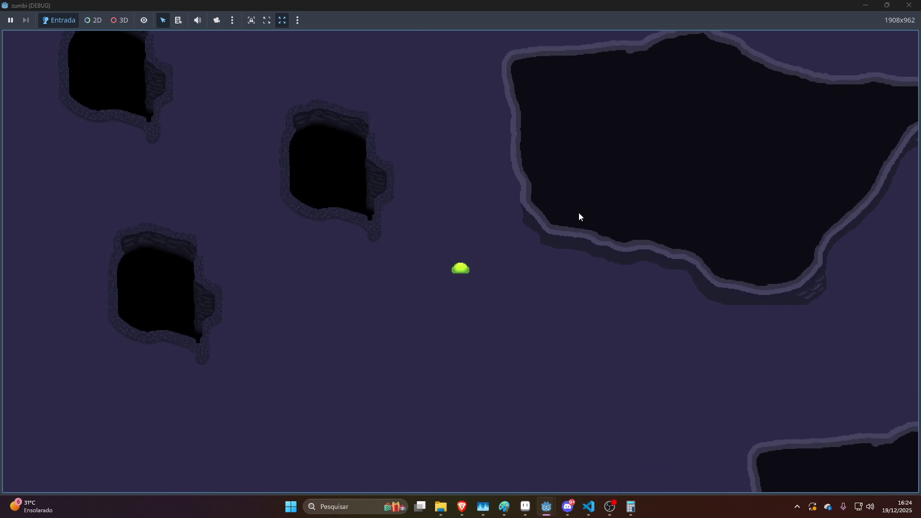
pyautogui.press('s')
pyautogui.press('d')
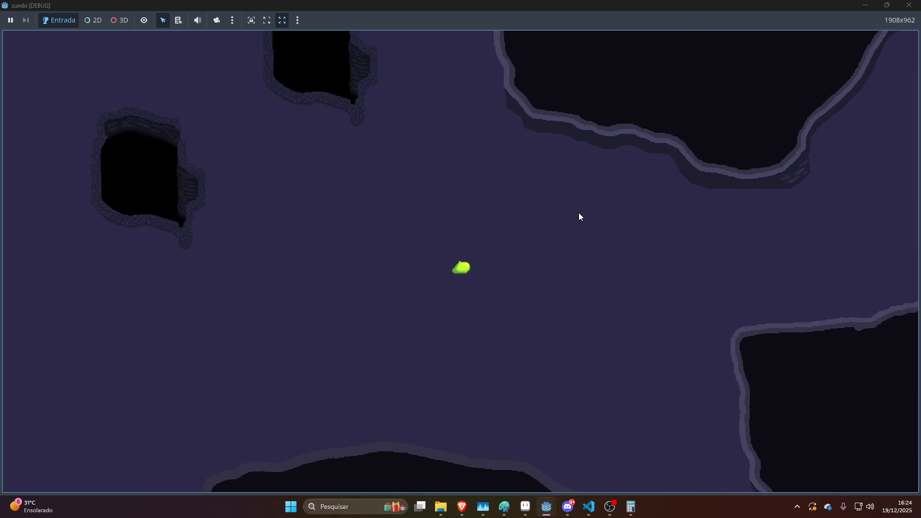
pyautogui.press('s')
pyautogui.press('d')
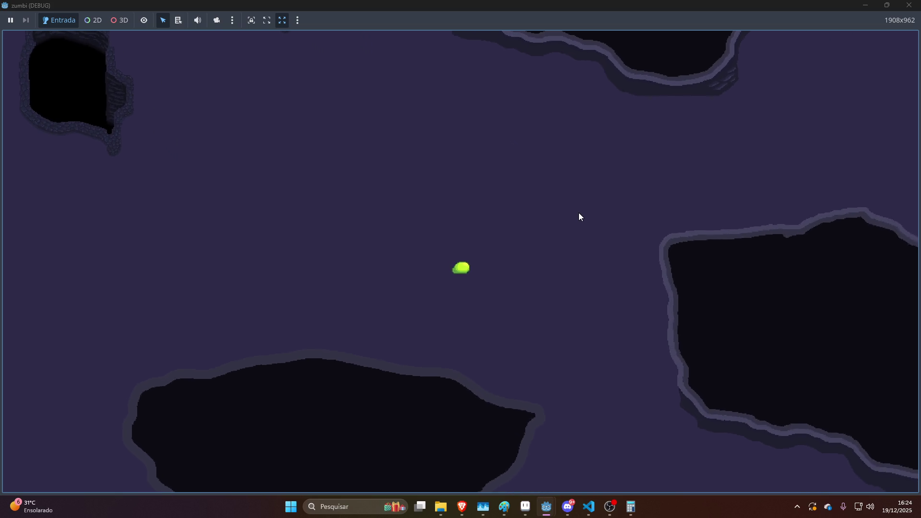
pyautogui.press('w')
pyautogui.press('a')
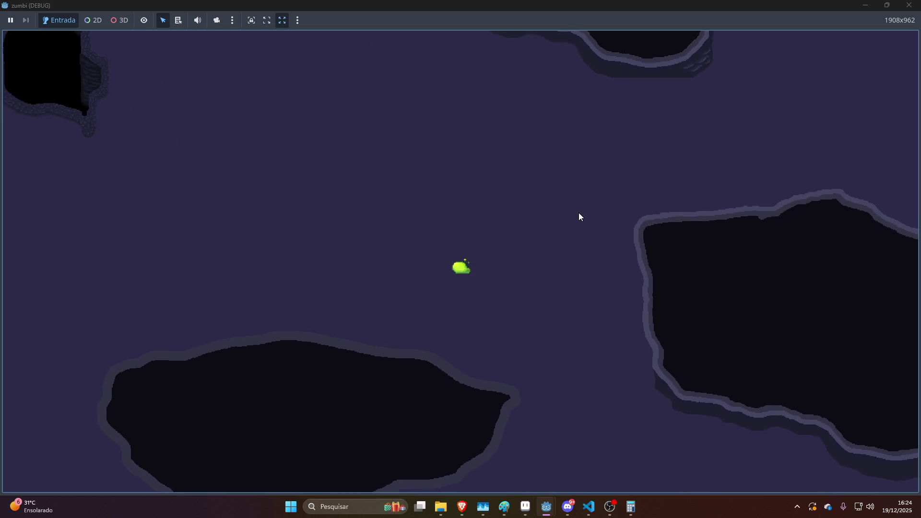
pyautogui.click(904, 8)
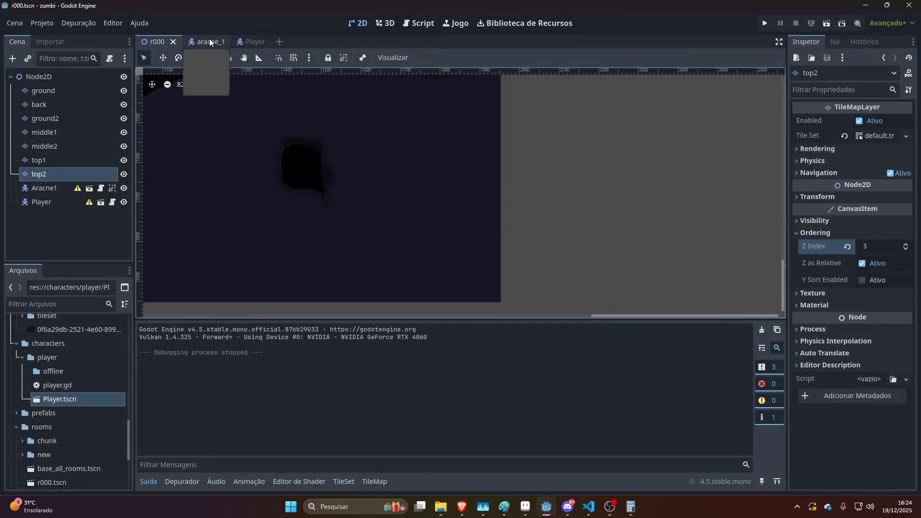
# In the aracne_1 scene, add a child node to Aracne1 and search for 'path'.
pyautogui.click(209, 41)
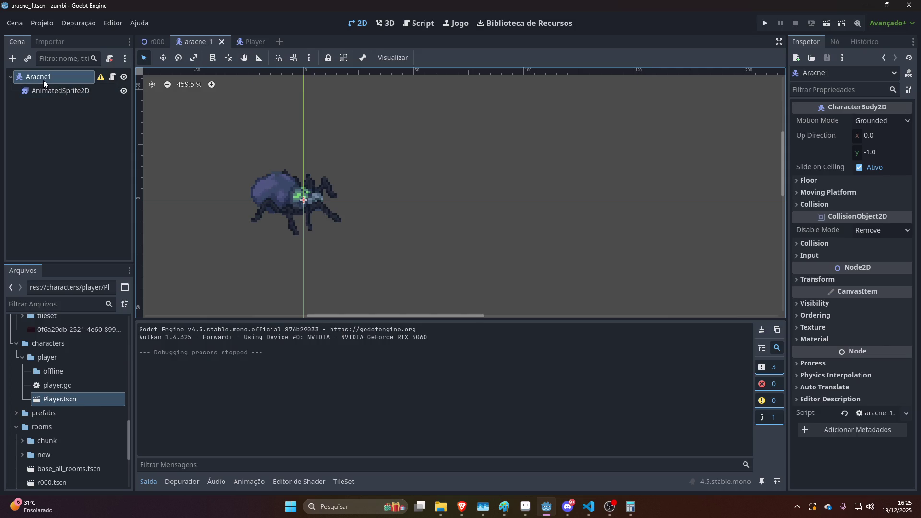
pyautogui.rightClick(44, 81)
pyautogui.click(82, 103)
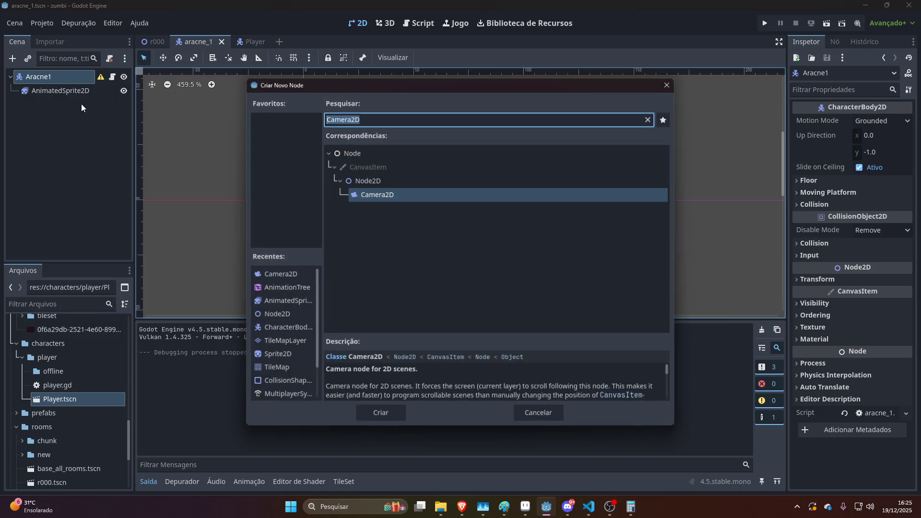
pyautogui.write('path')
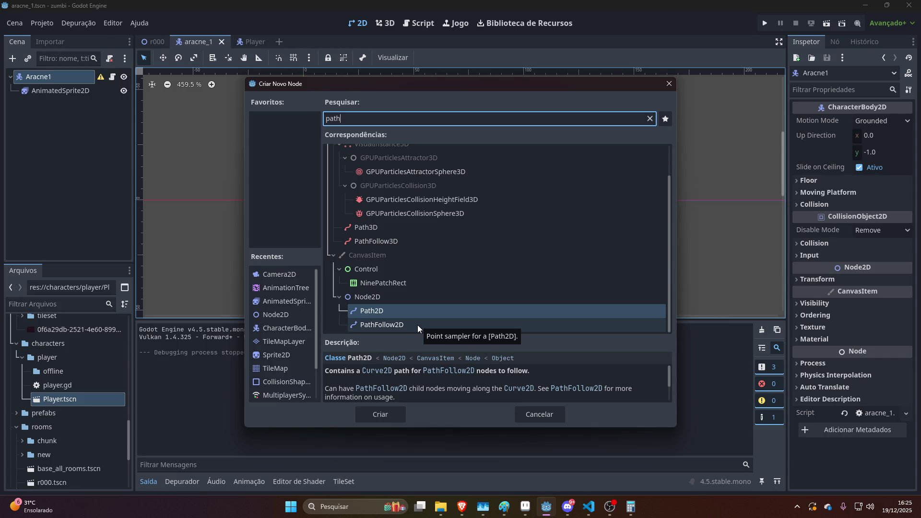
pyautogui.click(466, 512)
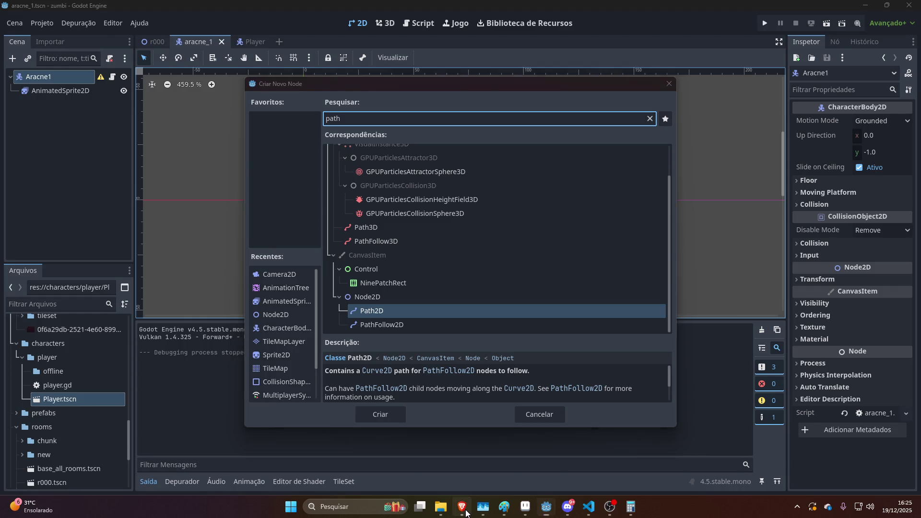
# Start a new ChatGPT chat and ask how to use PathFinder2D in Godot.
pyautogui.click(459, 3)
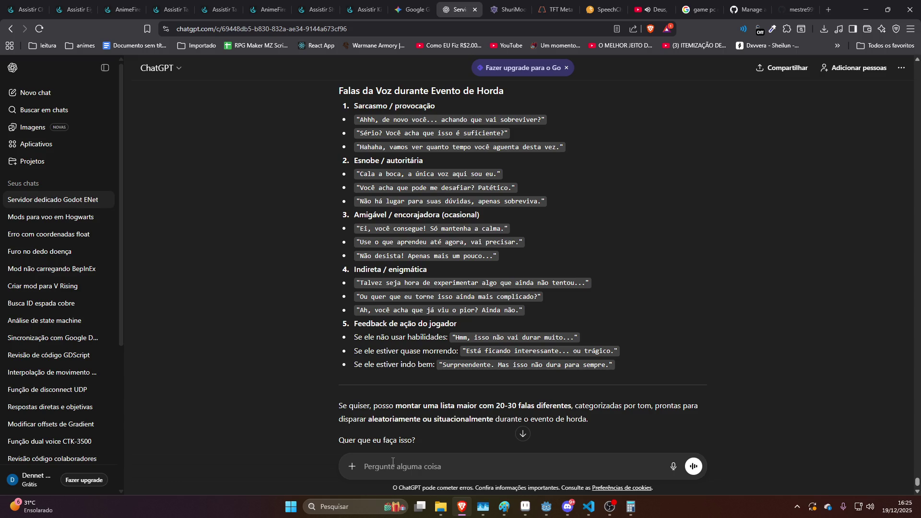
pyautogui.click(40, 93)
pyautogui.write('pathfinder2d no godot como faço')
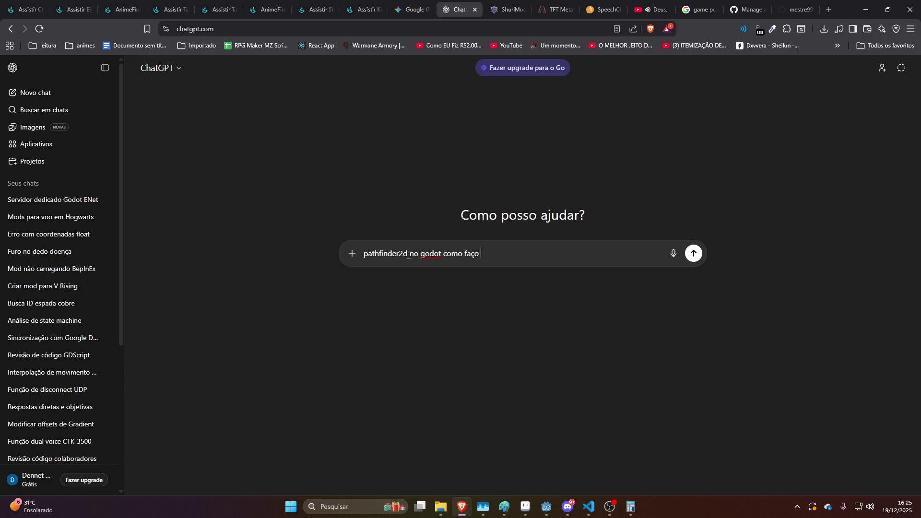
pyautogui.press('Return')
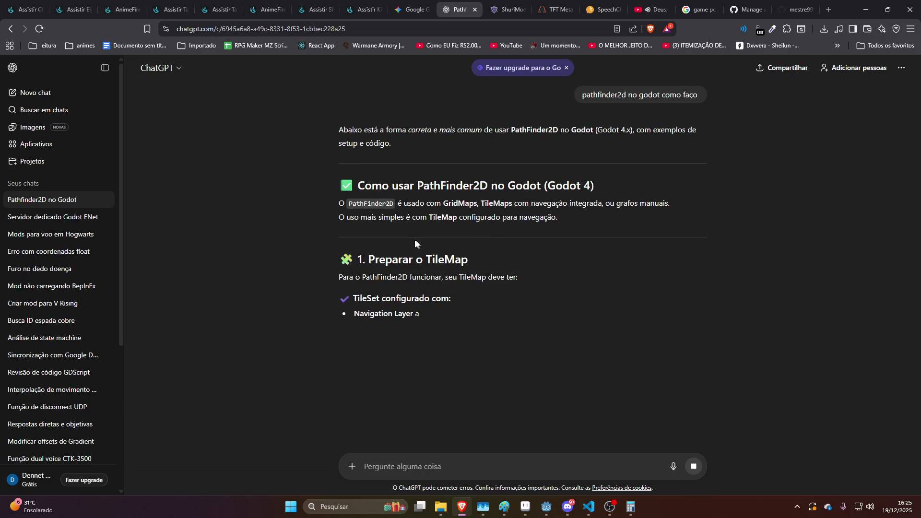
# Read the answer, ask which nodes PathFinder2D needs, then return to Godot.
pyautogui.scroll(-3, 399, 329)
pyautogui.scroll(-5, 398, 328)
pyautogui.scroll(-2, 400, 321)
pyautogui.scroll(-6, 407, 300)
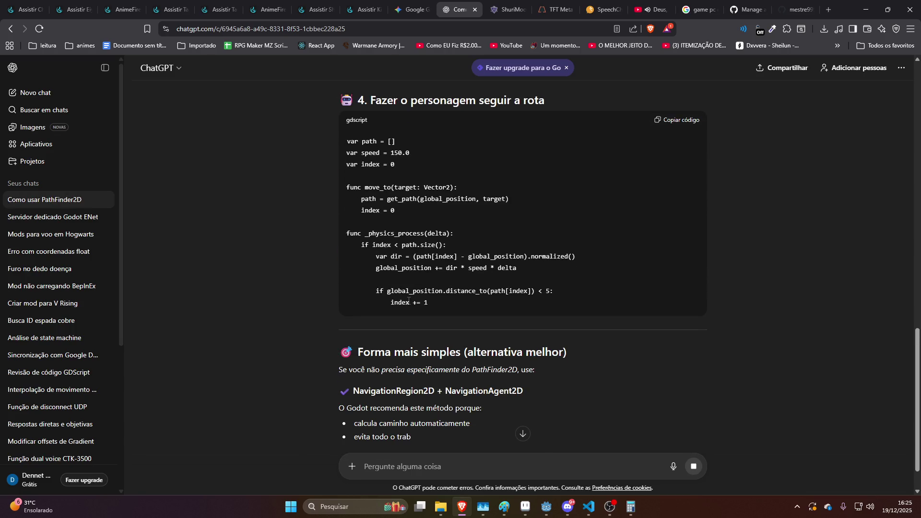
pyautogui.scroll(-4, 407, 301)
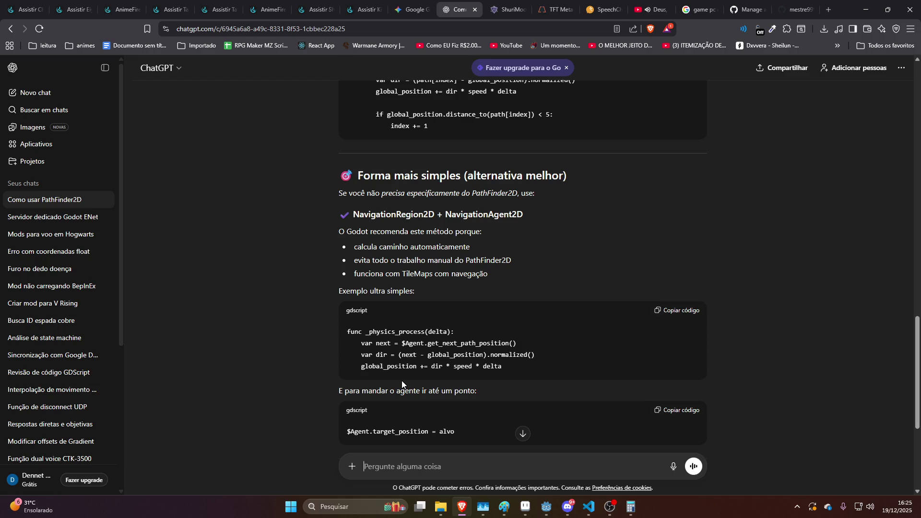
pyautogui.scroll(20, 402, 381)
pyautogui.write('quais os nodes q eu reciso')
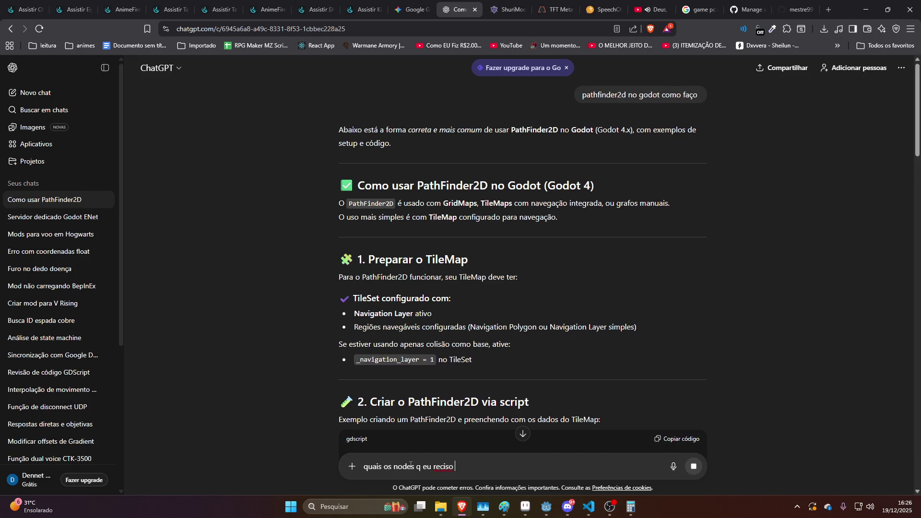
pyautogui.press('Return')
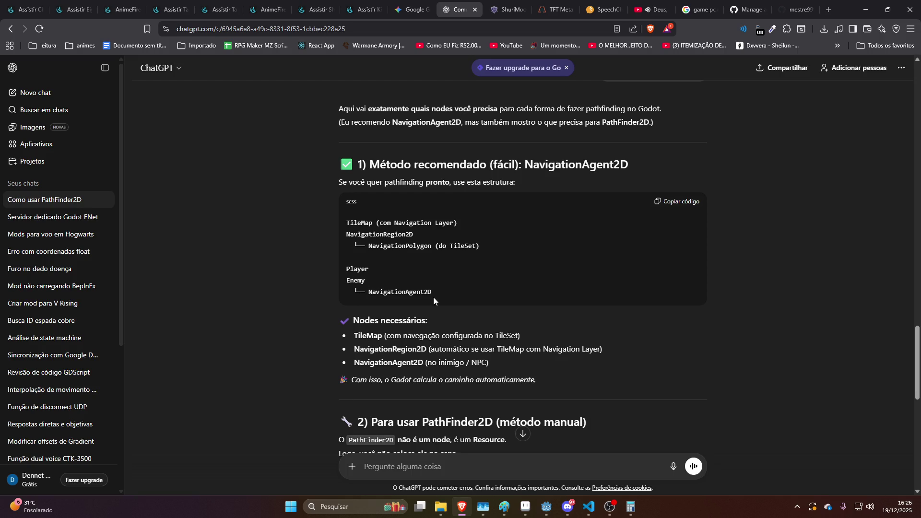
pyautogui.hotkey('alt', 'Tab')
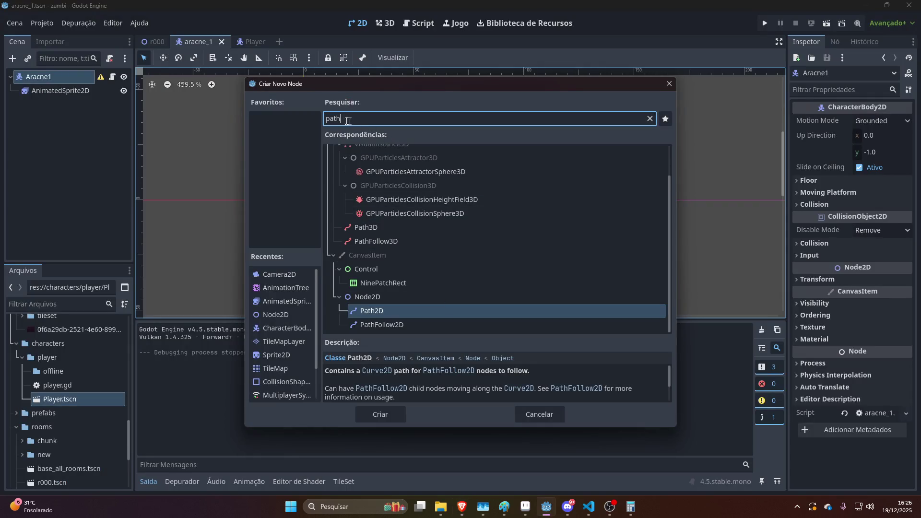
# Search Godot's node list for 'navigat' to see the navigation nodes, then return to ChatGPT.
pyautogui.write('navigat')
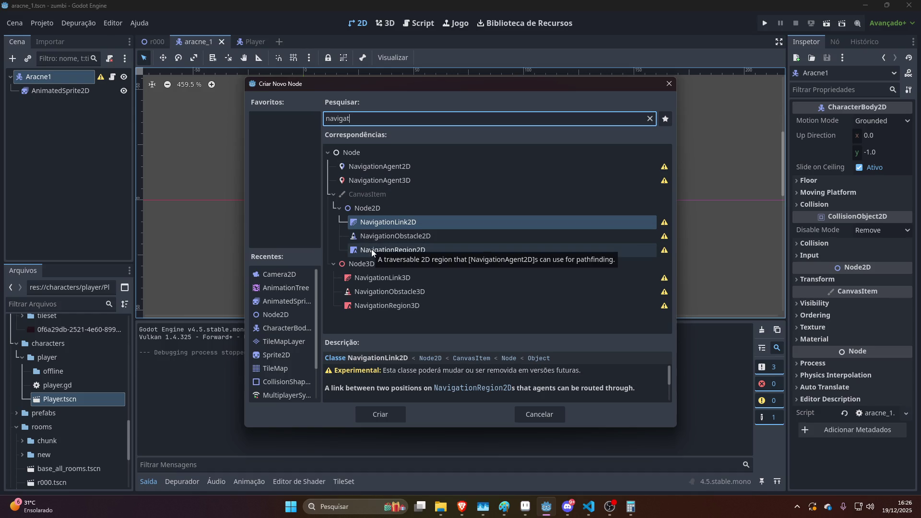
pyautogui.hotkey('alt', 'Tab')
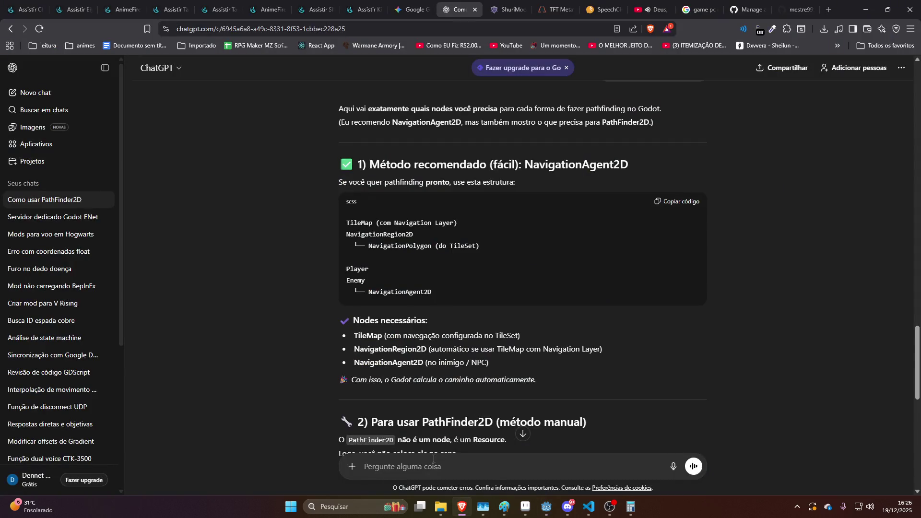
# Ask ChatGPT where PathFinder2D goes for an enemy chasing the player, noting it's a node.
pyautogui.hotkey('alt', 'Tab')
pyautogui.hotkey('alt', 'Tab')
pyautogui.scroll(-4, 433, 345)
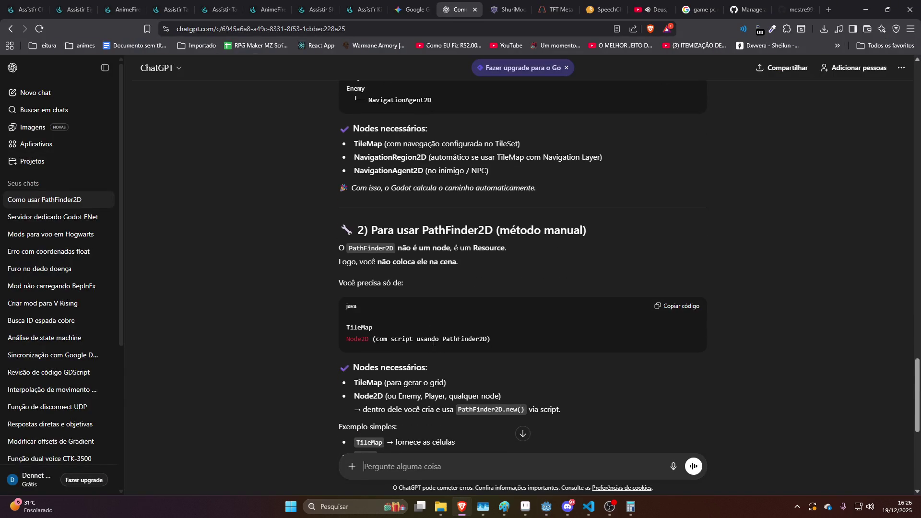
pyautogui.scroll(-3, 433, 343)
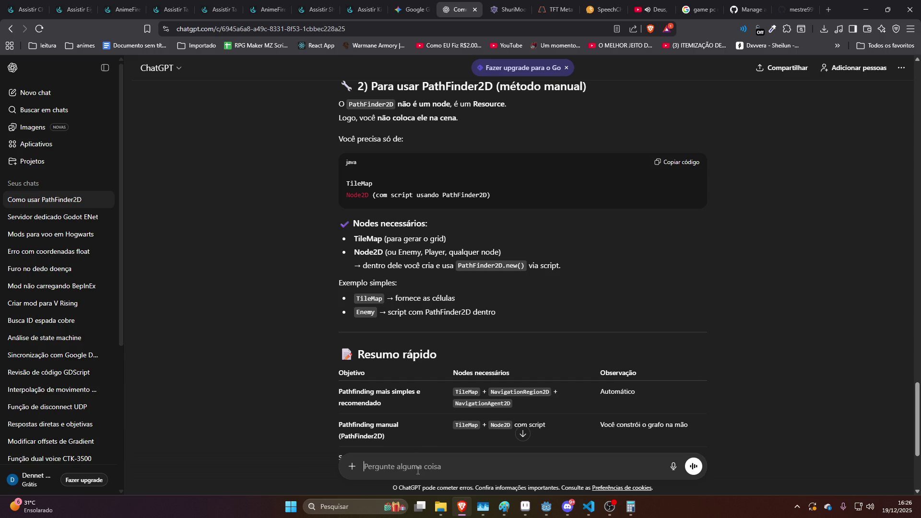
pyautogui.write('o path finder fica em ')
pyautogui.write('quem eu quero que o inimigo pe')
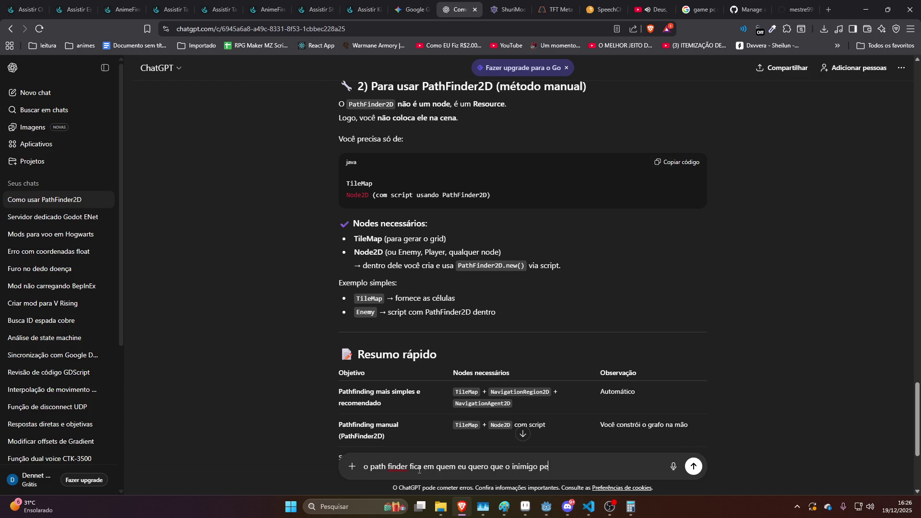
pyautogui.write('(jogador)')
pyautogui.press('Return')
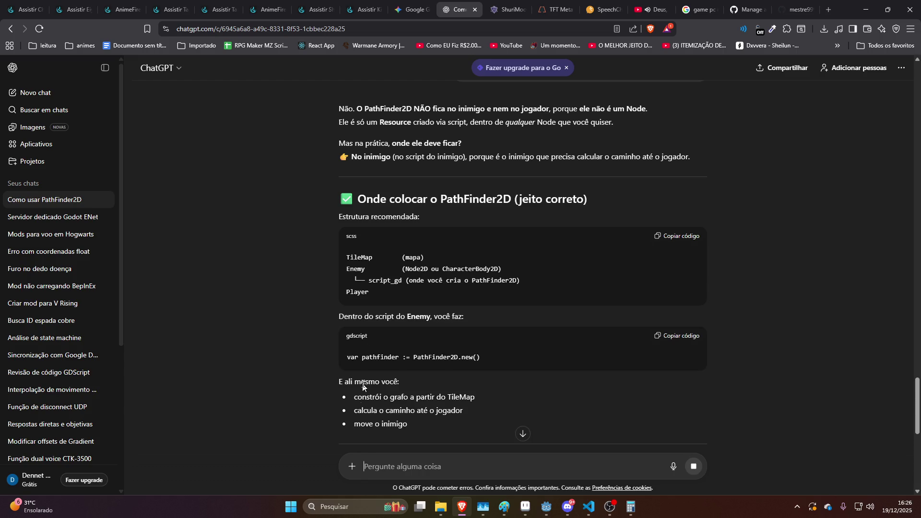
pyautogui.write('n ele ')
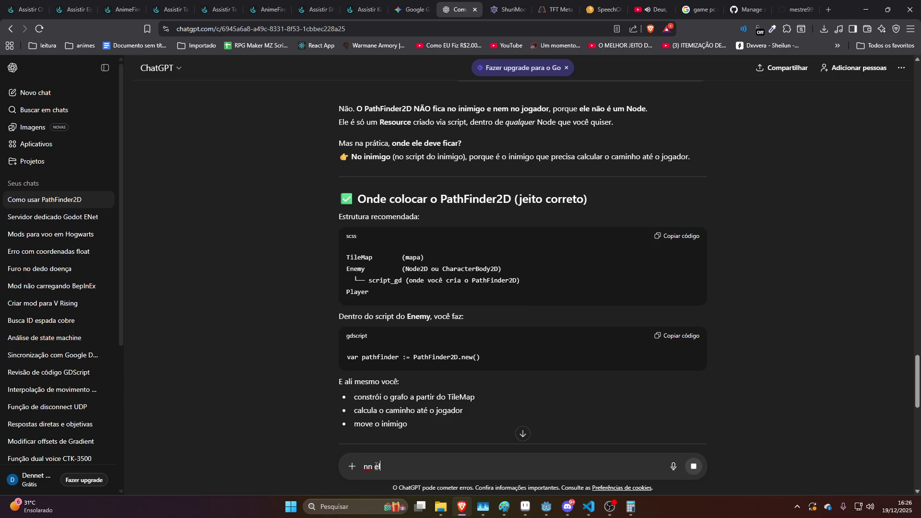
pyautogui.write('é um node')
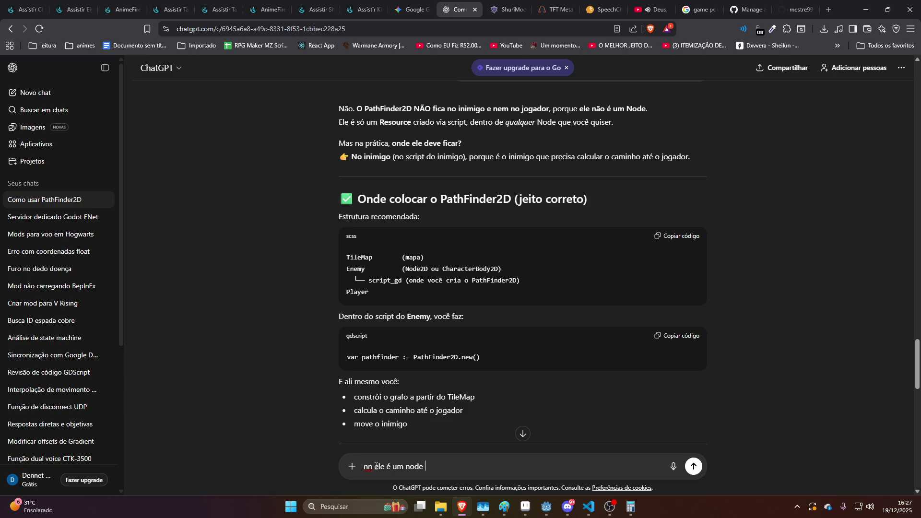
pyautogui.press('Return')
# Search Godot's node chooser for 'pathfi', then return to ChatGPT and type 'pathlow'.
pyautogui.hotkey('alt', 'Tab')
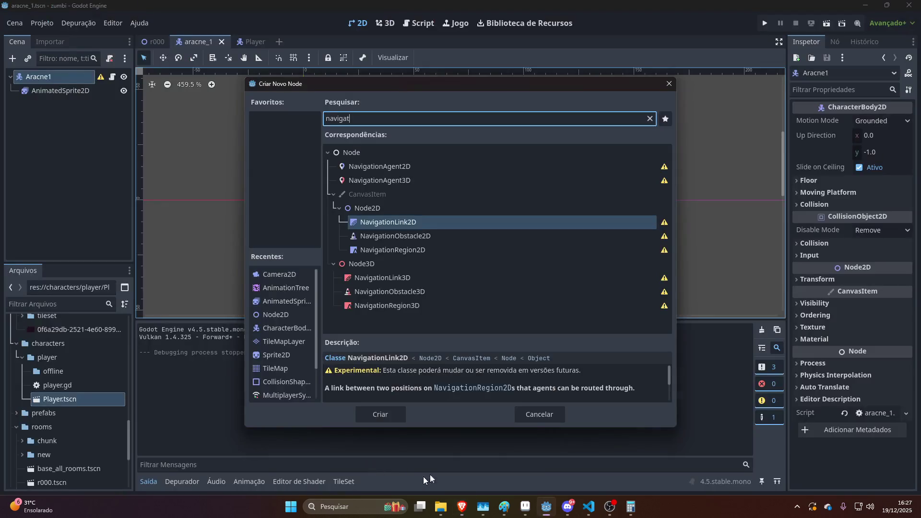
pyautogui.hotkey('ctrl', 'a')
pyautogui.write('pathfi')
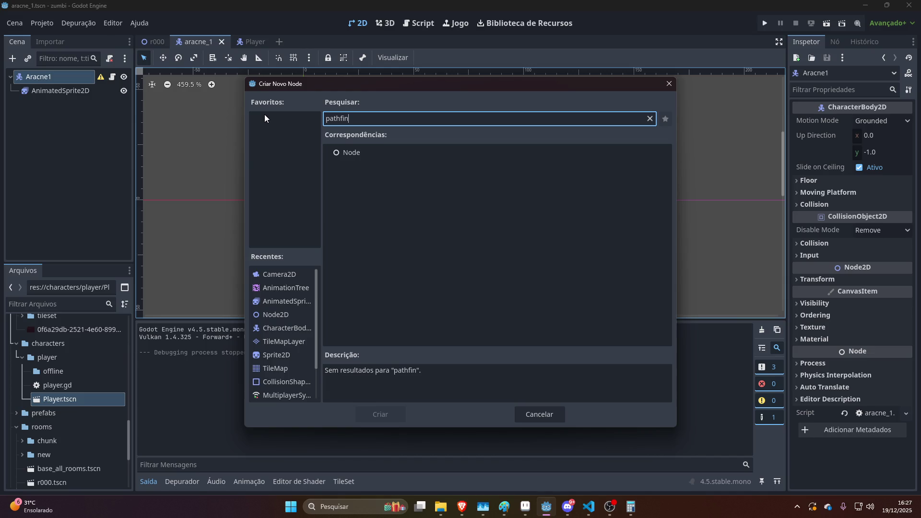
pyautogui.press('BackSpace')
pyautogui.hotkey('alt', 'Tab')
pyautogui.write('path')
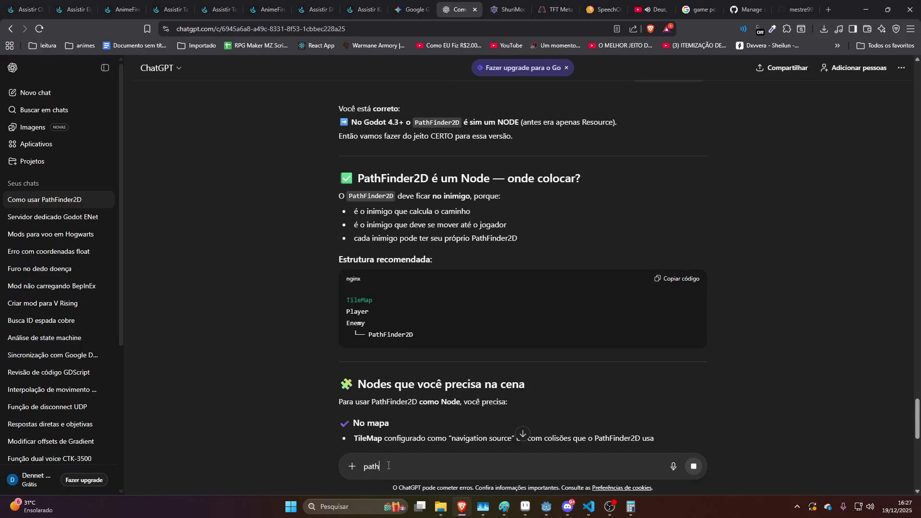
pyautogui.write('low')
# Ask ChatGPT about path follow and read its Path2D patrol versus chase answer.
pyautogui.press('Return')
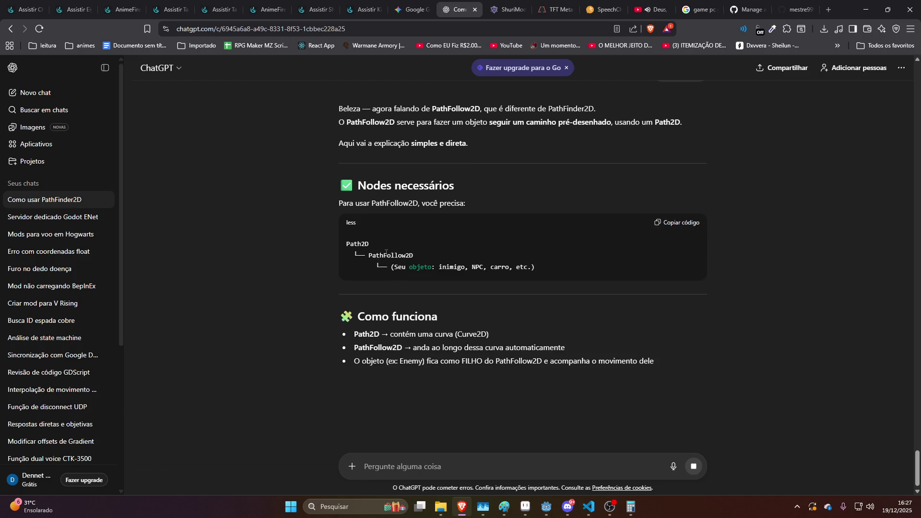
pyautogui.scroll(-3, 386, 253)
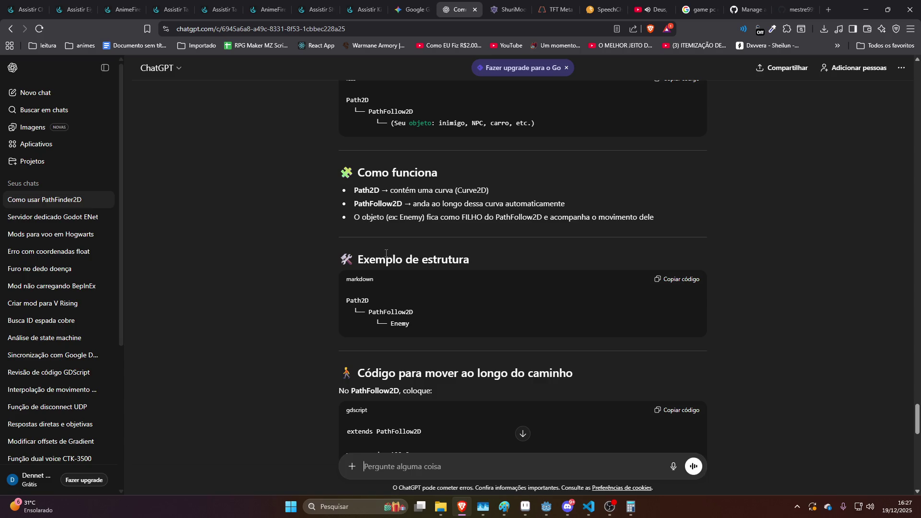
pyautogui.scroll(-3, 386, 253)
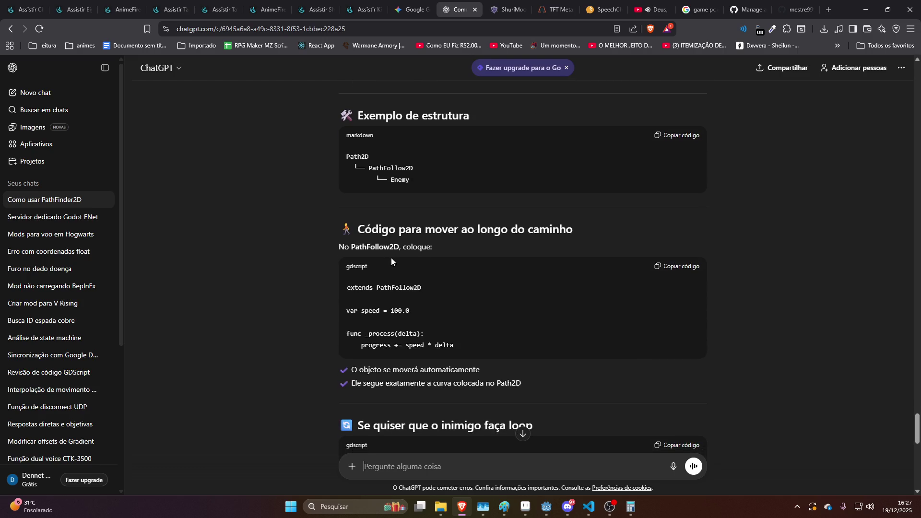
pyautogui.scroll(-6, 420, 258)
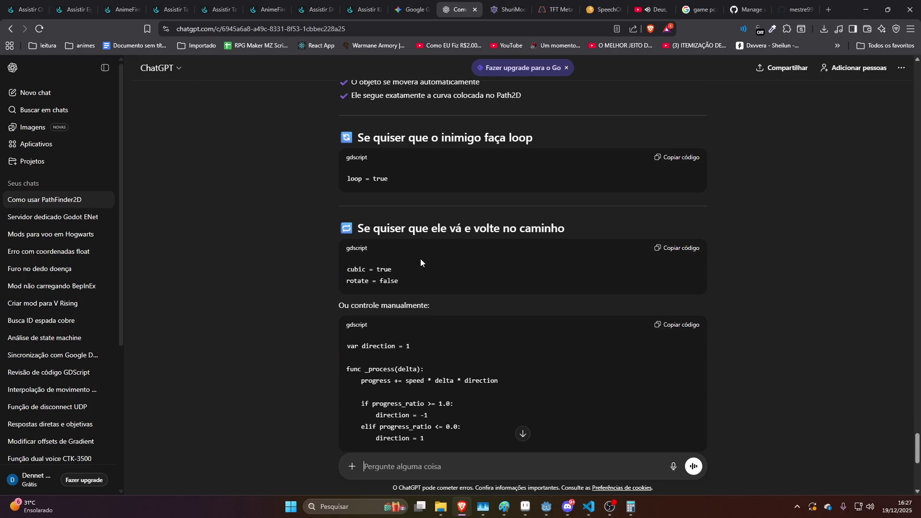
pyautogui.scroll(-4, 380, 235)
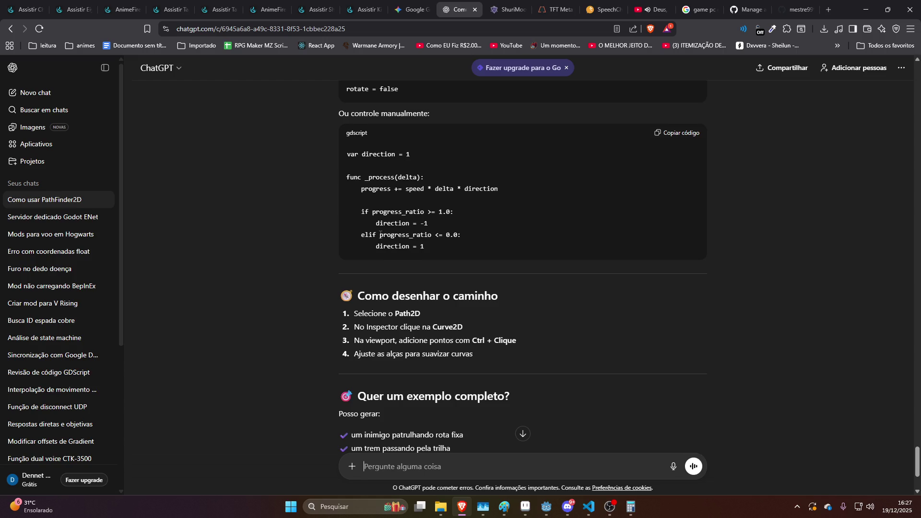
pyautogui.scroll(-3, 380, 234)
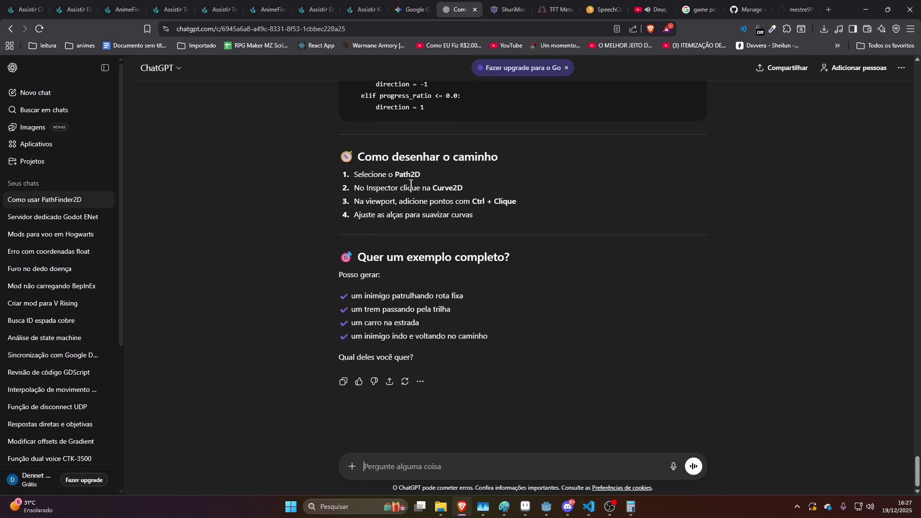
# Ask what the player needs for path following and where Path2D belongs, then go to YouTube.
pyautogui.write('eu prciso que tenha algo no player ? pra ')
pyautogui.write('ele seguir com path fl')
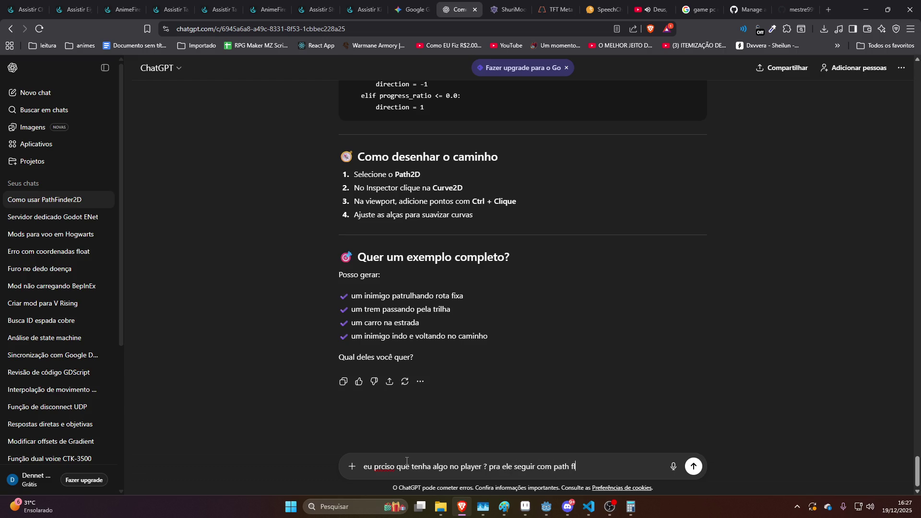
pyautogui.write('ow')
pyautogui.press('Return')
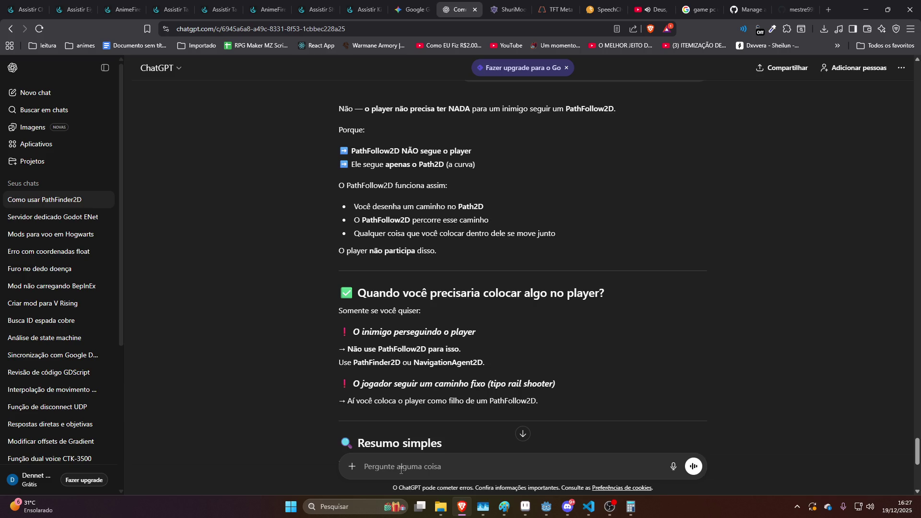
pyautogui.write('sim')
pyautogui.write('onde')
pyautogui.press('Return')
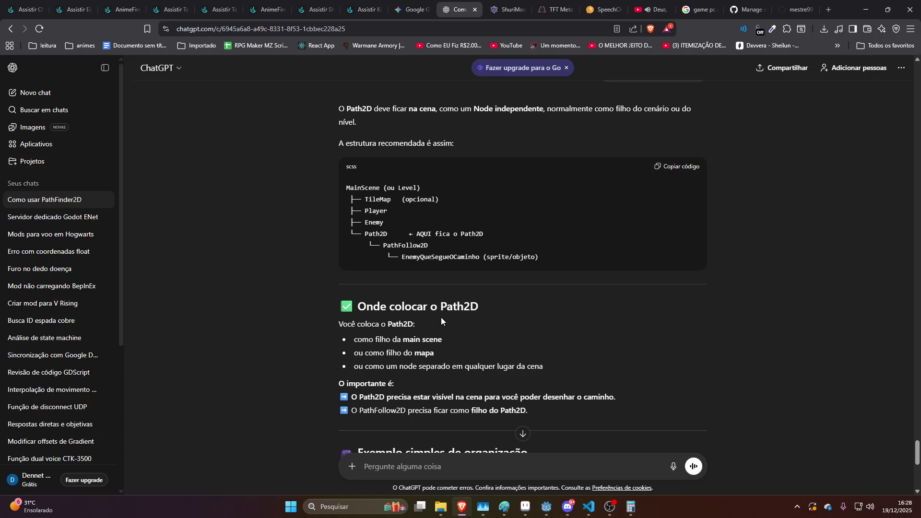
pyautogui.scroll(-7, 442, 318)
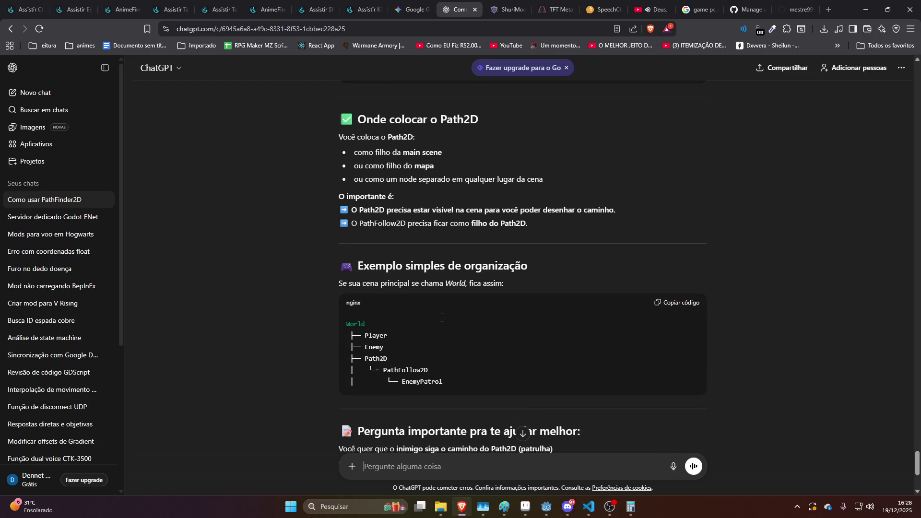
pyautogui.scroll(-1, 441, 318)
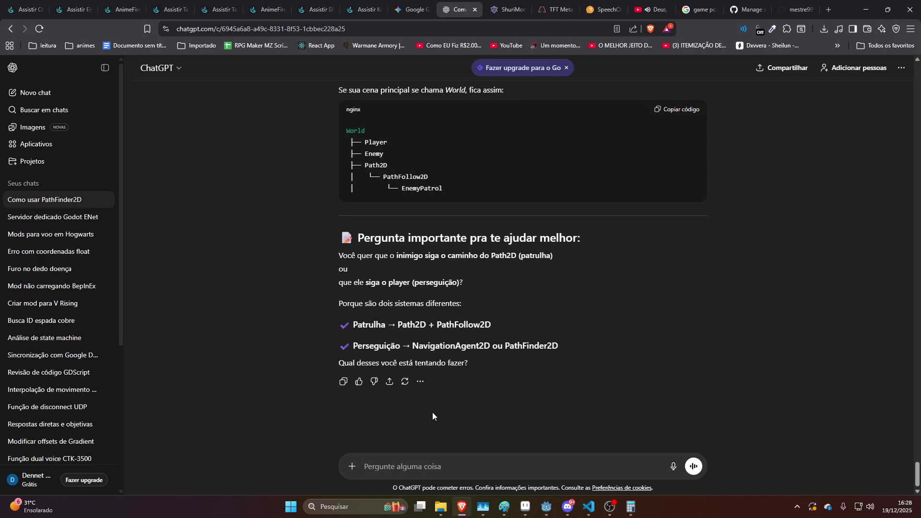
pyautogui.click(651, 9)
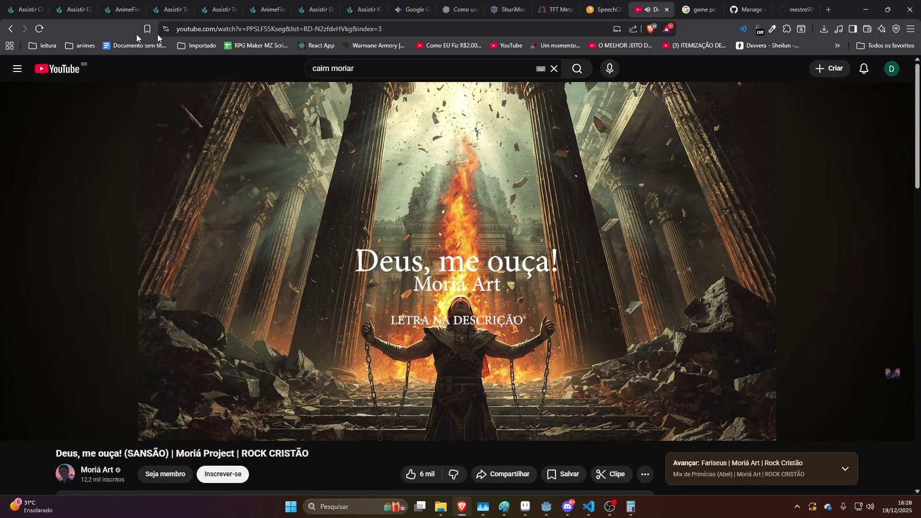
# Search YouTube in a new tab for 'path follow godot 2d' and open the PATHFINDING in Godot 4 video.
pyautogui.middleClick(55, 71)
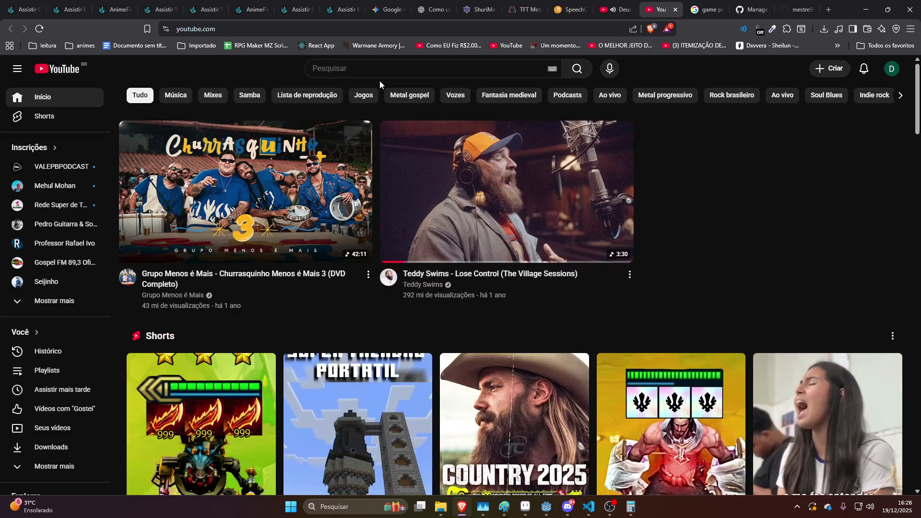
pyautogui.click(372, 73)
pyautogui.write('path ')
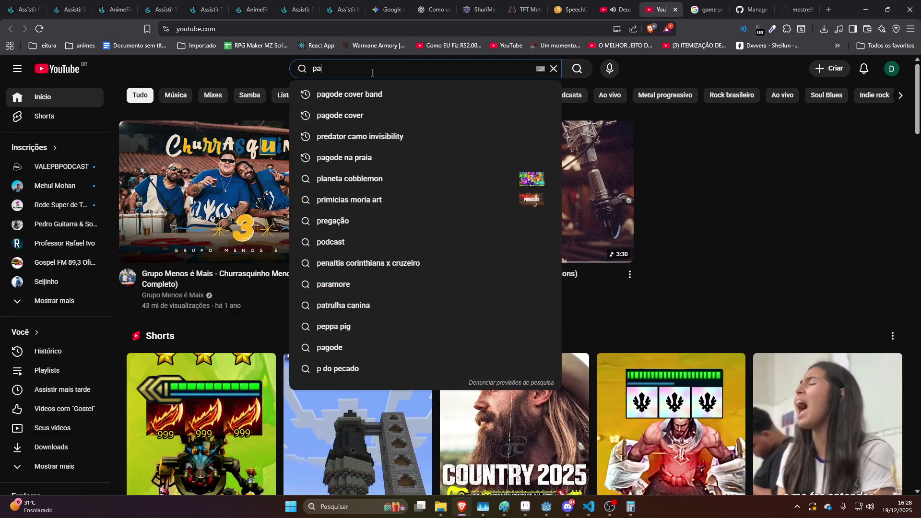
pyautogui.write('follow god')
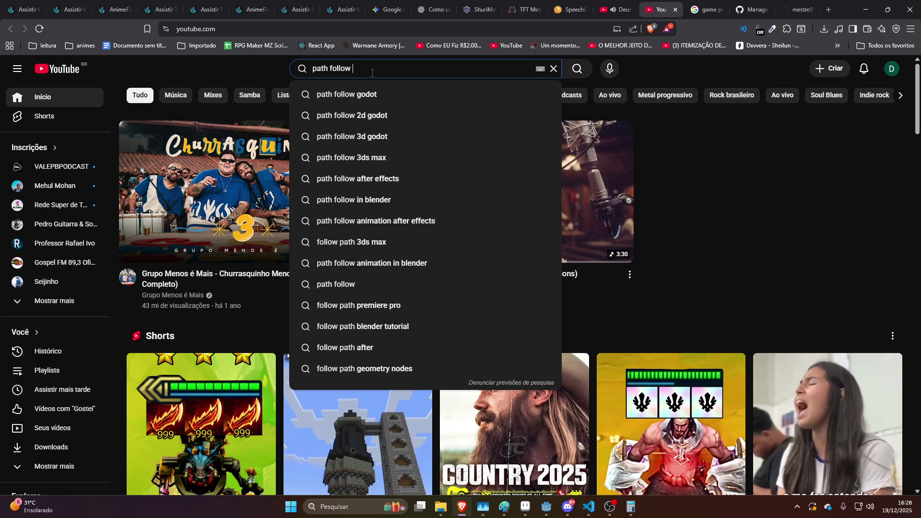
pyautogui.write('ot 2d')
pyautogui.press('Return')
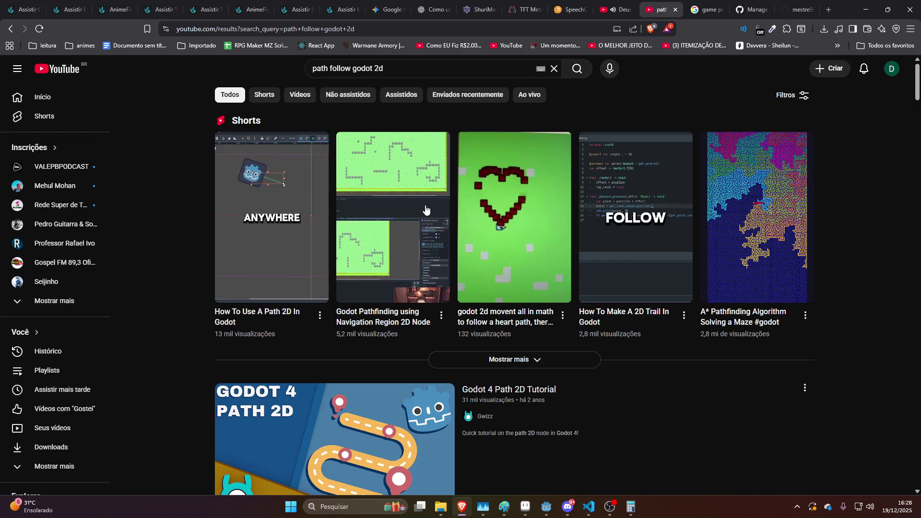
pyautogui.scroll(-6, 329, 263)
pyautogui.scroll(4, 330, 266)
pyautogui.scroll(-6, 330, 266)
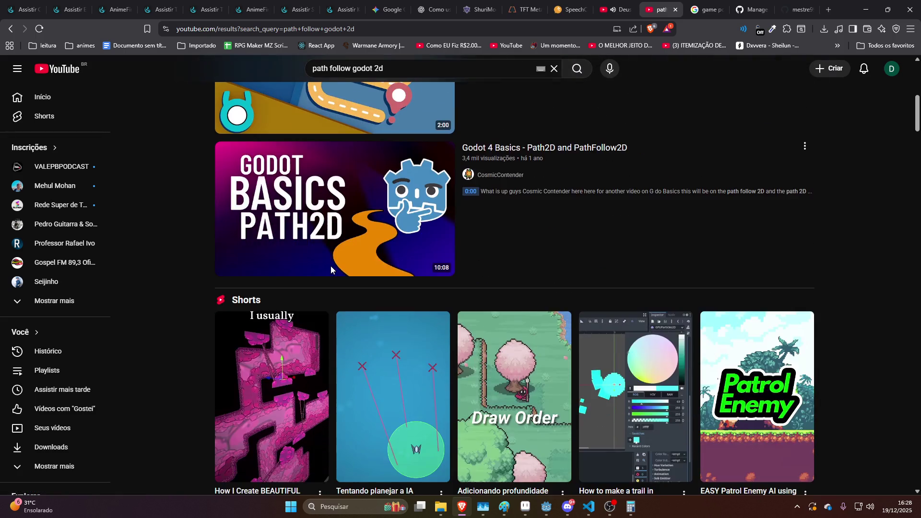
pyautogui.scroll(-4, 330, 266)
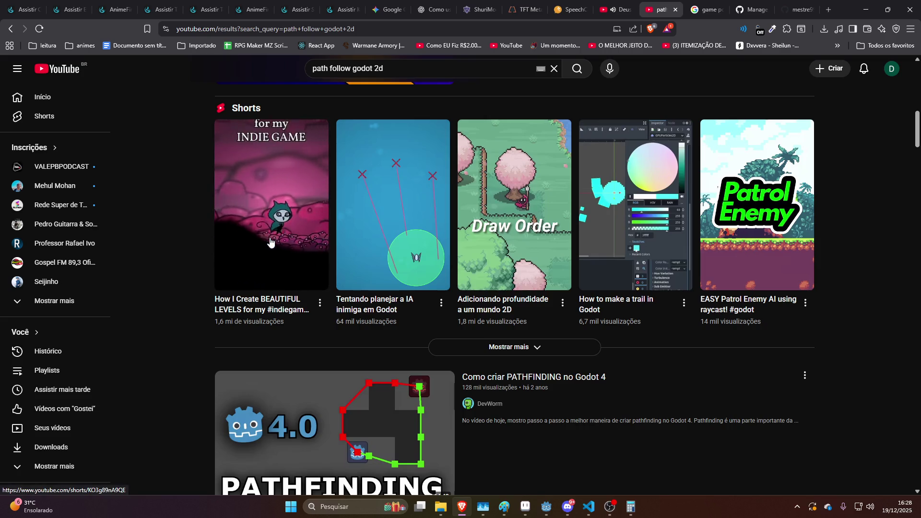
pyautogui.scroll(-5, 355, 228)
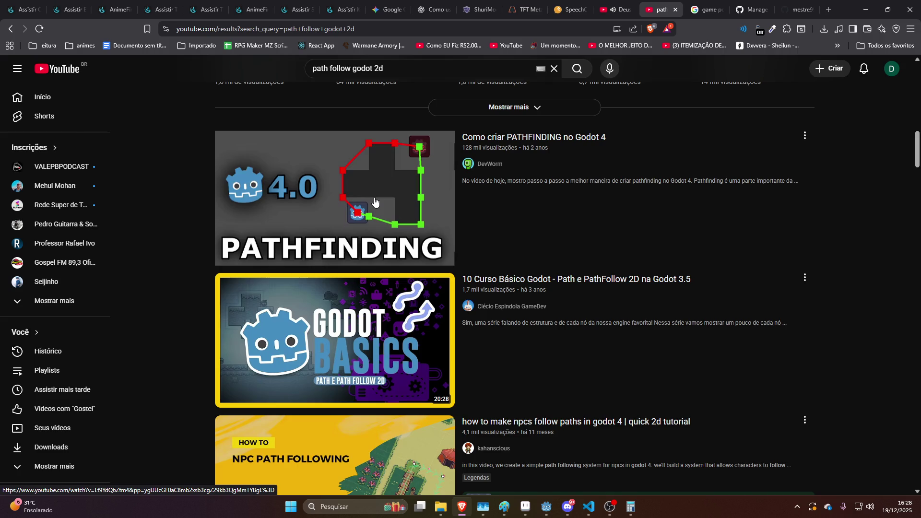
pyautogui.moveTo(375, 202)
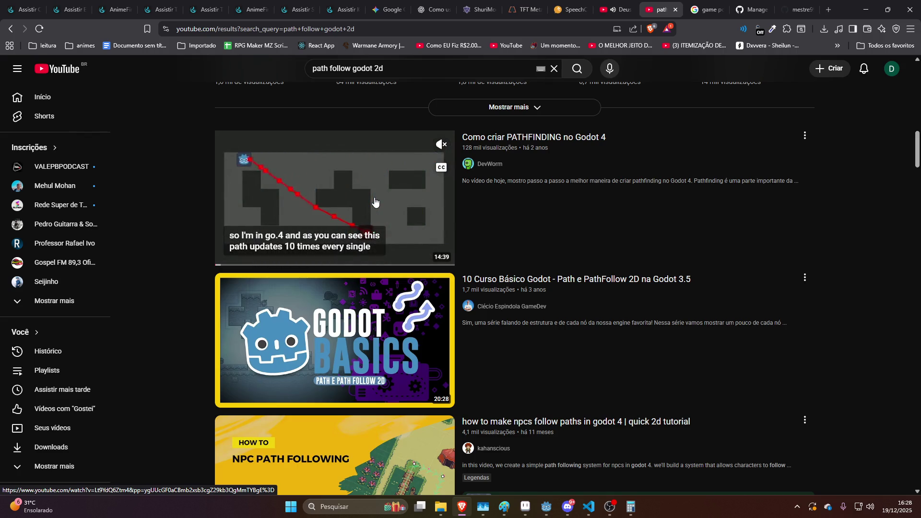
pyautogui.click(374, 201)
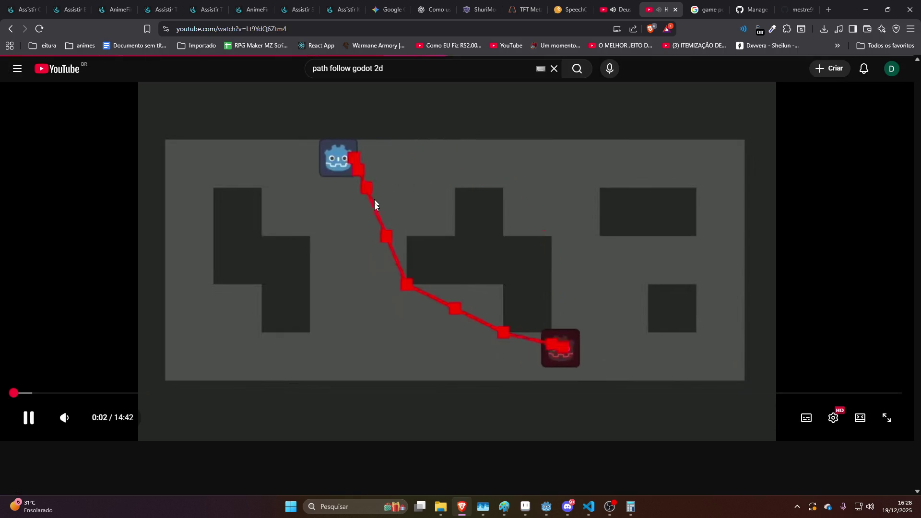
# Mute the PATHFINDING tutorial, skim it between about 1:00 and 3:04, then return to results.
pyautogui.click(63, 418)
pyautogui.click(72, 393)
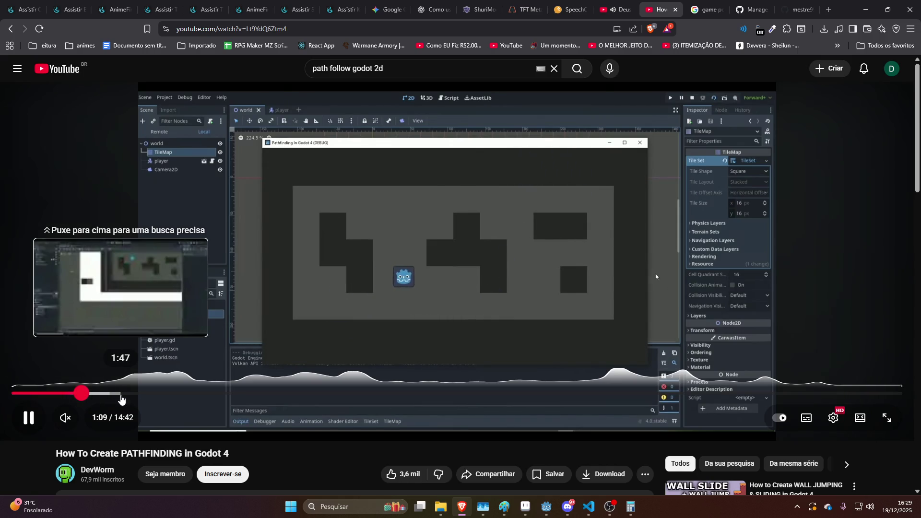
pyautogui.click(123, 398)
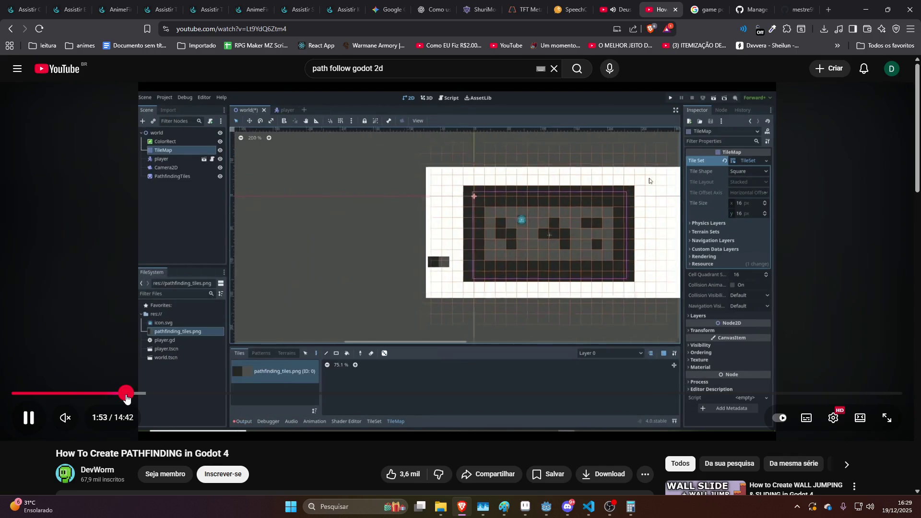
pyautogui.click(160, 397)
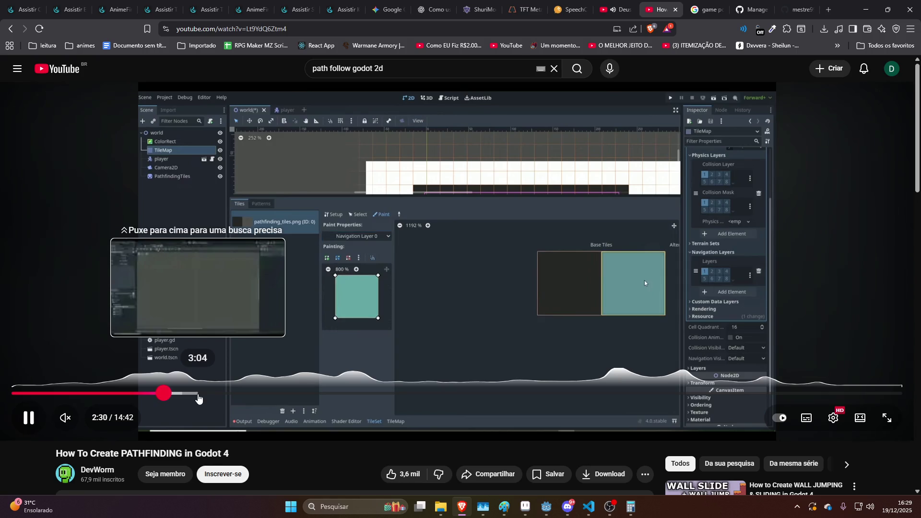
pyautogui.click(198, 398)
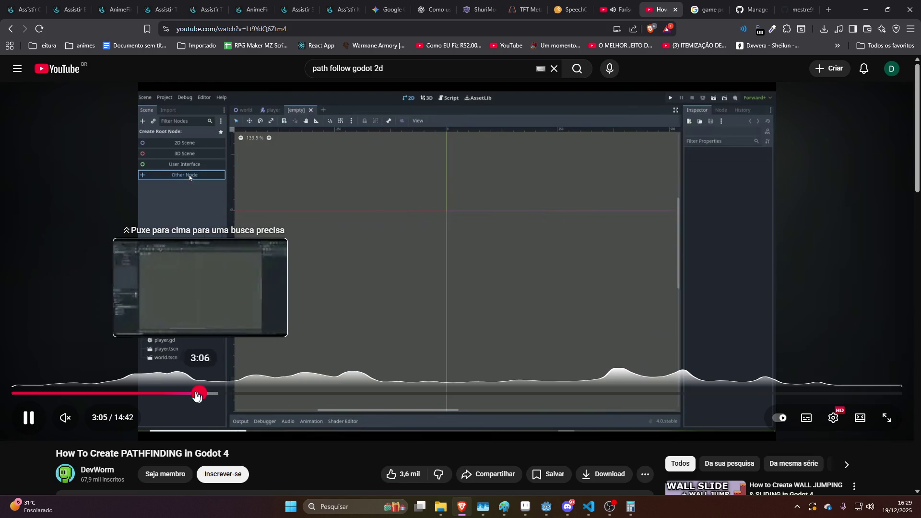
pyautogui.click(179, 393)
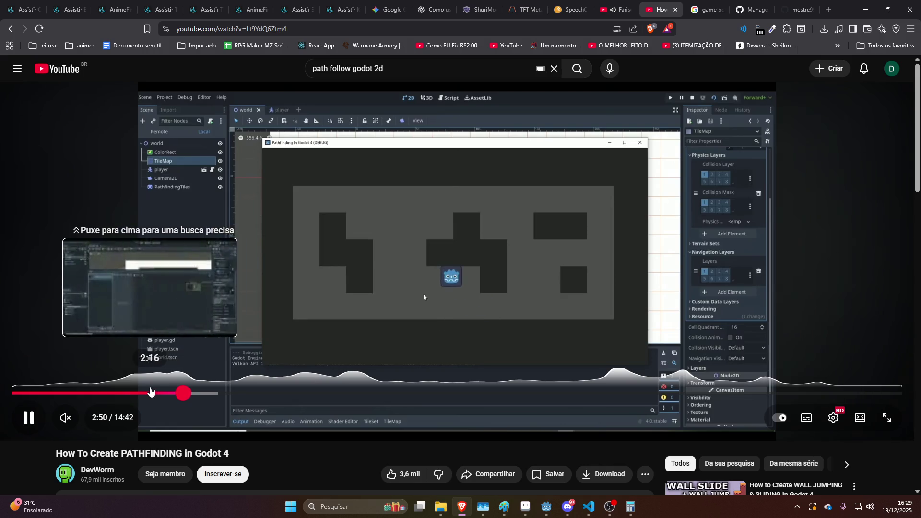
pyautogui.click(148, 392)
pyautogui.click(137, 392)
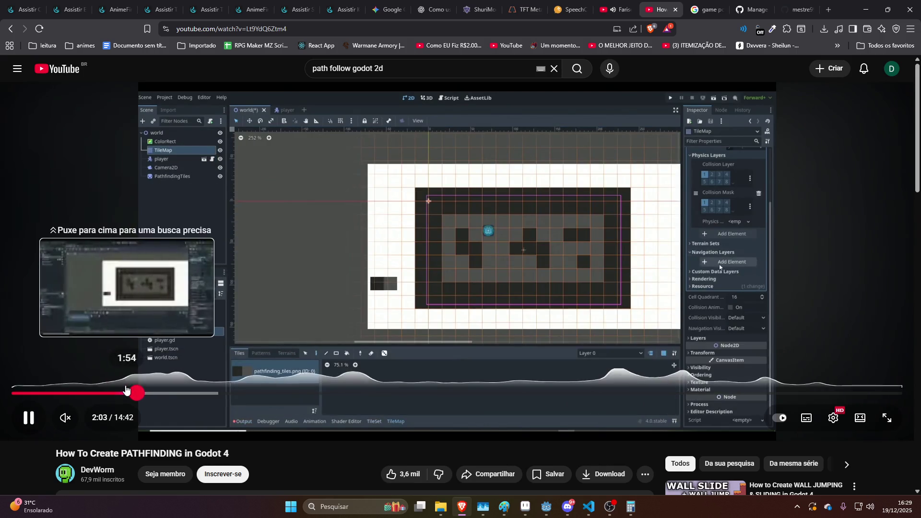
pyautogui.click(125, 392)
pyautogui.click(110, 393)
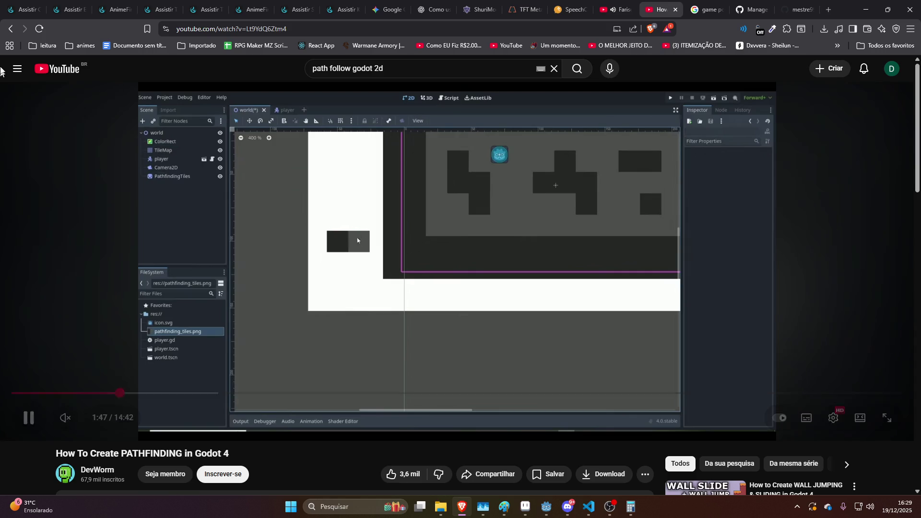
pyautogui.click(8, 31)
# Search YouTube for 'enemy follow player path follow godot' and open Create AI Enemies in Godot4 2D.
pyautogui.press('/')
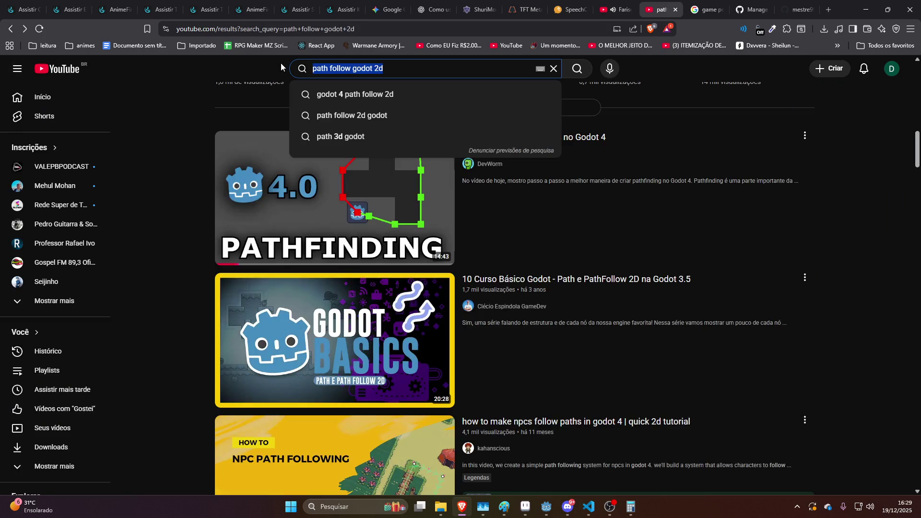
pyautogui.write('enemy follo')
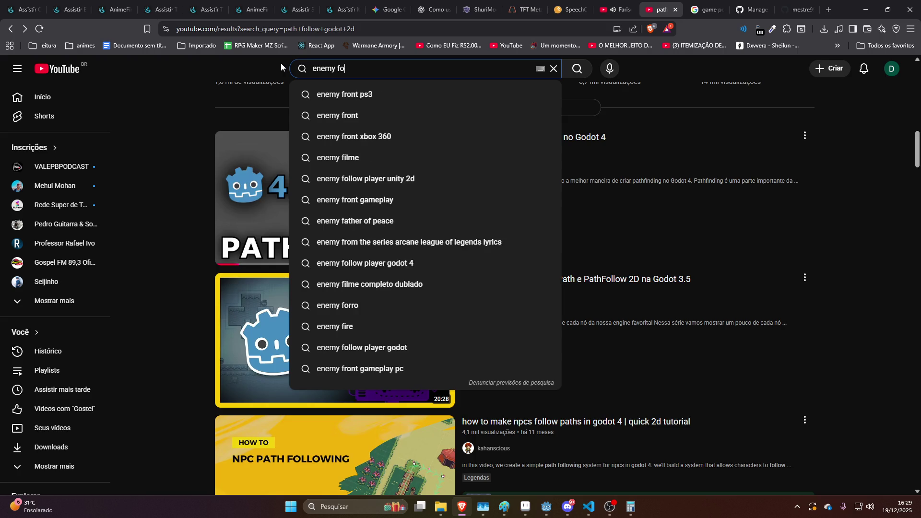
pyautogui.write('w player ')
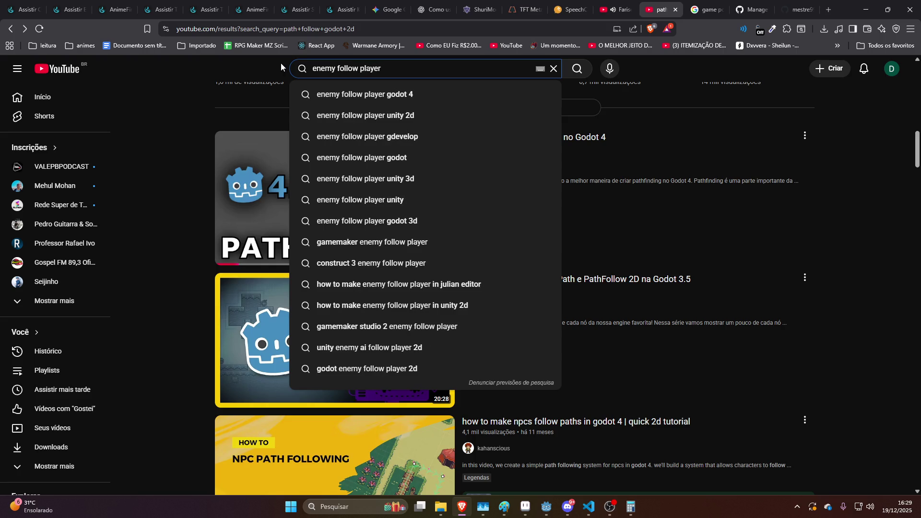
pyautogui.write('path fo')
pyautogui.write('llow')
pyautogui.press('Return')
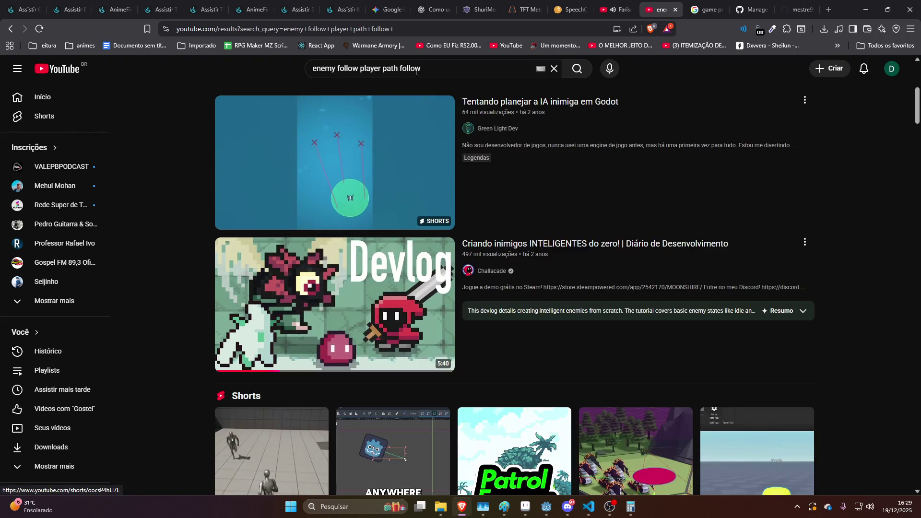
pyautogui.click(430, 67)
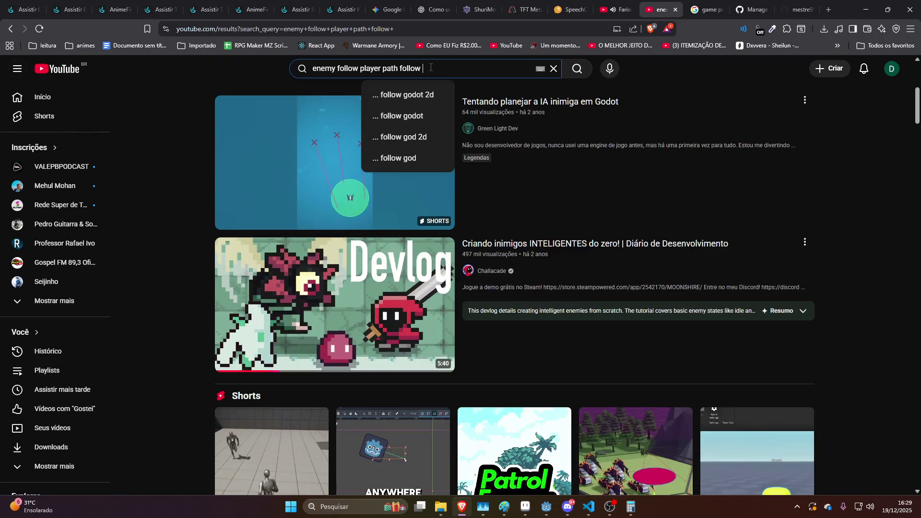
pyautogui.write('godot')
pyautogui.press('Return')
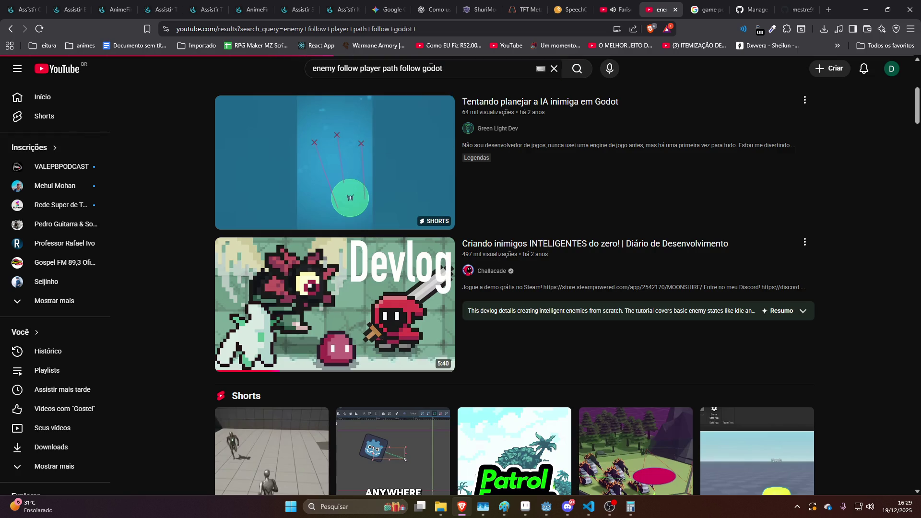
pyautogui.moveTo(376, 229)
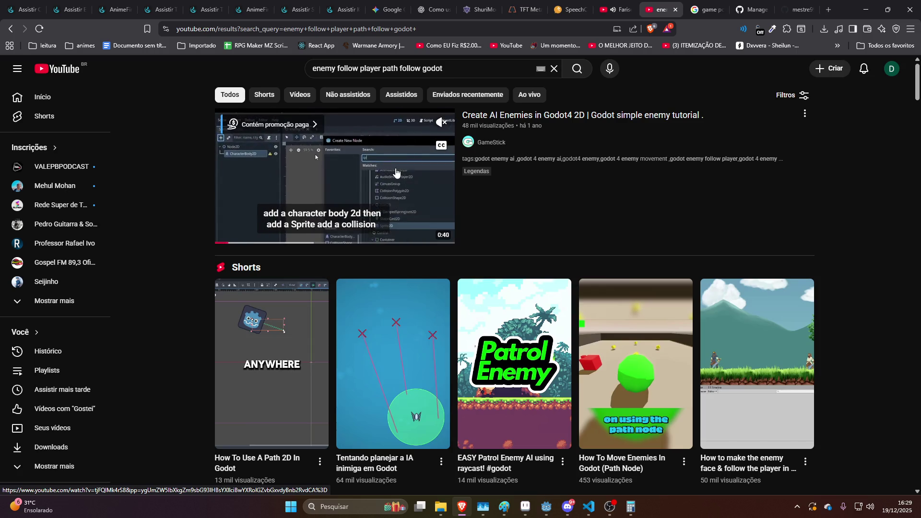
pyautogui.click(395, 169)
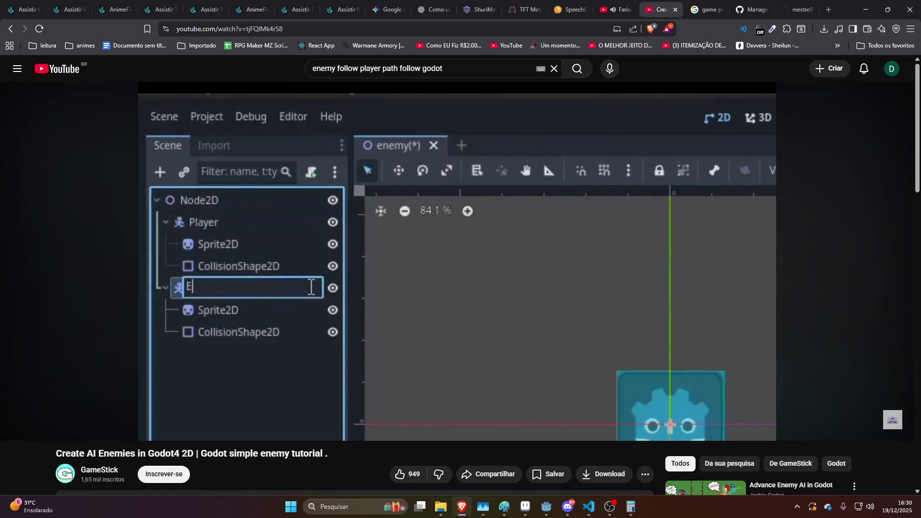
# Skim the Create AI Enemies tutorial, pause on its chase demo, and return to Godot.
pyautogui.moveTo(228, 301)
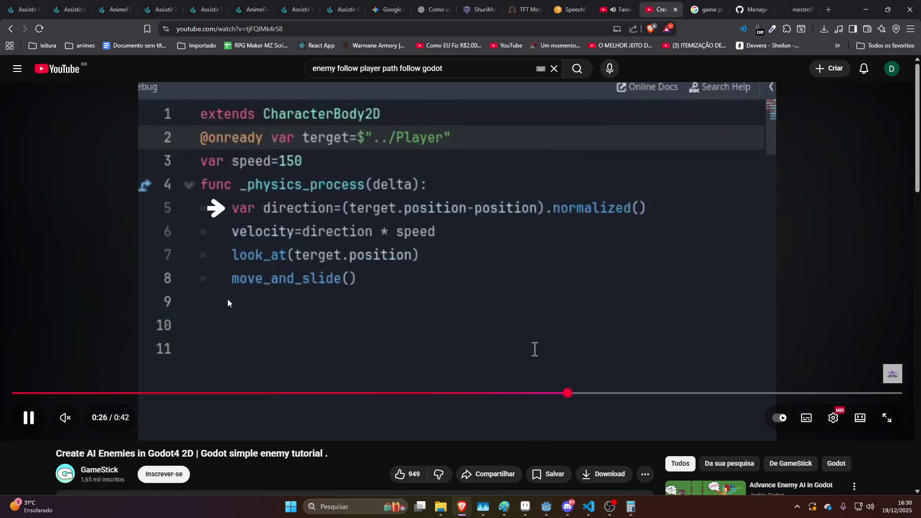
pyautogui.press('Right')
pyautogui.press('Right')
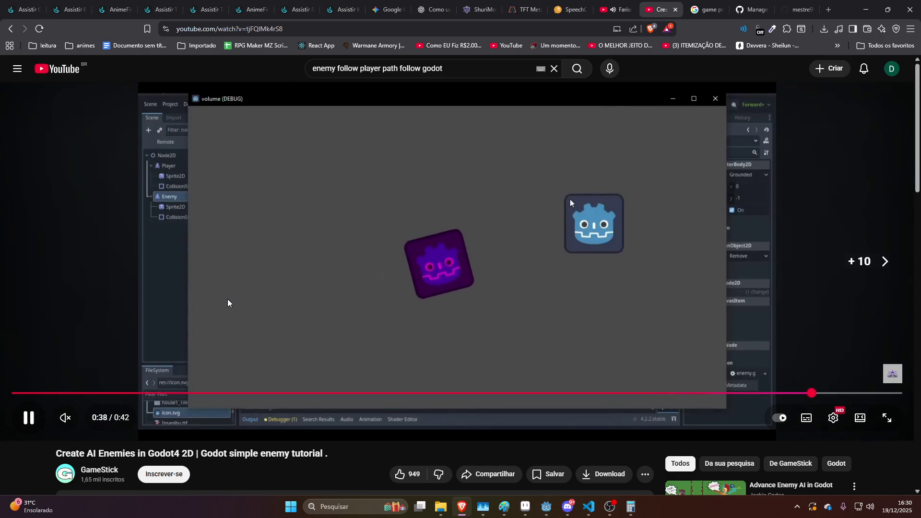
pyautogui.press('Left')
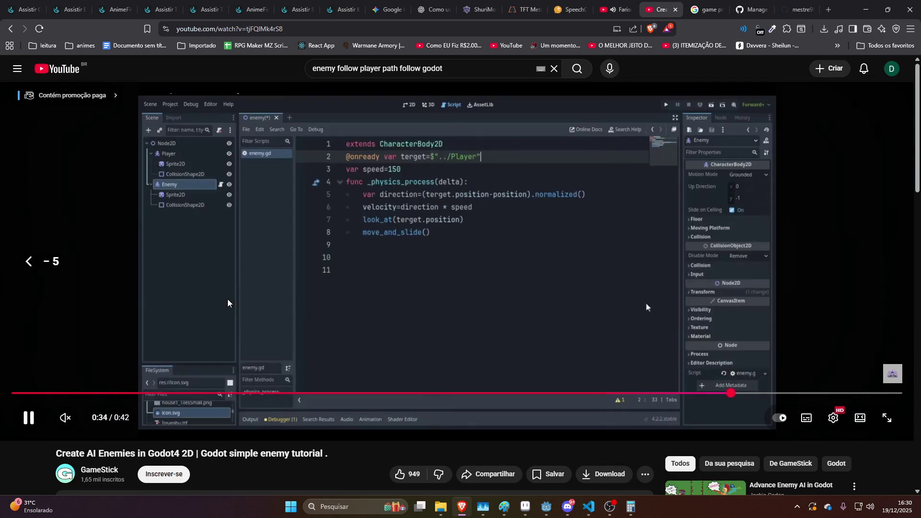
pyautogui.click(570, 199)
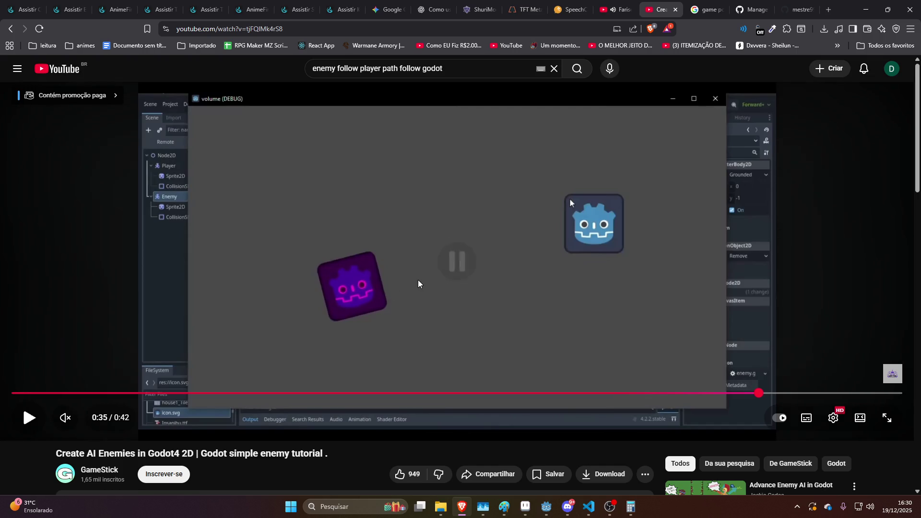
pyautogui.click(594, 510)
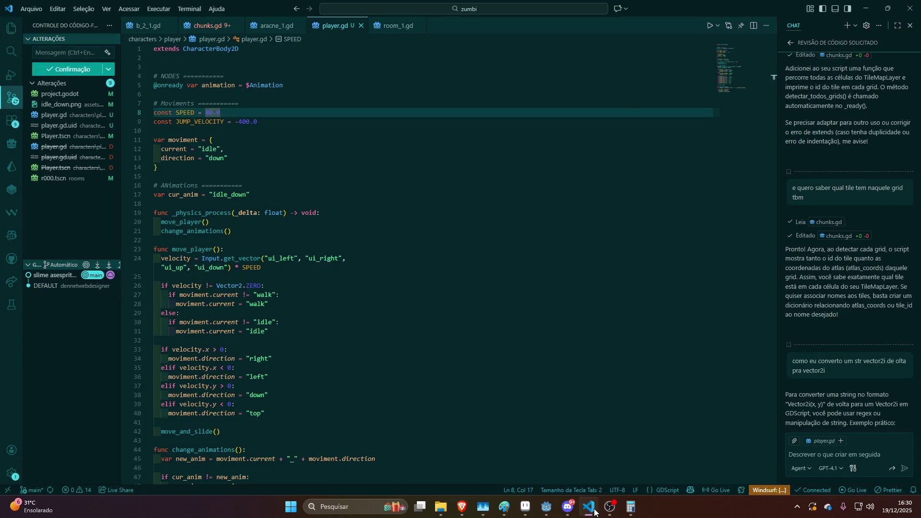
pyautogui.click(546, 507)
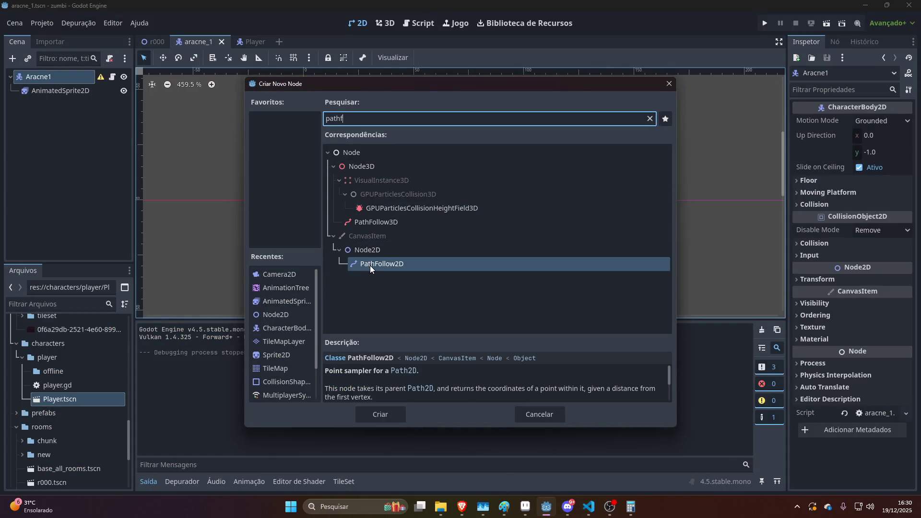
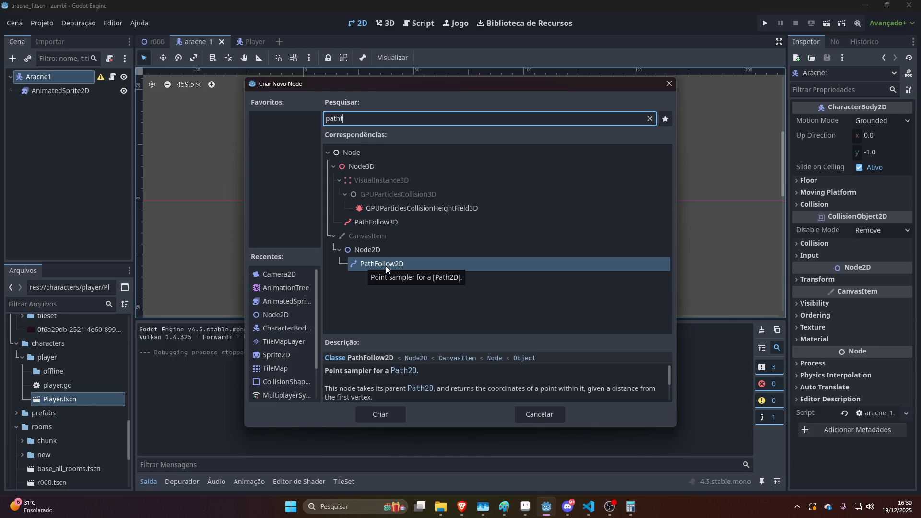
# Set aside the 'pathf' node search and bring up the 'Create AI Enemies in Godot4 2D' tutorial in Brave.
pyautogui.doubleClick(361, 120)
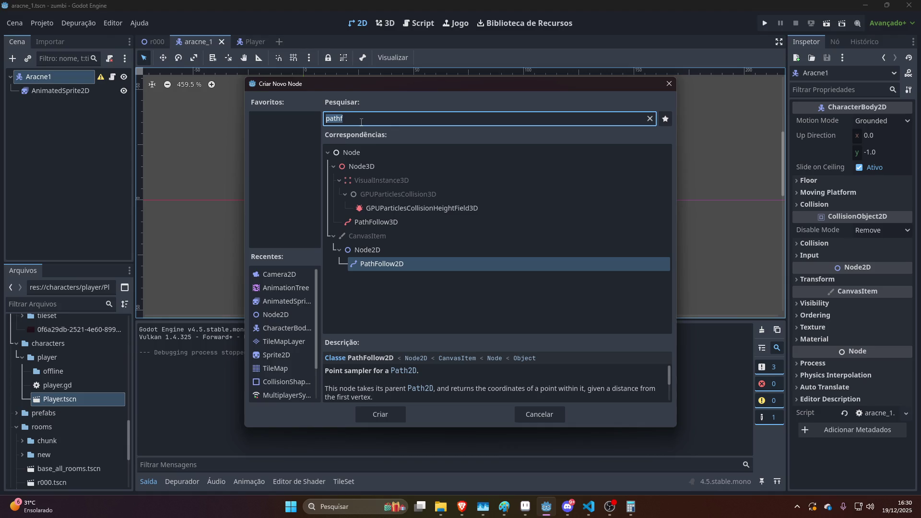
pyautogui.click(461, 506)
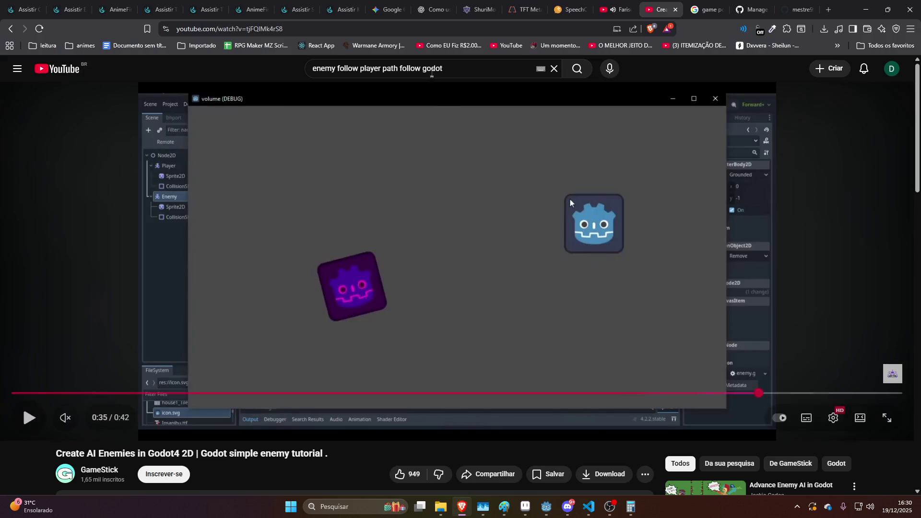
# Search YouTube for 'godot navigation' and open the 2D Navigation & Pathfinding in Godot 4.4 video.
pyautogui.tripleClick(455, 71)
pyautogui.write('godot ')
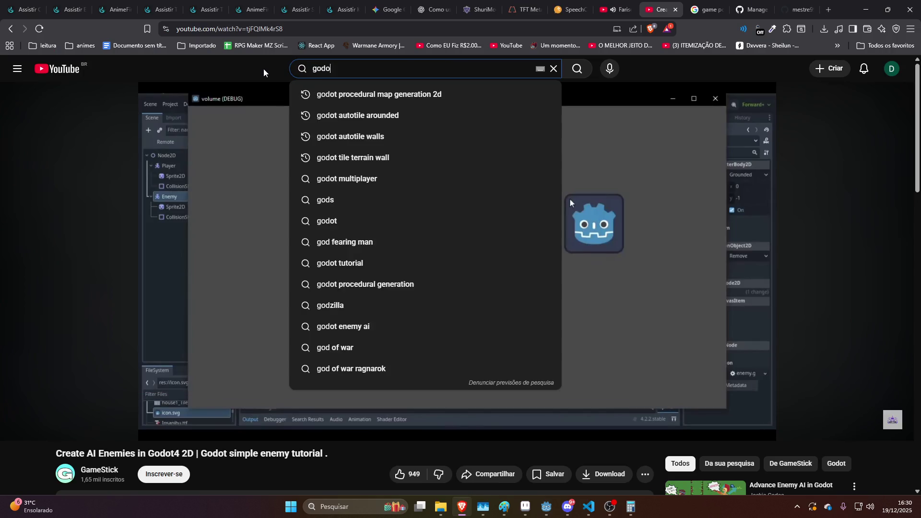
pyautogui.write('path')
pyautogui.press('BackSpace')
pyautogui.press('BackSpace')
pyautogui.press('BackSpace')
pyautogui.press('BackSpace')
pyautogui.write('naviga')
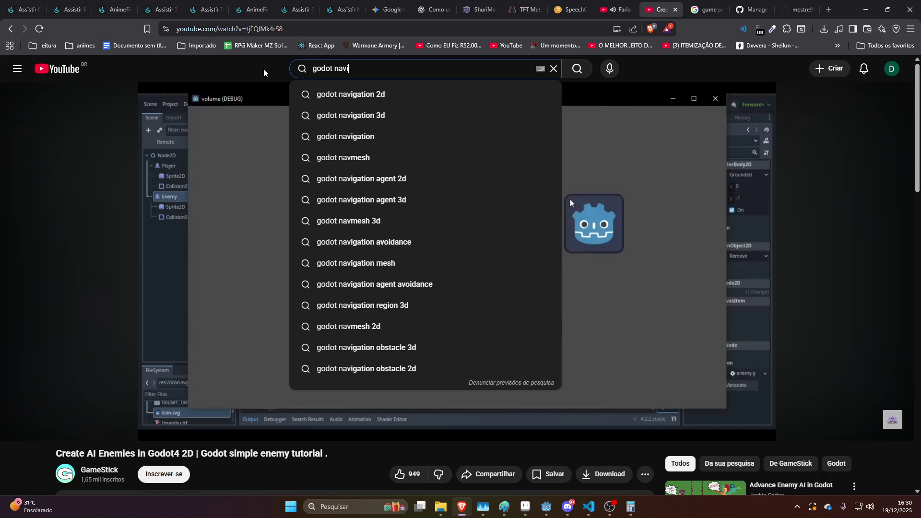
pyautogui.press('BackSpace')
pyautogui.write('gation')
pyautogui.press('Return')
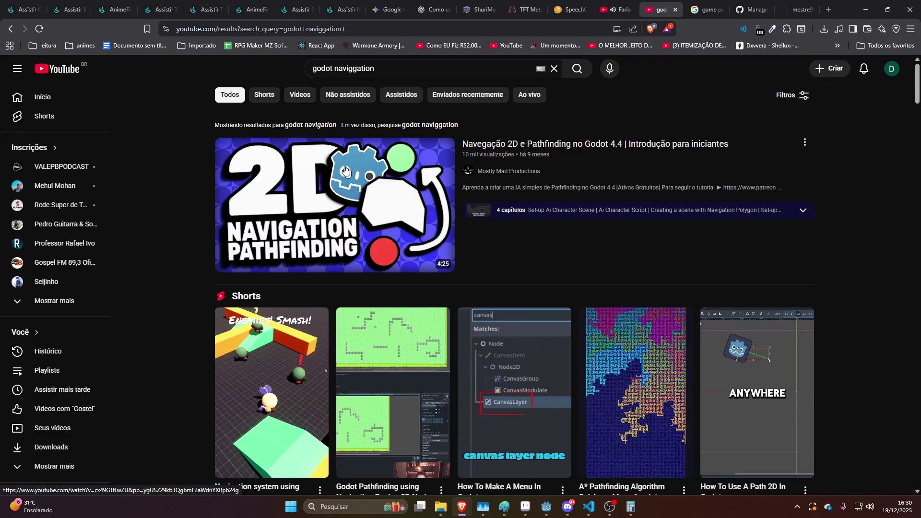
pyautogui.click(362, 187)
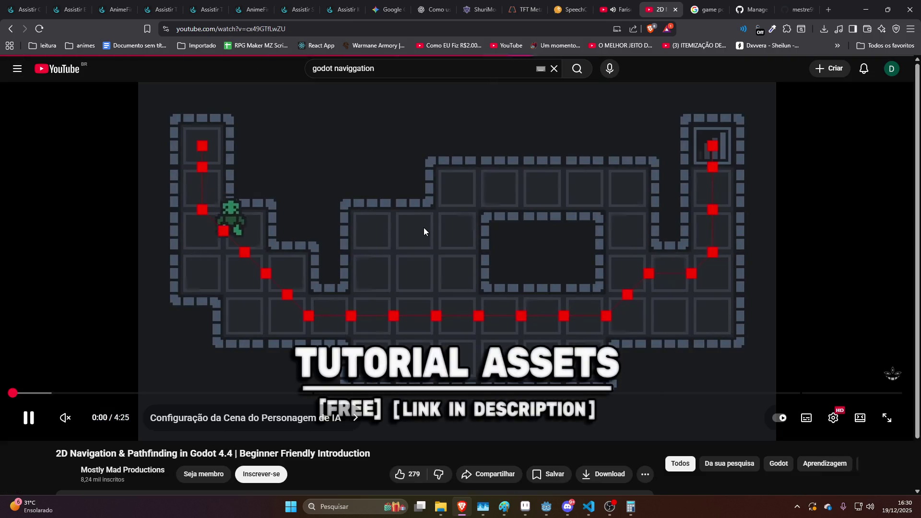
# Skim the tutorial forward to its script section and pause on the _ready function.
pyautogui.moveTo(43, 394); pyautogui.dragTo(153, 395)
pyautogui.click(264, 198)
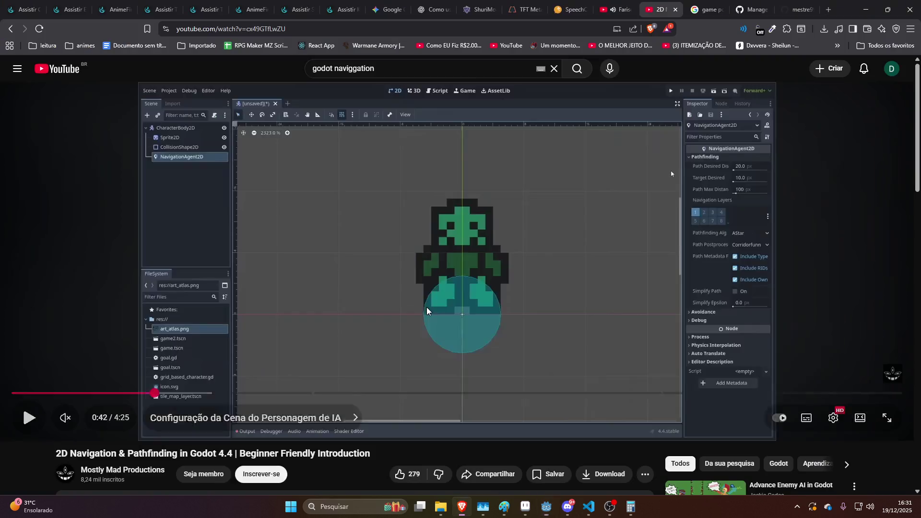
pyautogui.press('space')
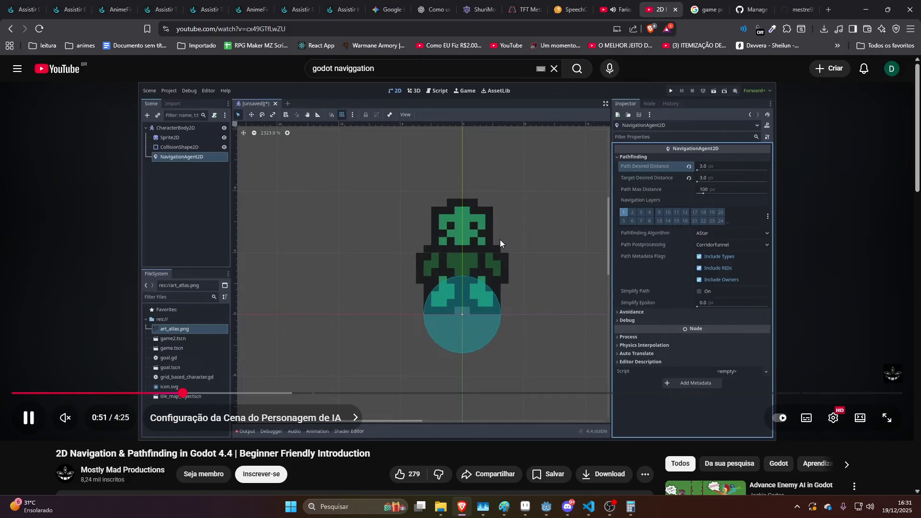
pyautogui.press('space')
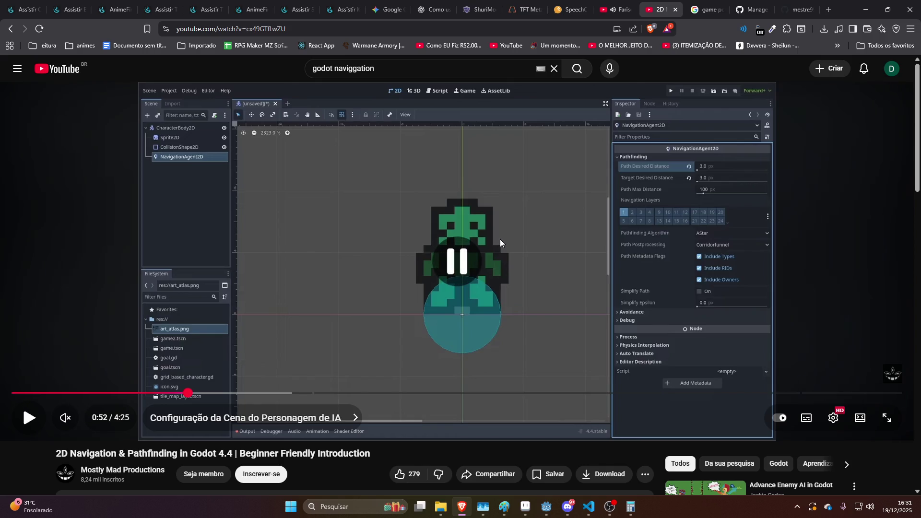
pyautogui.click(500, 238)
pyautogui.moveTo(189, 393); pyautogui.dragTo(288, 393)
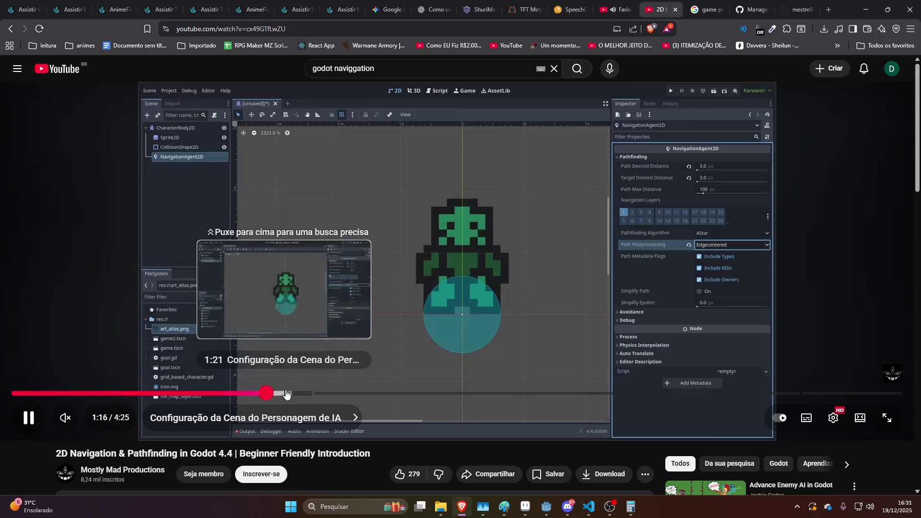
pyautogui.click(315, 393)
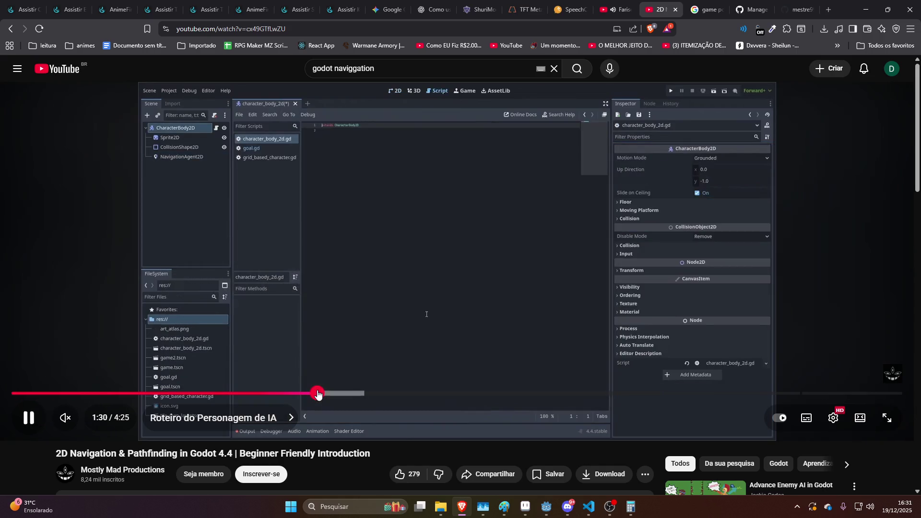
pyautogui.click(354, 397)
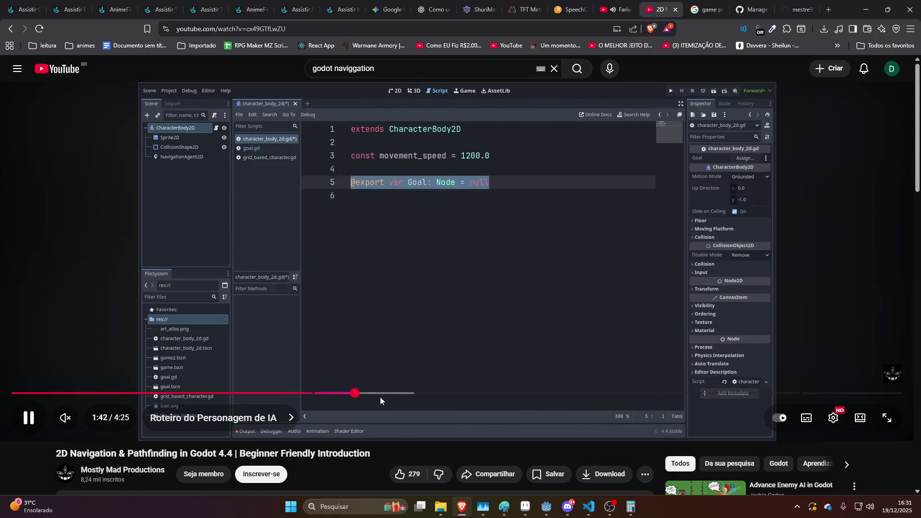
pyautogui.click(380, 395)
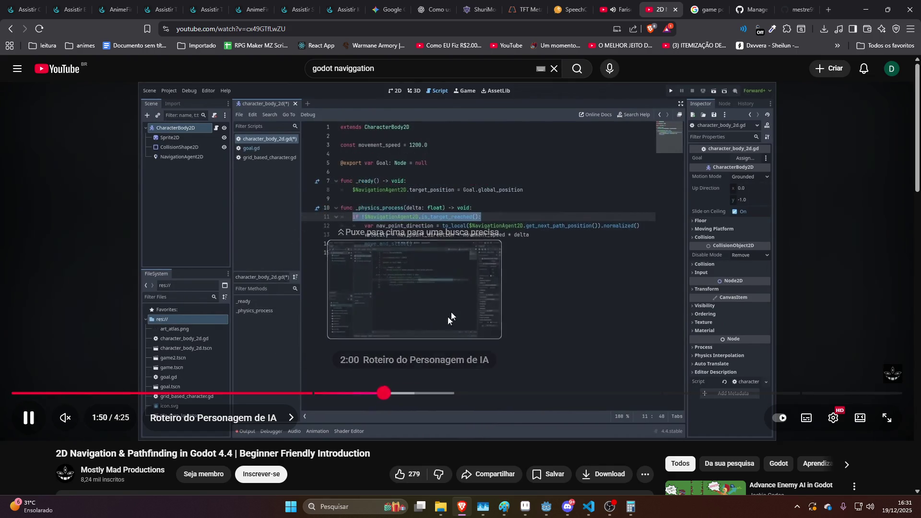
pyautogui.click(552, 263)
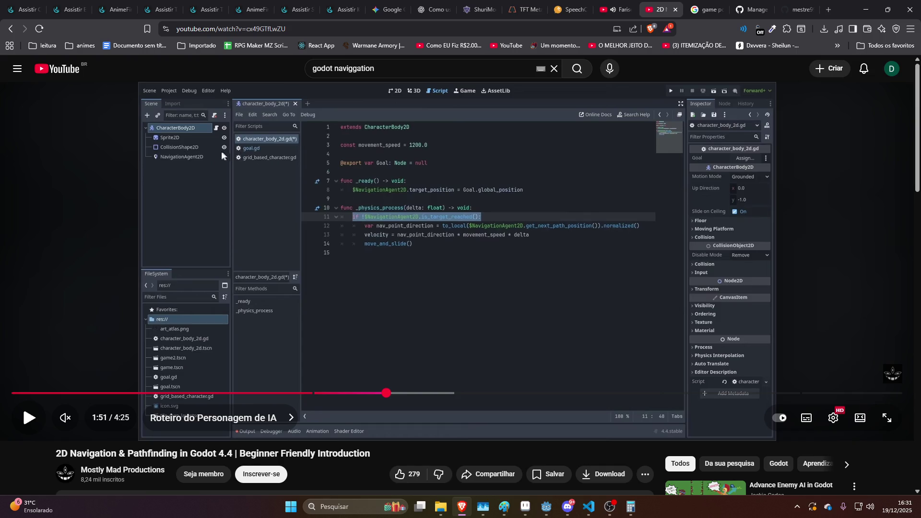
# Replay the tutorial from the start, pause at the 1:31 script section, and return to Godot.
pyautogui.hotkey('alt', 'Tab')
pyautogui.hotkey('alt', 'Tab')
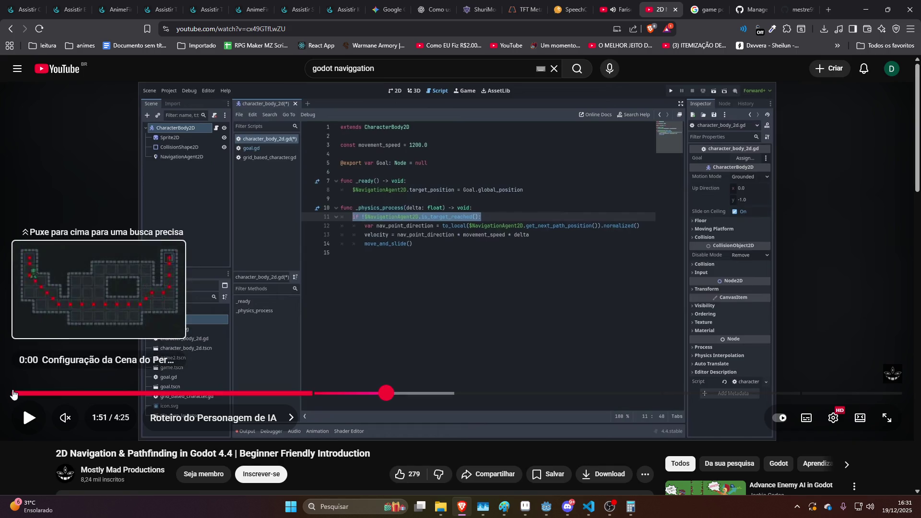
pyautogui.click(14, 393)
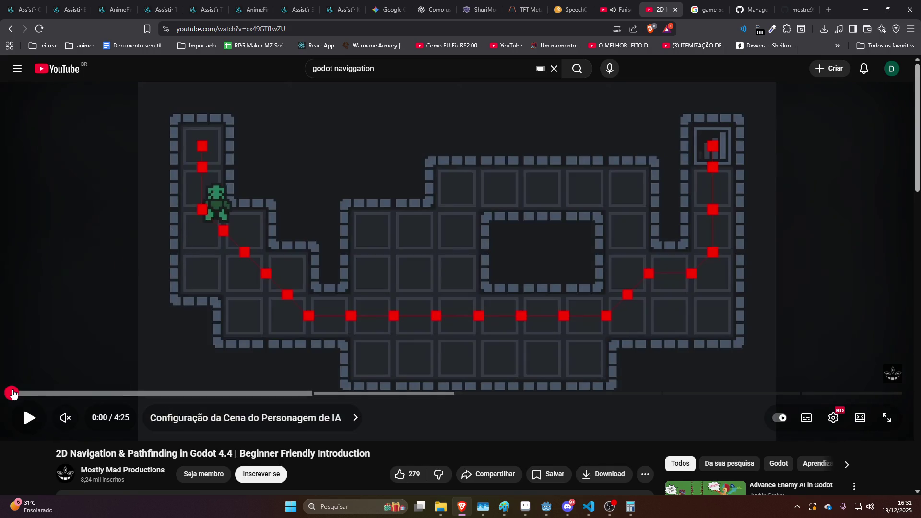
pyautogui.click(186, 304)
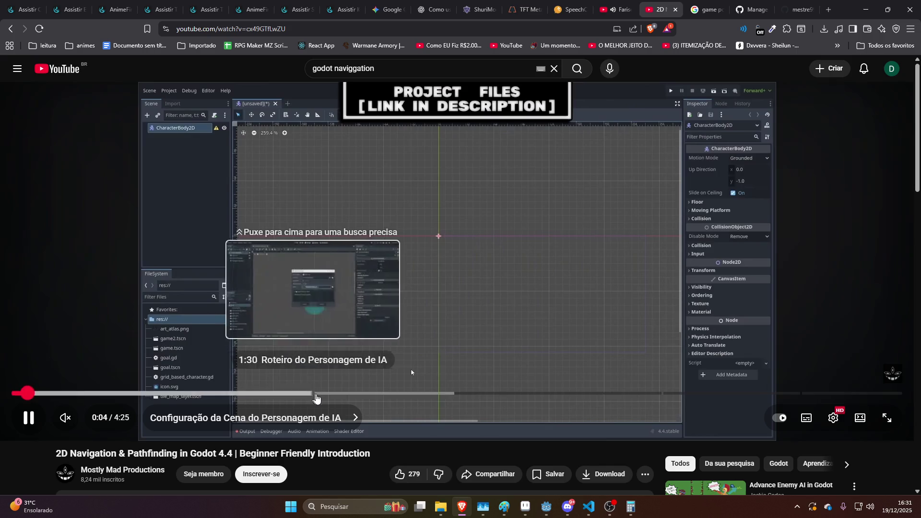
pyautogui.click(317, 393)
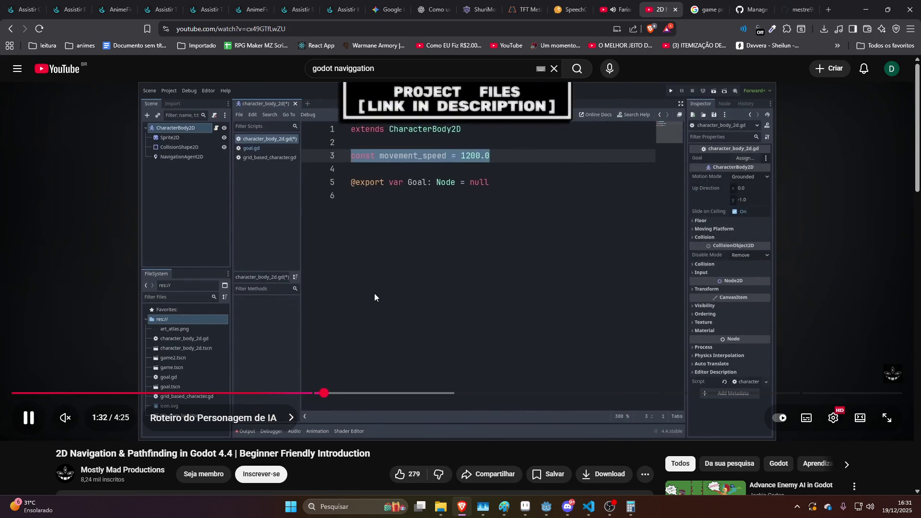
pyautogui.click(374, 293)
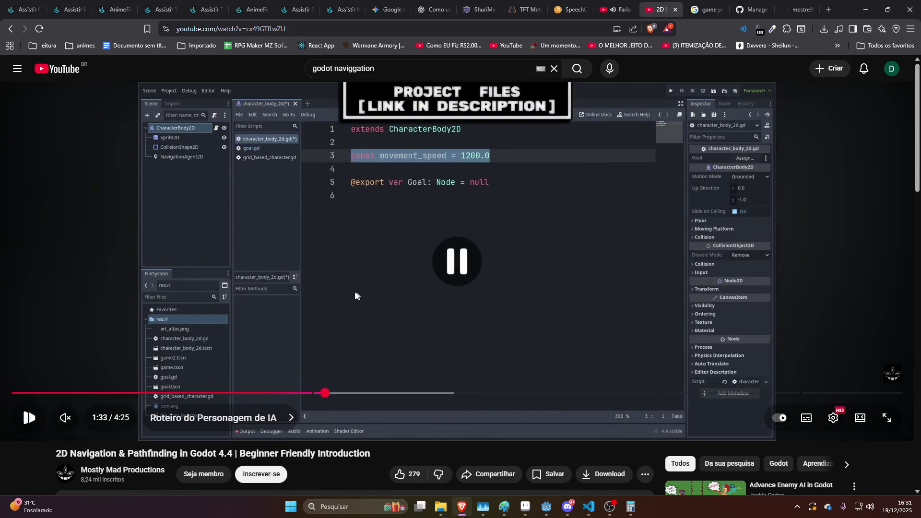
pyautogui.hotkey('alt', 'Tab')
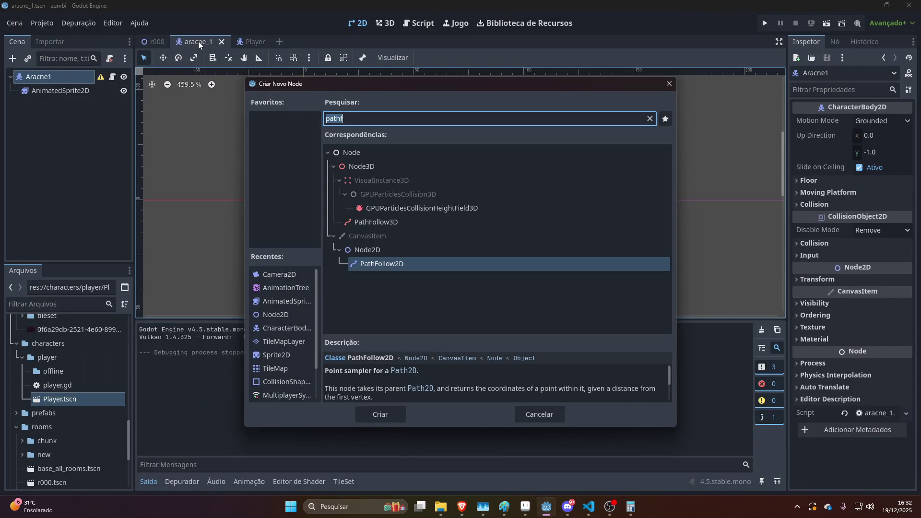
# Add a NavigationAgent2D node under Aracne1 via the 'navigat' search and expand its Pathfinding settings.
pyautogui.click(77, 86)
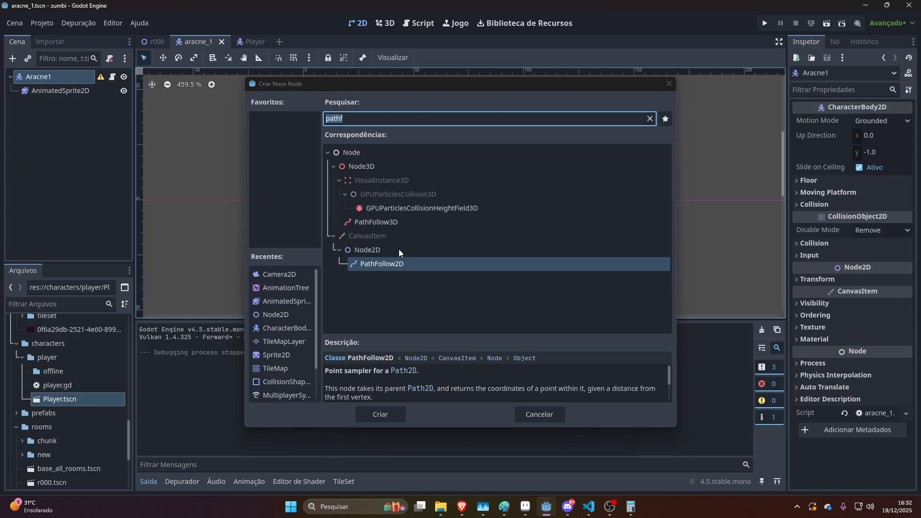
pyautogui.click(348, 116)
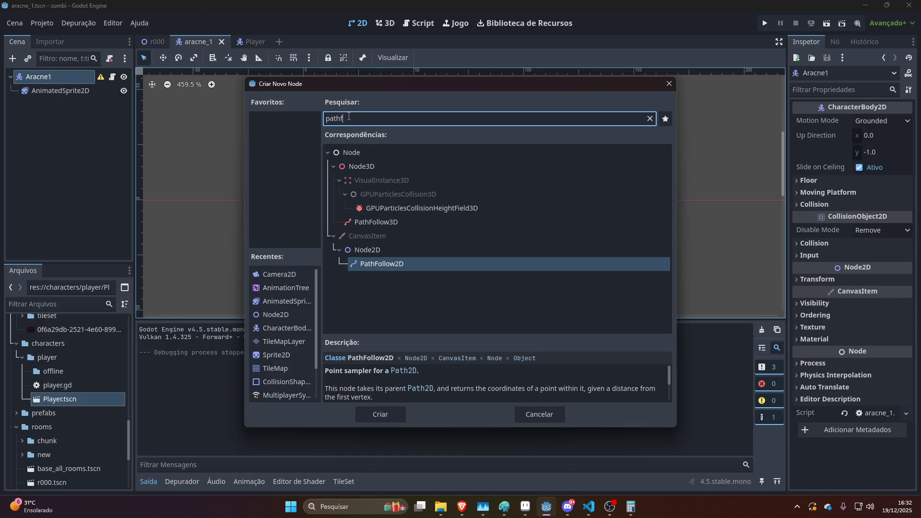
pyautogui.doubleClick(349, 117)
pyautogui.write('navigat')
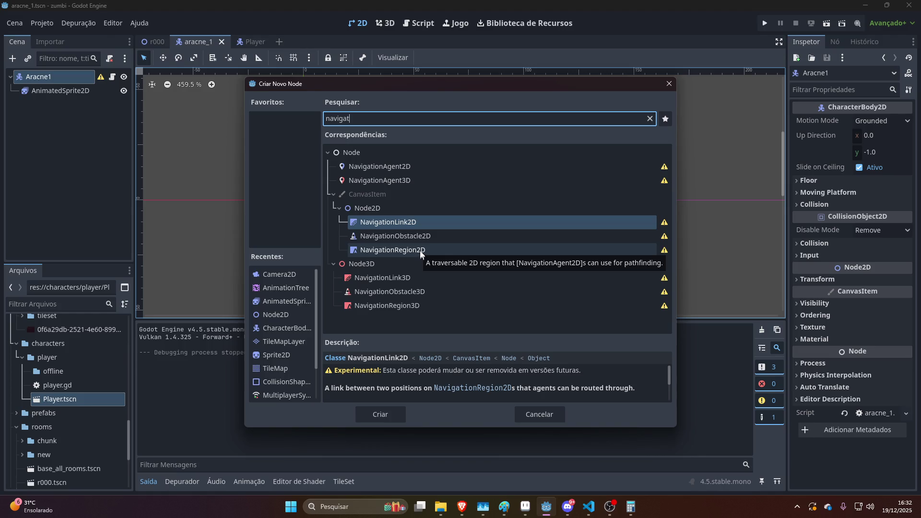
pyautogui.doubleClick(378, 166)
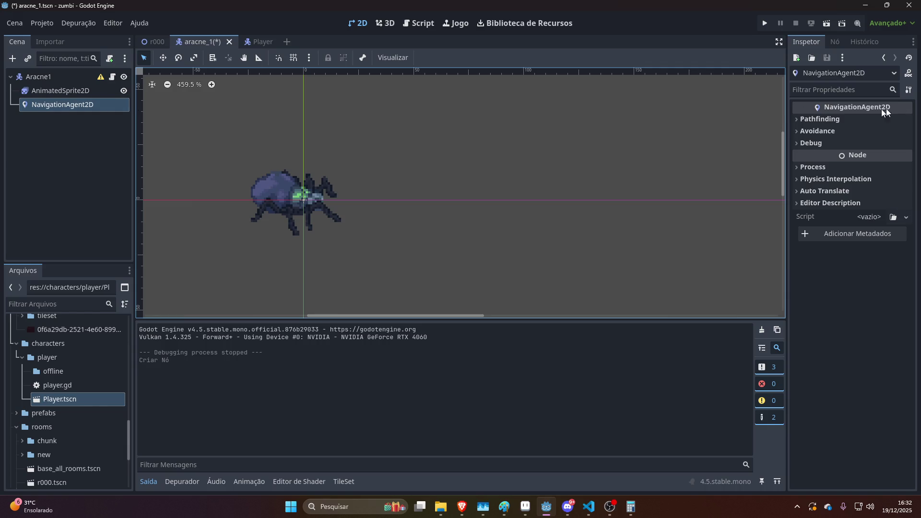
pyautogui.click(819, 119)
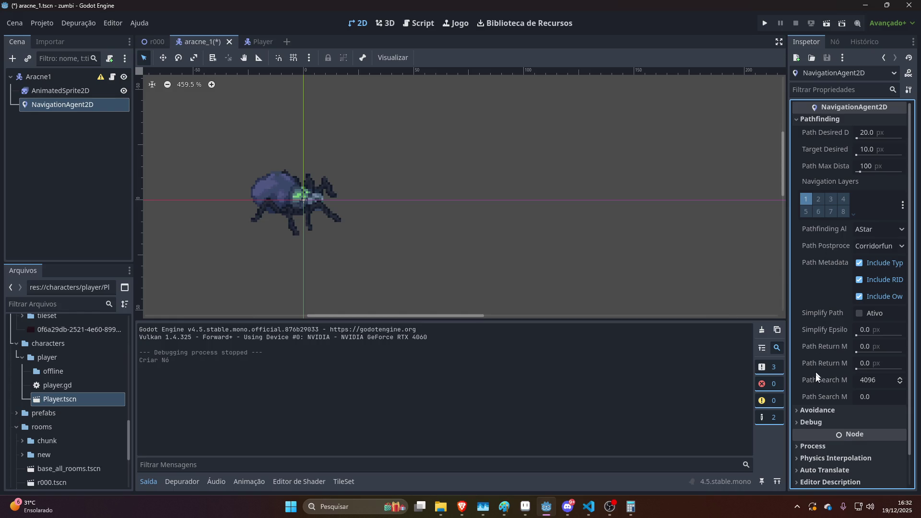
# Bring up the aracne_1.gd script in VS Code.
pyautogui.hotkey('alt', 'Tab')
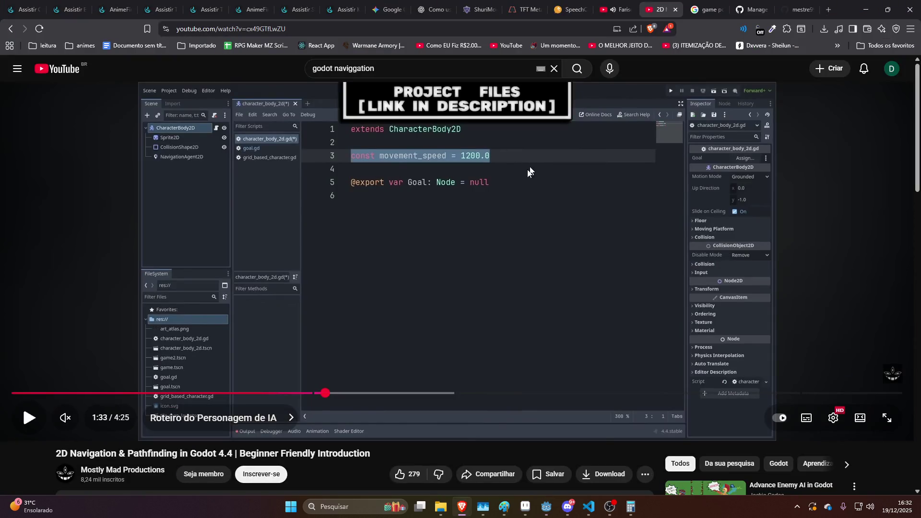
pyautogui.hotkey('alt', 'Tab')
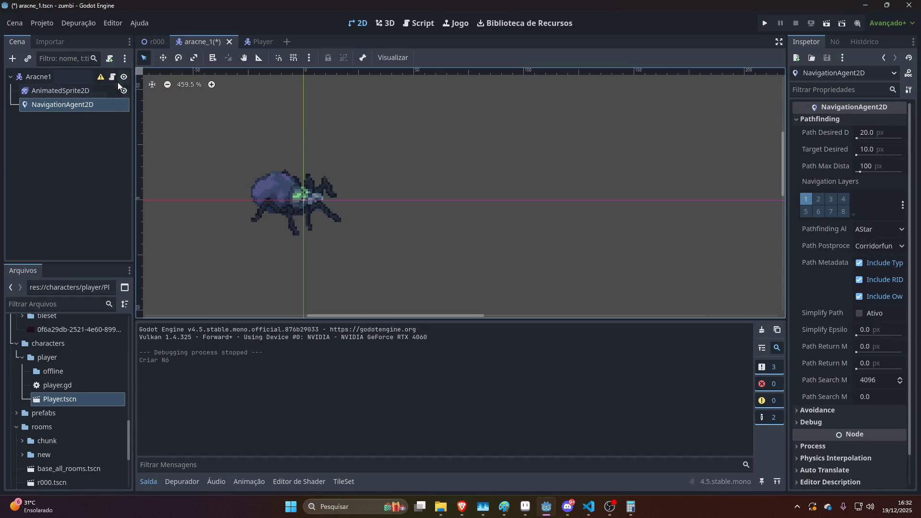
pyautogui.click(117, 79)
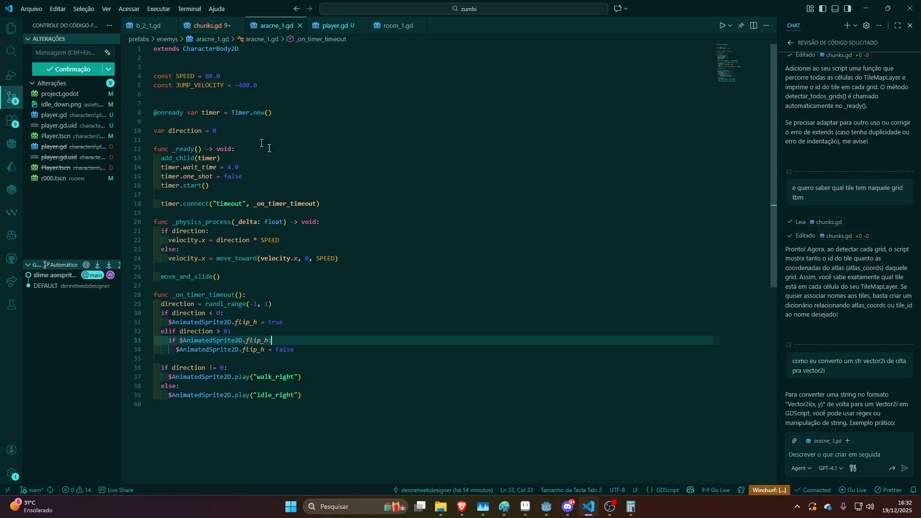
# Pause the tutorial at 1:48, where target_position is set from Goal.global_position, then return to the script.
pyautogui.hotkey('alt', 'Tab')
pyautogui.hotkey('alt', 'Tab')
pyautogui.hotkey('alt', 'Tab')
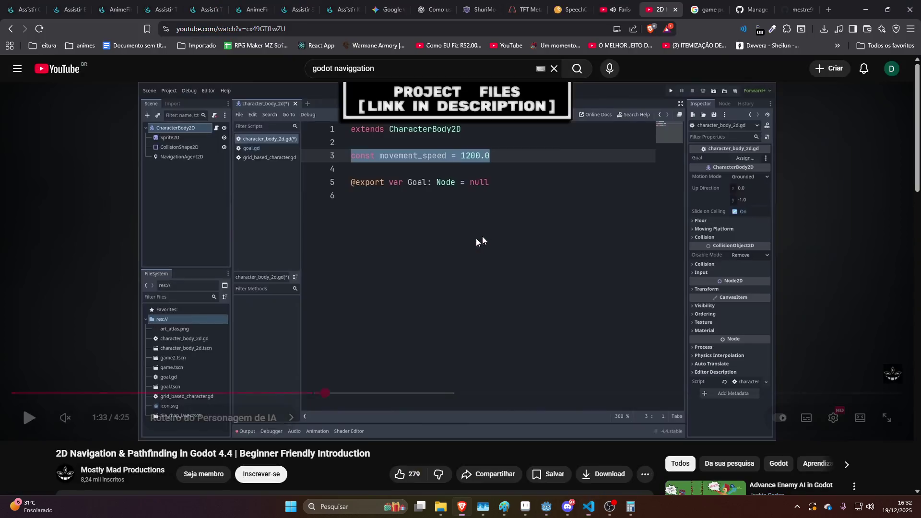
pyautogui.click(577, 180)
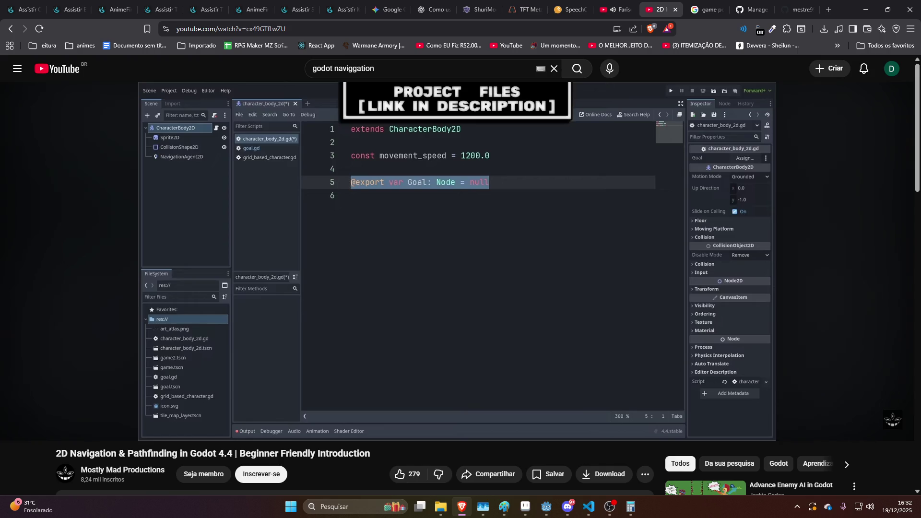
pyautogui.press('Right')
pyautogui.press('Right')
pyautogui.press('Left')
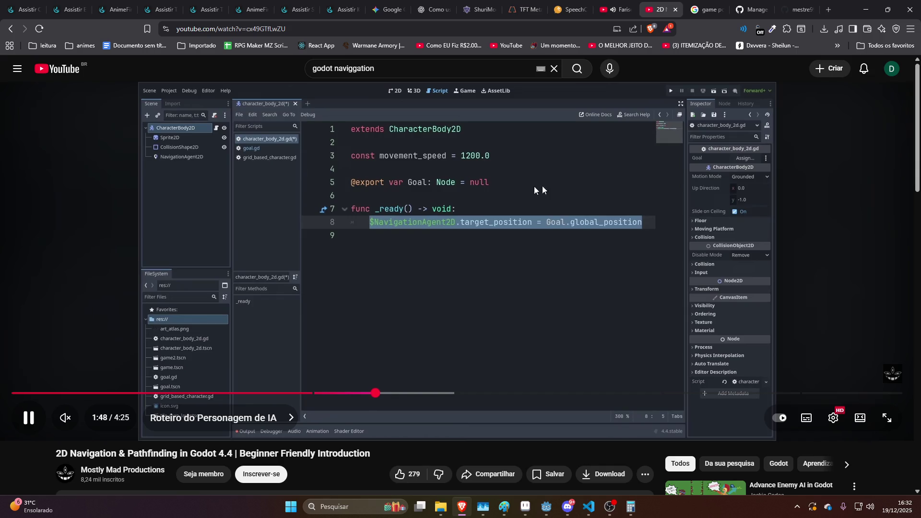
pyautogui.press('space')
pyautogui.hotkey('alt', 'Tab')
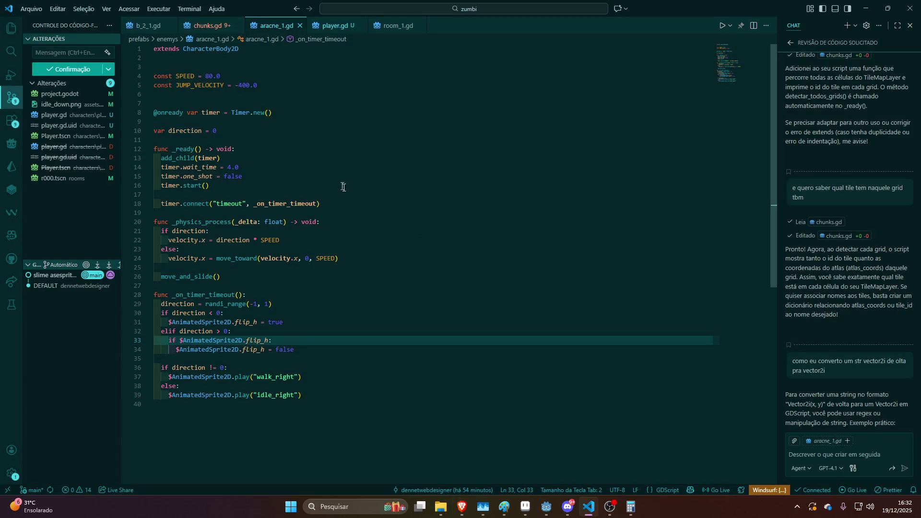
# Add blank lines after the timeout connection and move the timer declaration above the constants.
pyautogui.click(269, 186)
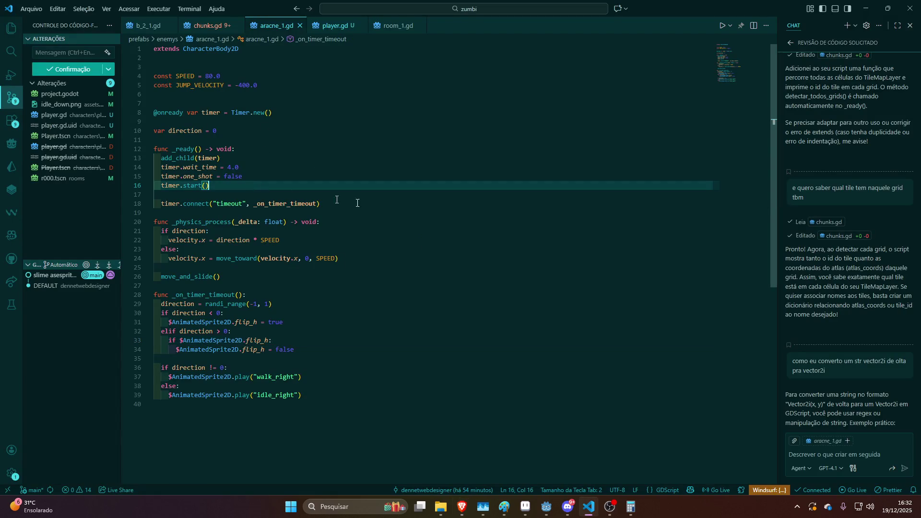
pyautogui.click(445, 205)
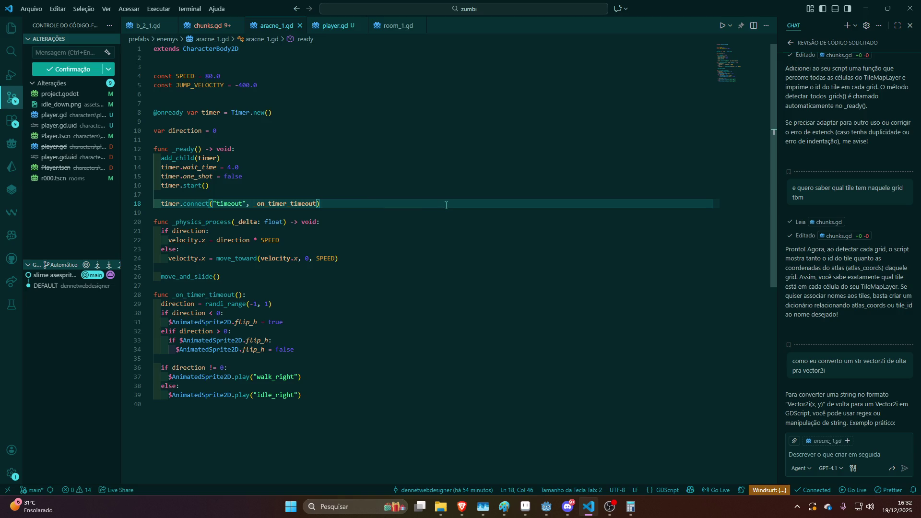
pyautogui.press('Return')
pyautogui.press('Return')
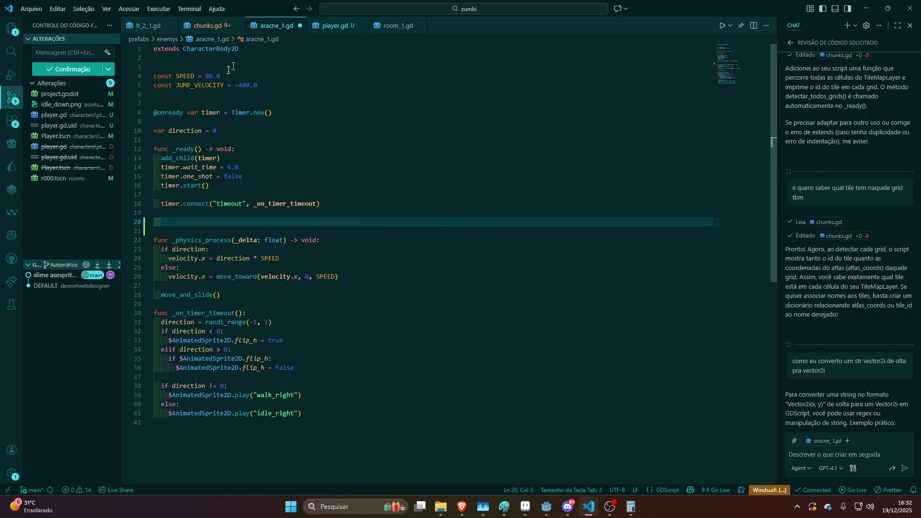
pyautogui.click(283, 110)
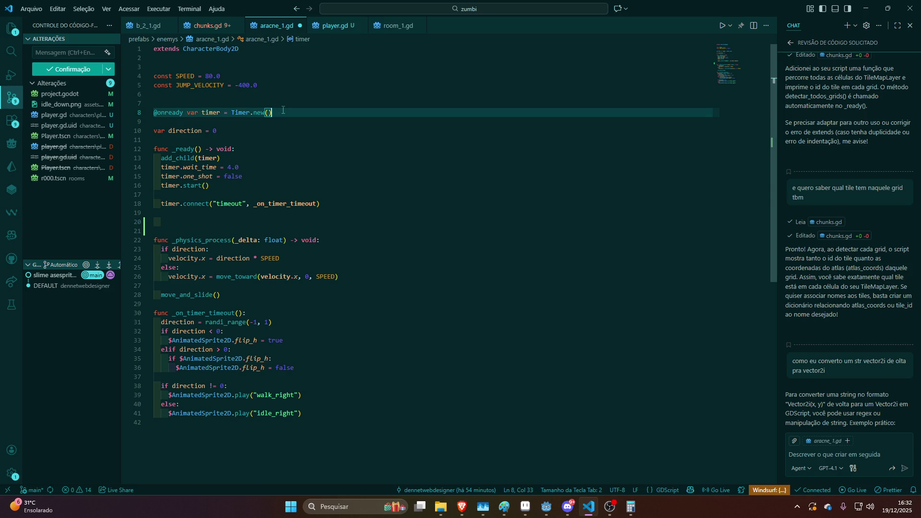
pyautogui.hotkey('alt', 'Up')
pyautogui.hotkey('alt', 'Up')
pyautogui.hotkey('alt', 'Up')
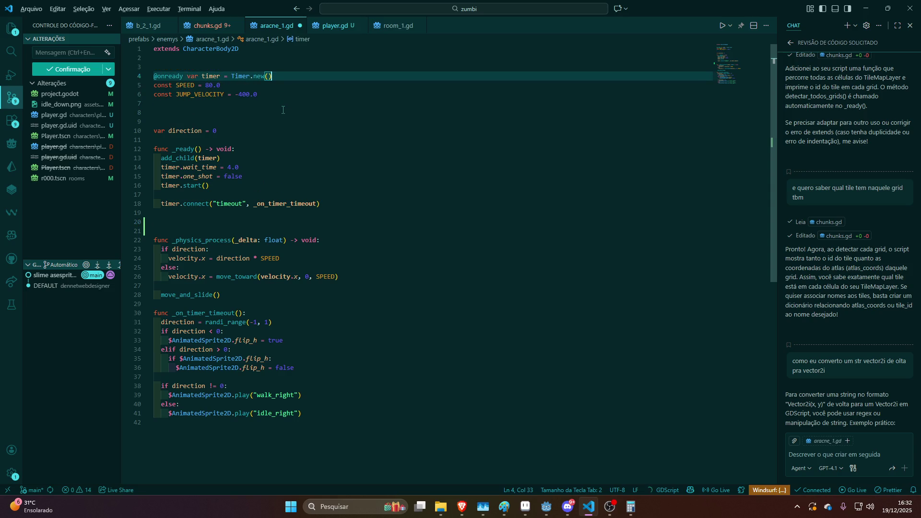
# Add a '# NODES' header comment above the timer declaration, matching player.gd's layout.
pyautogui.click(334, 26)
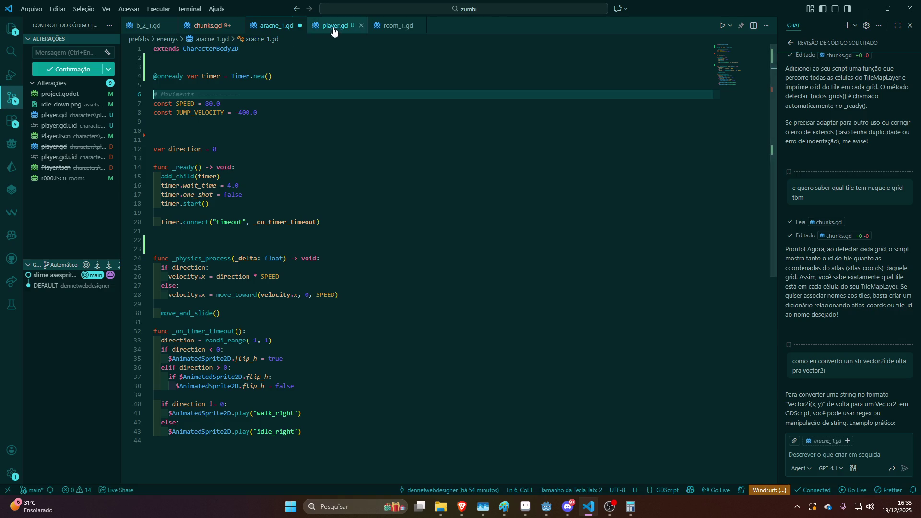
pyautogui.click(242, 67)
pyautogui.click(268, 25)
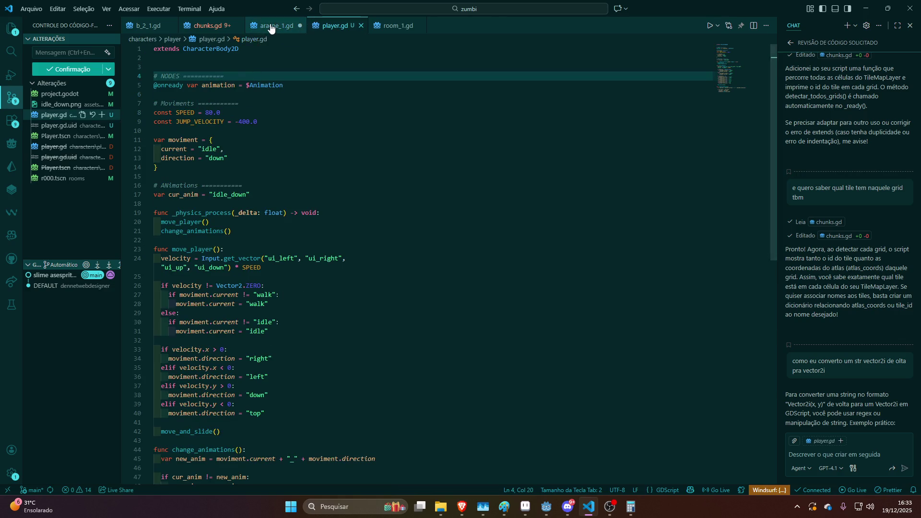
pyautogui.click(207, 67)
pyautogui.write('# NODES ==========')
pyautogui.press('Delete')
pyautogui.moveTo(186, 76)
pyautogui.mouseDown()
pyautogui.moveTo(153, 76)
pyautogui.moveTo(158, 86)
pyautogui.mouseUp()
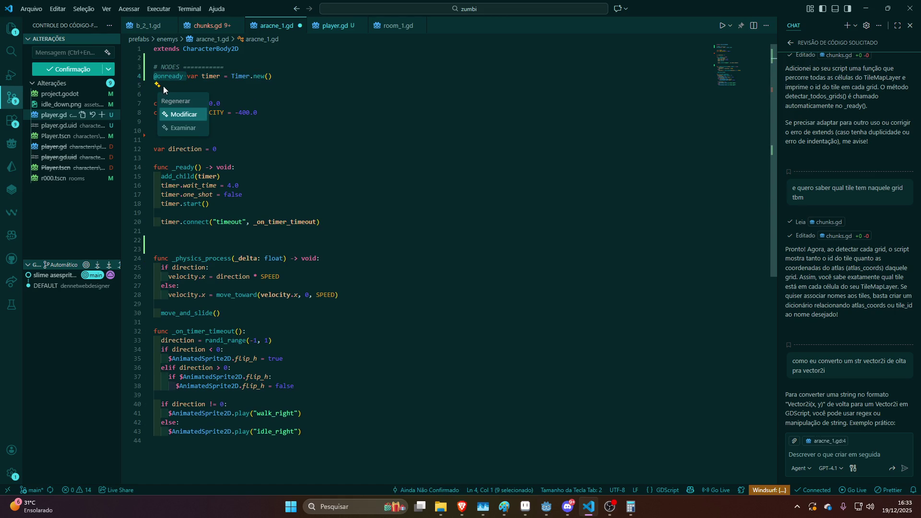
pyautogui.click(198, 85)
pyautogui.write('@onready')
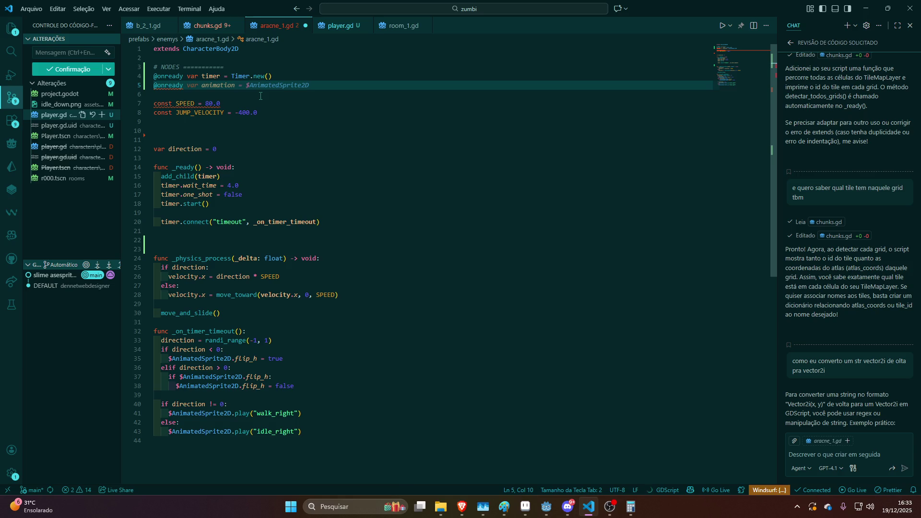
pyautogui.write('var nav')
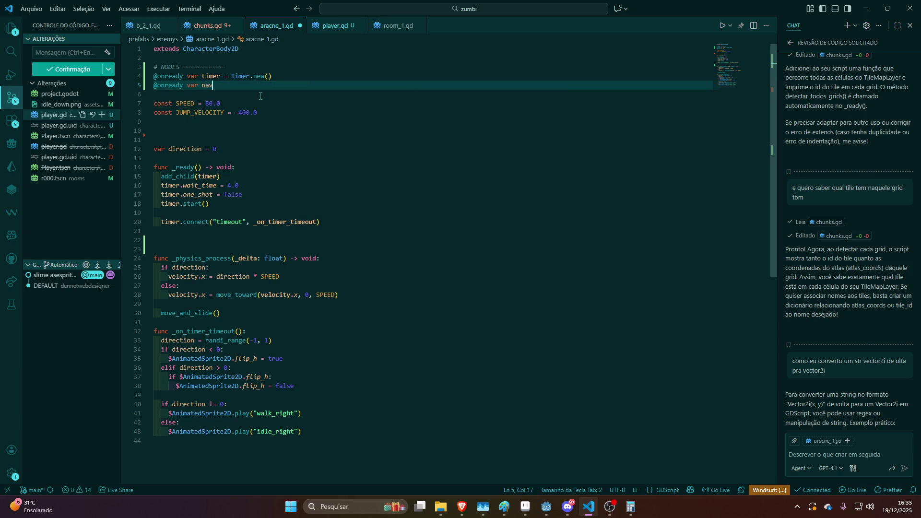
pyautogui.press('BackSpace')
pyautogui.press('BackSpace')
pyautogui.write('m')
pyautogui.press('Tab')
pyautogui.hotkey('ctrl', 'z')
pyautogui.press('BackSpace')
pyautogui.write('vigator')
pyautogui.press('Tab')
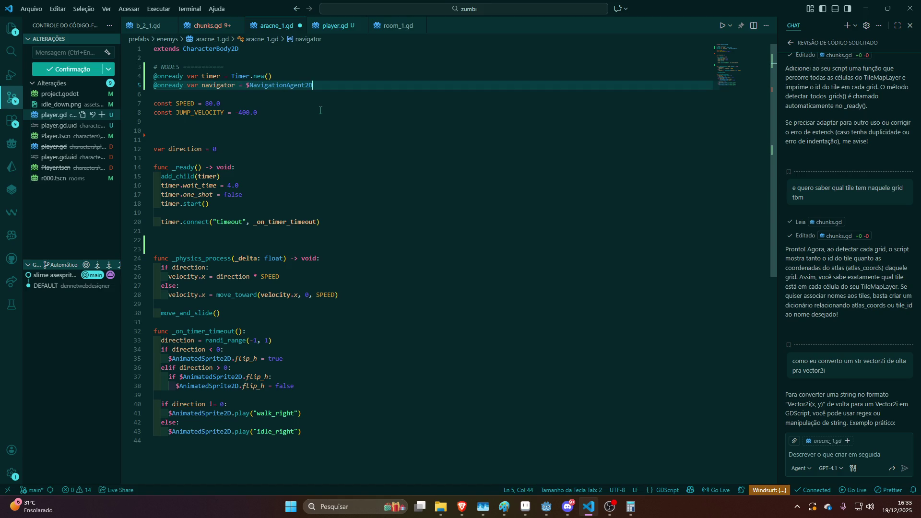
pyautogui.doubleClick(247, 112)
pyautogui.hotkey('ctrl', 's')
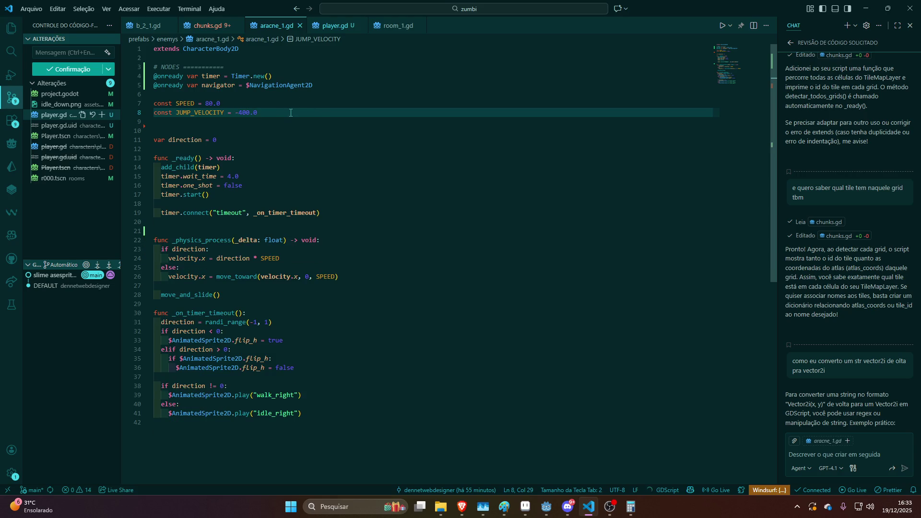
# Start a 'navigator.target_position' line in _ready, checking the tutorial's code.
pyautogui.click(326, 215)
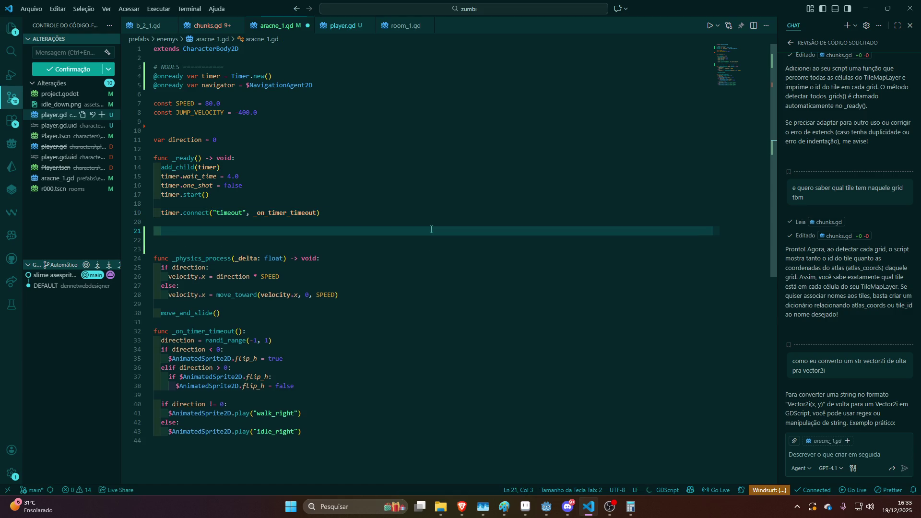
pyautogui.doubleClick(217, 87)
pyautogui.hotkey('ctrl', 'c')
pyautogui.click(269, 231)
pyautogui.hotkey('ctrl', 'v')
pyautogui.hotkey('alt', 'Tab')
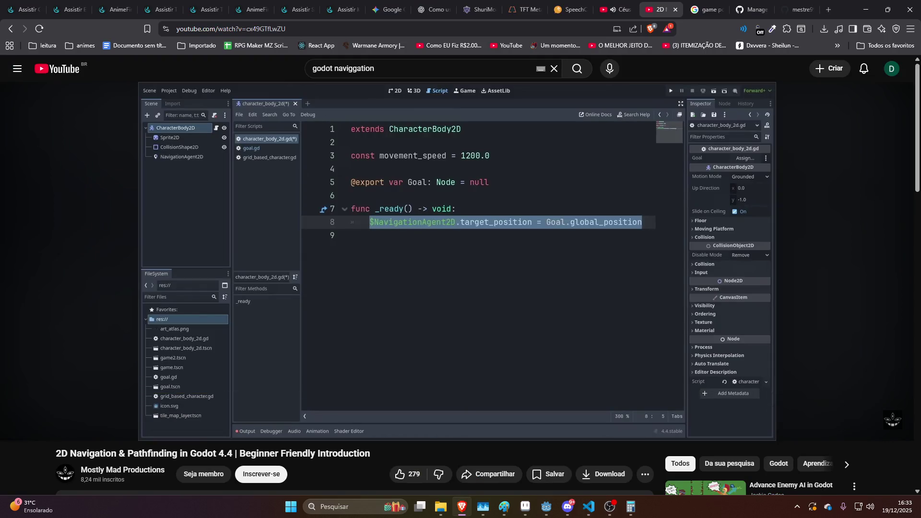
pyautogui.hotkey('alt', 'Tab')
pyautogui.write('target')
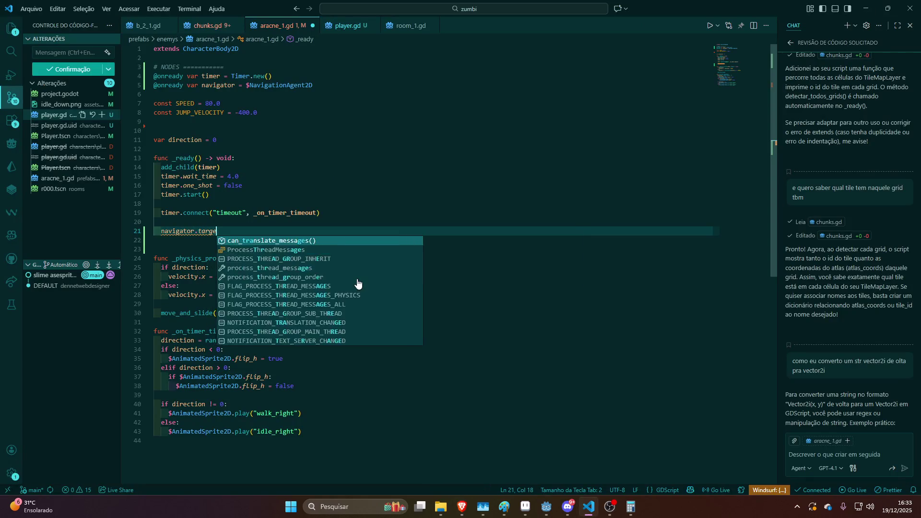
pyautogui.write('_posi')
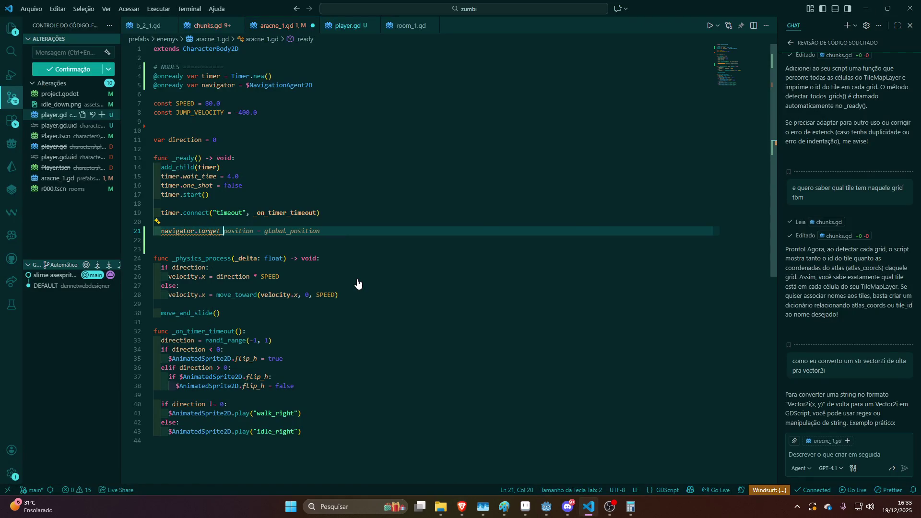
# Complete the navigator.target_position line in _ready and save, comparing it with the tutorial.
pyautogui.press('Tab')
pyautogui.hotkey('ctrl', 's')
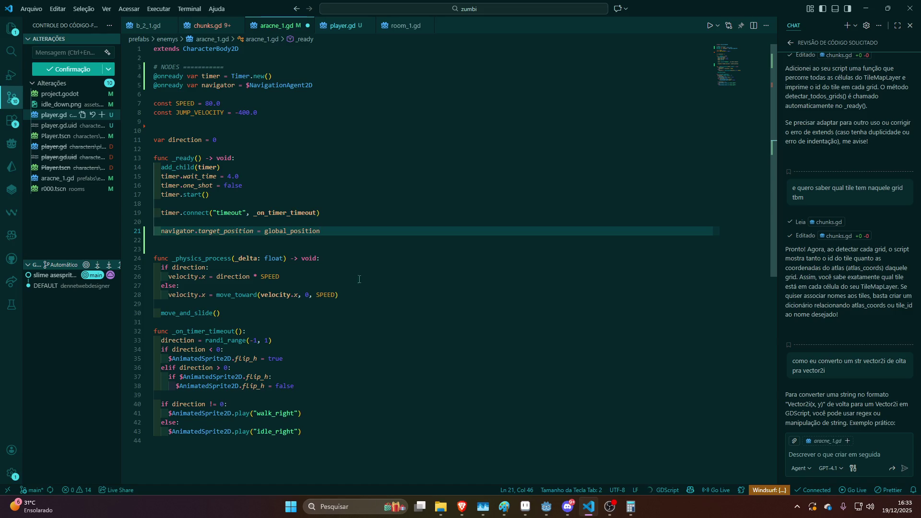
pyautogui.click(404, 270)
pyautogui.hotkey('alt', 'Tab')
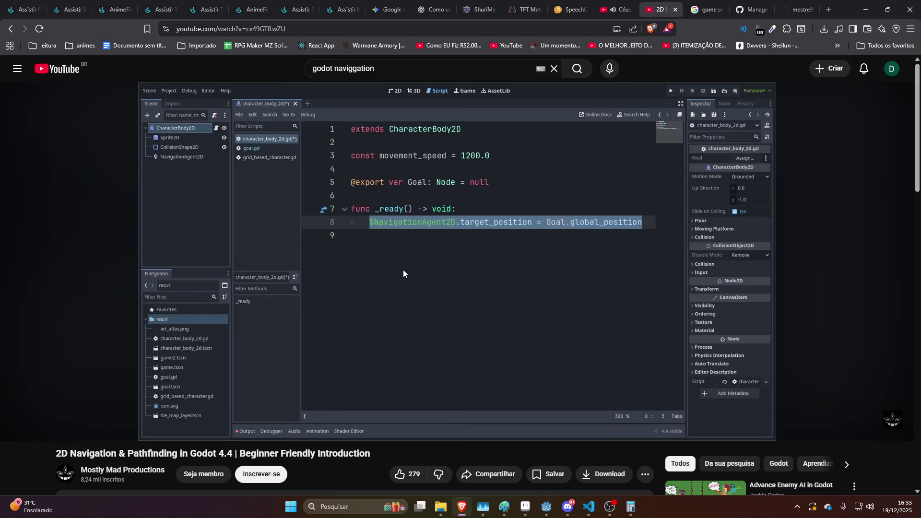
pyautogui.hotkey('alt', 'Tab')
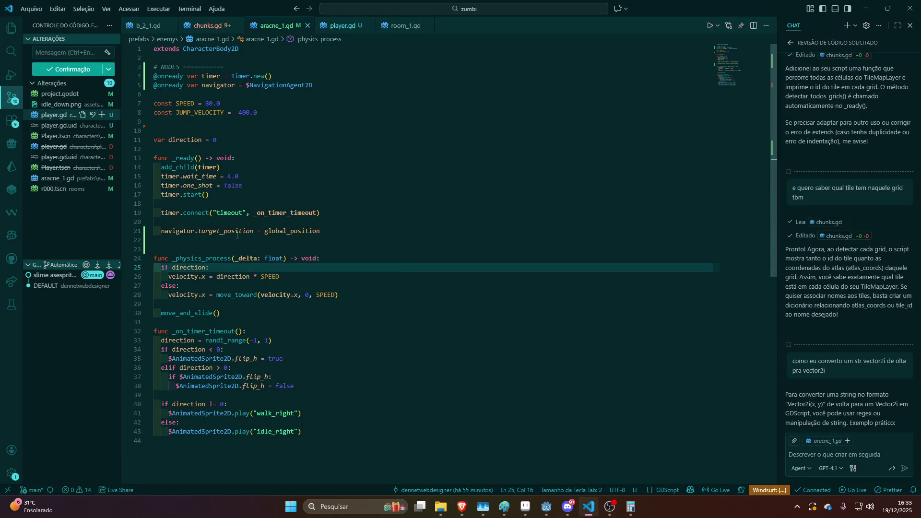
pyautogui.doubleClick(265, 232)
pyautogui.hotkey('alt', 'Tab')
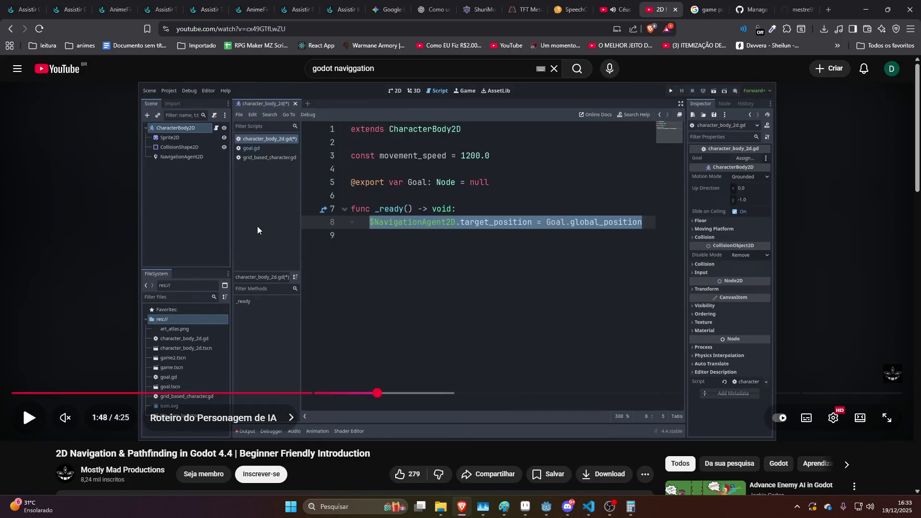
pyautogui.hotkey('alt', 'Tab')
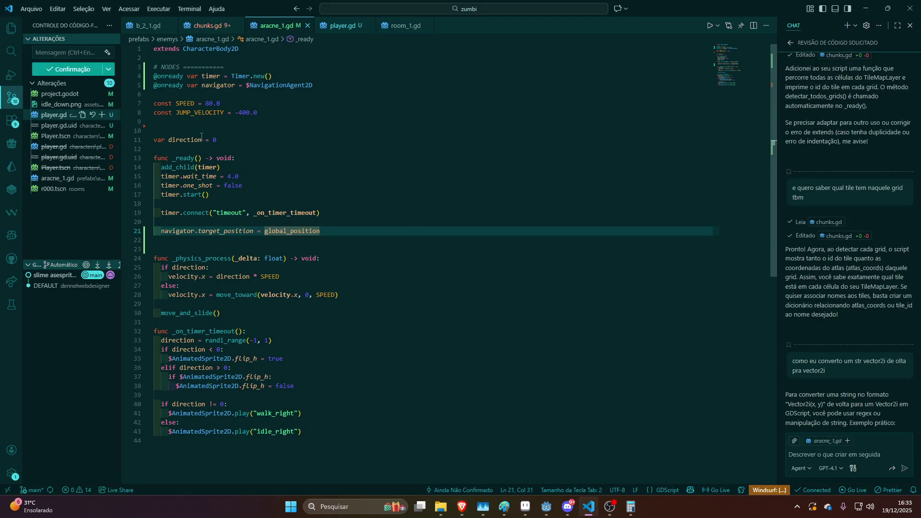
# Add 'var target = null' below the direction variable.
pyautogui.click(169, 146)
pyautogui.press('Return')
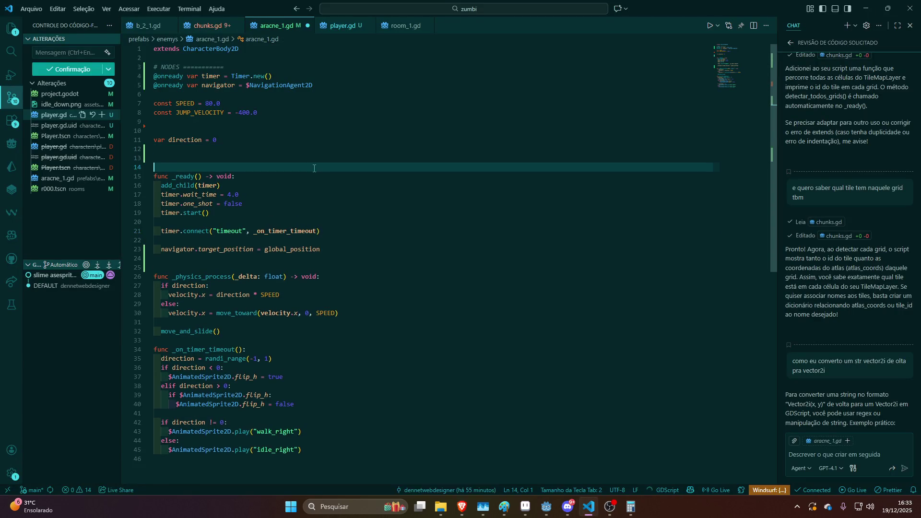
pyautogui.press('Up')
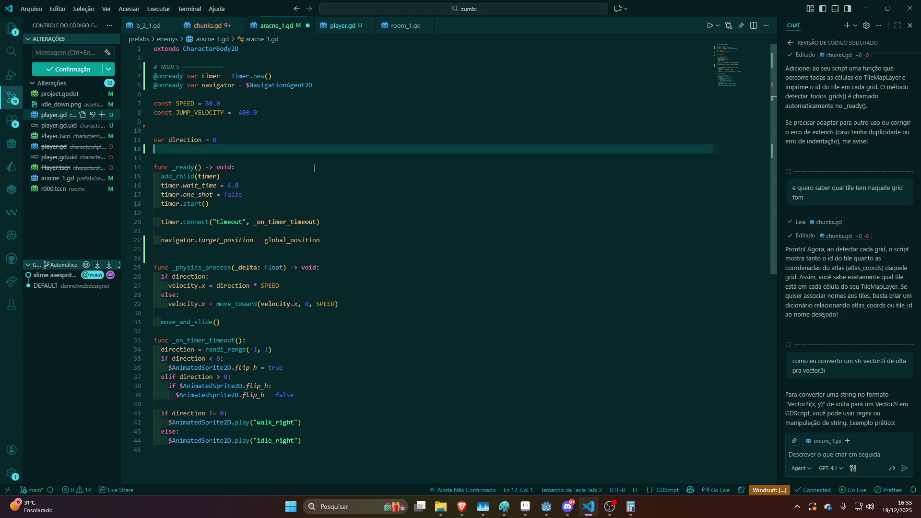
pyautogui.press('Return')
pyautogui.write('var target')
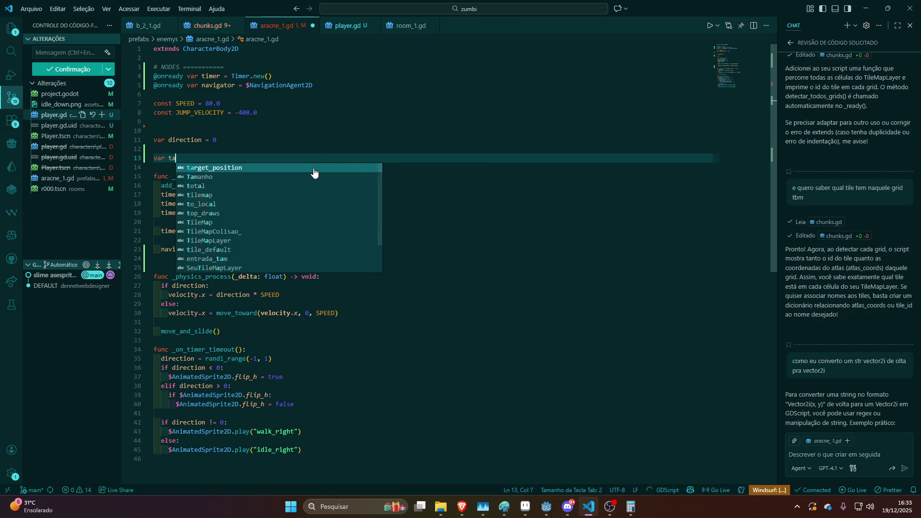
pyautogui.write(' = null')
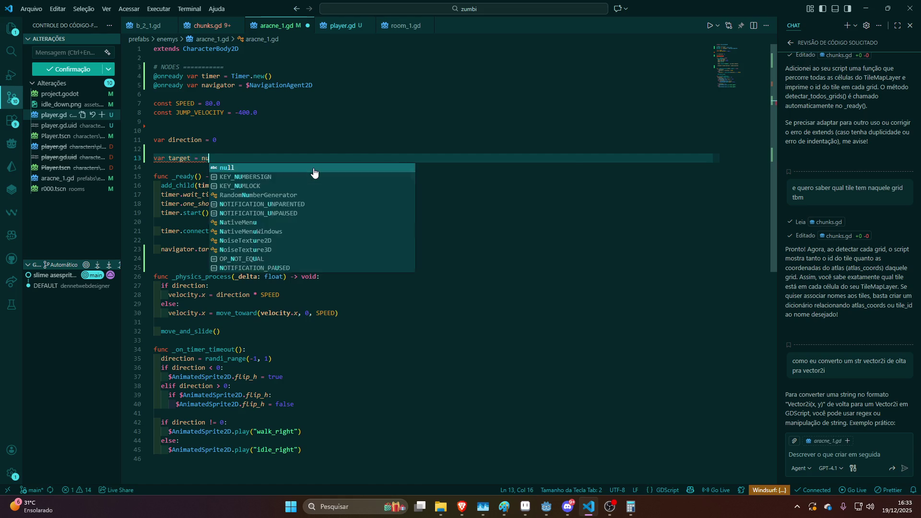
# Set the navigator's target_position to target.global_position, then resume the tutorial video.
pyautogui.doubleClick(304, 250)
pyautogui.write('target.global')
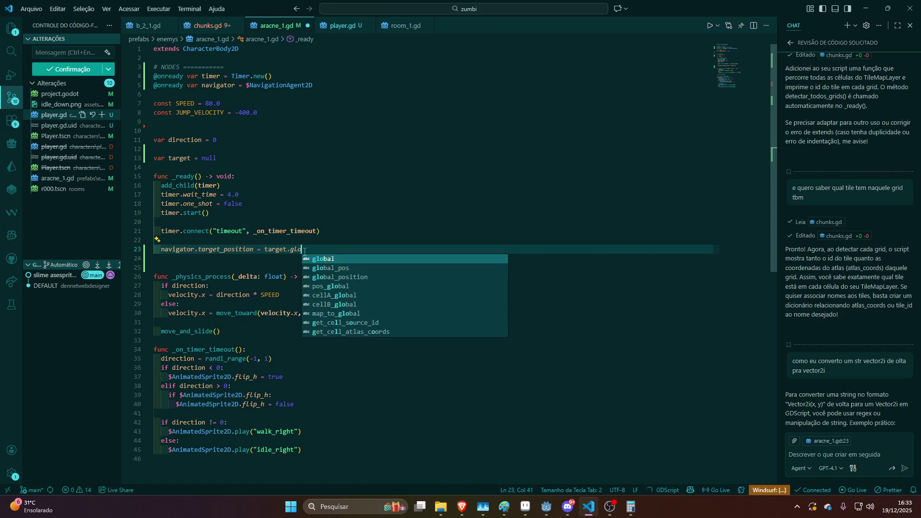
pyautogui.press('Down')
pyautogui.press('Down')
pyautogui.press('Return')
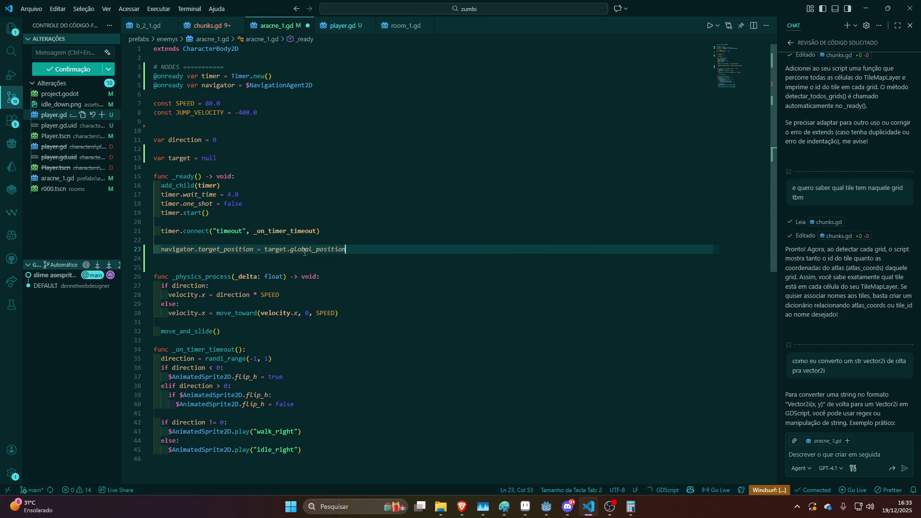
pyautogui.hotkey('alt', 'Tab')
pyautogui.click(386, 260)
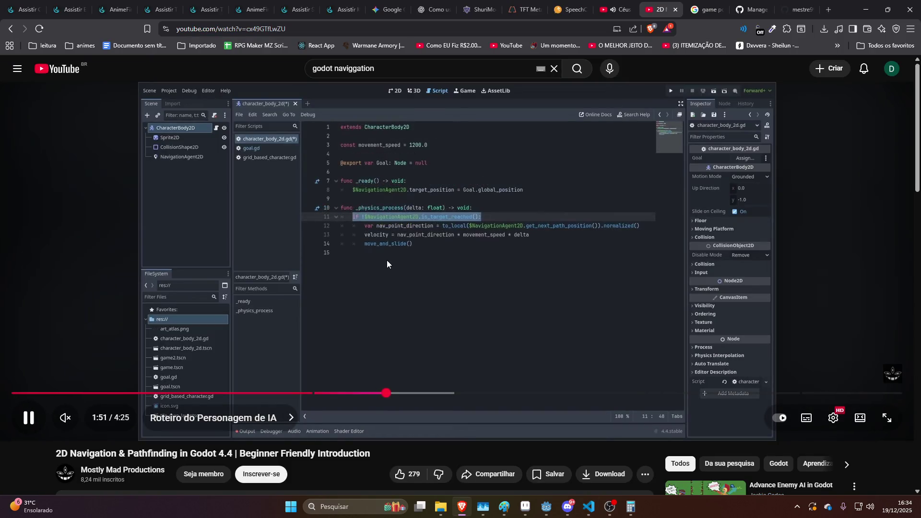
# Pause the tutorial and change the SPEED value from 80.0 to 6.
pyautogui.click(463, 179)
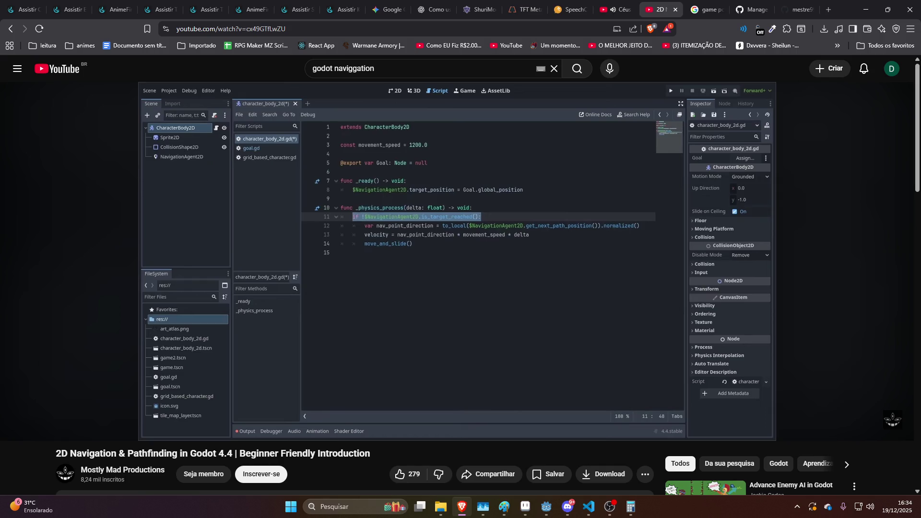
pyautogui.hotkey('alt', 'Tab')
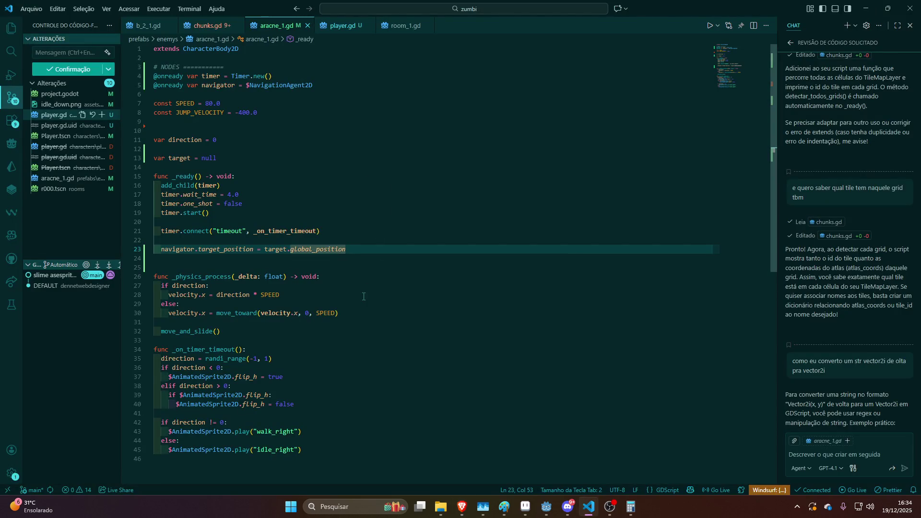
pyautogui.doubleClick(215, 104)
pyautogui.press('BackSpace')
pyautogui.write('6')
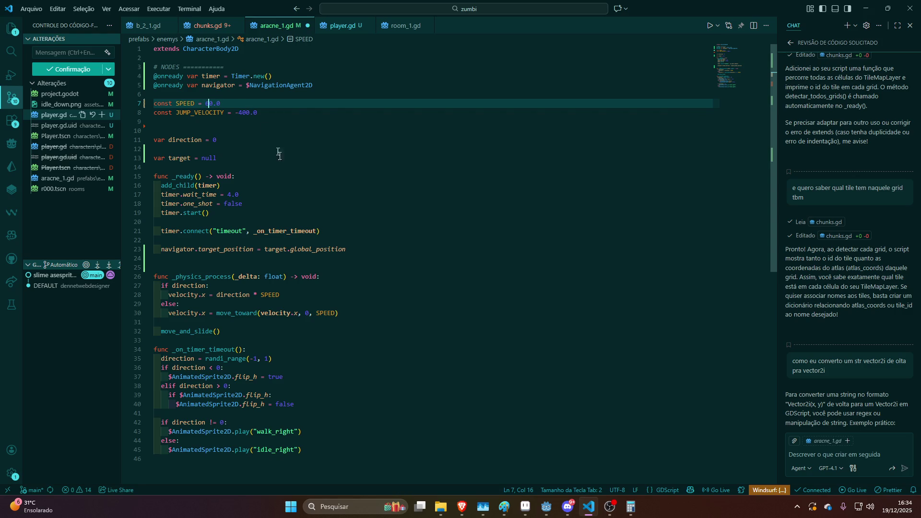
# Seek the tutorial to 2:28, showing its movement code, then return to aracne_1.gd.
pyautogui.hotkey('alt', 'Tab')
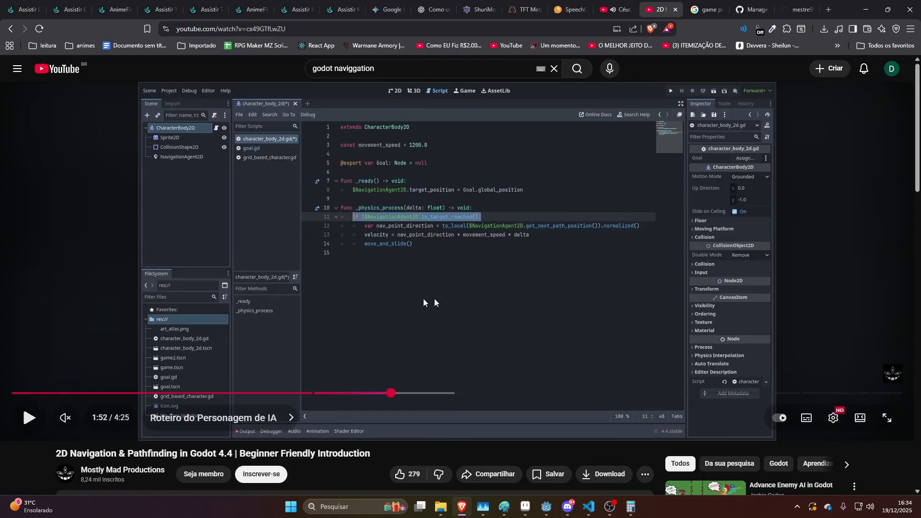
pyautogui.hotkey('alt', 'Tab')
pyautogui.hotkey('alt', 'Tab')
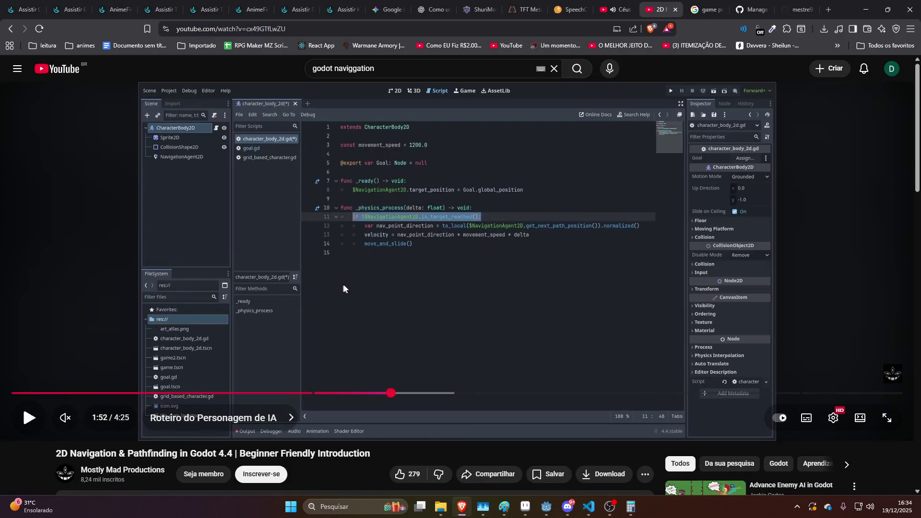
pyautogui.hotkey('alt', 'Tab')
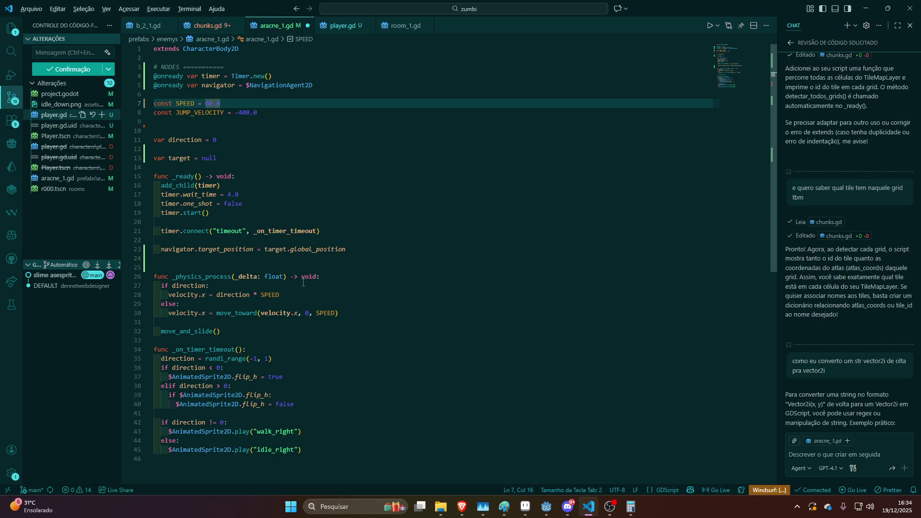
pyautogui.hotkey('alt', 'Tab')
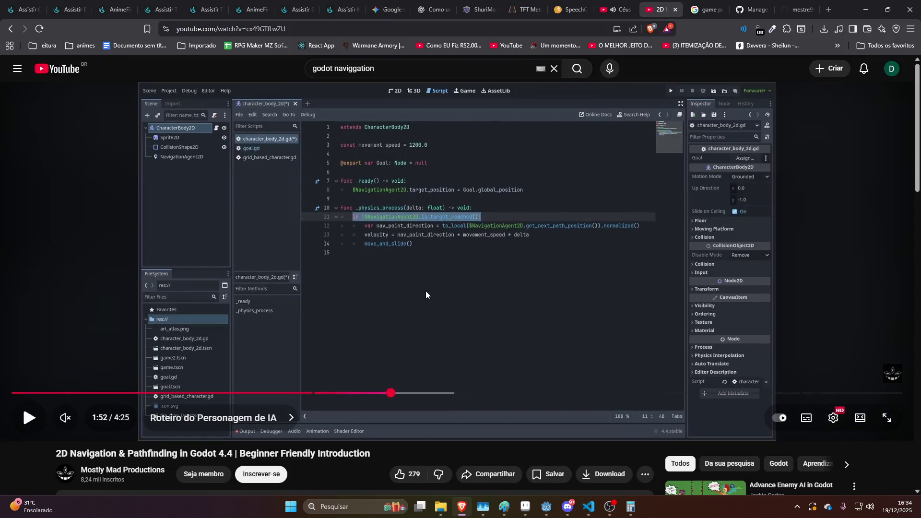
pyautogui.moveTo(397, 397); pyautogui.dragTo(443, 393)
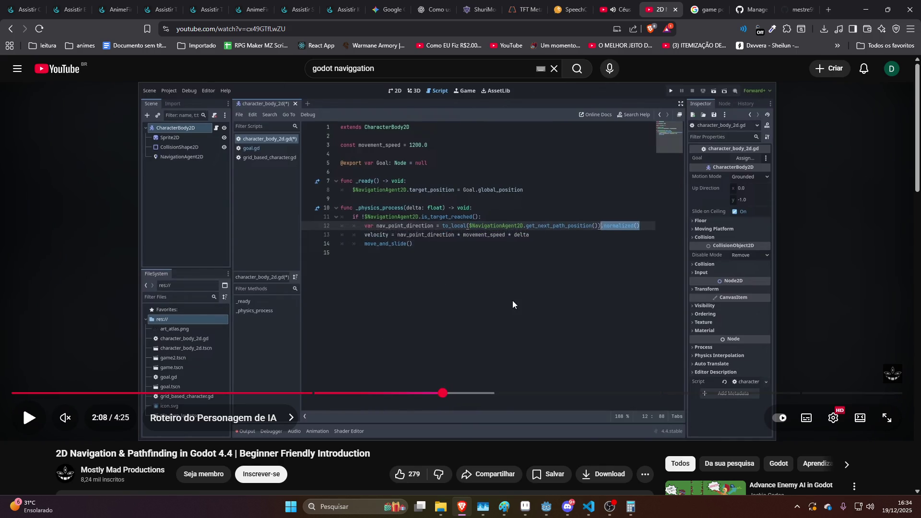
pyautogui.press('l')
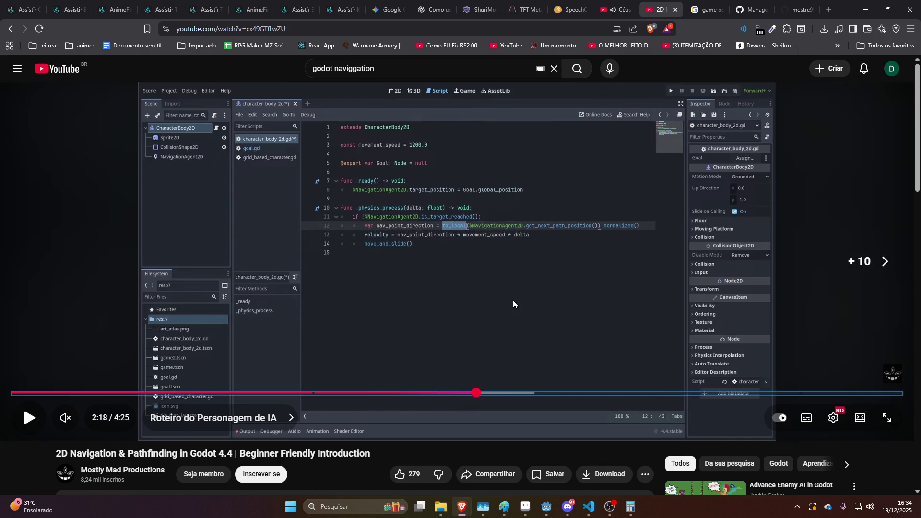
pyautogui.press('Right')
pyautogui.press('l')
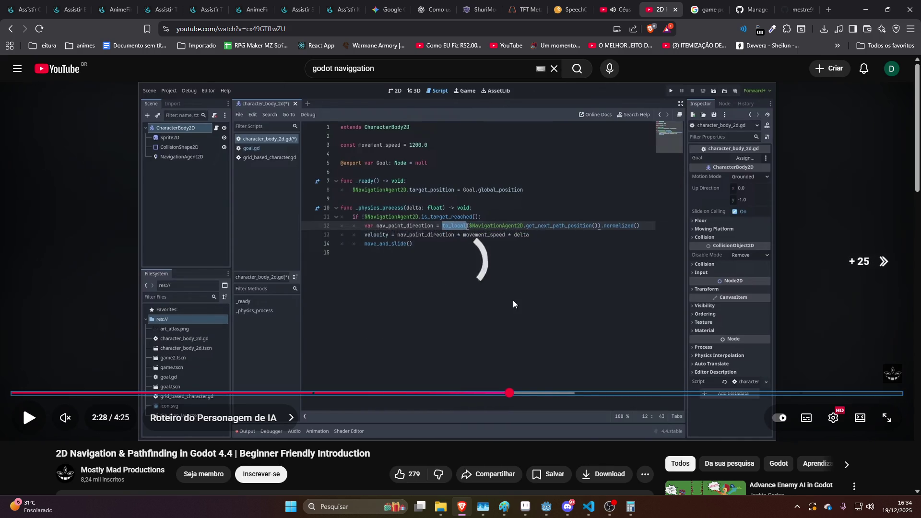
pyautogui.press('Right')
pyautogui.press('j')
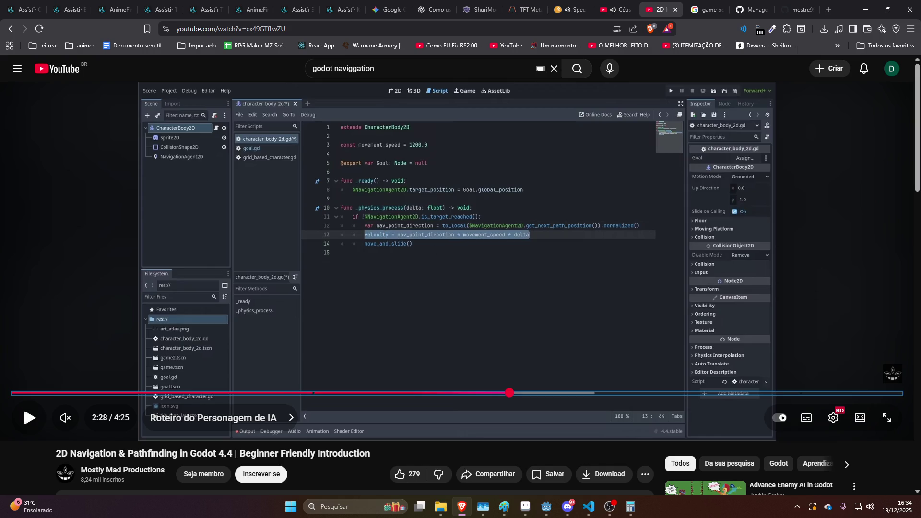
pyautogui.hotkey('alt', 'Tab')
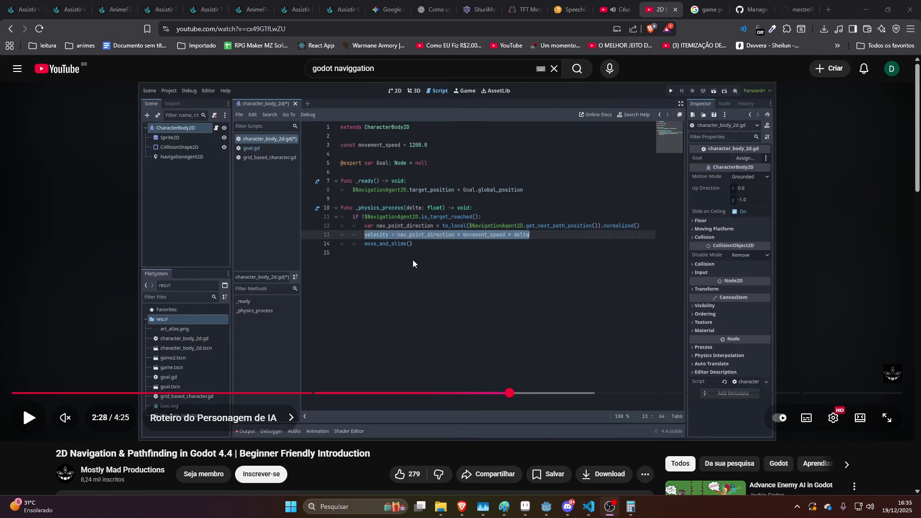
pyautogui.hotkey('alt', 'Tab')
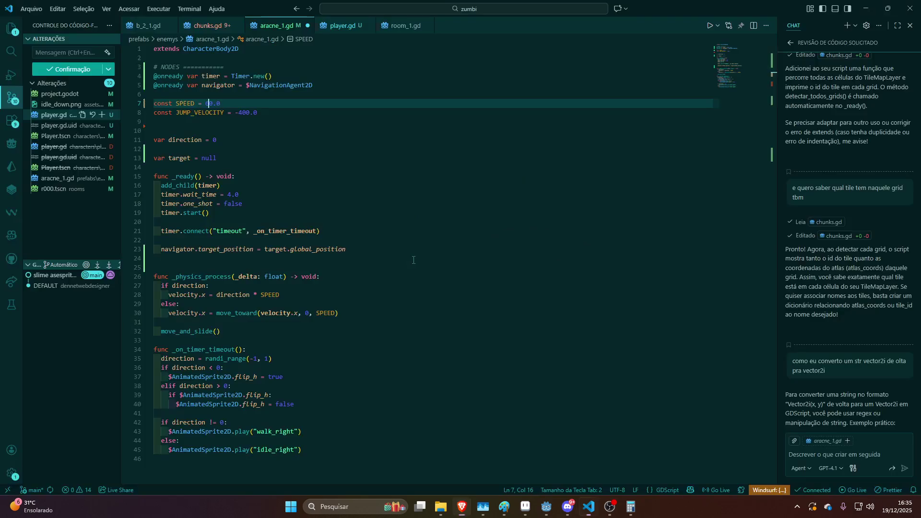
# After move_and_slide(), write an 'if navigator.is_target_reached():' check and select the direction = 0 line.
pyautogui.click(181, 258)
pyautogui.scroll(-3, 296, 325)
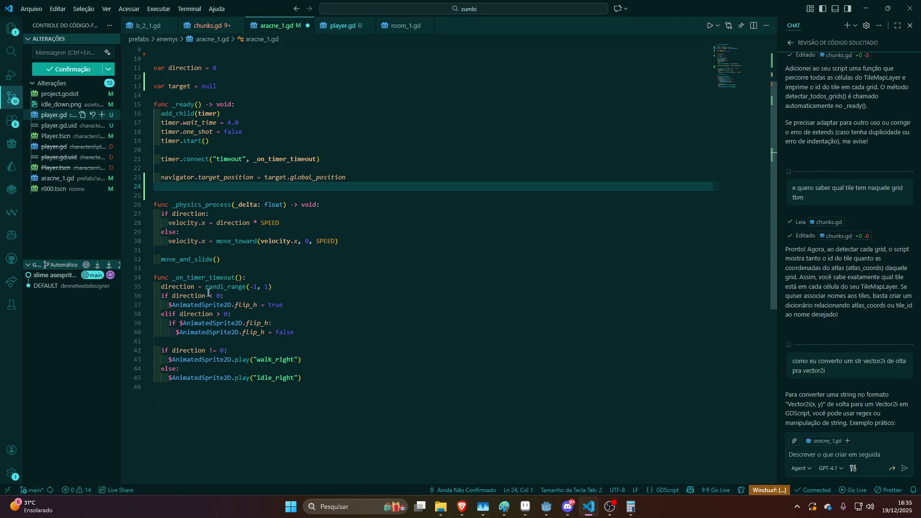
pyautogui.moveTo(219, 240)
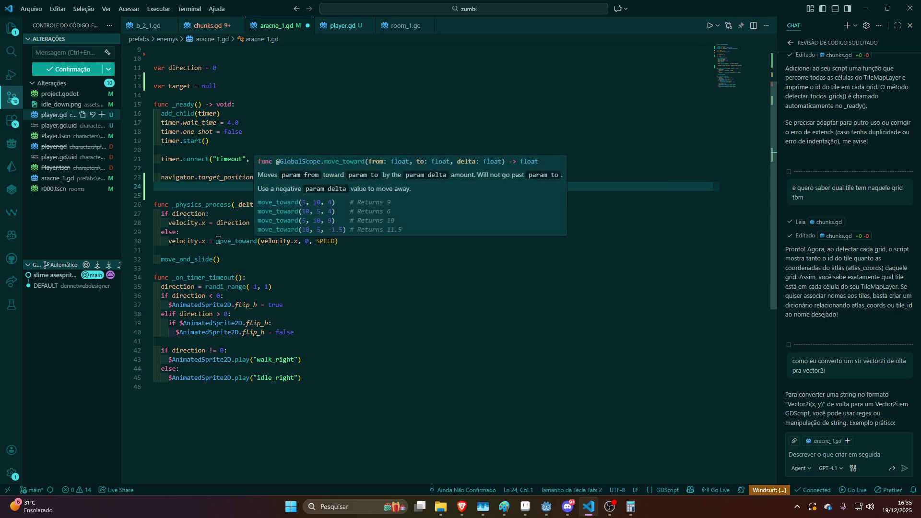
pyautogui.click(321, 261)
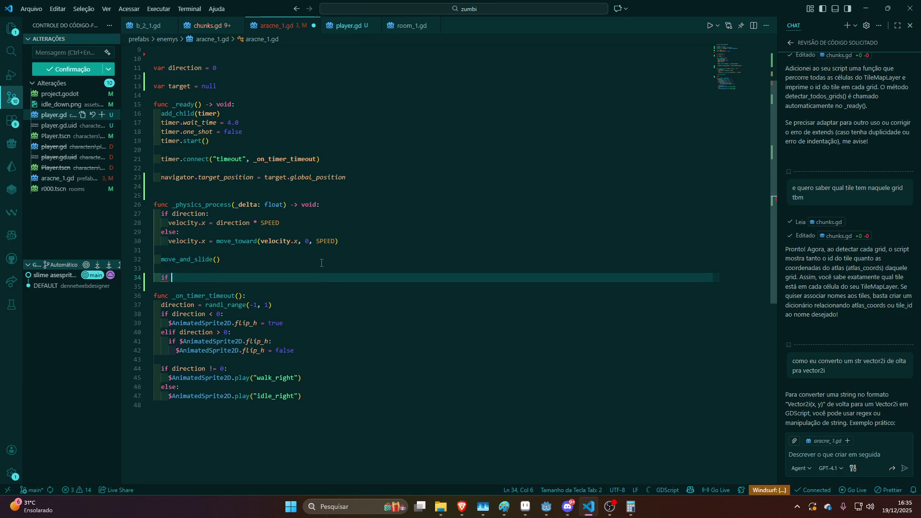
pyautogui.hotkey('alt', 'Tab')
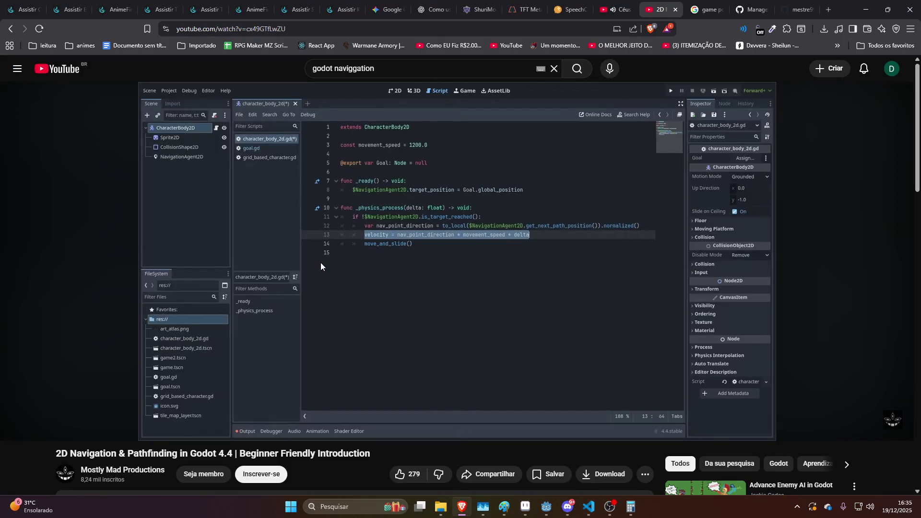
pyautogui.hotkey('alt', 'Tab')
pyautogui.write('navigator')
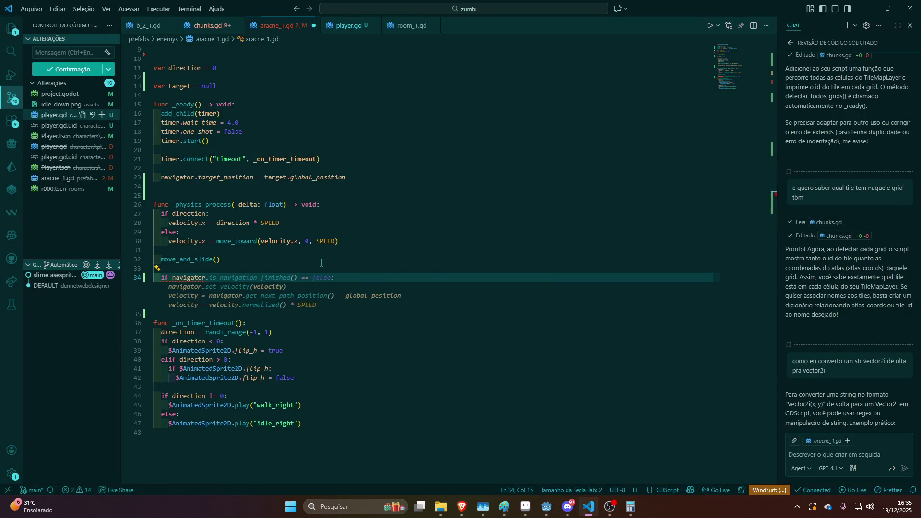
pyautogui.write('.')
pyautogui.hotkey('alt', 'Tab')
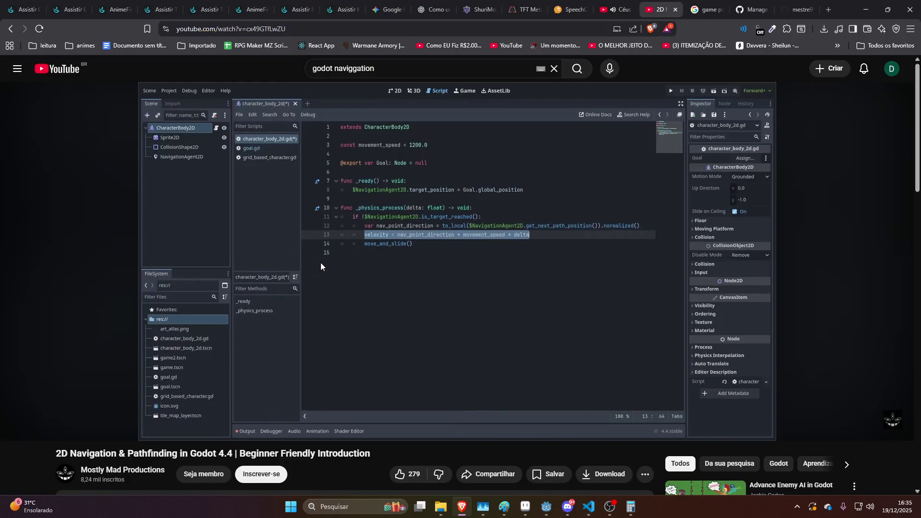
pyautogui.hotkey('alt', 'Tab')
pyautogui.write('is')
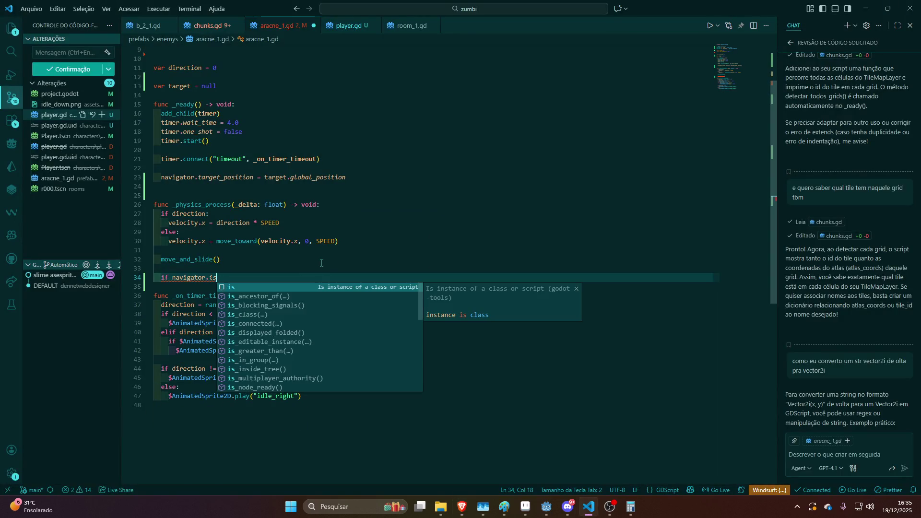
pyautogui.write('_target_reached():')
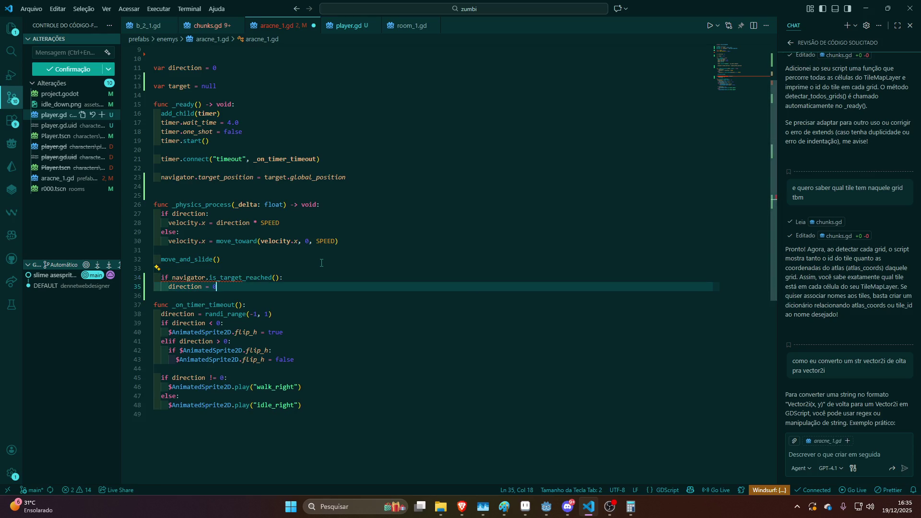
pyautogui.hotkey('alt', 'Tab')
pyautogui.hotkey('alt', 'Tab')
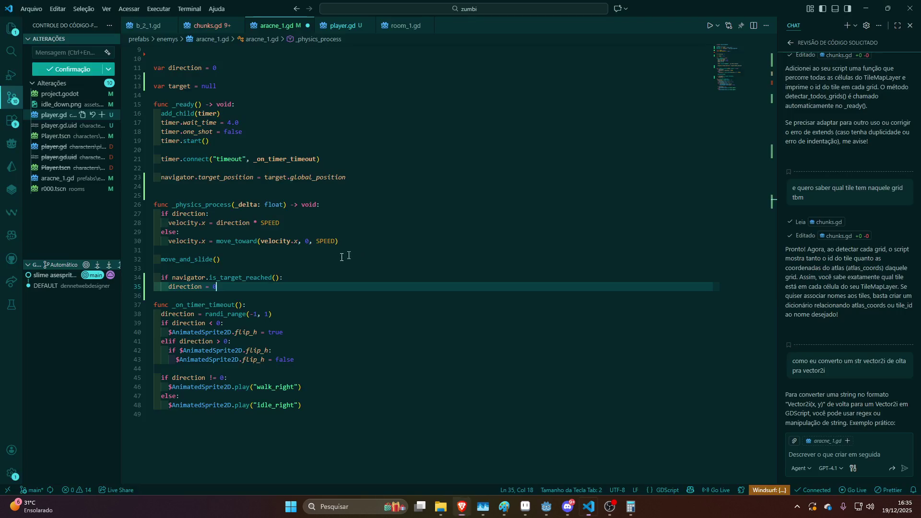
pyautogui.moveTo(217, 288); pyautogui.dragTo(169, 289)
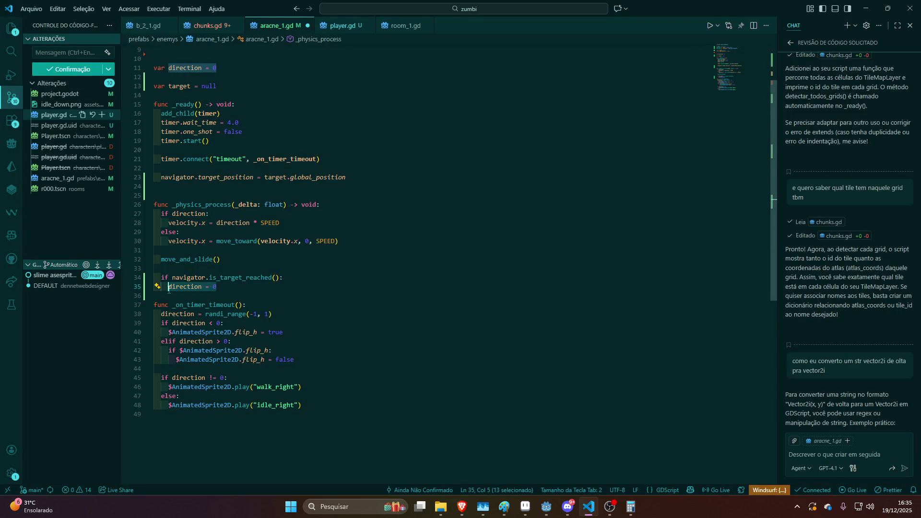
# Declare var nav_position_direction assigned from to_local(), checking the tutorial's direction line.
pyautogui.write('var nav')
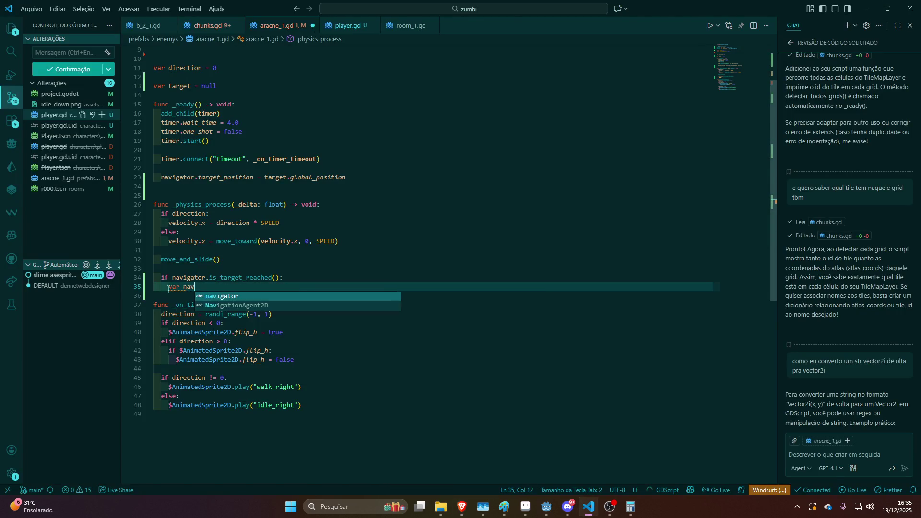
pyautogui.hotkey('alt', 'Tab')
pyautogui.hotkey('alt', 'Tab')
pyautogui.write('nav_position_direction =')
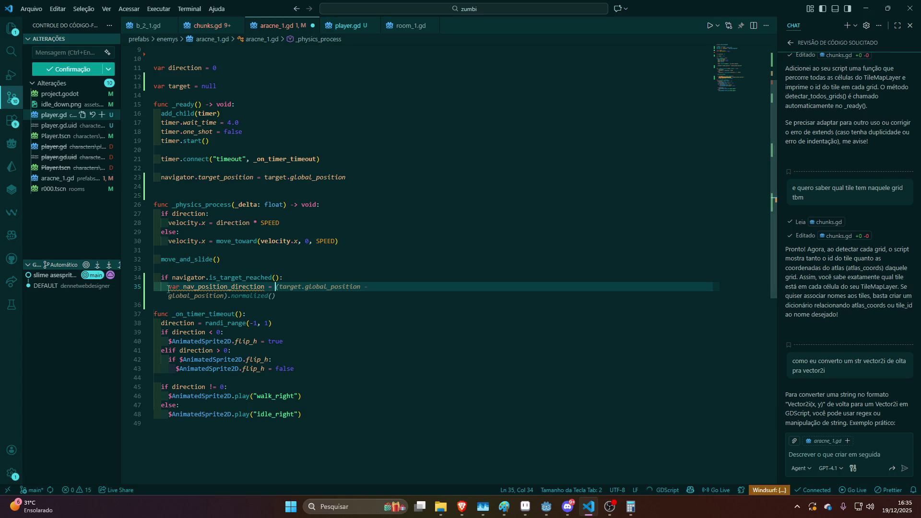
pyautogui.hotkey('alt', 'Tab')
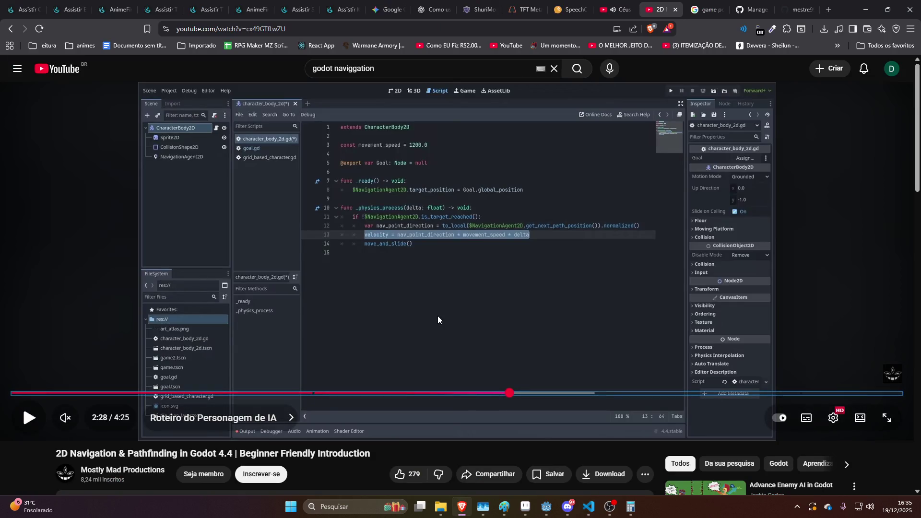
pyautogui.hotkey('alt', 'Tab')
pyautogui.write('= to')
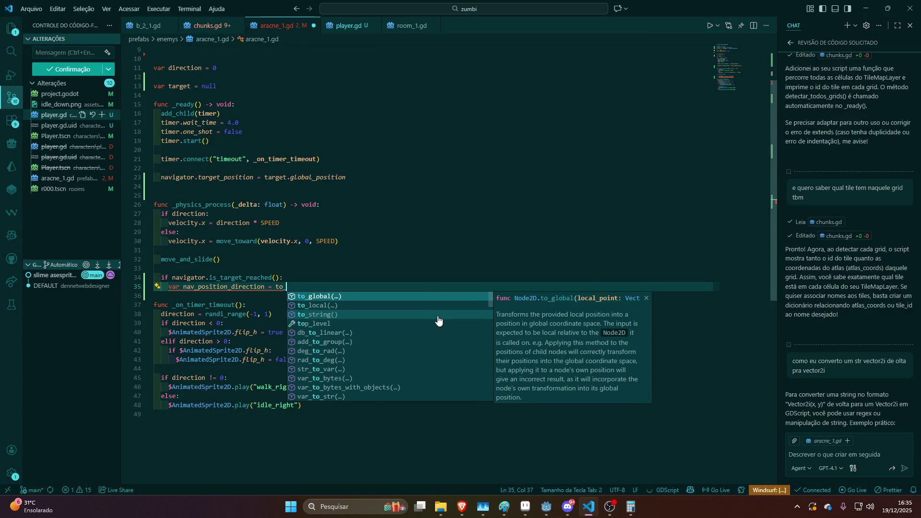
pyautogui.write('_local()')
pyautogui.hotkey('alt', 'Tab')
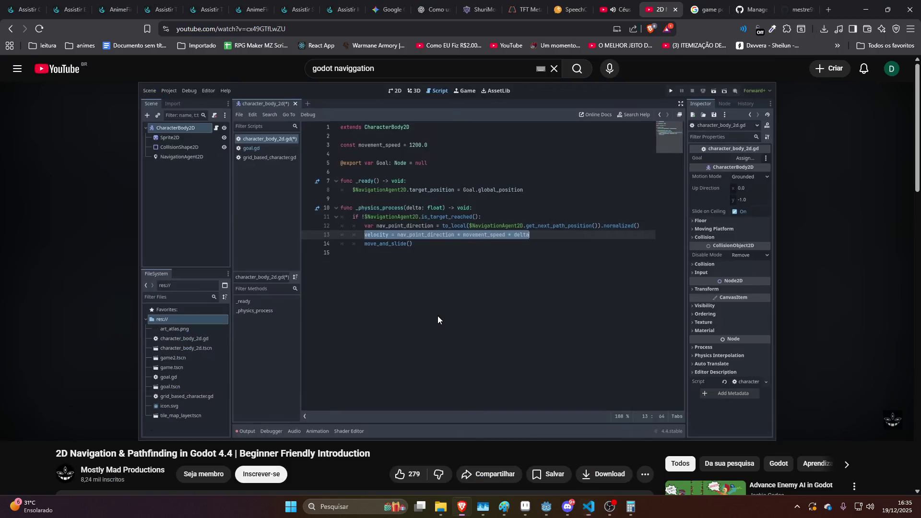
pyautogui.hotkey('alt', 'Tab')
pyautogui.hotkey('alt', 'Tab')
pyautogui.hotkey('alt', 'Tab')
# Fill the to_local() call with navigator.get_next_path_position().
pyautogui.write('nav')
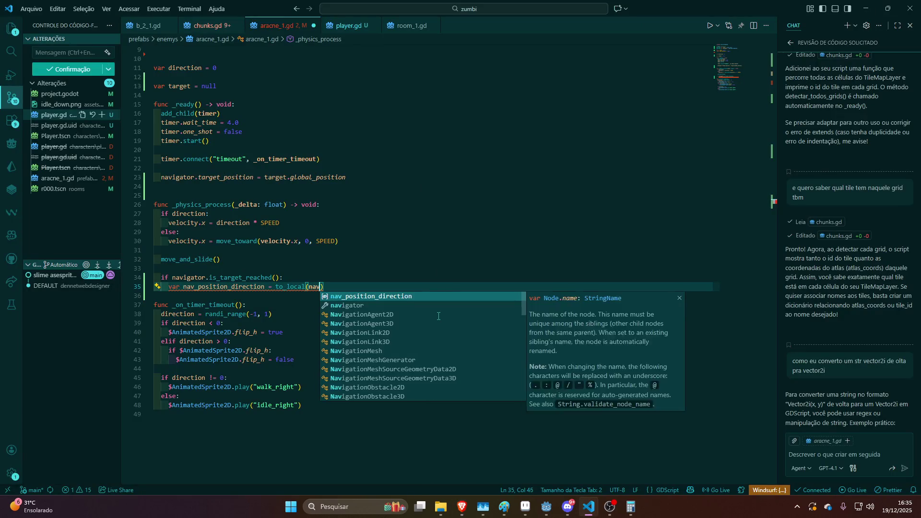
pyautogui.write('ig')
pyautogui.press('Return')
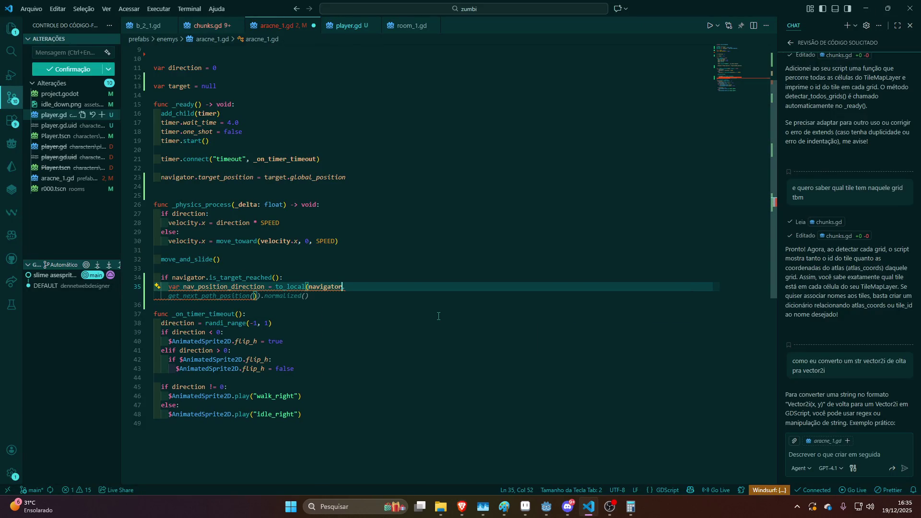
pyautogui.hotkey('alt', 'Tab')
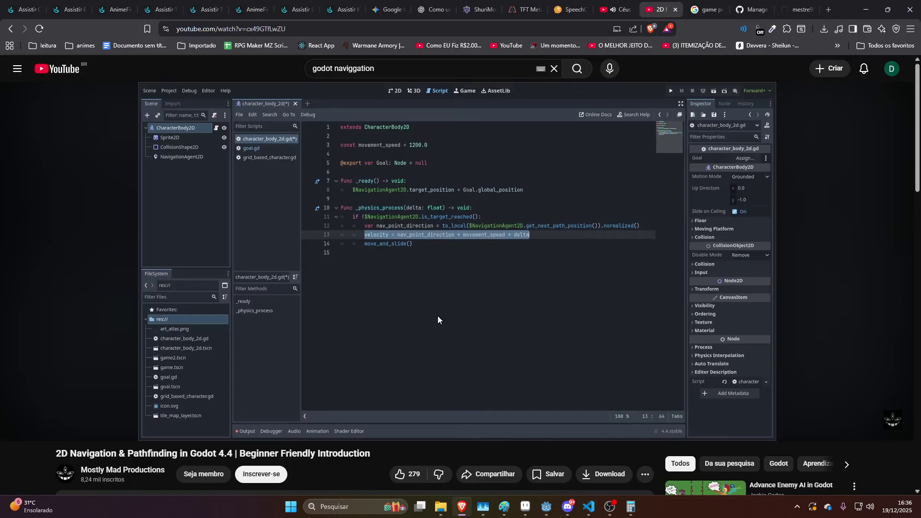
pyautogui.hotkey('alt', 'Tab')
pyautogui.write('get')
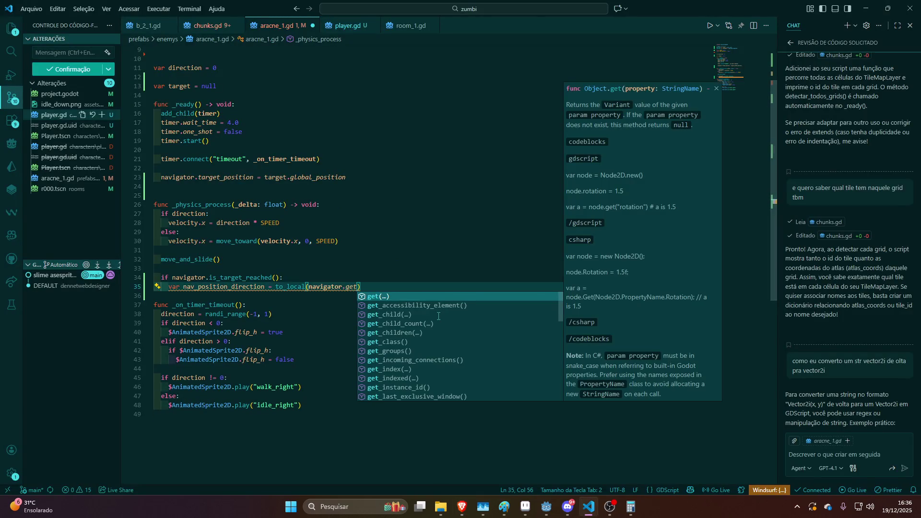
pyautogui.write('_next')
pyautogui.press('Tab')
pyautogui.hotkey('alt', 'Tab')
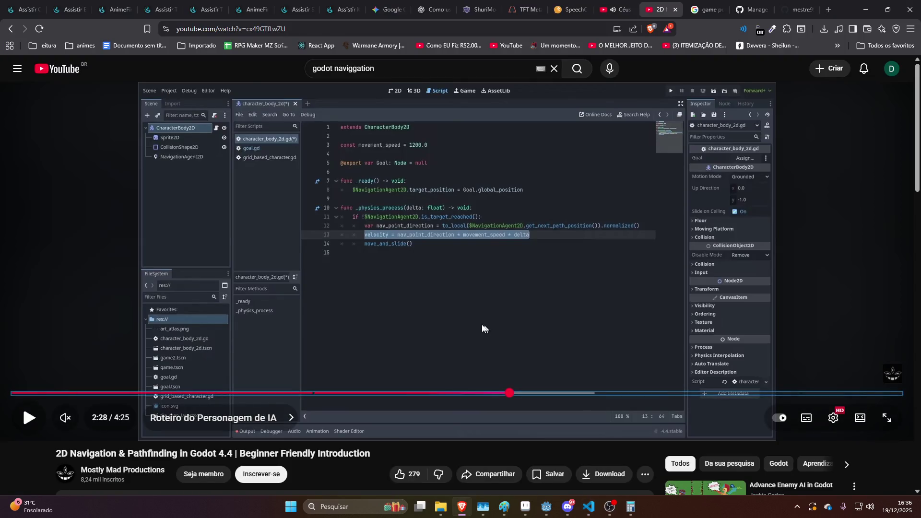
pyautogui.hotkey('alt', 'Tab')
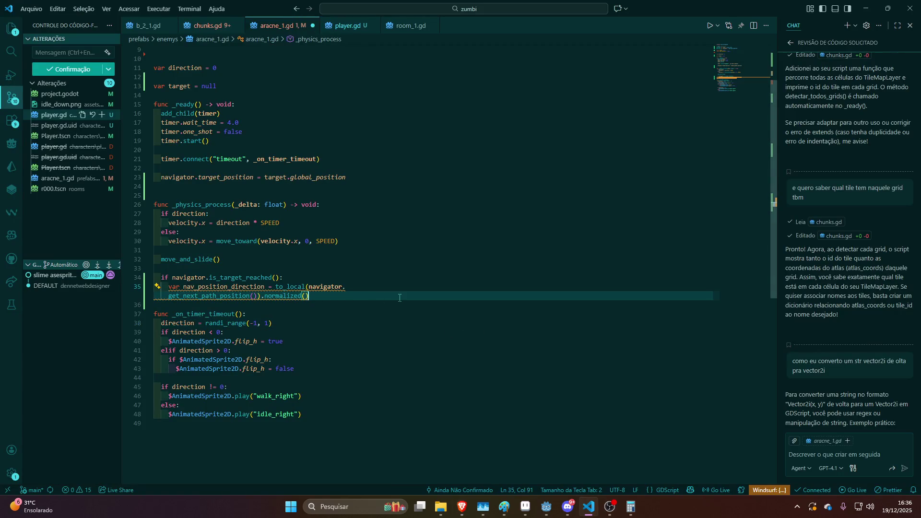
# Add a new line setting velocity = nav_position_direction * SPEED.
pyautogui.press('Return')
pyautogui.hotkey('alt', 'Tab')
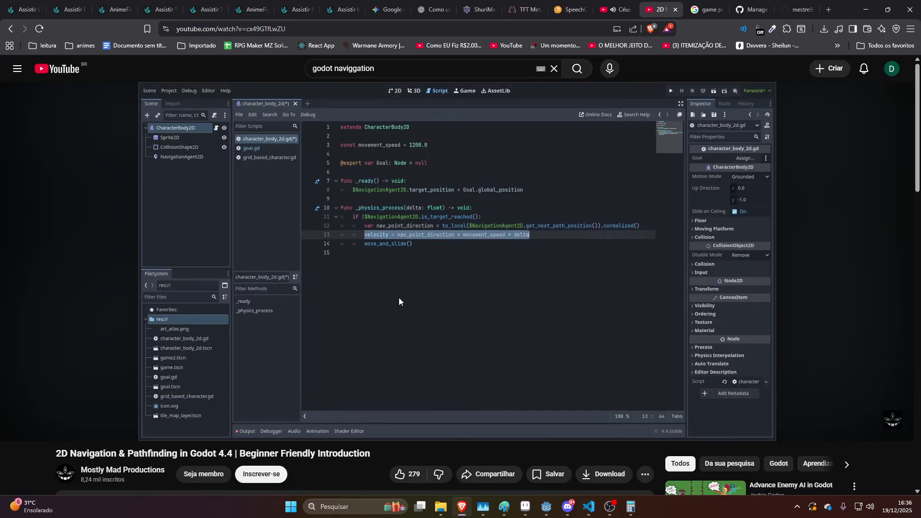
pyautogui.hotkey('alt', 'Tab')
pyautogui.write('velocity')
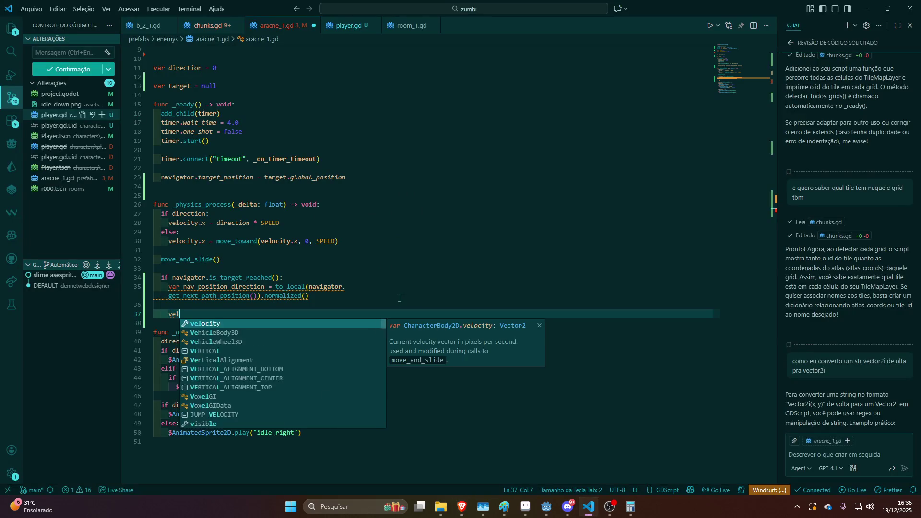
pyautogui.hotkey('alt', 'Tab')
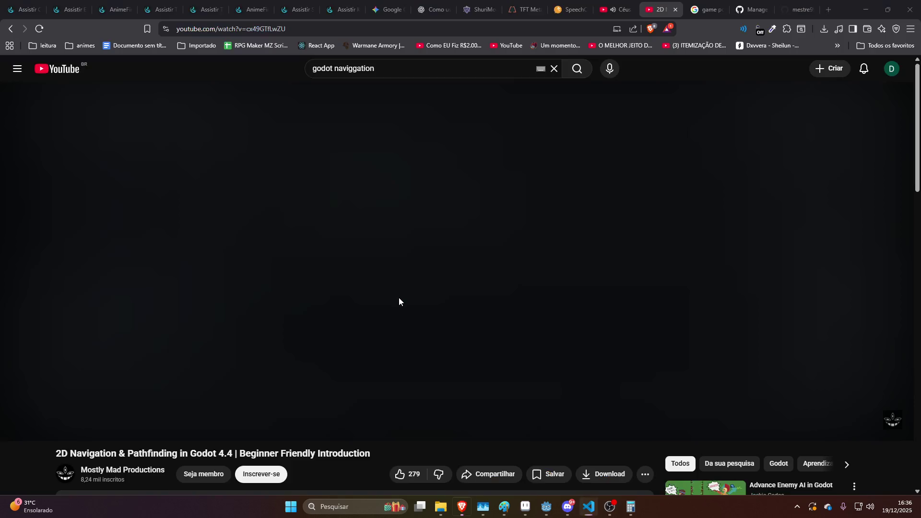
pyautogui.hotkey('alt', 'Tab')
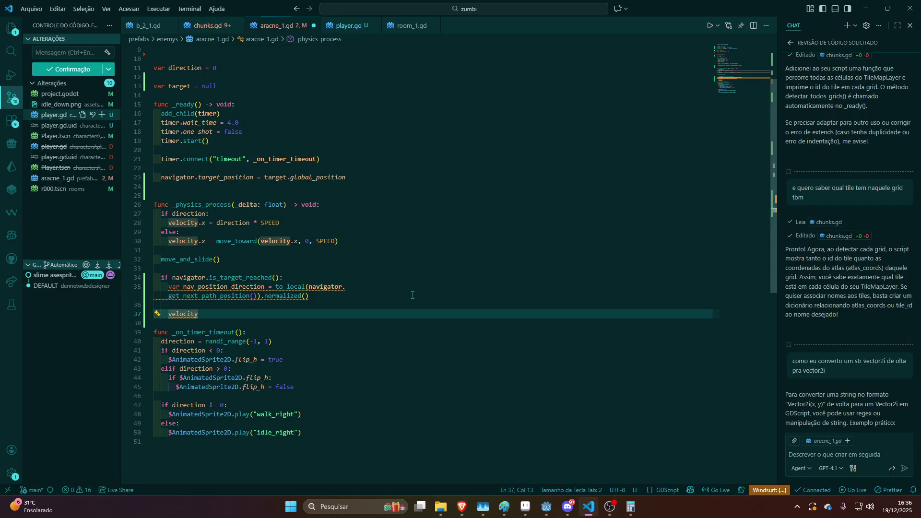
pyautogui.write('= nav')
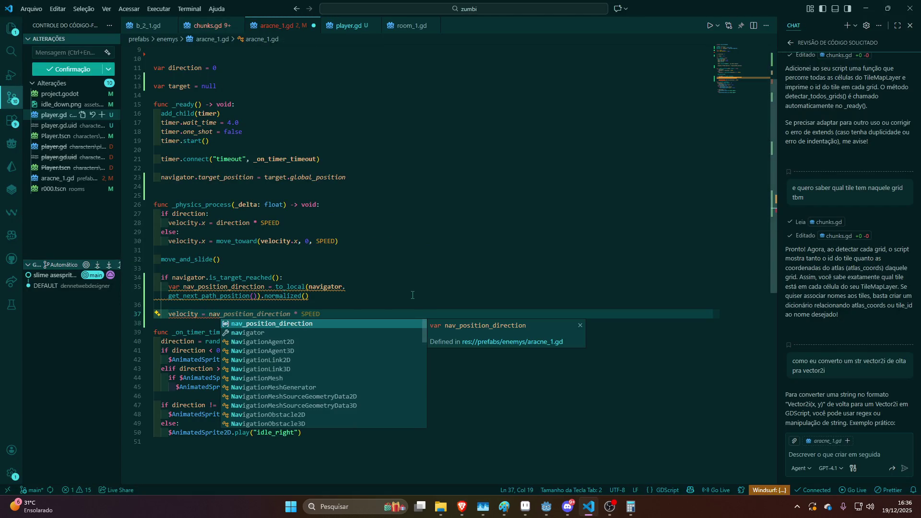
pyautogui.press('Tab')
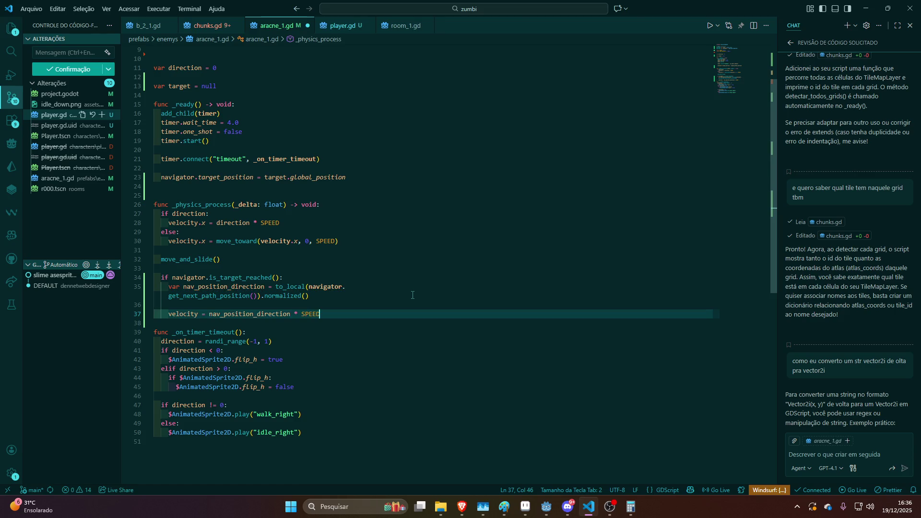
# Append '* delta' to the velocity line 37, comparing it with the tutorial.
pyautogui.hotkey('alt', 'Tab')
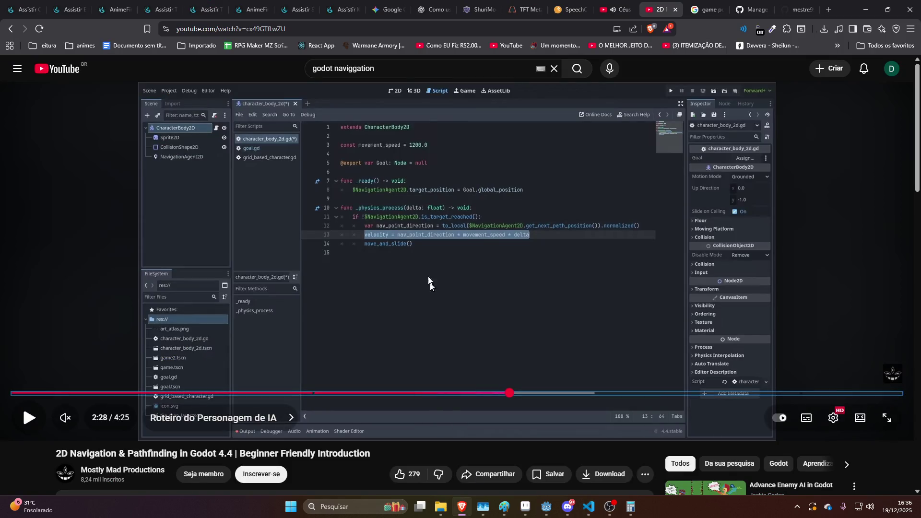
pyautogui.hotkey('alt', 'Tab')
pyautogui.hotkey('alt', 'Tab')
pyautogui.hotkey('alt', 'Tab')
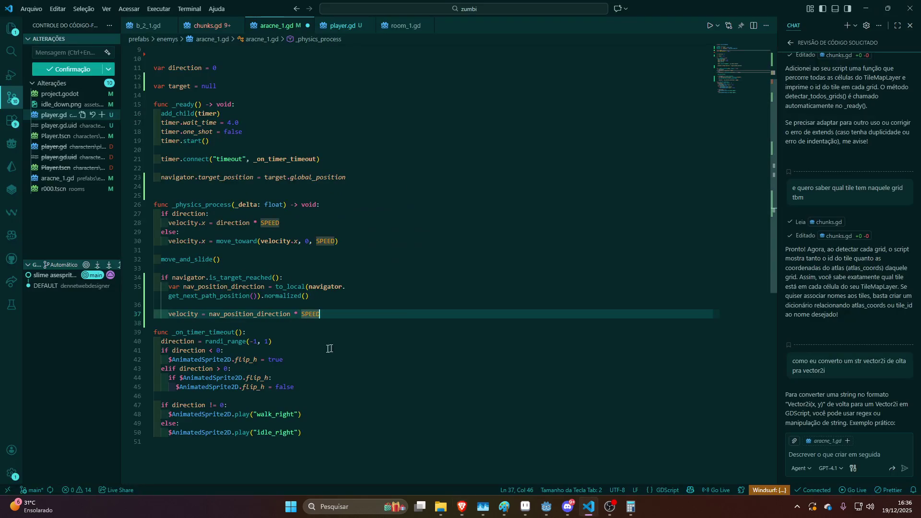
pyautogui.hotkey('alt', 'Tab')
pyautogui.hotkey('alt', 'Tab')
pyautogui.press('Down')
pyautogui.press('Down')
pyautogui.press('Down')
pyautogui.click(344, 314)
pyautogui.write('* de')
pyautogui.write('lta')
pyautogui.hotkey('alt', 'Tab')
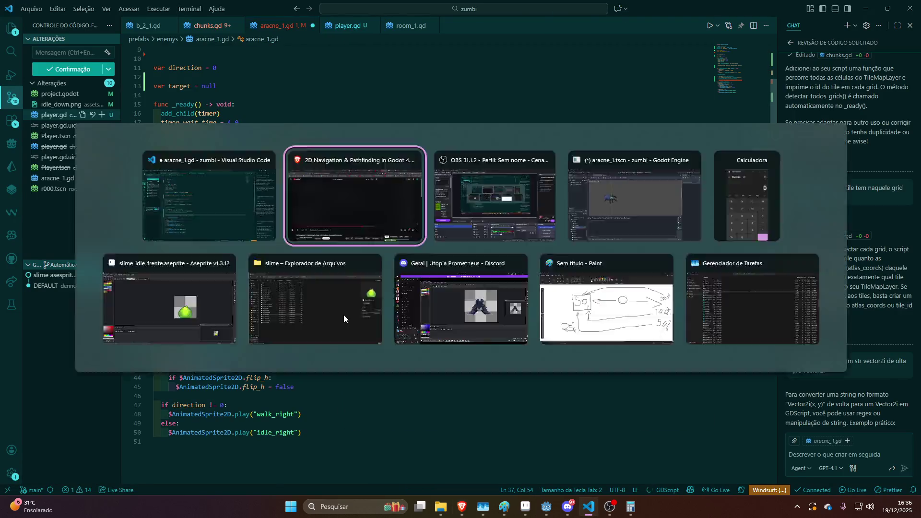
pyautogui.hotkey('alt', 'Tab')
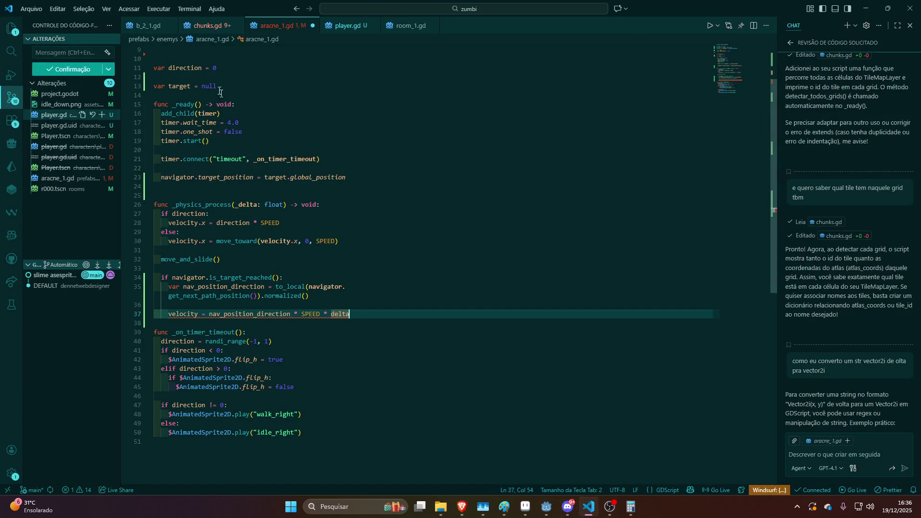
pyautogui.scroll(3, 244, 111)
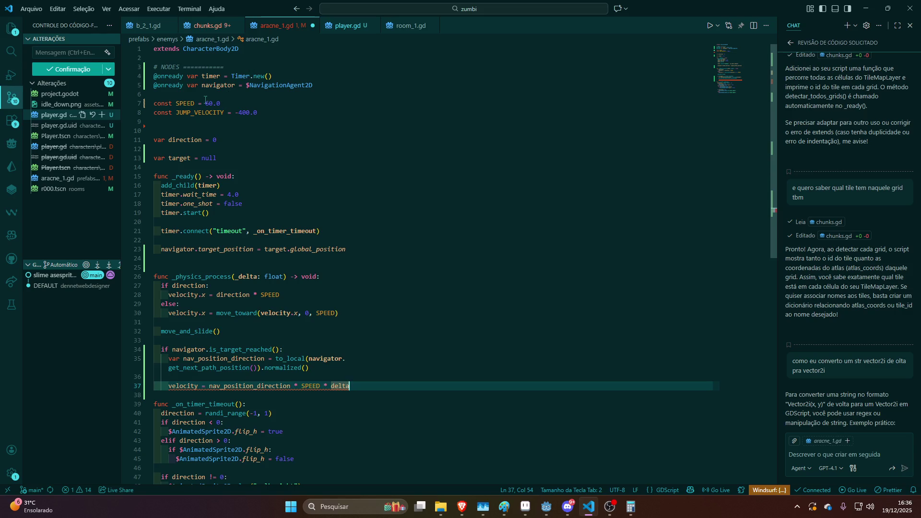
# Change the SPEED value on line 7 from 60.0 to 1200.0 and save.
pyautogui.doubleClick(214, 103)
pyautogui.write('120')
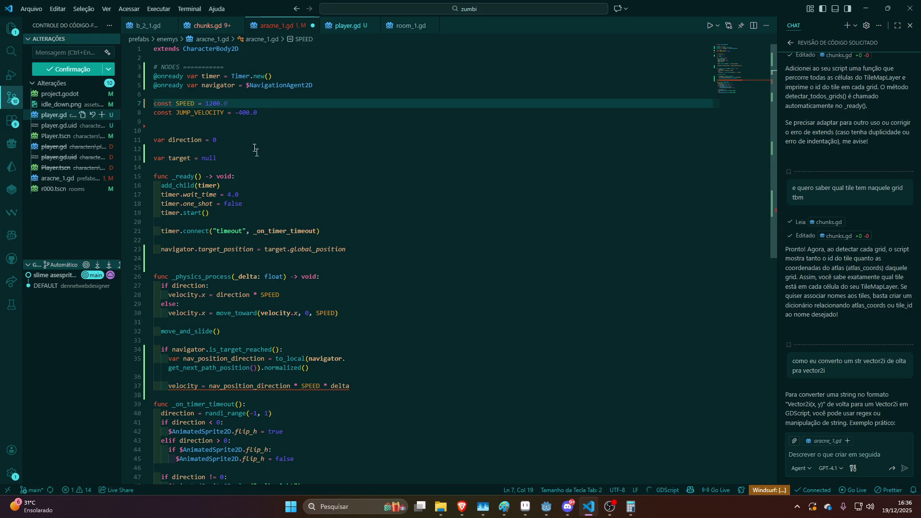
pyautogui.click(256, 149)
pyautogui.hotkey('ctrl', 's')
# Review the velocity line, check nav_position_direction's declaration, and save aracne_1.gd again.
pyautogui.scroll(-3, 350, 434)
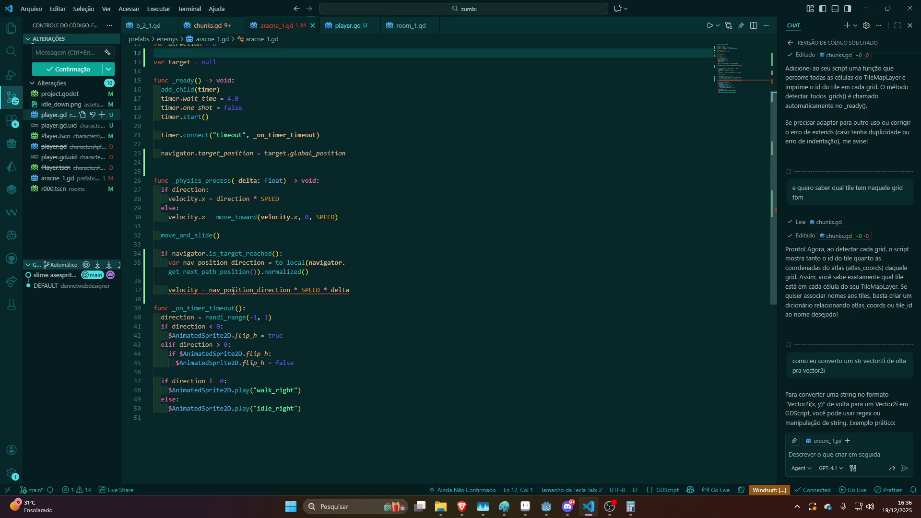
pyautogui.click(278, 354)
pyautogui.click(235, 295)
pyautogui.click(259, 289)
pyautogui.keyDown('ctrl'); pyautogui.click(263, 290); pyautogui.keyUp('ctrl')
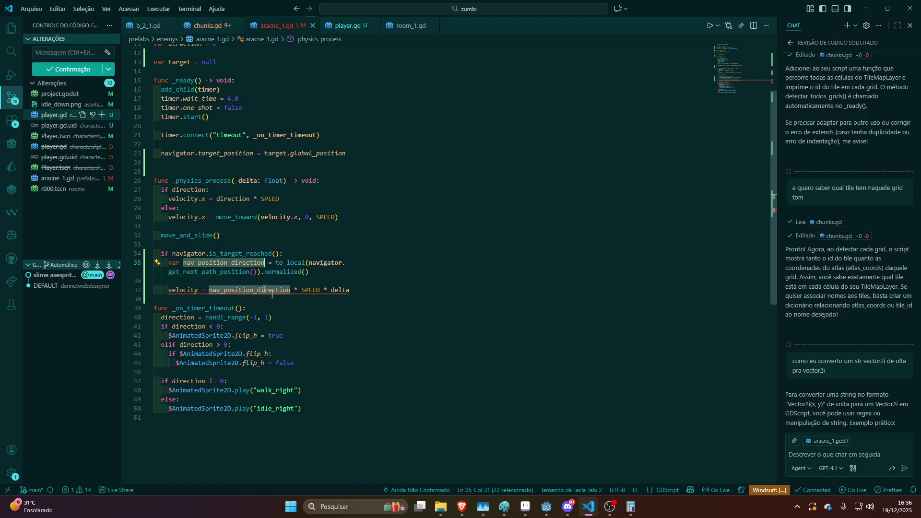
pyautogui.click(346, 345)
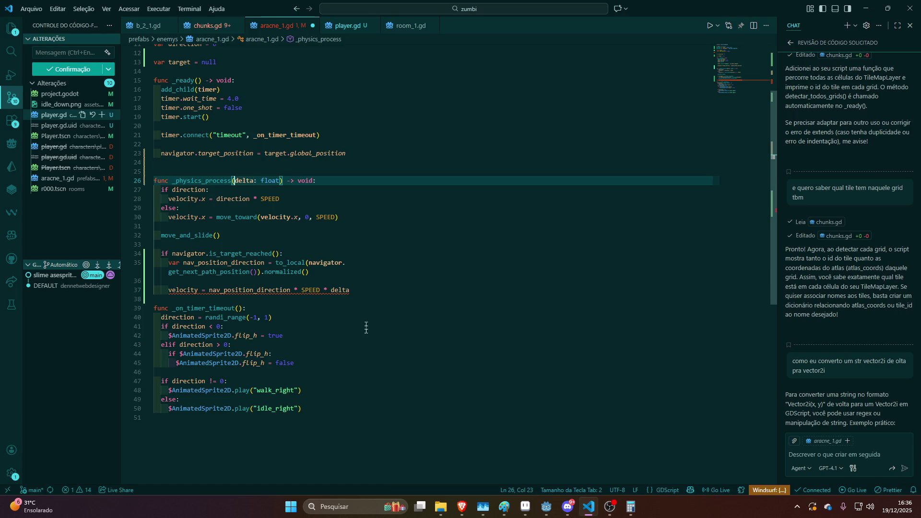
pyautogui.hotkey('ctrl', 's')
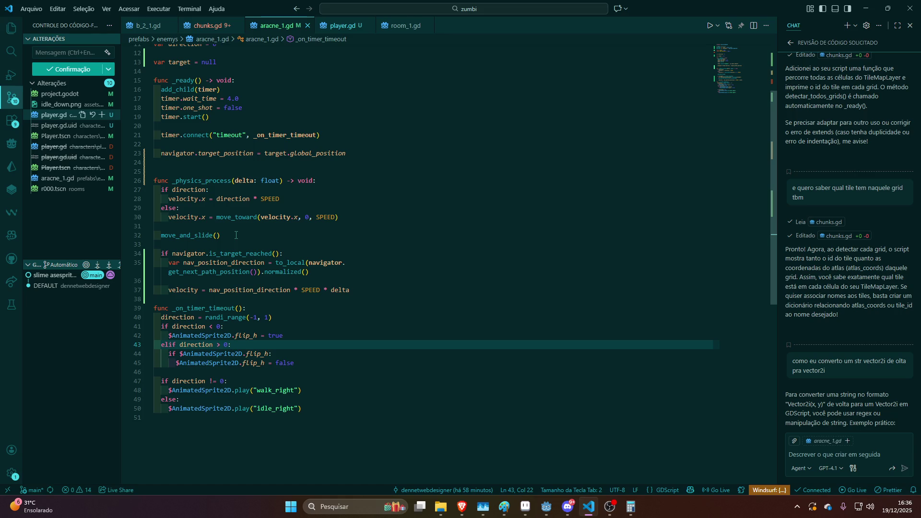
pyautogui.click(366, 136)
# Comment out the timer.connect line 21 and play, then pause, the tutorial video.
pyautogui.hotkey('ctrl', '/')
pyautogui.hotkey('alt', 'Tab')
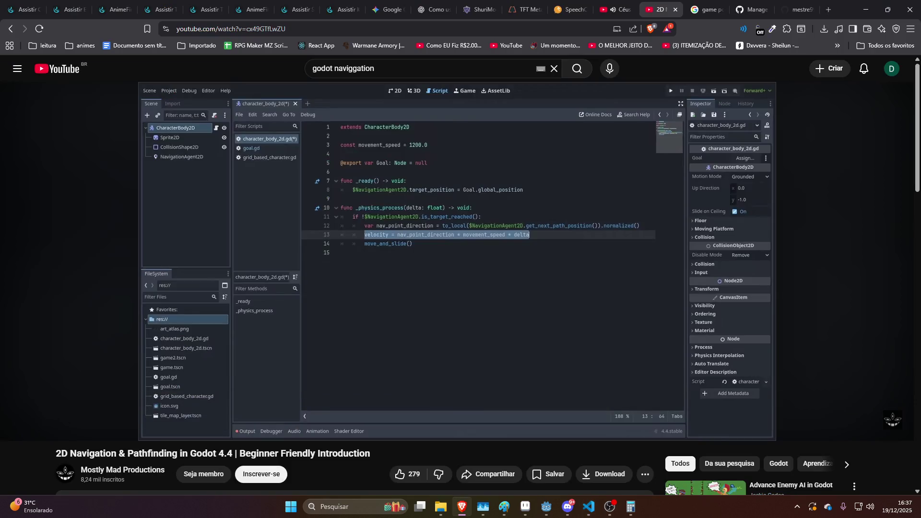
pyautogui.click(398, 205)
pyautogui.click(505, 318)
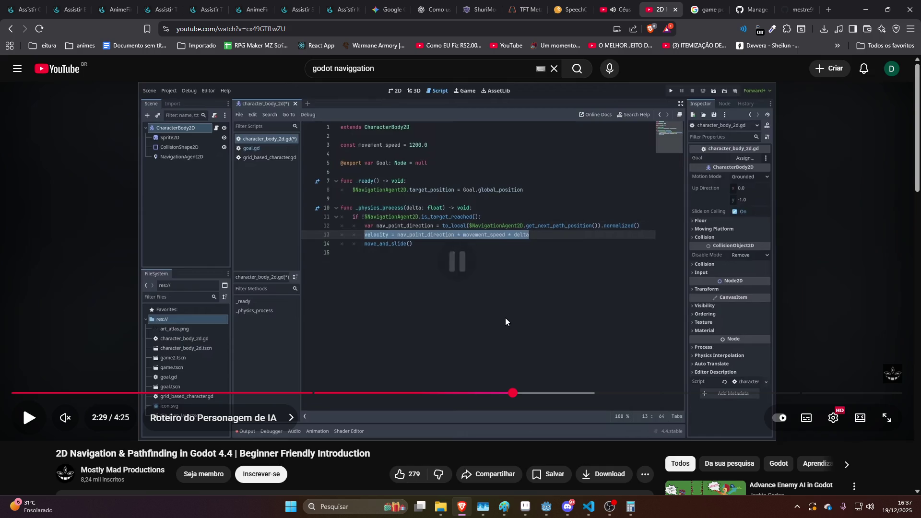
# Skip the tutorial ahead to 4:19, its TileMap navigation section.
pyautogui.press('l')
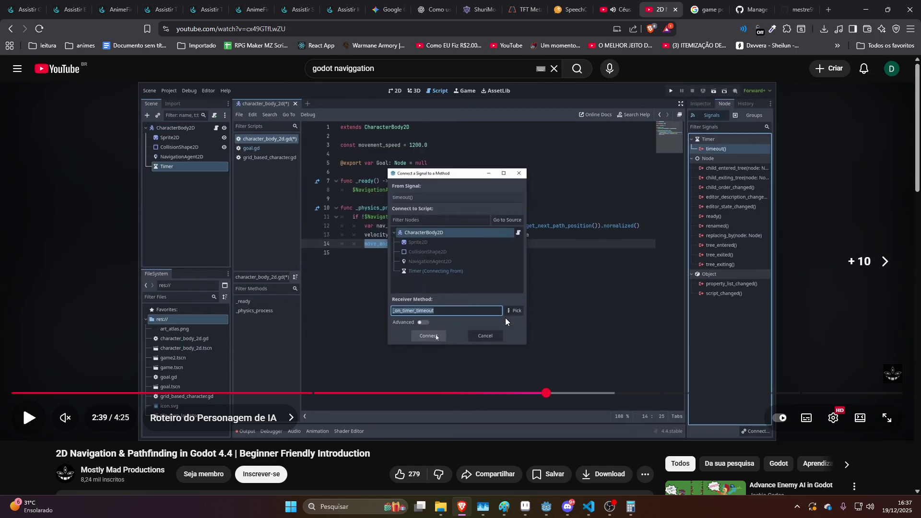
pyautogui.press('Left')
pyautogui.press('Right')
pyautogui.press('Right')
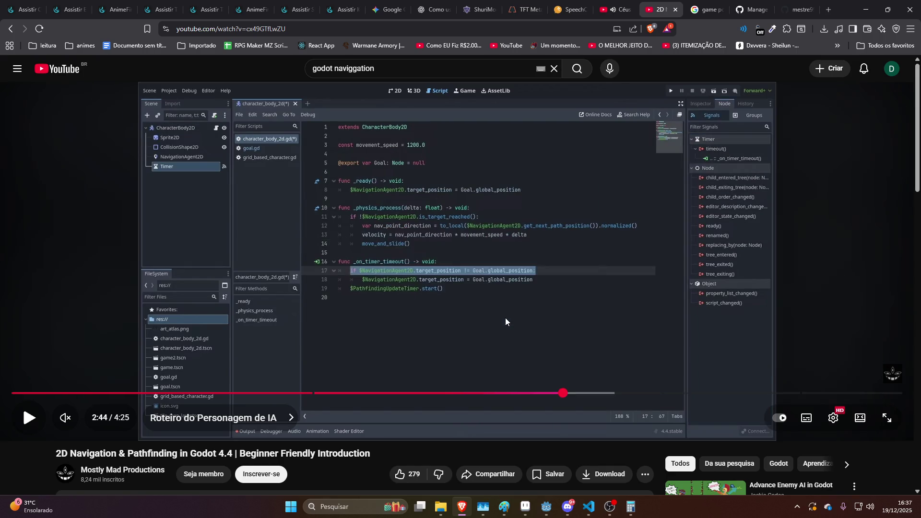
pyautogui.press('Right')
pyautogui.press('Right')
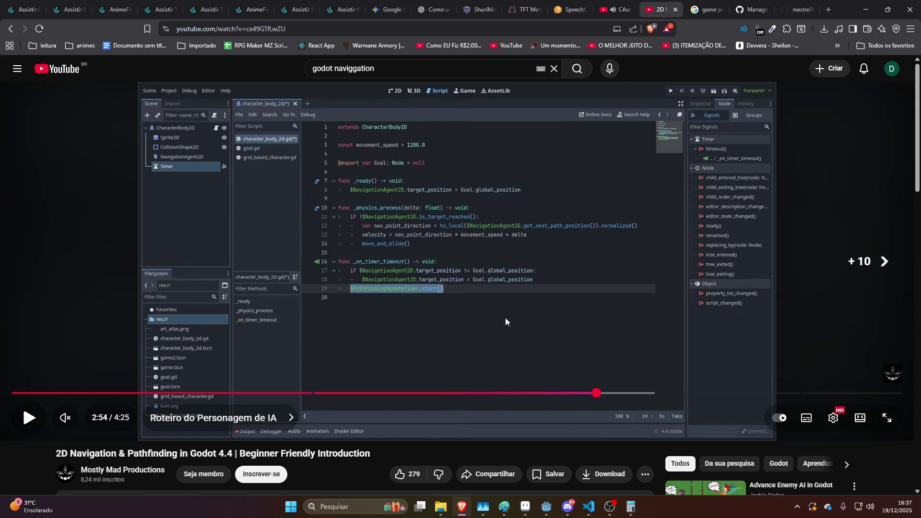
pyautogui.press('Right')
pyautogui.press('Right')
pyautogui.press('Right')
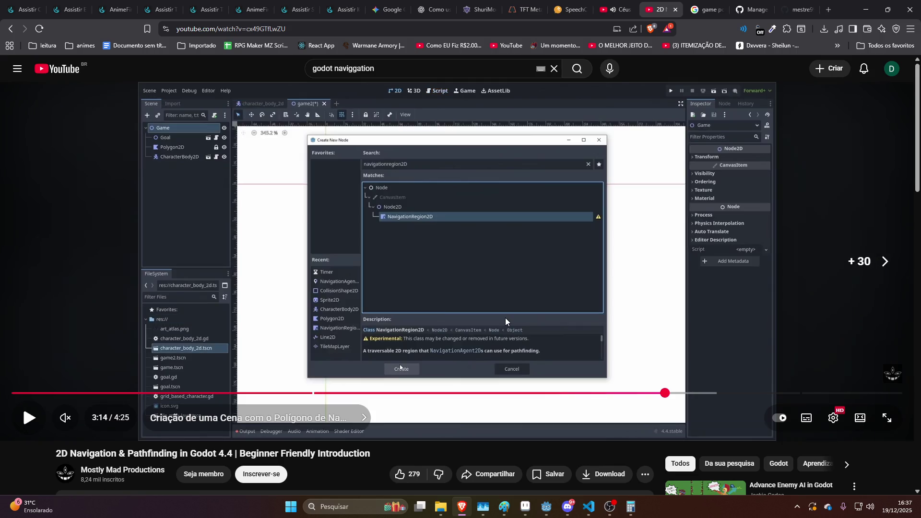
pyautogui.press('Right')
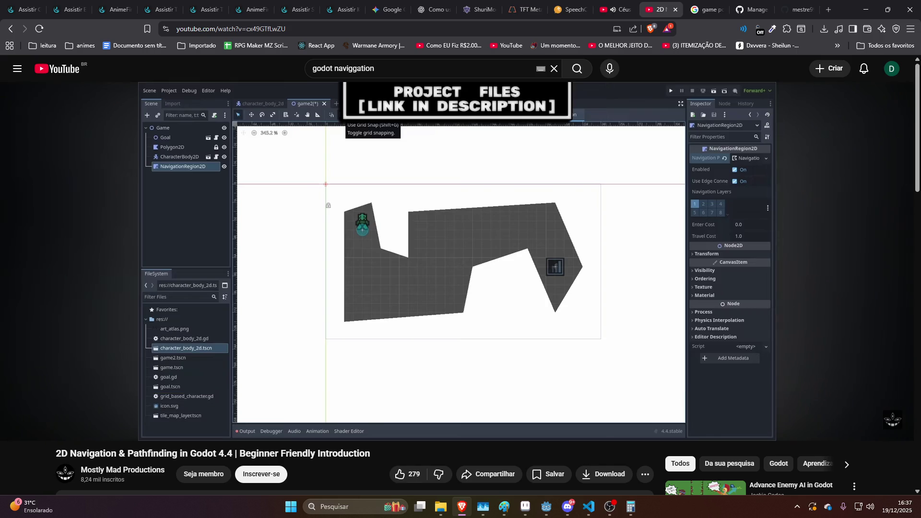
pyautogui.press('Right')
pyautogui.press('Right')
pyautogui.press('Right')
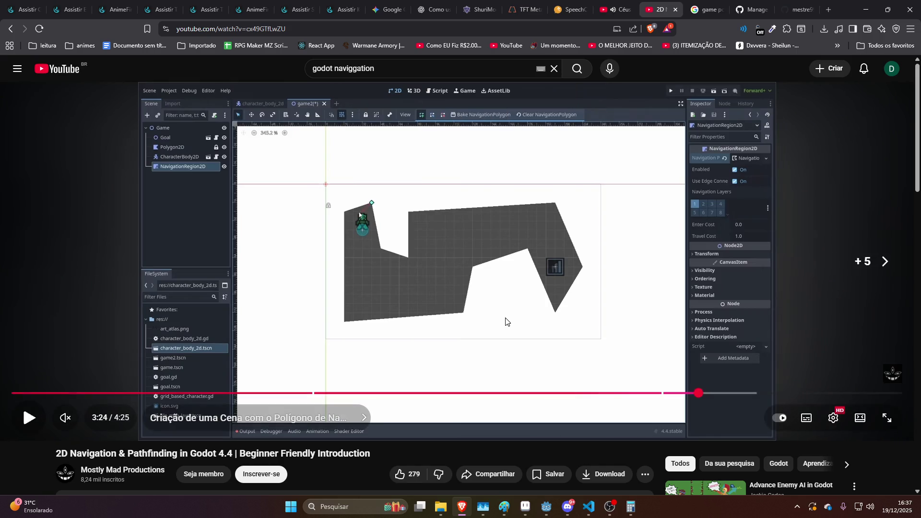
pyautogui.press('Right')
pyautogui.press('Right')
pyautogui.press('Right')
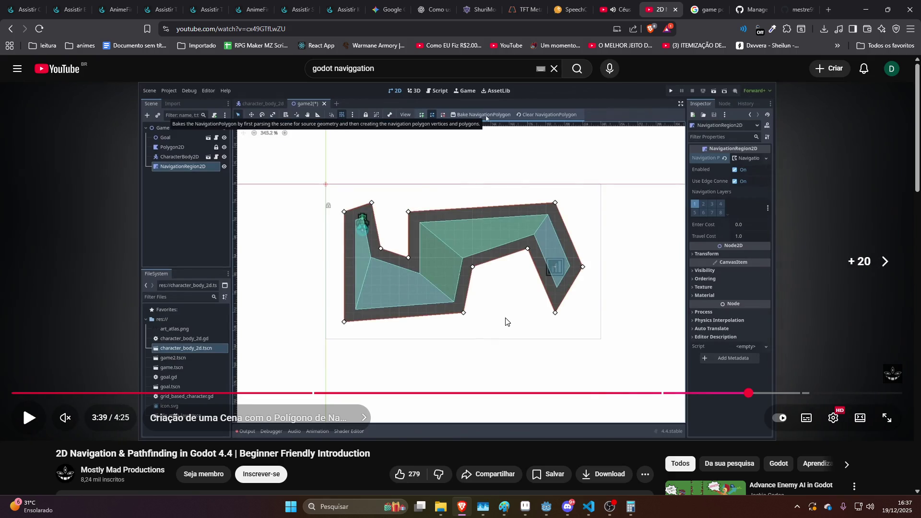
pyautogui.press('Right')
pyautogui.press('Right')
pyautogui.press('Right')
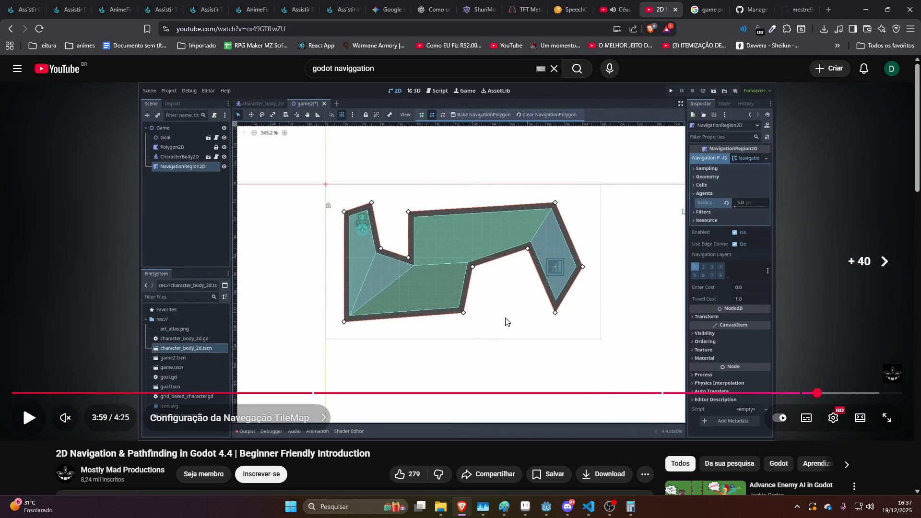
pyautogui.press('Right')
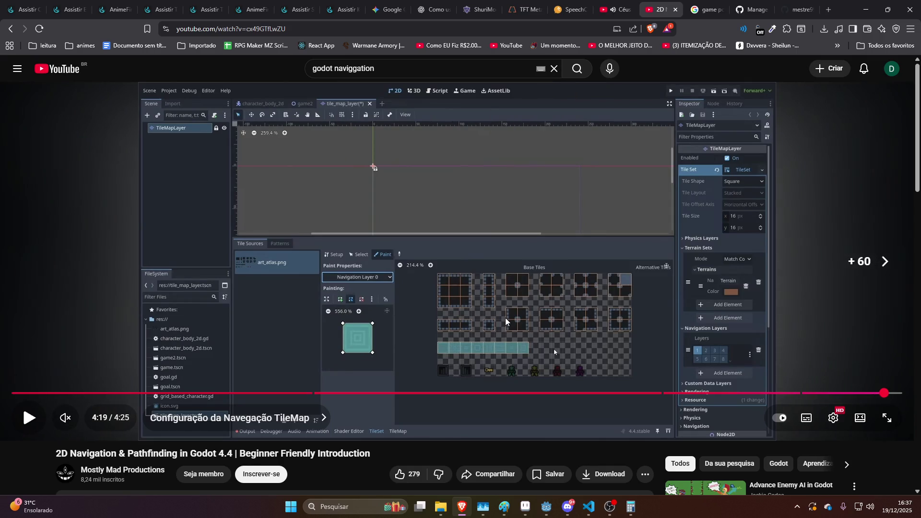
pyautogui.hotkey('alt', 'Tab')
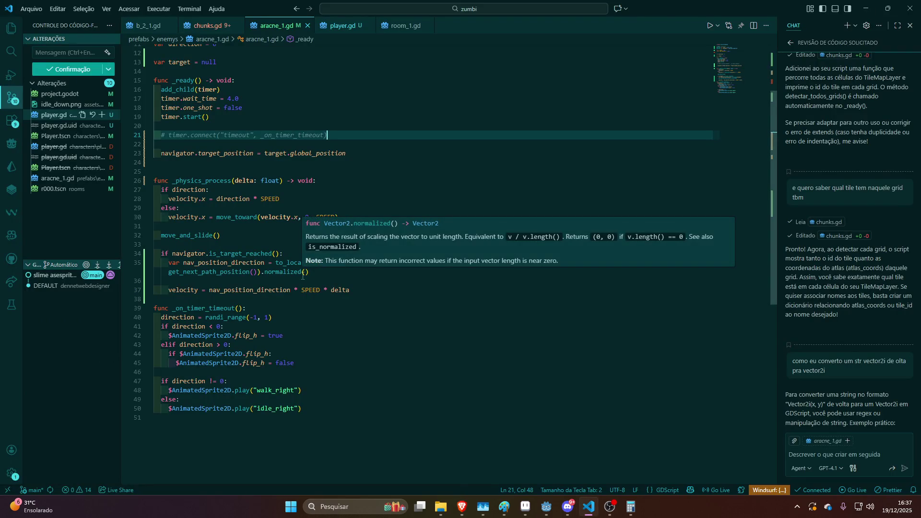
# Remove blank line 12 and move 'var target = null' up to line 6.
pyautogui.scroll(3, 302, 277)
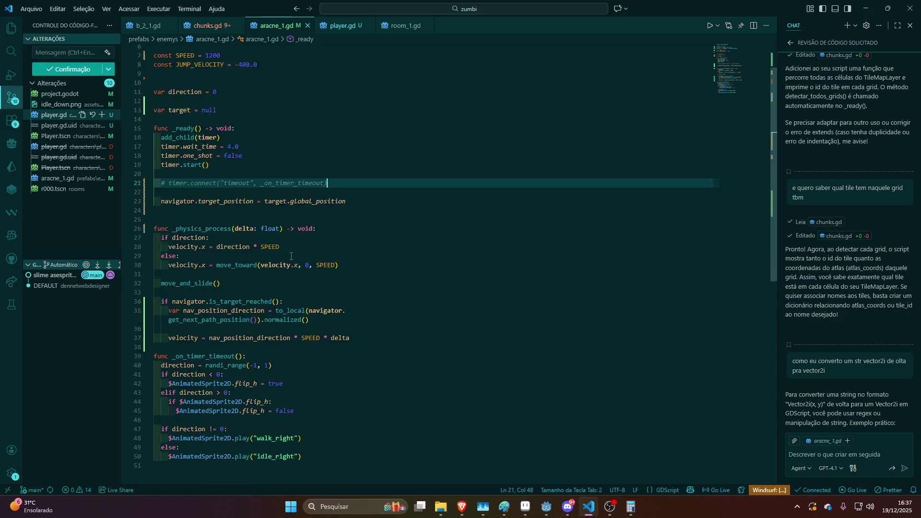
pyautogui.click(160, 154)
pyautogui.hotkey('alt', 'Up')
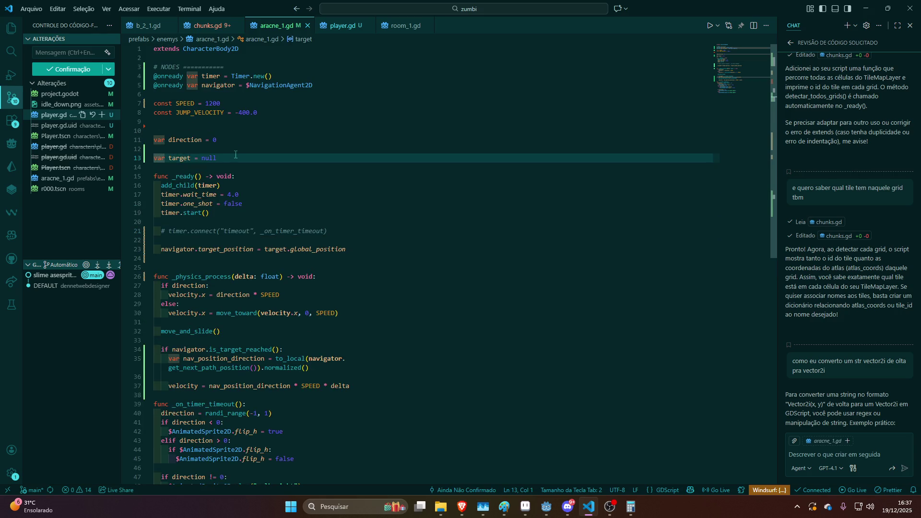
pyautogui.press('End')
pyautogui.hotkey('alt', 'Up')
pyautogui.hotkey('alt', 'Up')
pyautogui.hotkey('alt', 'Up')
pyautogui.press('Left')
pyautogui.press('Left')
pyautogui.press('Home')
pyautogui.hotkey('ctrl', 'Right')
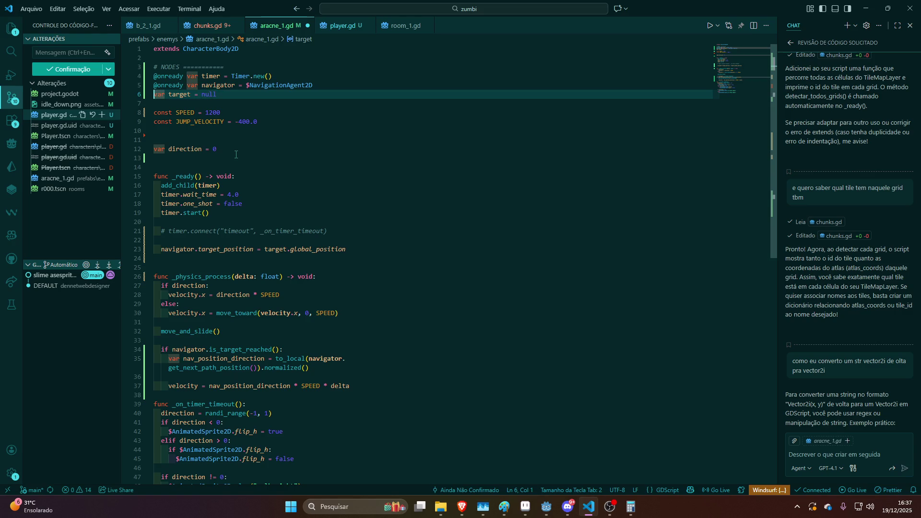
pyautogui.write('@onrady')
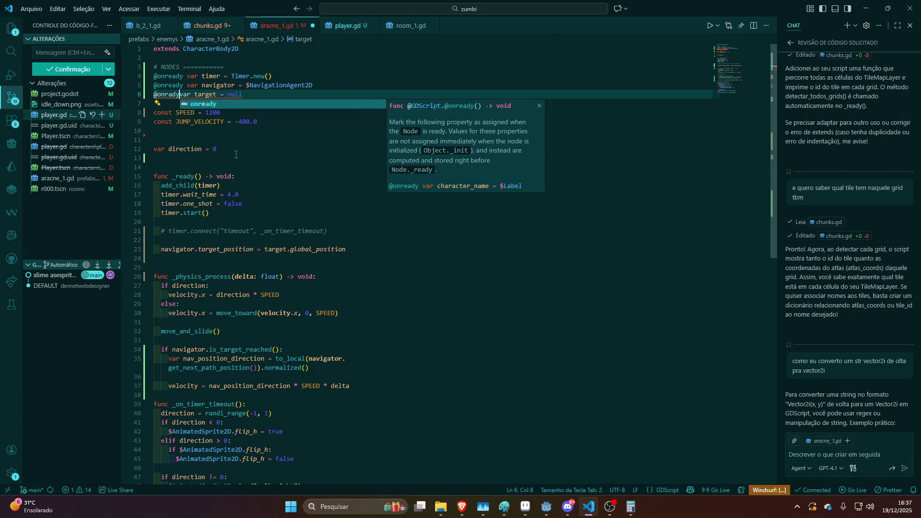
pyautogui.click(288, 203)
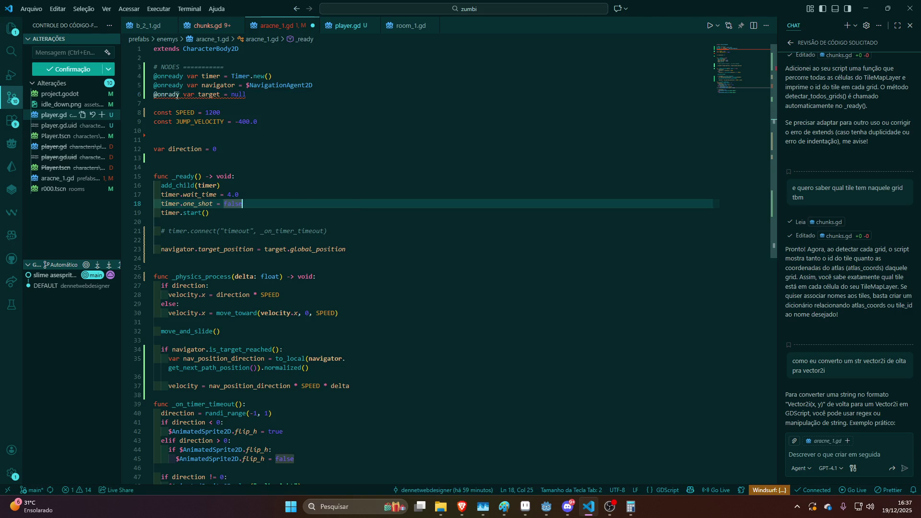
pyautogui.click(168, 95)
pyautogui.write('e')
pyautogui.hotkey('alt', 'Tab')
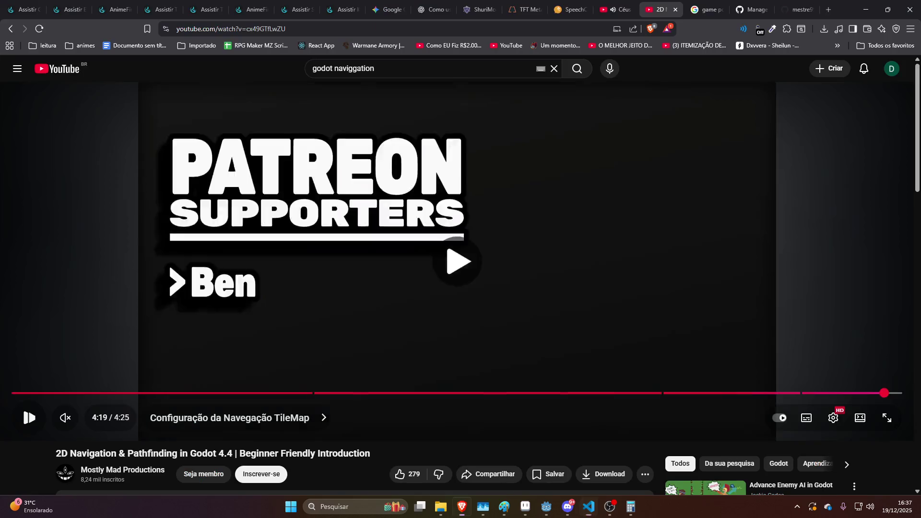
pyautogui.click(542, 510)
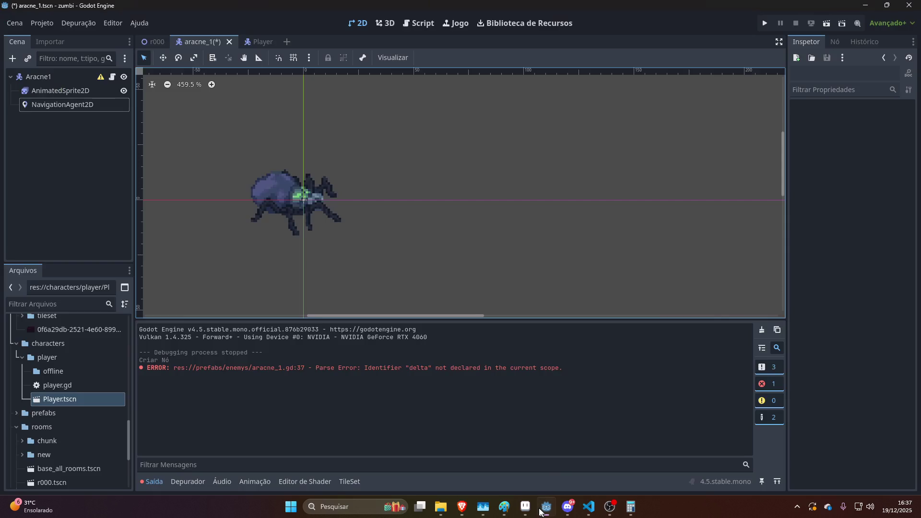
# Save the scene, show r000's node tree, and confirm the node is named 'Player' with a capital P.
pyautogui.hotkey('ctrl', 's')
pyautogui.click(255, 43)
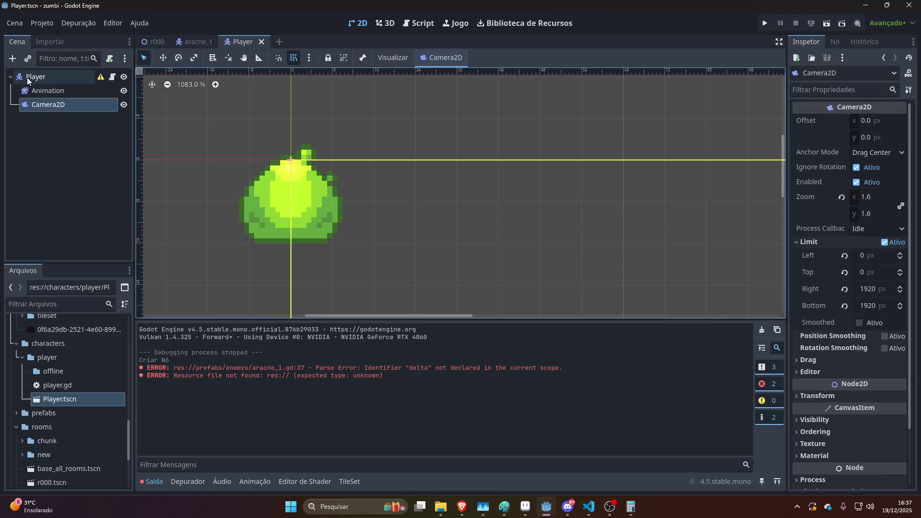
pyautogui.click(163, 46)
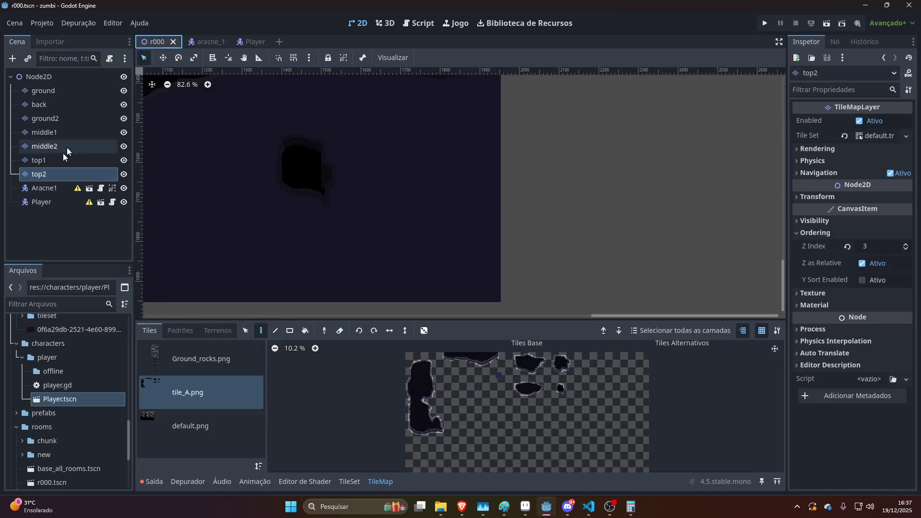
pyautogui.click(45, 201)
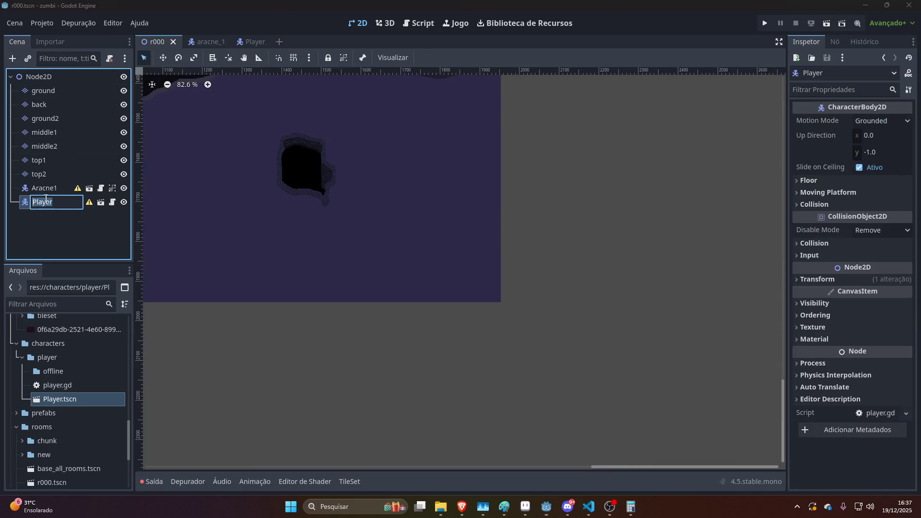
pyautogui.hotkey('alt', 'Tab')
pyautogui.hotkey('alt', 'Tab')
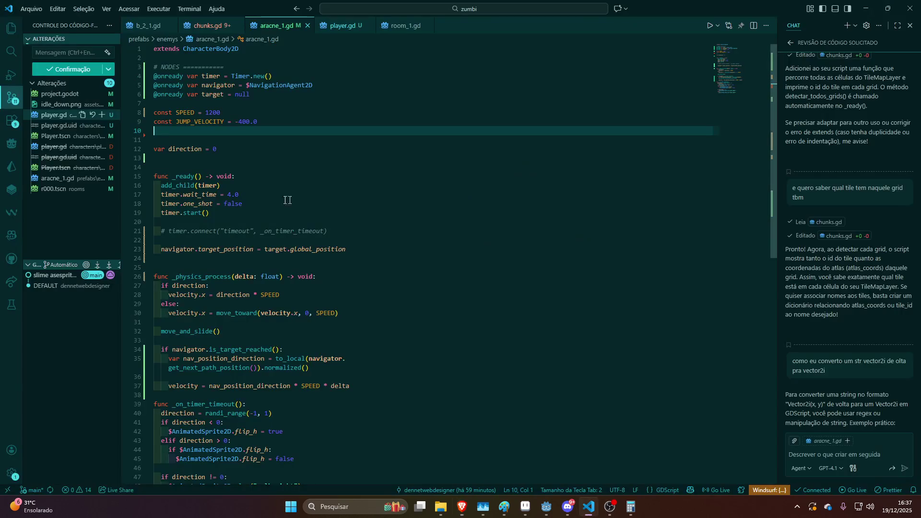
# Add target = get_parent().get_node("player") in _ready above navigator.target_position, then save.
pyautogui.doubleClick(246, 94)
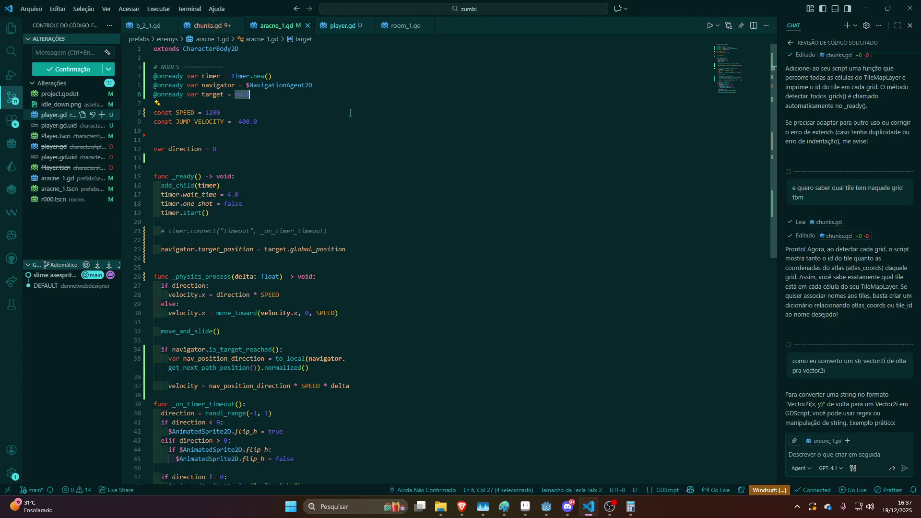
pyautogui.write('get')
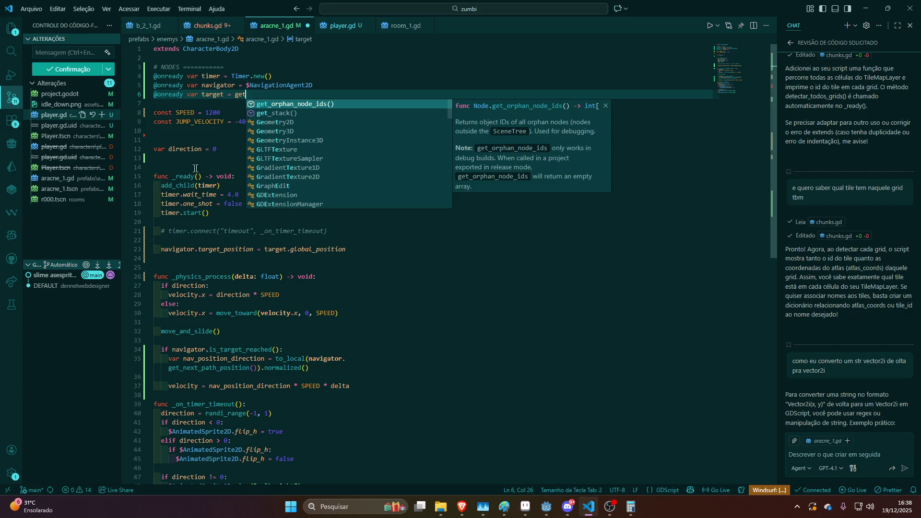
pyautogui.hotkey('ctrl', 'z')
pyautogui.hotkey('ctrl', 'z')
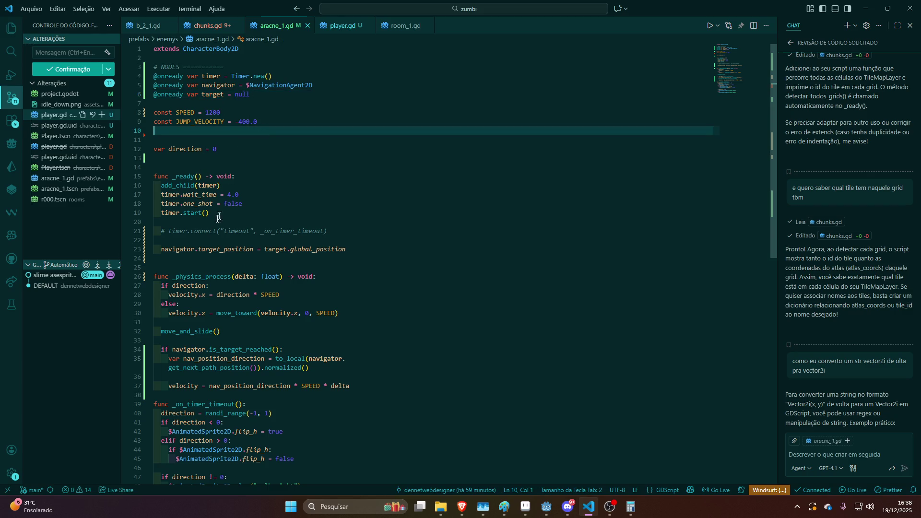
pyautogui.click(200, 240)
pyautogui.write('tar')
pyautogui.press('Return')
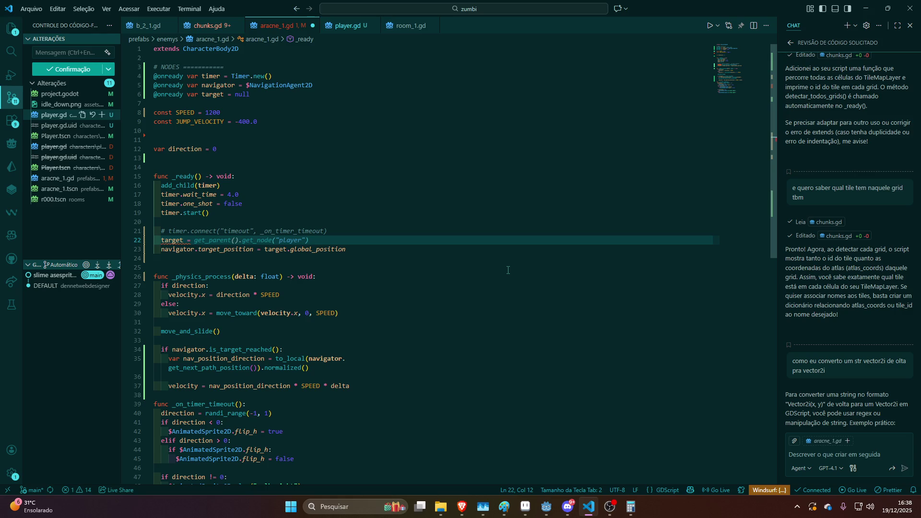
pyautogui.press('Tab')
pyautogui.hotkey('ctrl', 's')
pyautogui.click(395, 284)
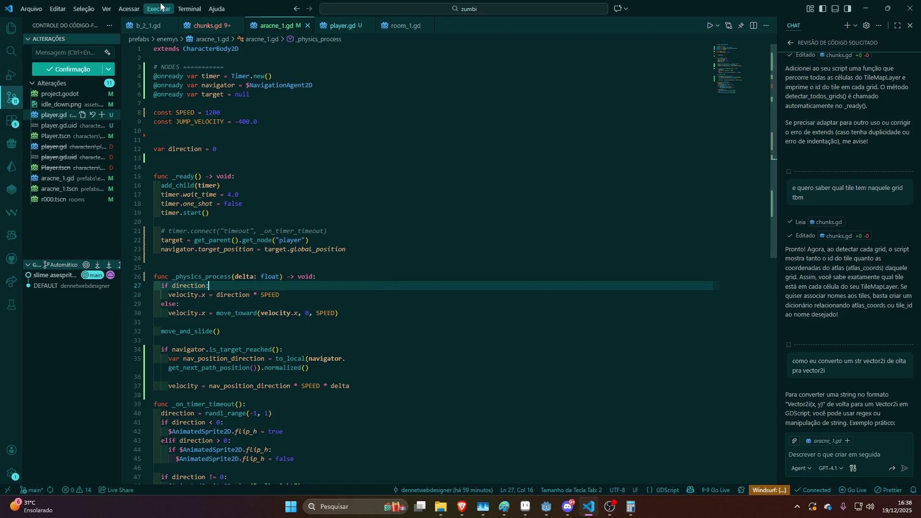
pyautogui.hotkey('alt', 'Tab')
pyautogui.hotkey('alt', 'Tab')
pyautogui.hotkey('alt', 'Tab')
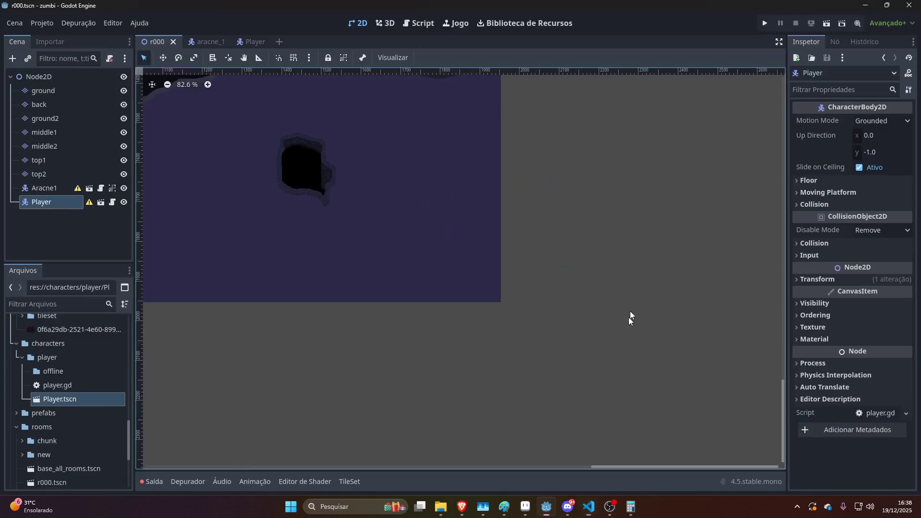
# Run the current scene and read the null instance global_position error.
pyautogui.click(825, 23)
pyautogui.hotkey('alt', 'Tab')
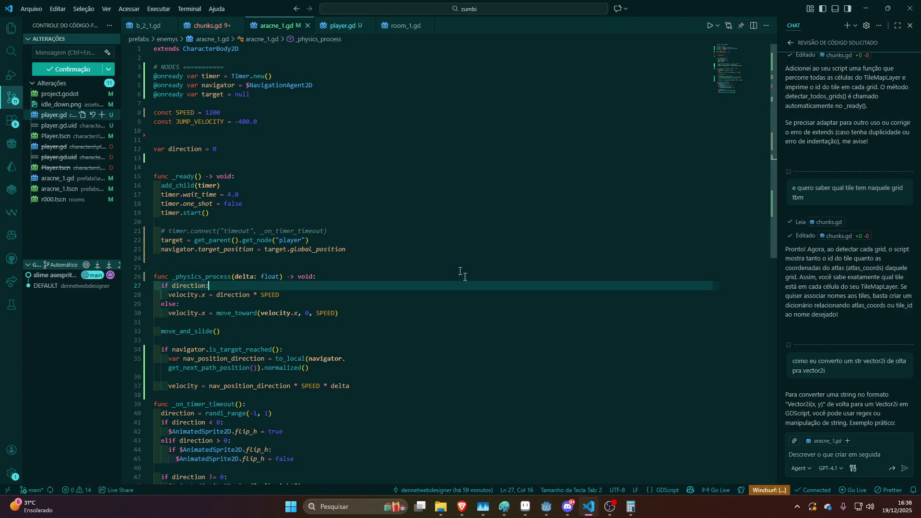
pyautogui.moveTo(546, 506)
pyautogui.click(526, 460)
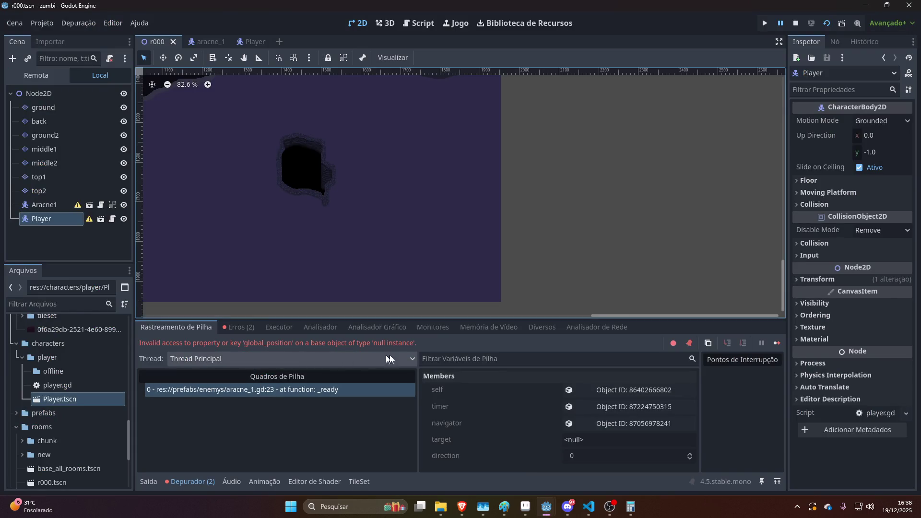
# Change get_node("player") to get_node("Player") in aracne_1.gd and relaunch the scene.
pyautogui.hotkey('alt', 'Tab')
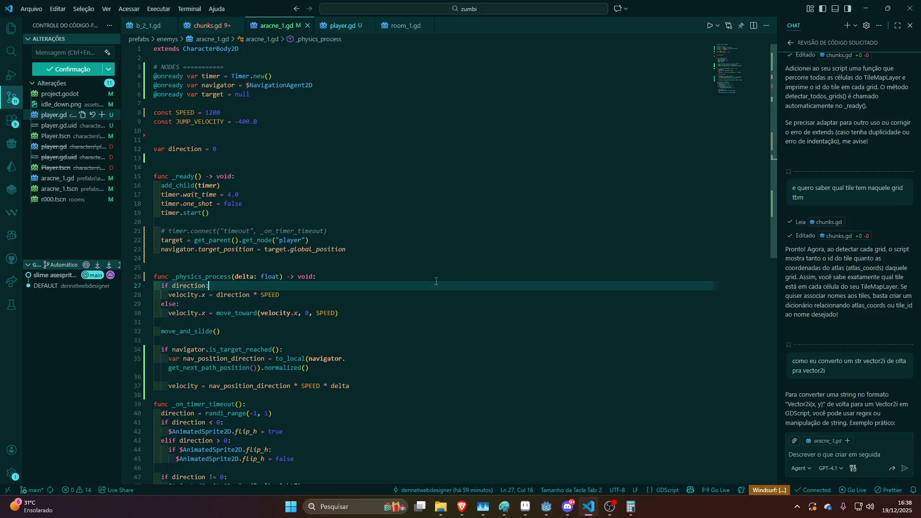
pyautogui.click(283, 239)
pyautogui.press('BackSpace')
pyautogui.write('P')
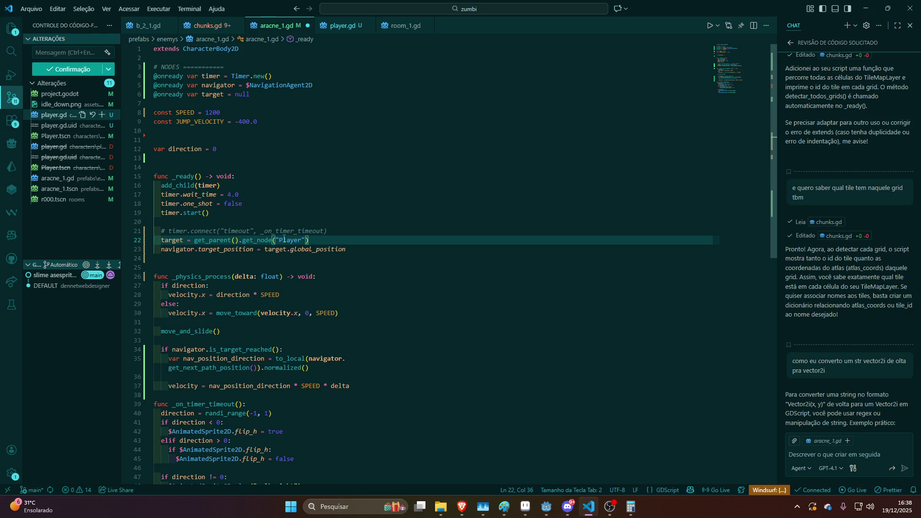
pyautogui.hotkey('alt', 'Tab')
pyautogui.click(823, 24)
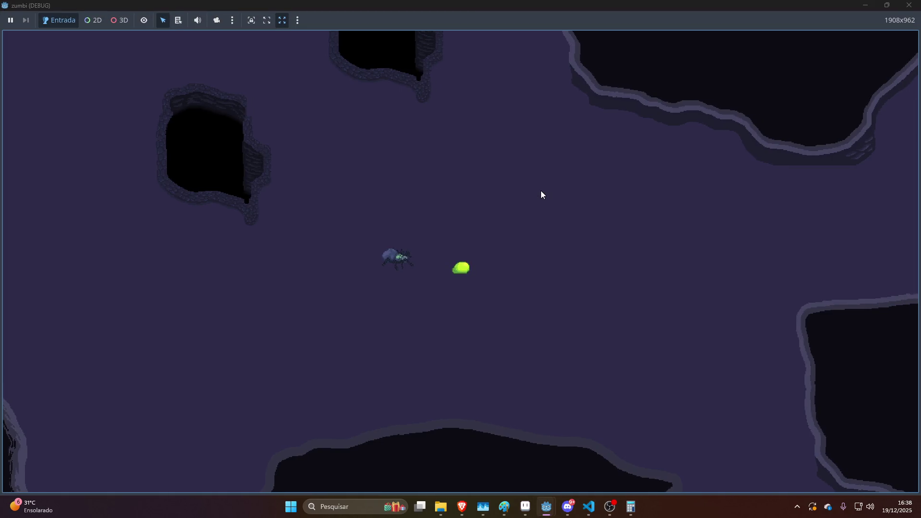
# Move the slime player with W and D to test the spider, then close the game window.
pyautogui.press('w')
pyautogui.press('d')
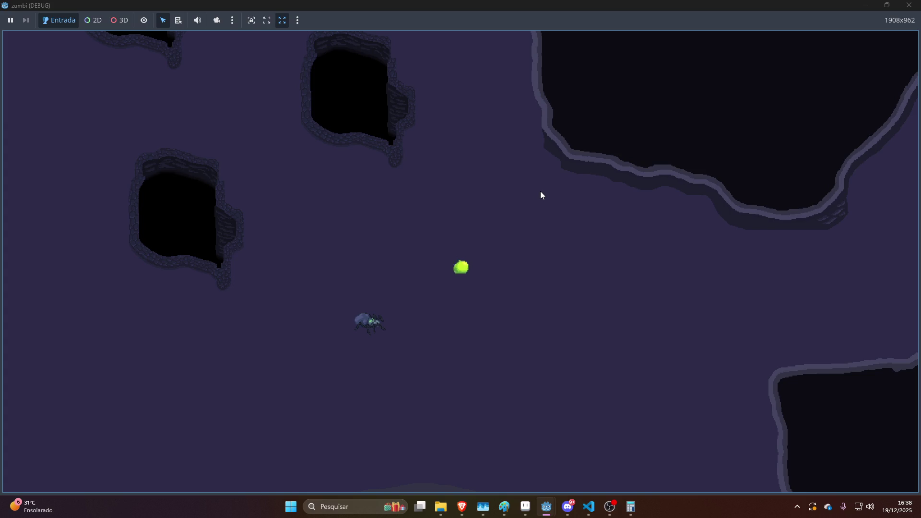
pyautogui.click(908, 5)
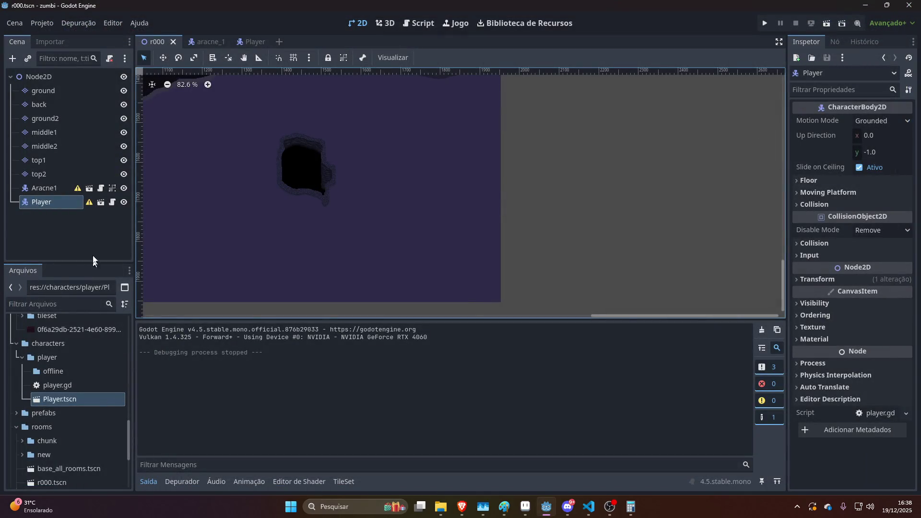
# Select the ground TileMapLayer and open its default.tres Tile Set resource for editing.
pyautogui.click(65, 90)
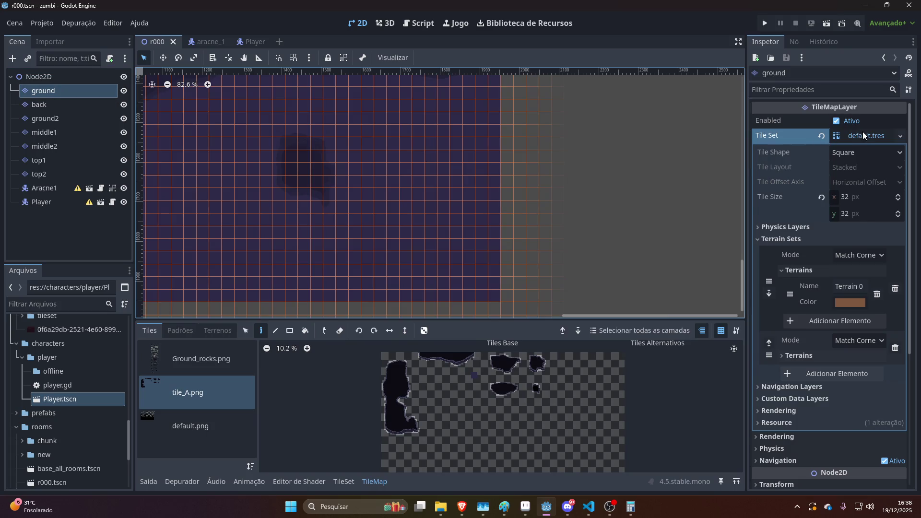
pyautogui.click(865, 136)
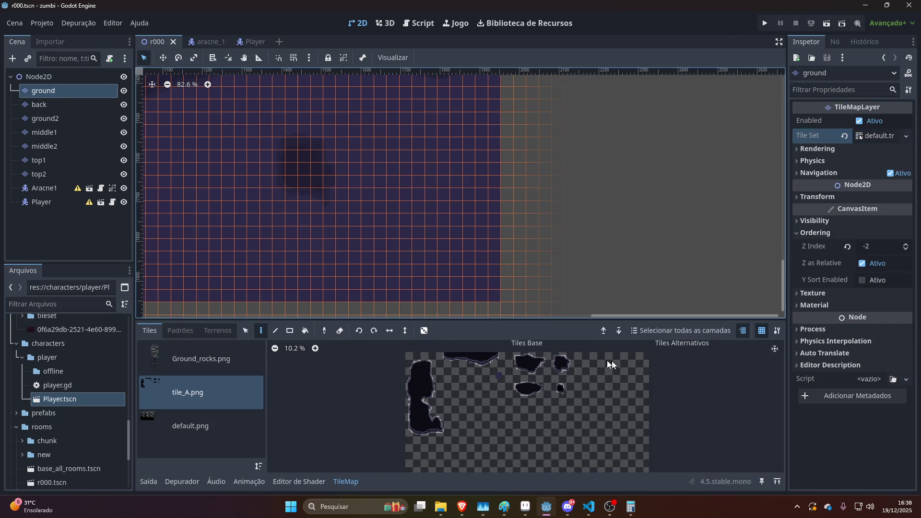
pyautogui.click(302, 480)
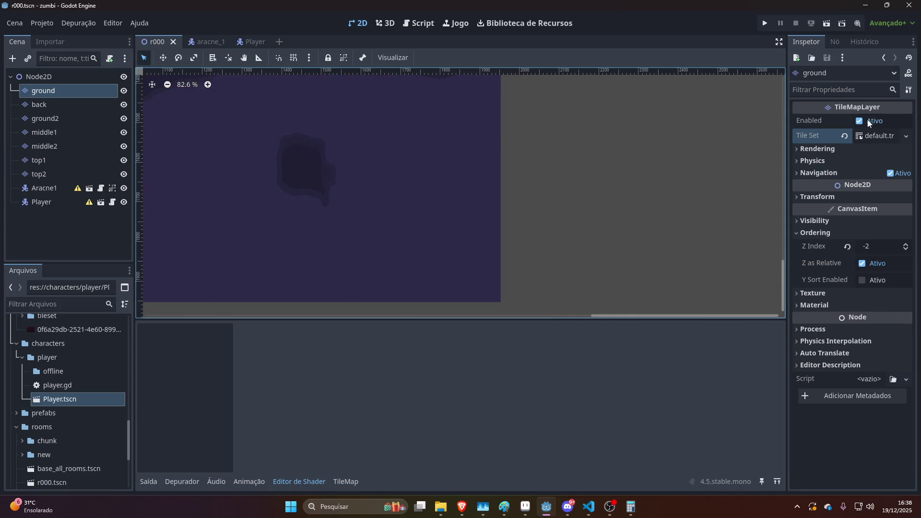
pyautogui.click(876, 136)
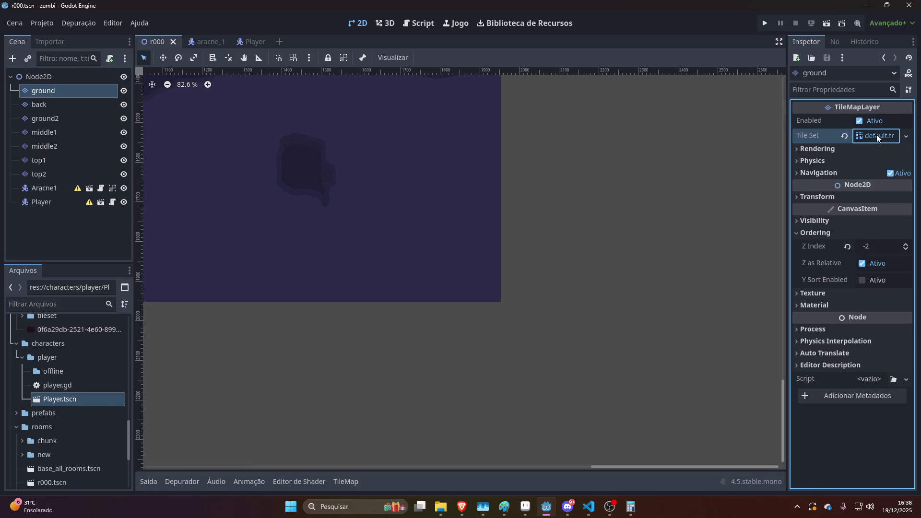
pyautogui.click(876, 135)
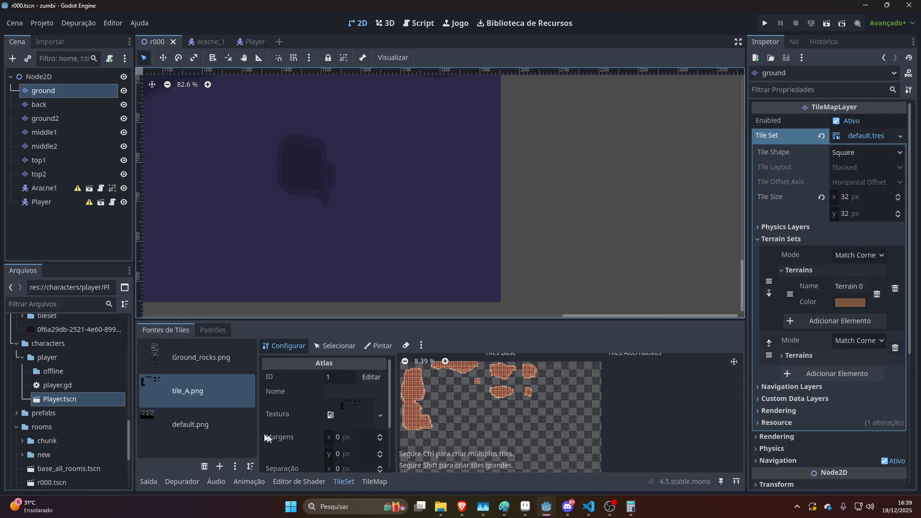
# Zoom into the tile_A.png atlas and switch to the Paint (Pintar) mode.
pyautogui.scroll(1, 481, 386)
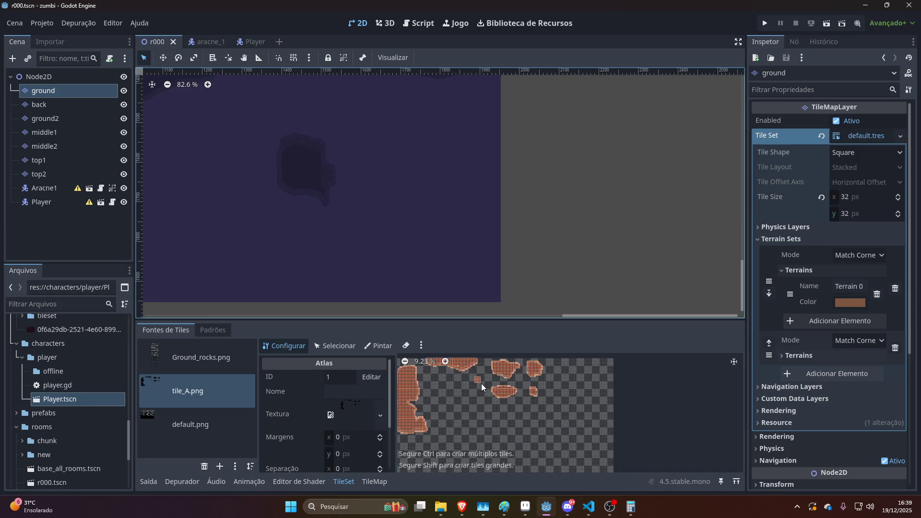
pyautogui.scroll(2, 481, 387)
pyautogui.scroll(4, 495, 378)
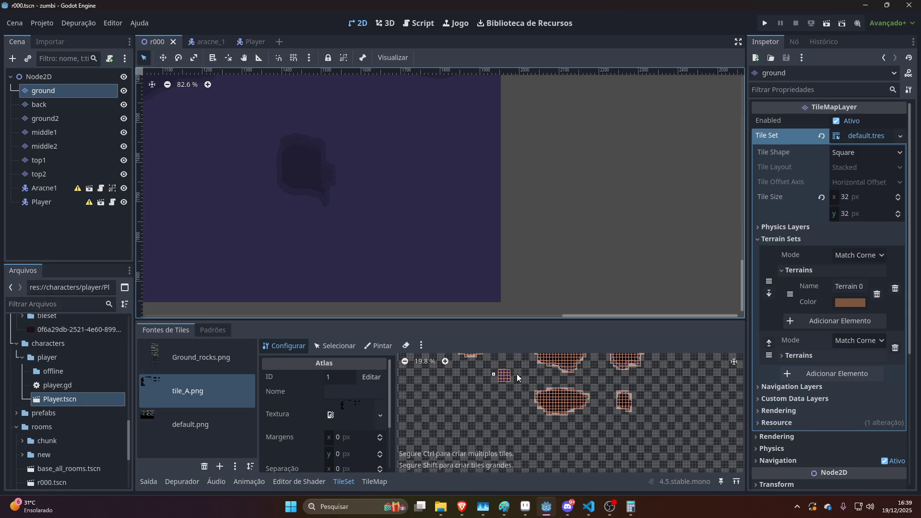
pyautogui.scroll(4, 500, 379)
pyautogui.scroll(6, 500, 379)
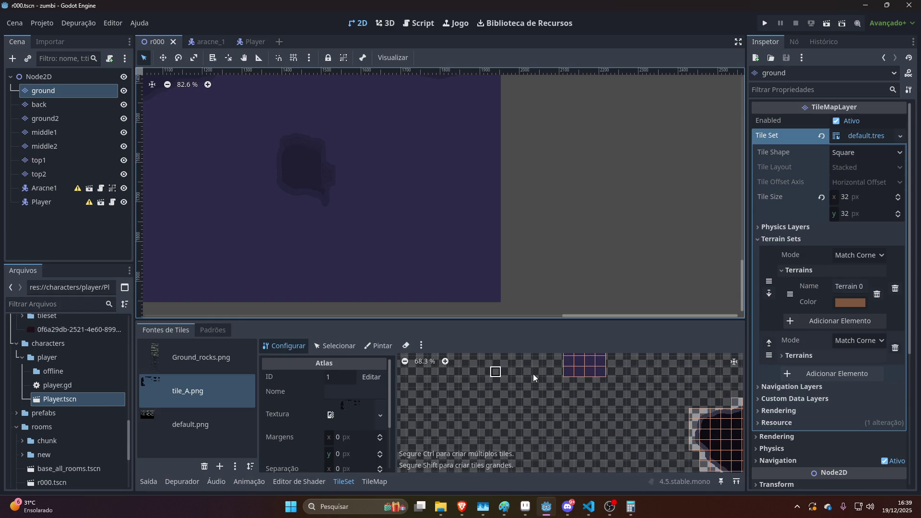
pyautogui.scroll(7, 580, 392)
pyautogui.scroll(3, 576, 403)
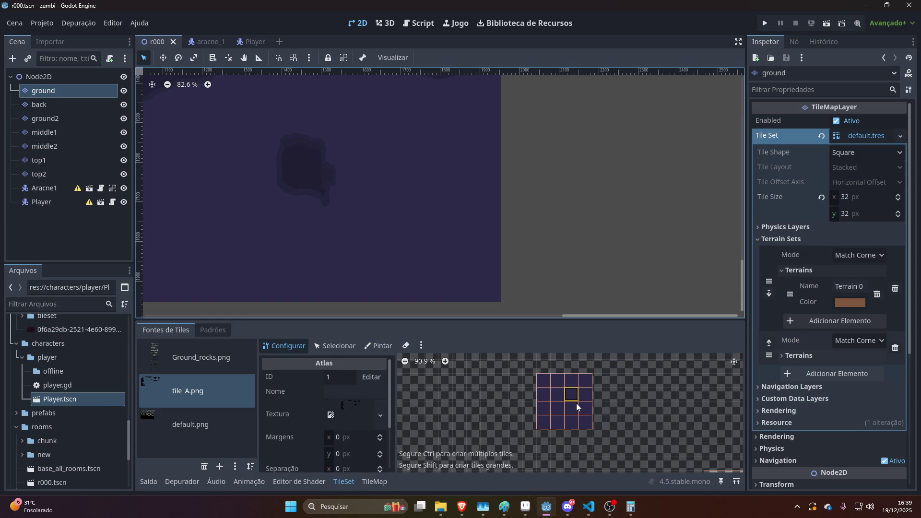
pyautogui.click(375, 346)
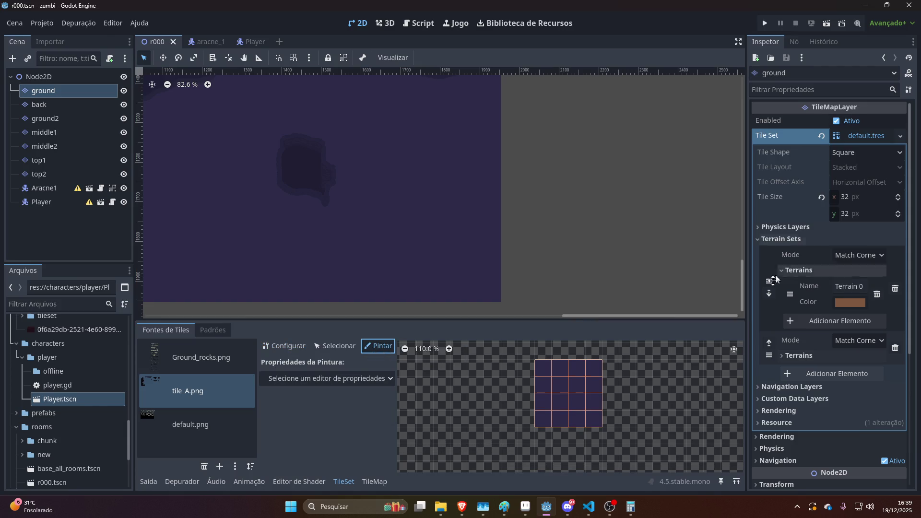
# Add a navigation layer to the tile set and pick Camada de Navegação 0 to paint.
pyautogui.click(758, 387)
pyautogui.click(810, 404)
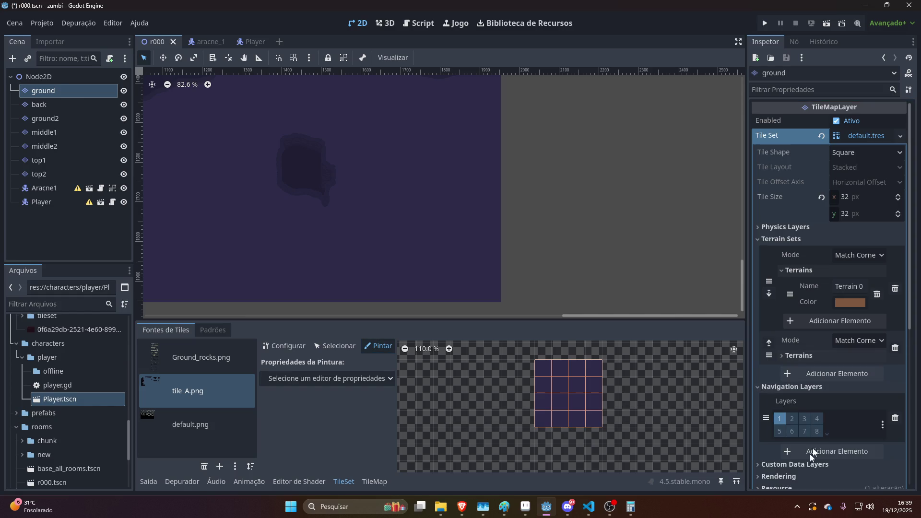
pyautogui.click(390, 379)
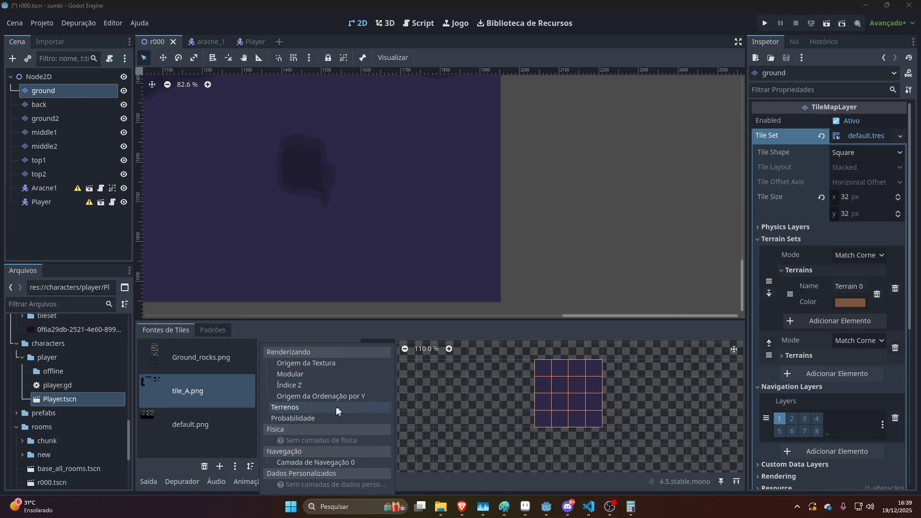
pyautogui.click(321, 462)
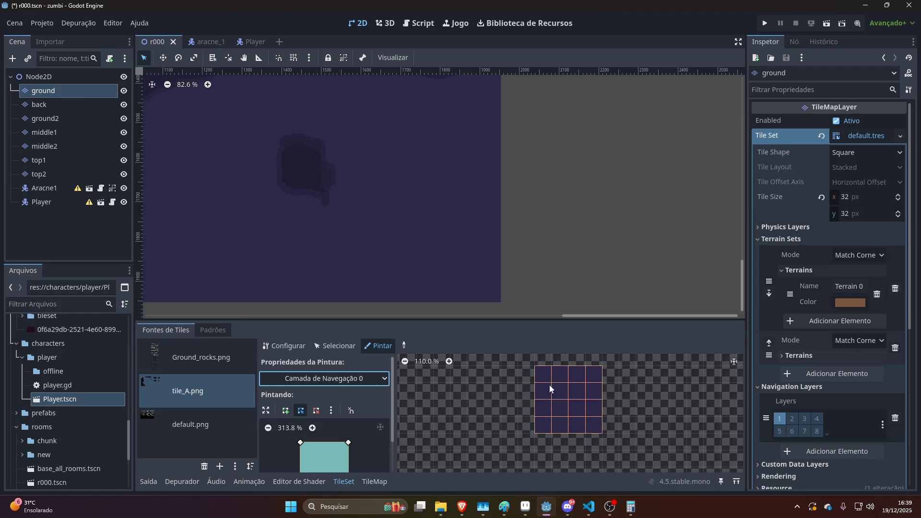
# Paint Navigation Layer 0 polygons onto all sixteen tile_A.png atlas tiles.
pyautogui.click(541, 374)
pyautogui.click(559, 374)
pyautogui.click(577, 374)
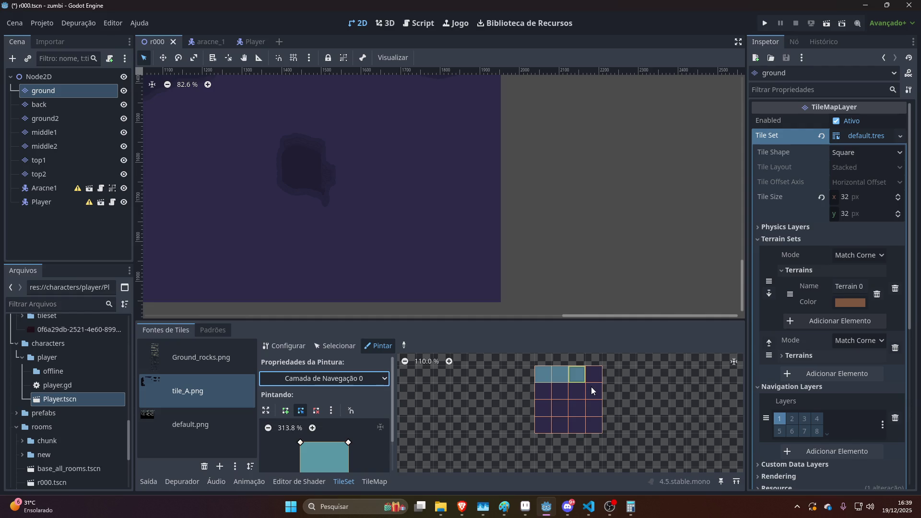
pyautogui.moveTo(595, 391); pyautogui.dragTo(559, 409)
pyautogui.moveTo(583, 423)
pyautogui.mouseDown()
pyautogui.moveTo(594, 424)
pyautogui.moveTo(577, 409)
pyautogui.mouseUp()
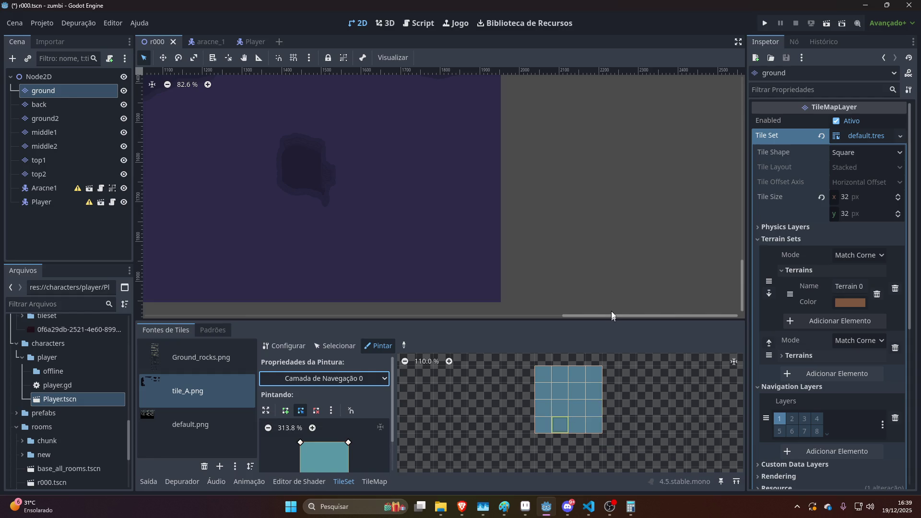
# Run the game and steer the slime with D, W and S near the spider, then bring up aracne_1.gd.
pyautogui.click(825, 24)
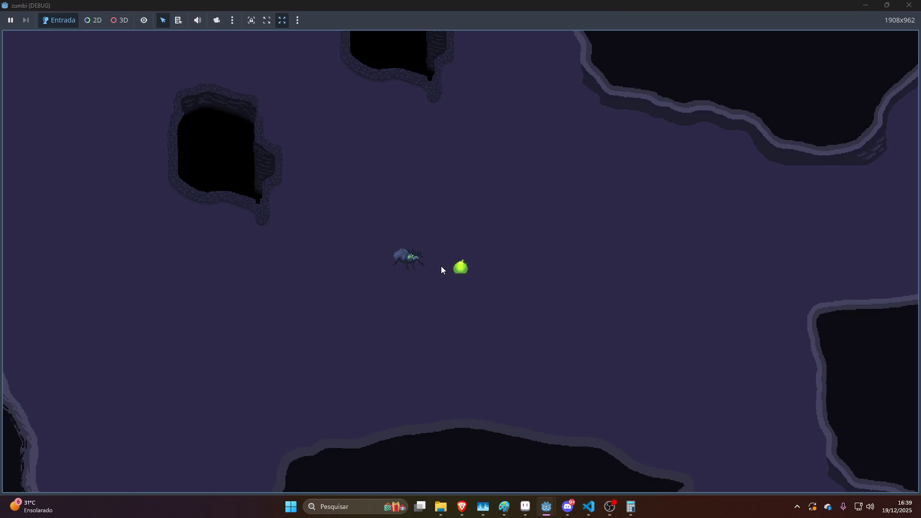
pyautogui.press('d')
pyautogui.press('w')
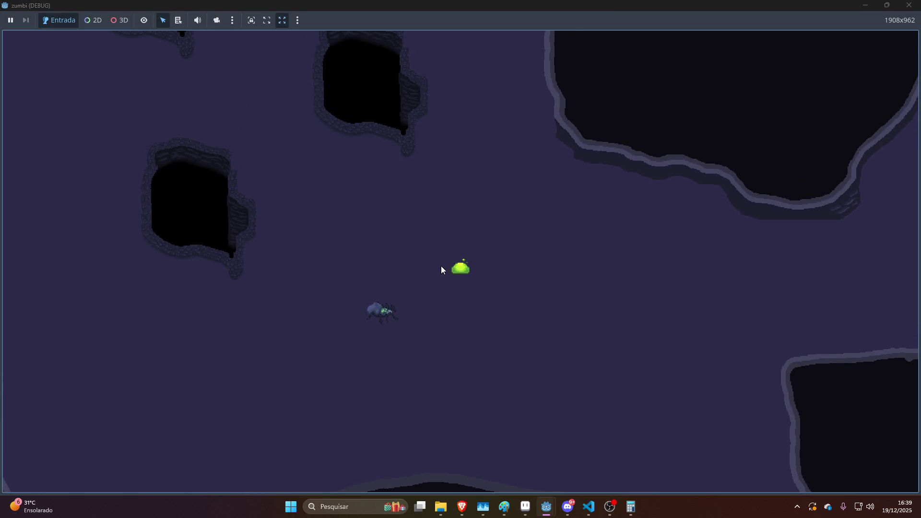
pyautogui.press('d')
pyautogui.press('s')
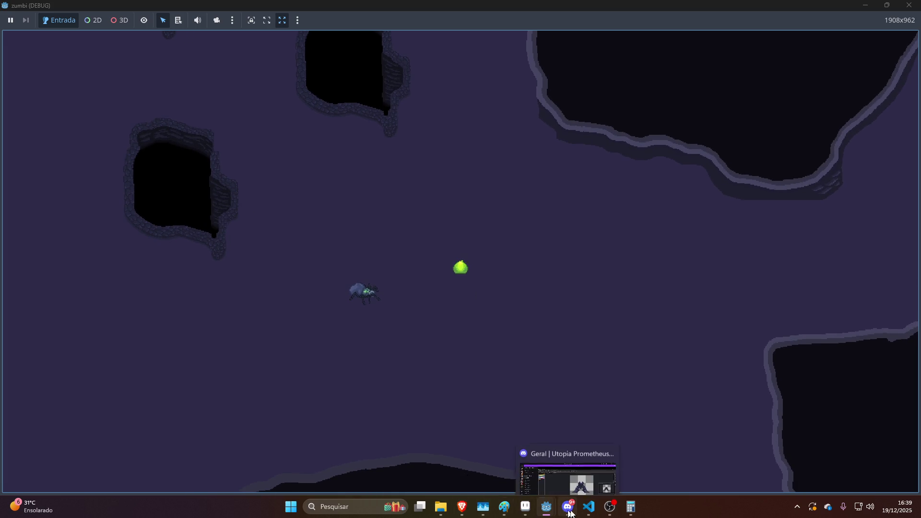
pyautogui.click(588, 509)
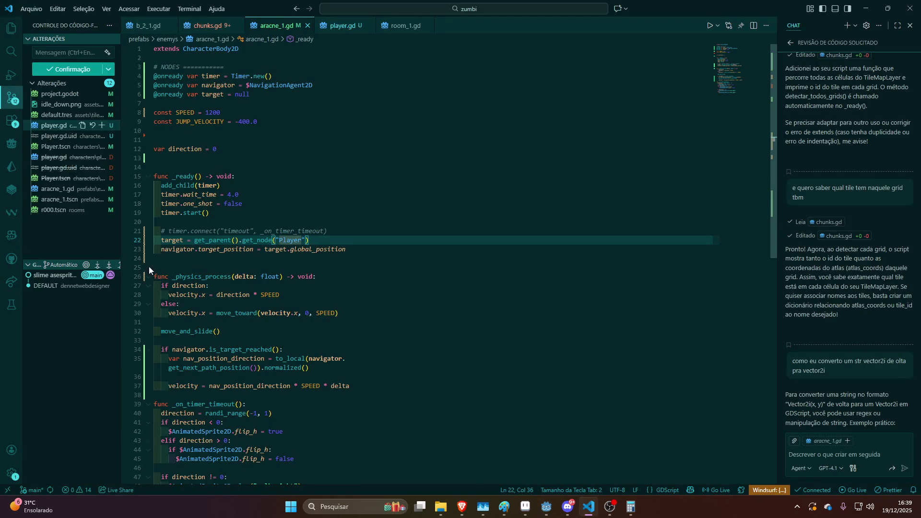
# Place the cursor on empty line 24 of aracne_1.gd, then switch to the YouTube navigation tutorial.
pyautogui.click(299, 262)
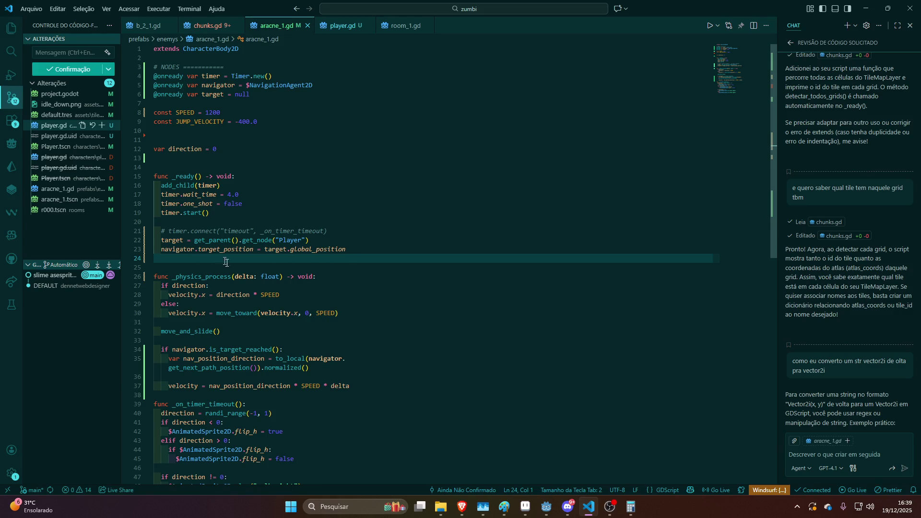
pyautogui.click(468, 505)
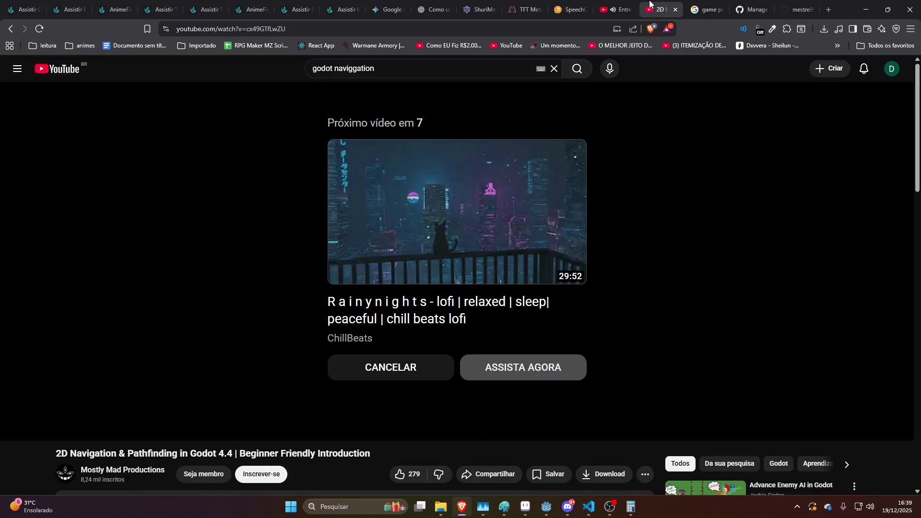
# Rewind the 2D Navigation & Pathfinding tutorial to about 2:59, then return to the spider script.
pyautogui.click(652, 394)
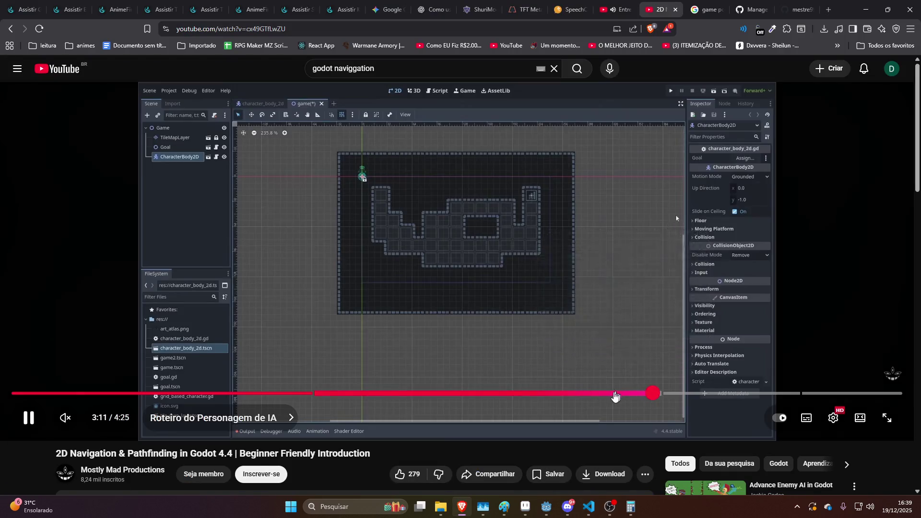
pyautogui.click(613, 394)
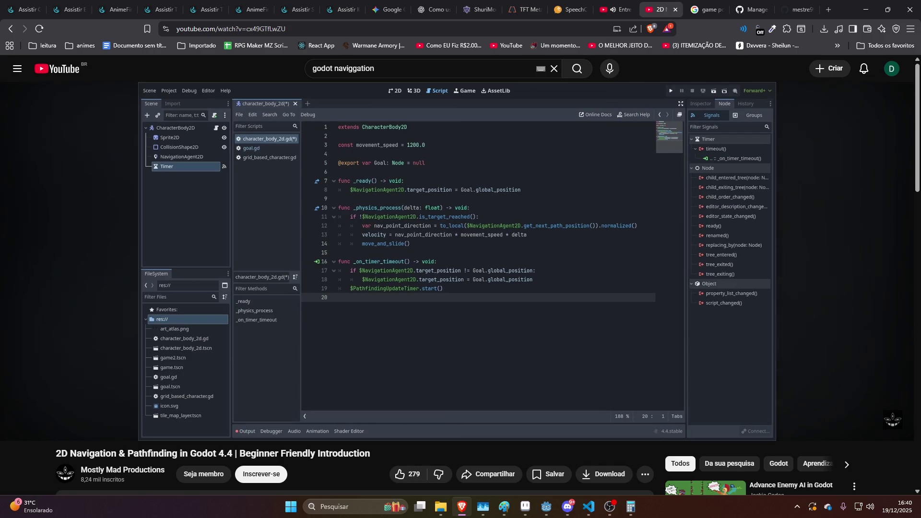
pyautogui.hotkey('alt', 'Tab')
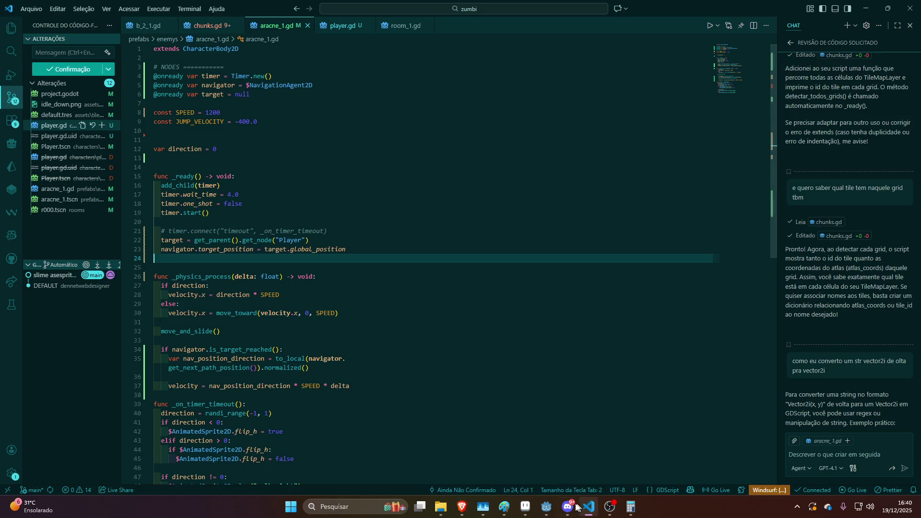
# In the Godot editor, open the aracne_1 scene and select its NavigationAgent2D node.
pyautogui.moveTo(546, 507)
pyautogui.click(492, 451)
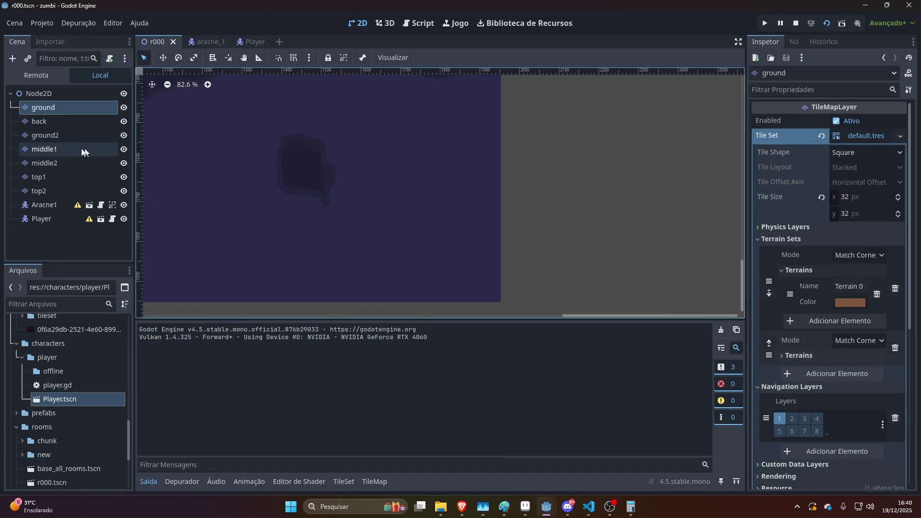
pyautogui.click(92, 205)
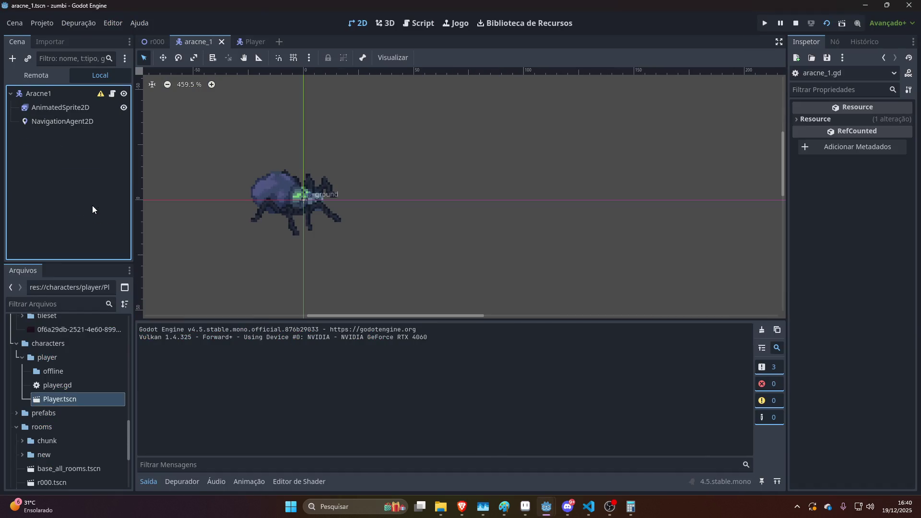
pyautogui.click(52, 122)
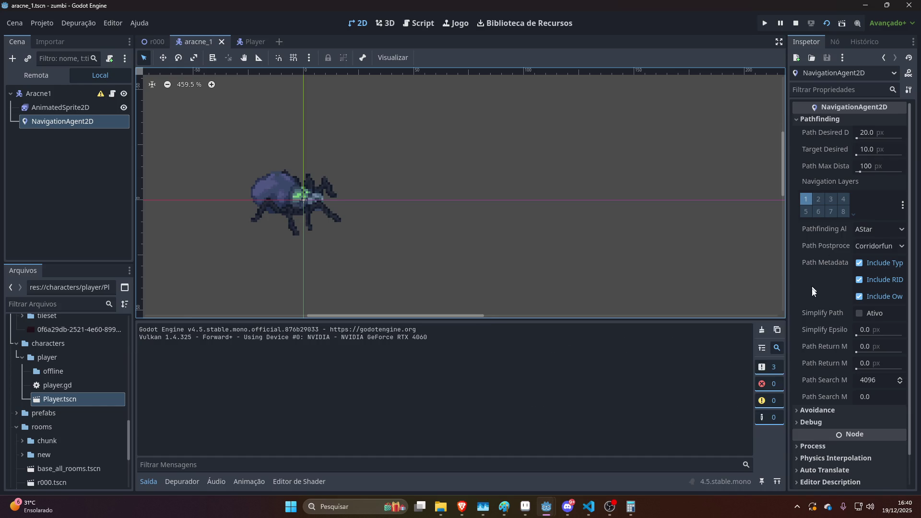
# Expand the Avoidance section and briefly expand and collapse Debug in the Inspector.
pyautogui.click(806, 413)
pyautogui.scroll(-5, 819, 409)
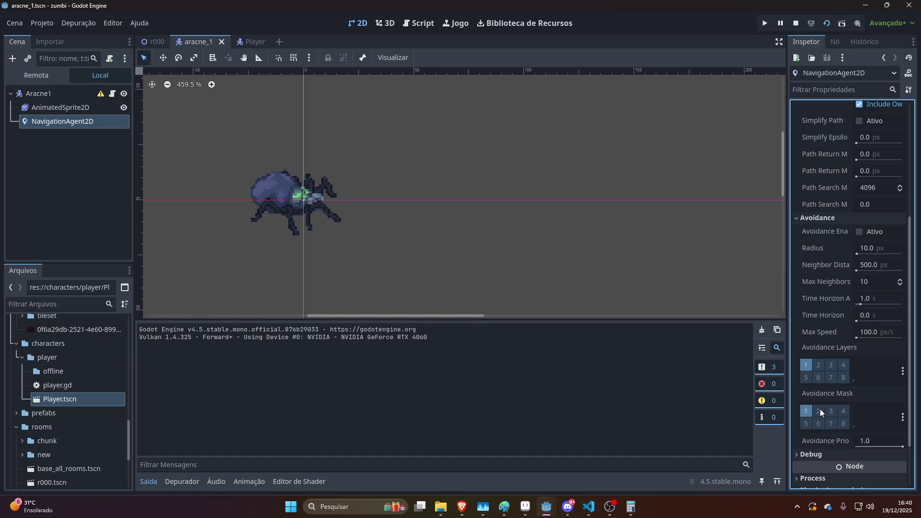
pyautogui.scroll(-3, 821, 376)
pyautogui.click(818, 384)
pyautogui.click(818, 384)
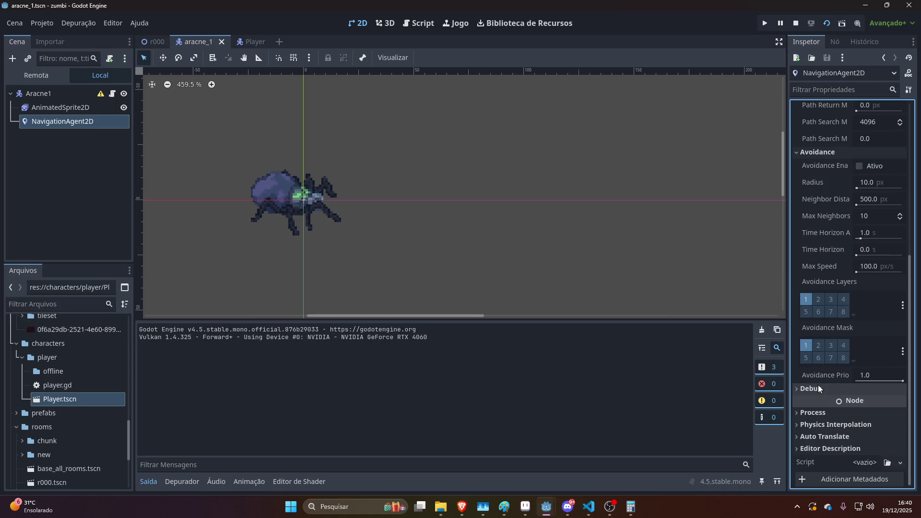
pyautogui.scroll(10, 796, 322)
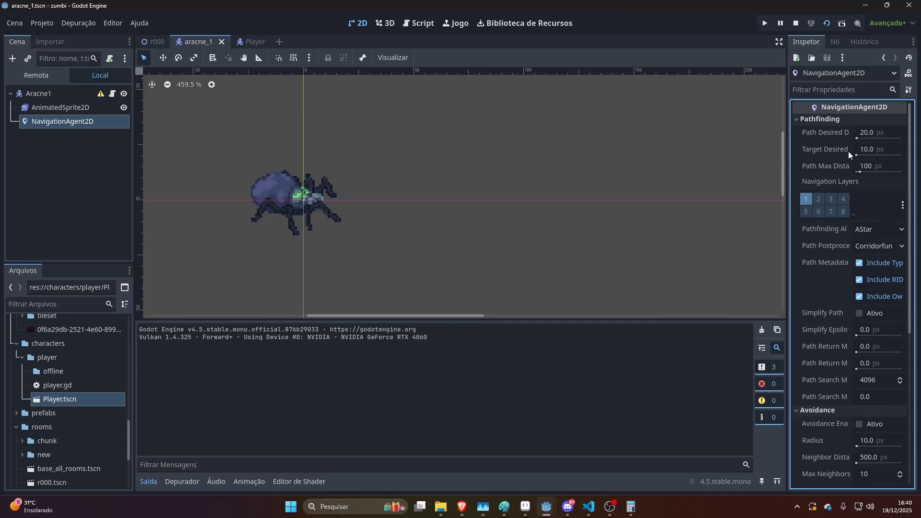
# Return to aracne_1.gd in VS Code and scroll down the script.
pyautogui.moveTo(831, 185)
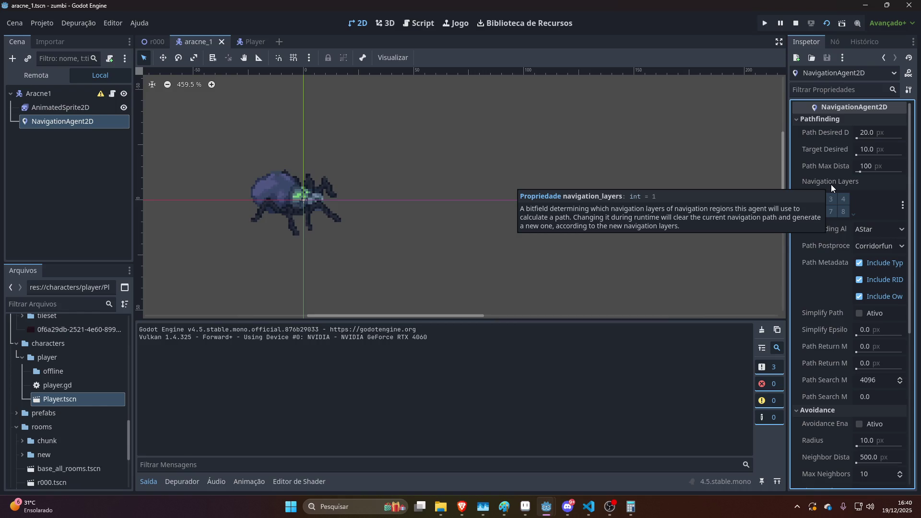
pyautogui.moveTo(545, 509)
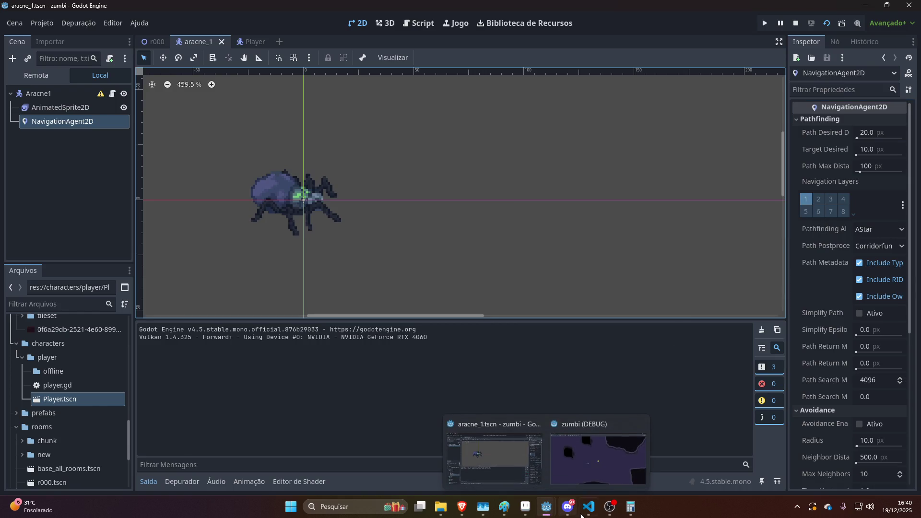
pyautogui.click(588, 507)
pyautogui.scroll(-4, 324, 337)
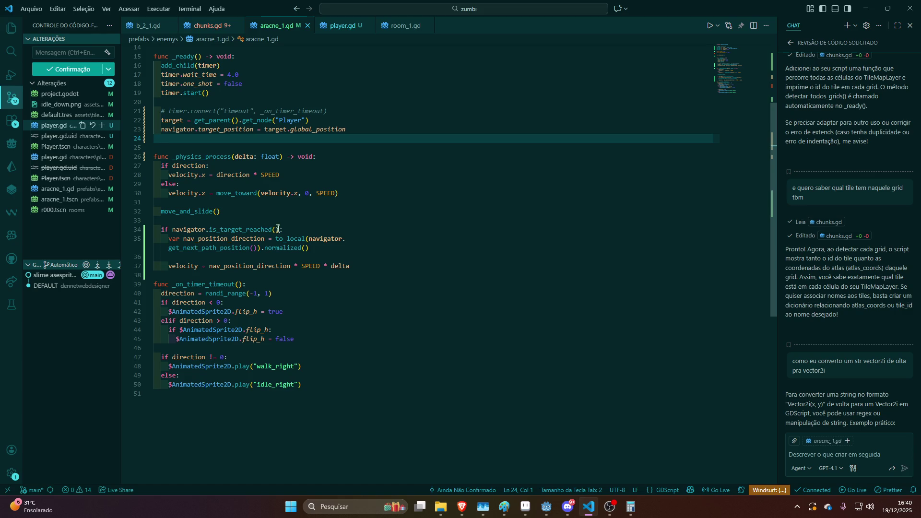
# Move move_and_slide() from line 32 to the end of _physics_process, save, and rerun the game.
pyautogui.click(251, 212)
pyautogui.hotkey('shift', 'Home')
pyautogui.hotkey('ctrl', 'x')
pyautogui.click(269, 275)
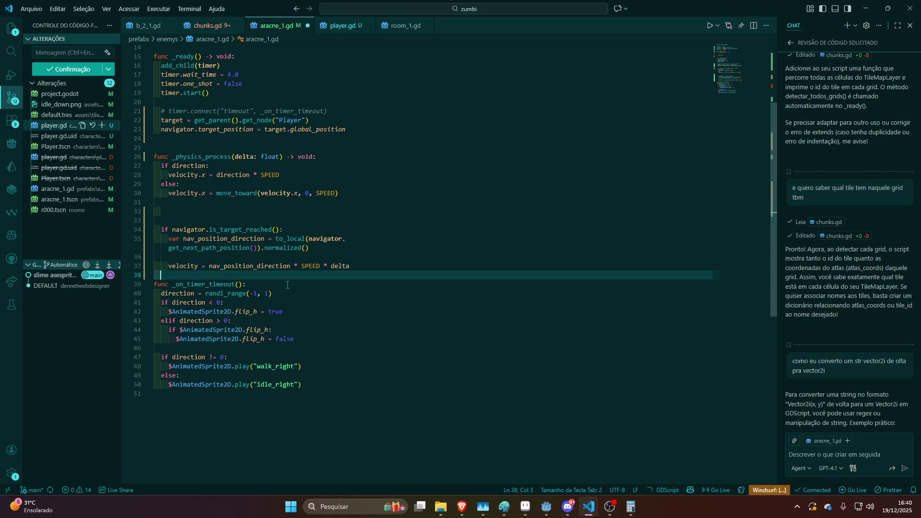
pyautogui.hotkey('ctrl', 'v')
pyautogui.hotkey('ctrl', 's')
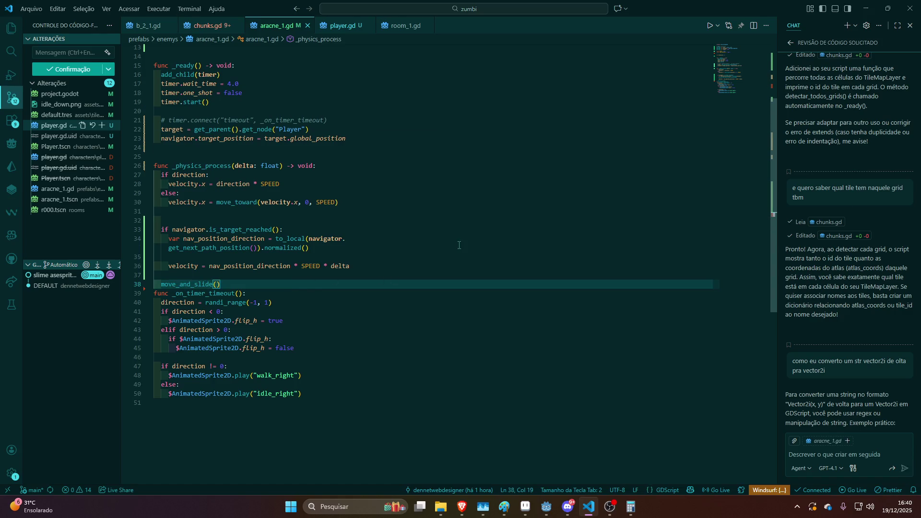
pyautogui.hotkey('alt', 'Tab')
pyautogui.click(822, 26)
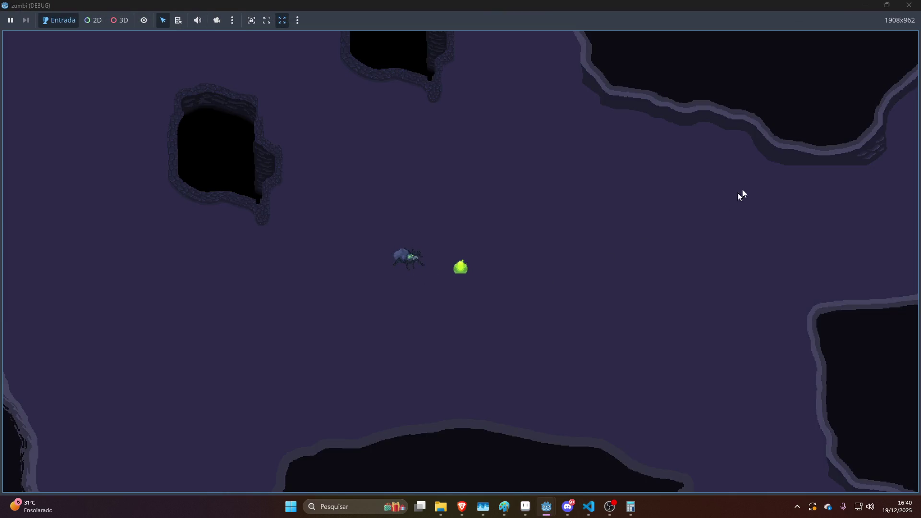
# Drive the slime around with D, W, S and A to watch the spider, then close the game and minimize Godot.
pyautogui.press('d')
pyautogui.press('w')
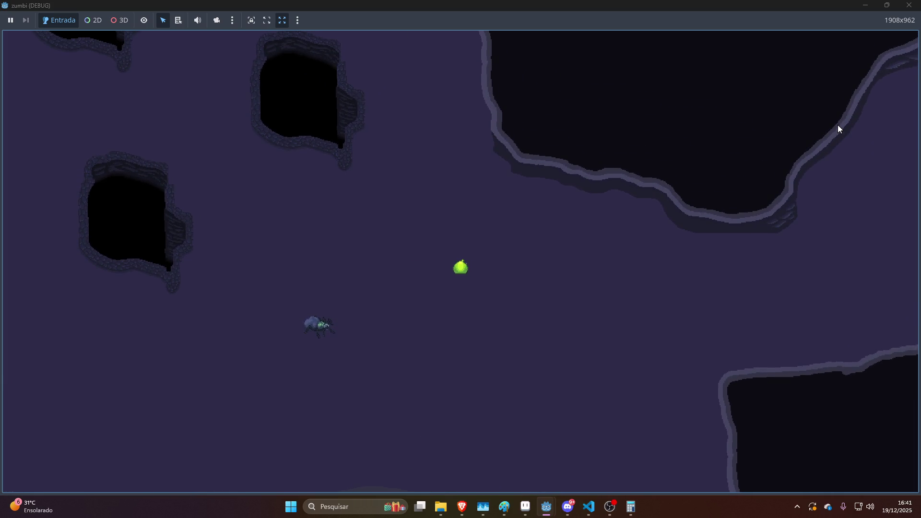
pyautogui.press('s')
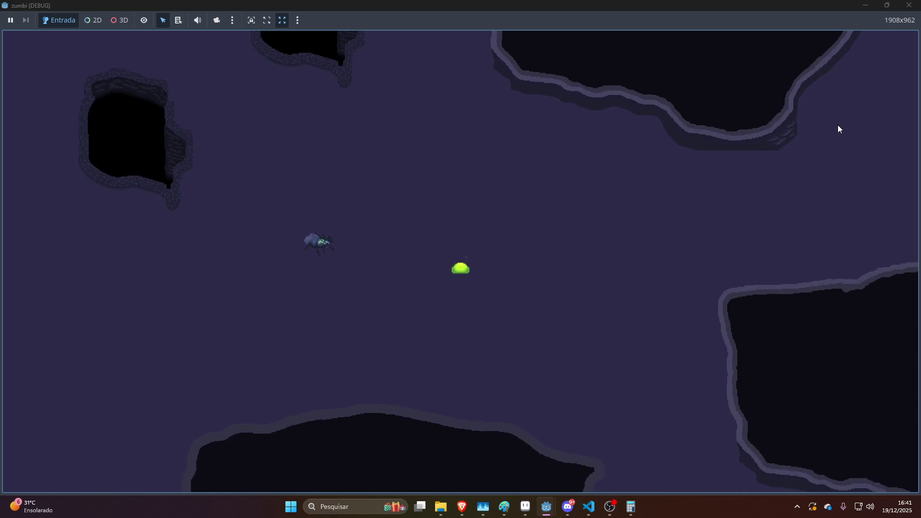
pyautogui.press('d')
pyautogui.press('w')
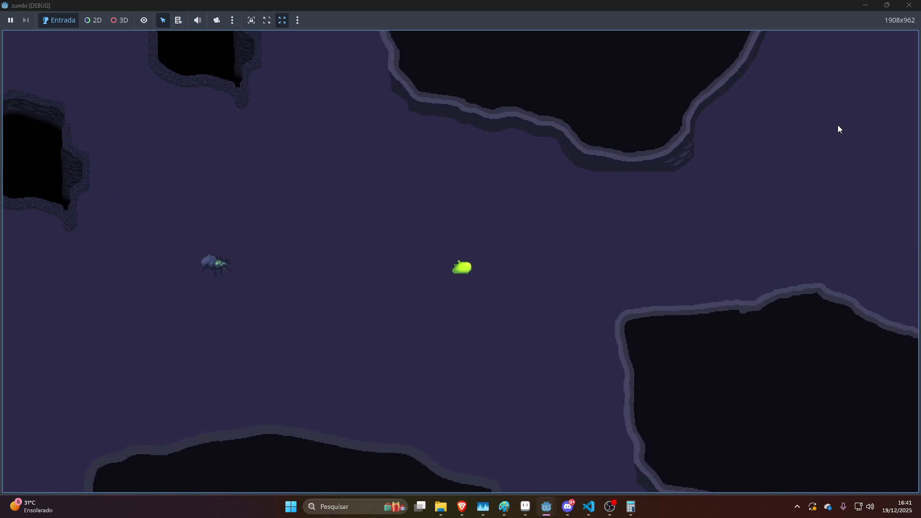
pyautogui.press('d')
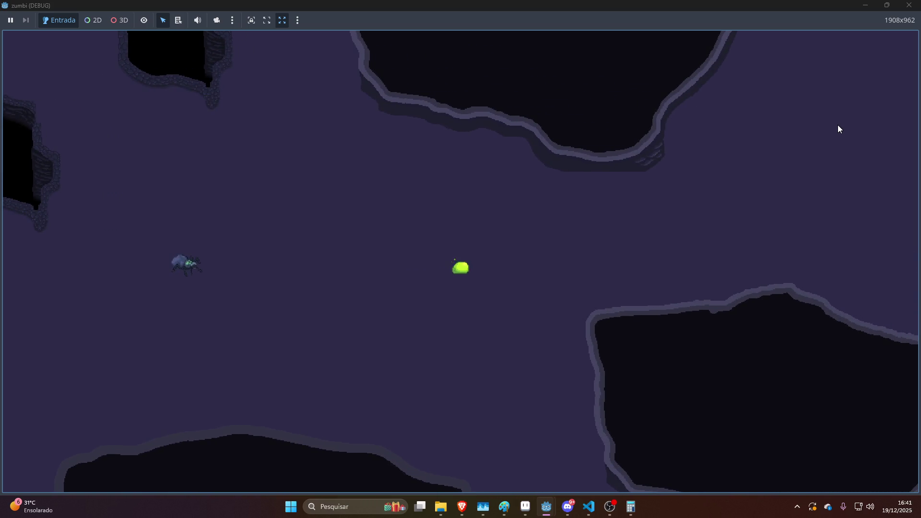
pyautogui.press('a')
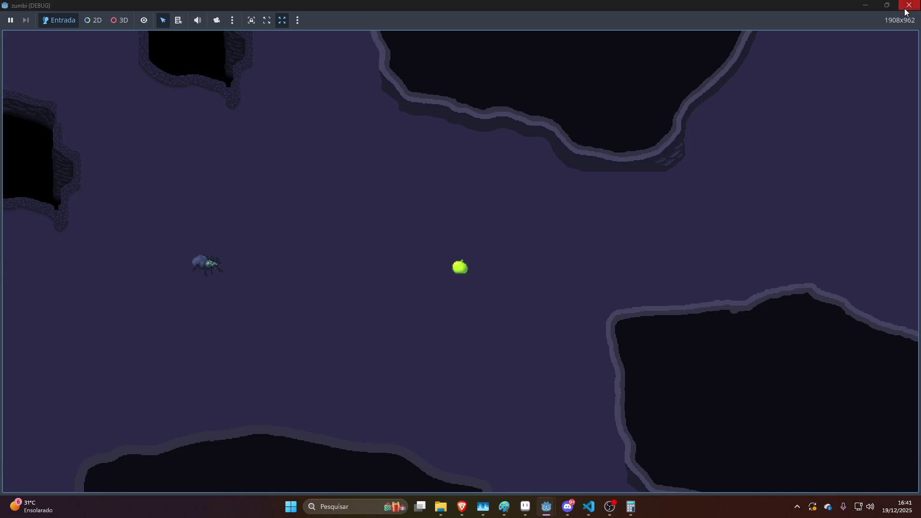
pyautogui.click(908, 5)
pyautogui.click(868, 10)
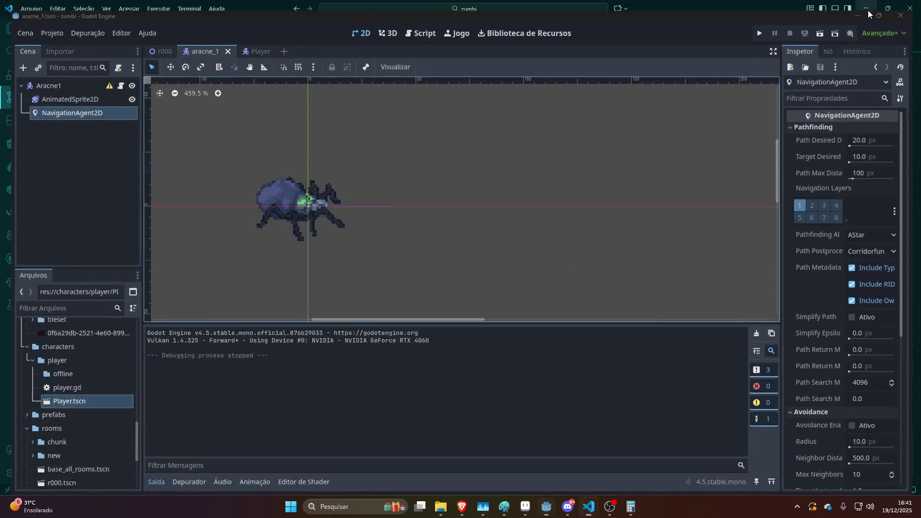
# Open the 'PATHFINDING na GODOT 4.2 com Navigation Agent 2D' tutorial from the Godot navigation search results.
pyautogui.click(462, 507)
pyautogui.click(10, 28)
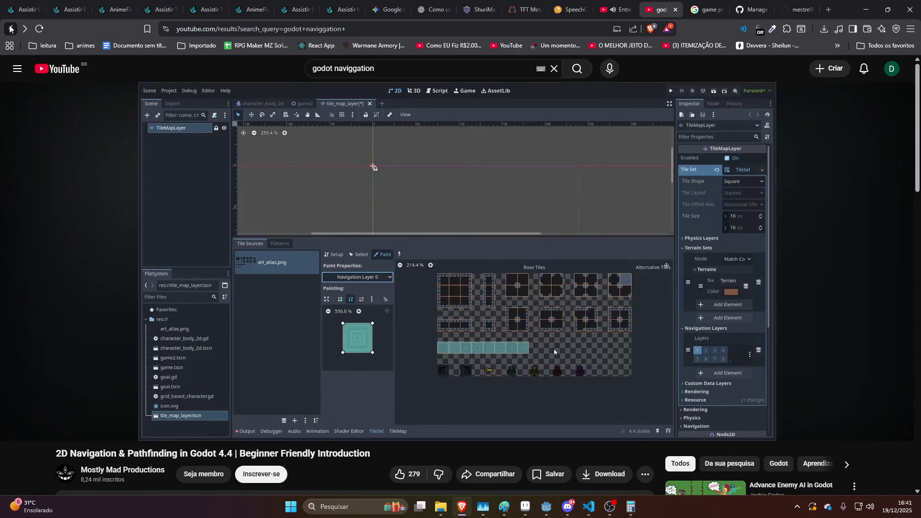
pyautogui.scroll(-8, 326, 388)
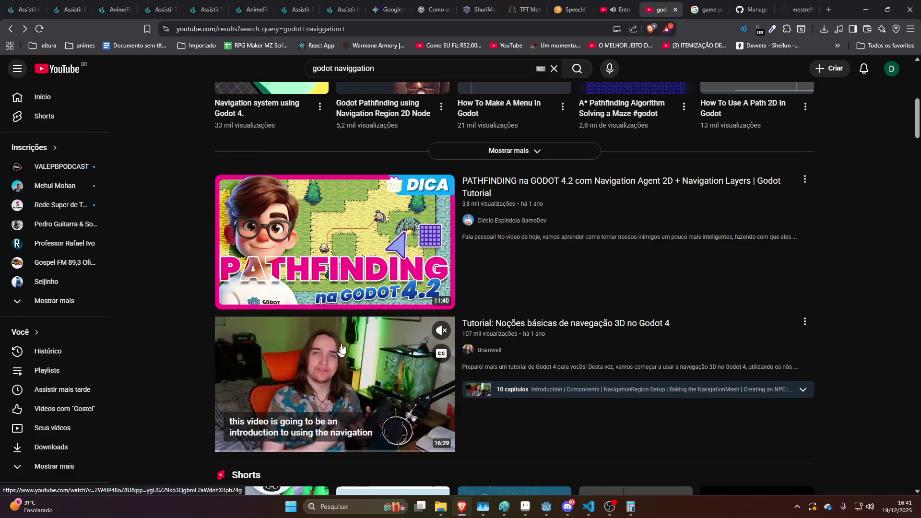
pyautogui.click(380, 242)
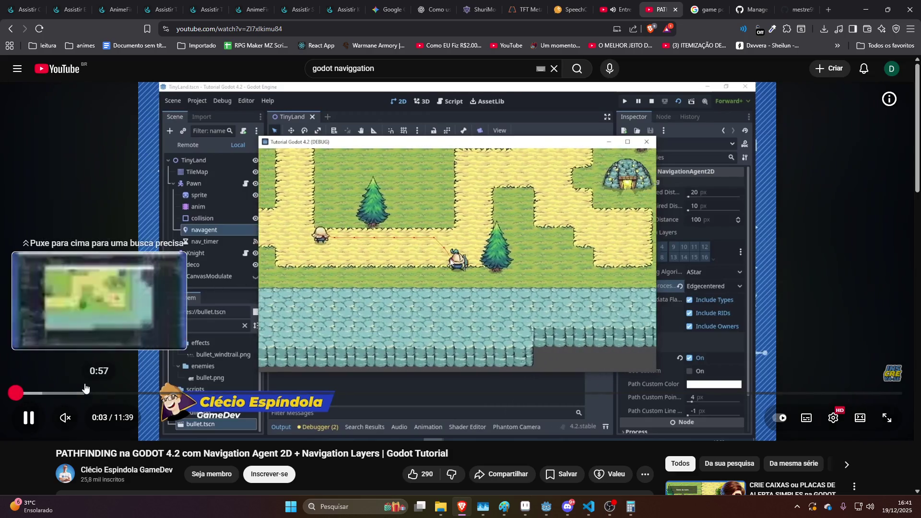
# Skim the tutorial forward through 1:31, 3:05 and 5:12, pausing at the go_to_target code around 6:13.
pyautogui.click(54, 394)
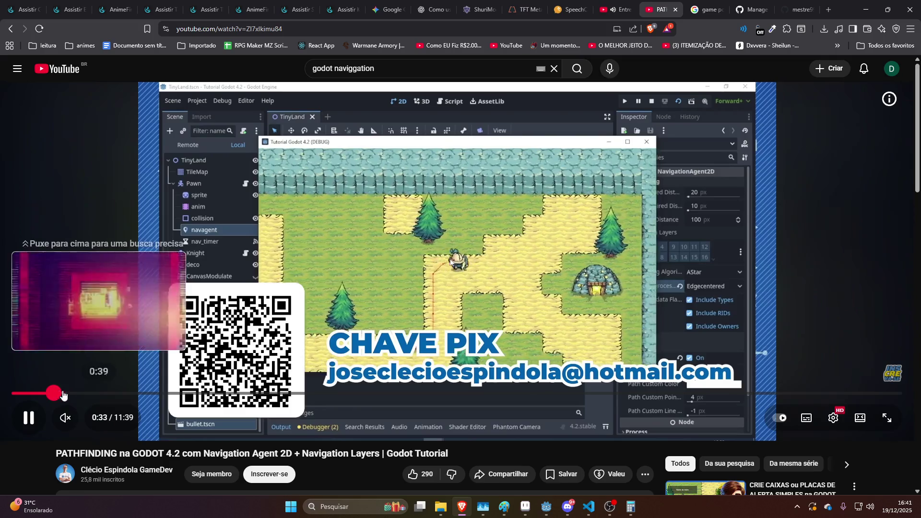
pyautogui.moveTo(63, 395)
pyautogui.mouseDown()
pyautogui.moveTo(159, 394)
pyautogui.moveTo(117, 394)
pyautogui.mouseUp()
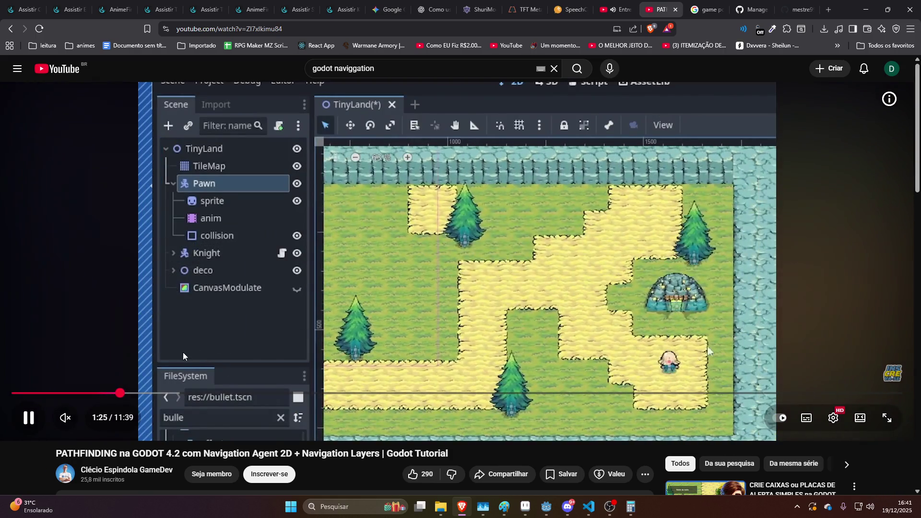
pyautogui.click(160, 393)
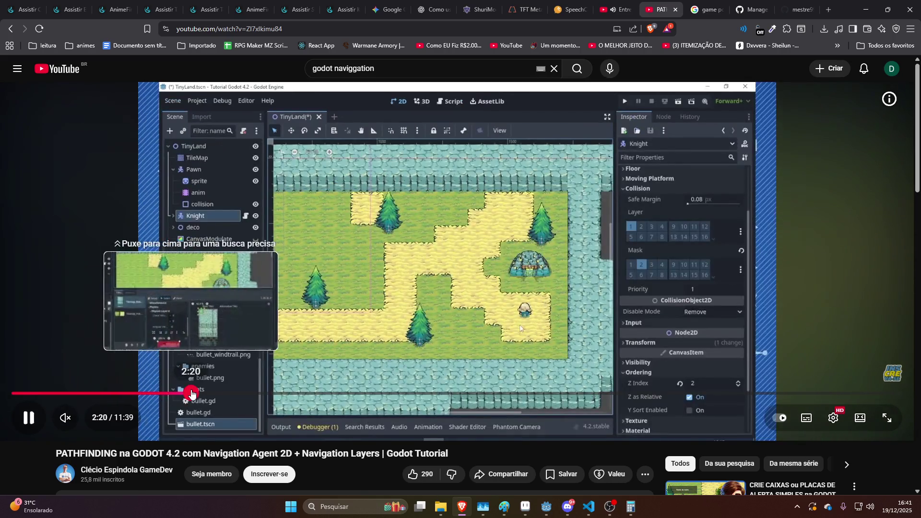
pyautogui.click(191, 394)
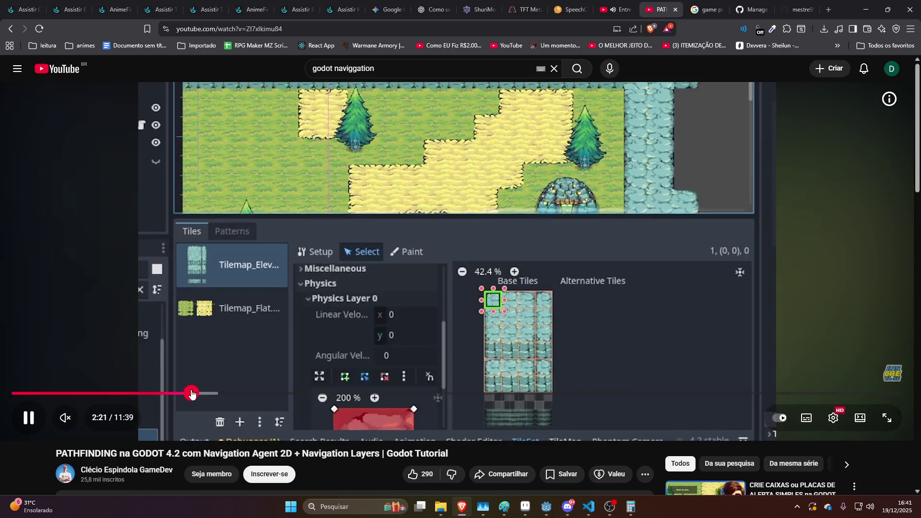
pyautogui.click(175, 393)
pyautogui.moveTo(211, 393); pyautogui.dragTo(281, 394)
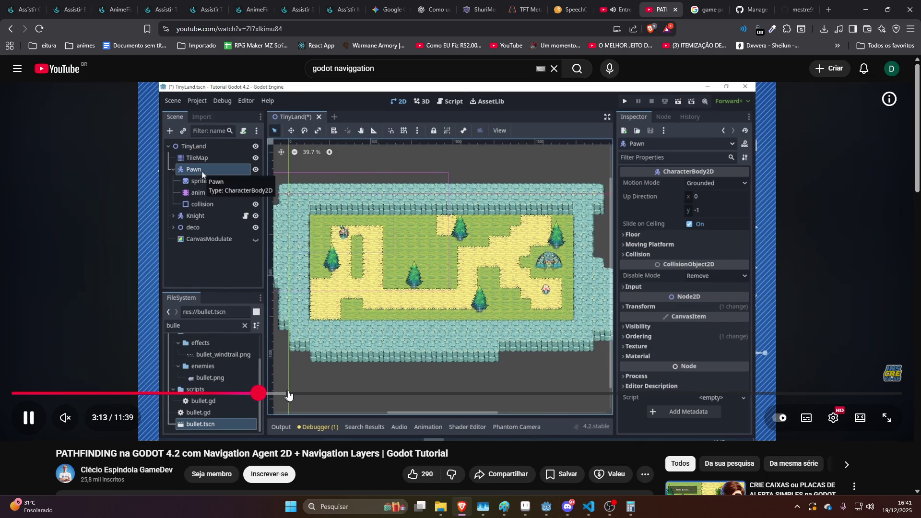
pyautogui.moveTo(286, 394); pyautogui.dragTo(368, 396)
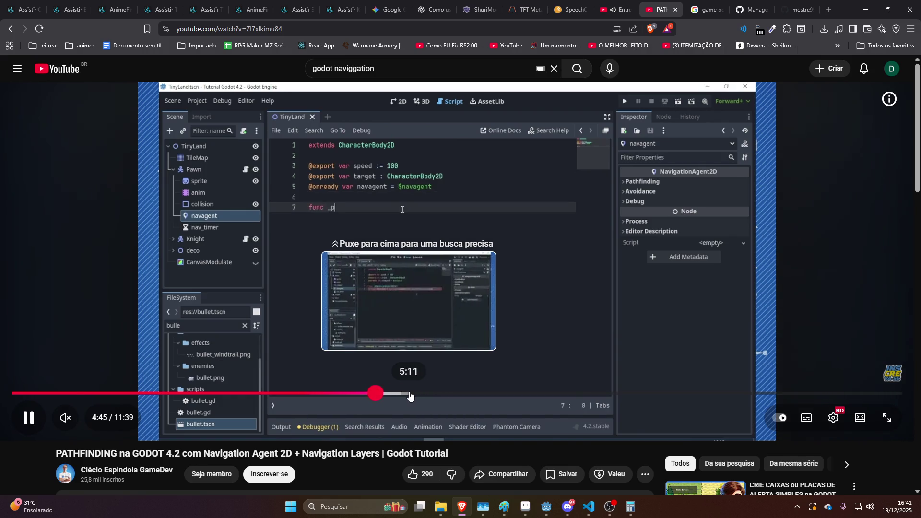
pyautogui.click(408, 395)
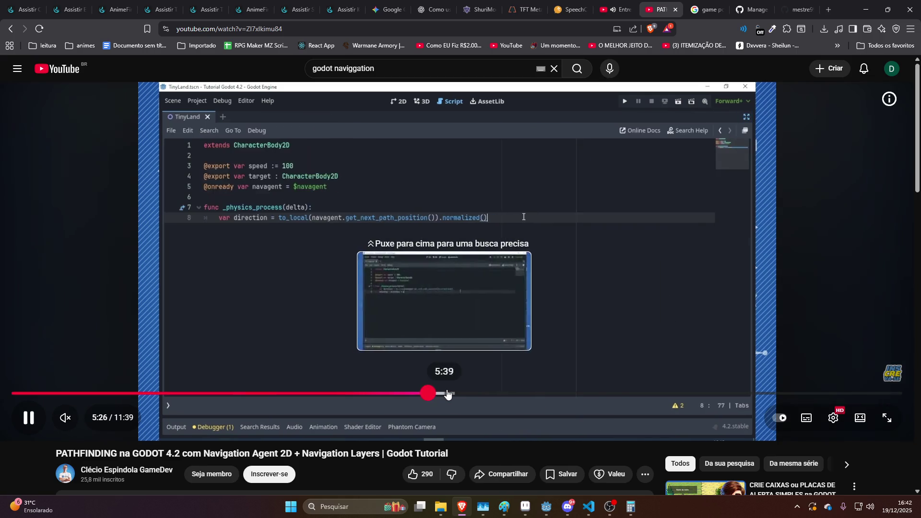
pyautogui.click(485, 394)
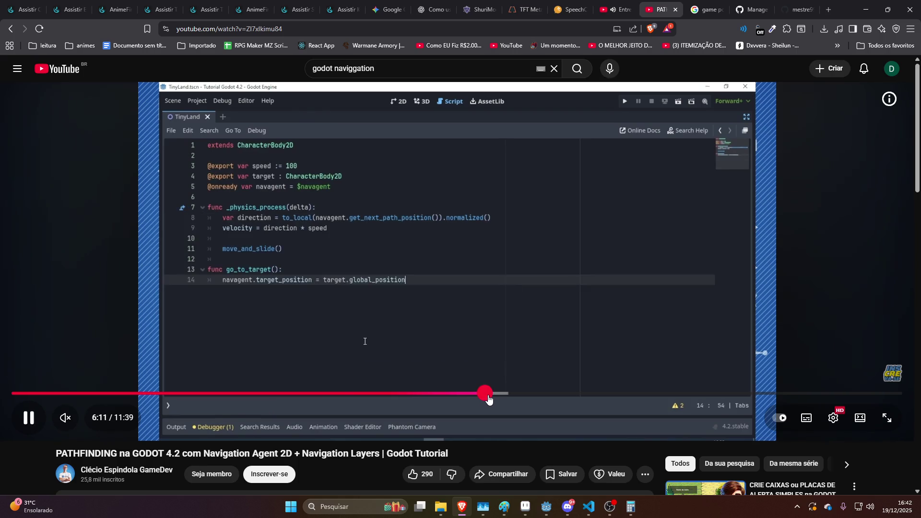
pyautogui.click(298, 240)
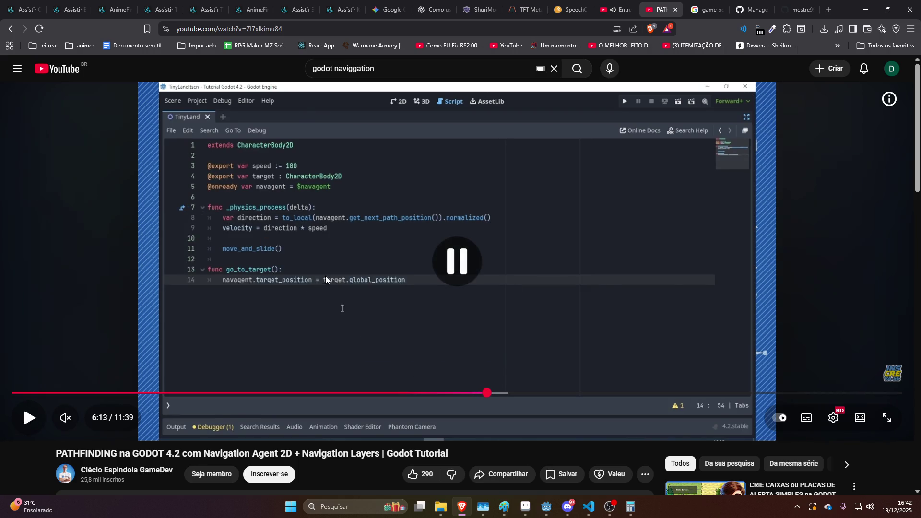
pyautogui.hotkey('alt', 'Tab')
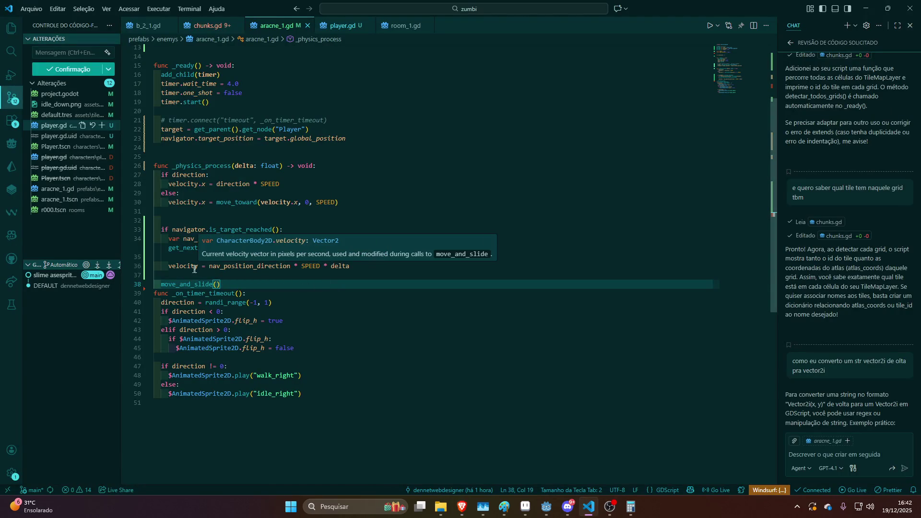
# Rename nav_position_direction to direction on lines 34 and 36 and save aracne_1.gd.
pyautogui.hotkey('alt', 'Tab')
pyautogui.hotkey('alt', 'Tab')
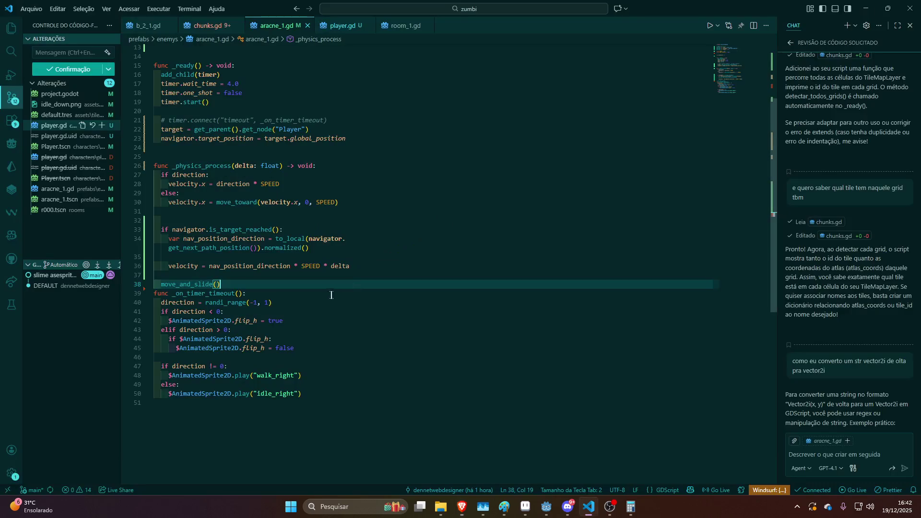
pyautogui.hotkey('alt', 'Tab')
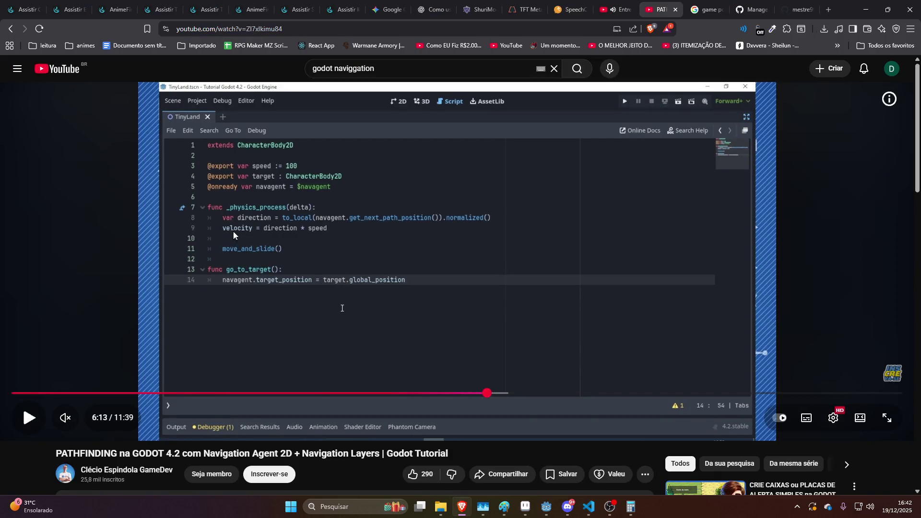
pyautogui.hotkey('alt', 'Tab')
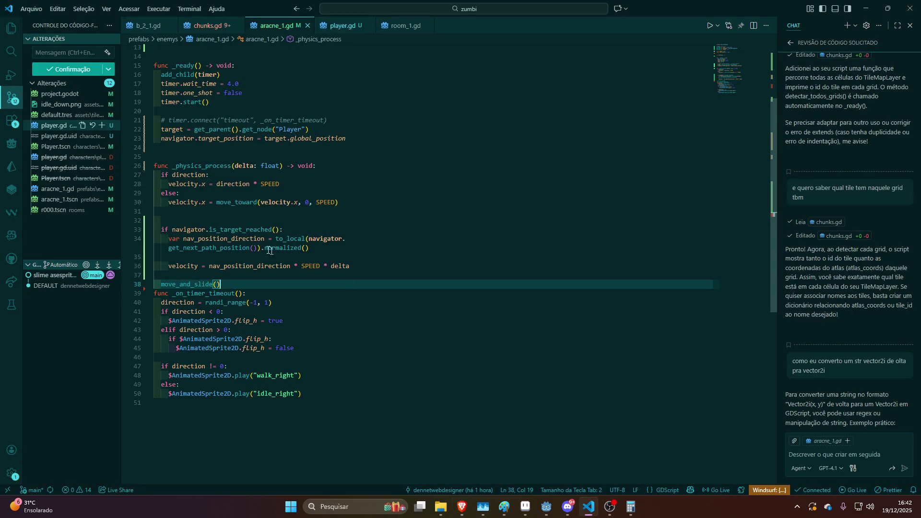
pyautogui.doubleClick(234, 238)
pyautogui.hotkey('ctrl', 'd')
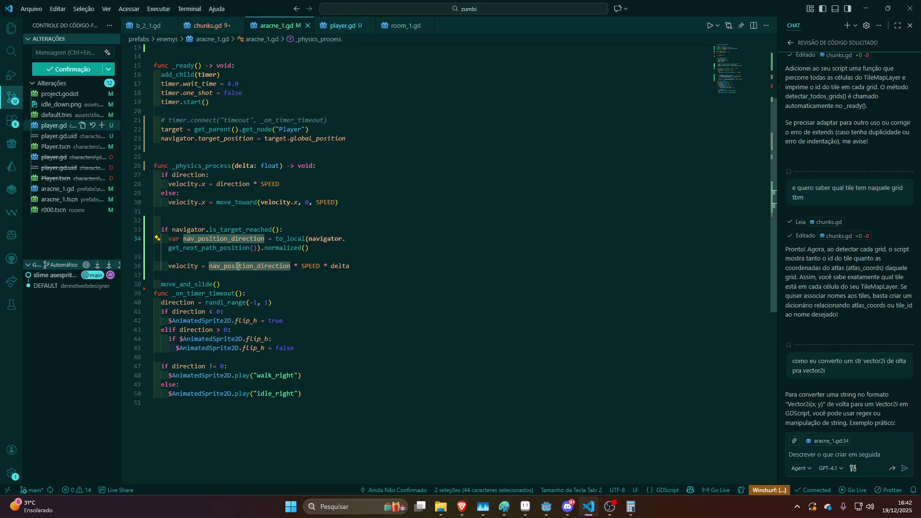
pyautogui.write('direction')
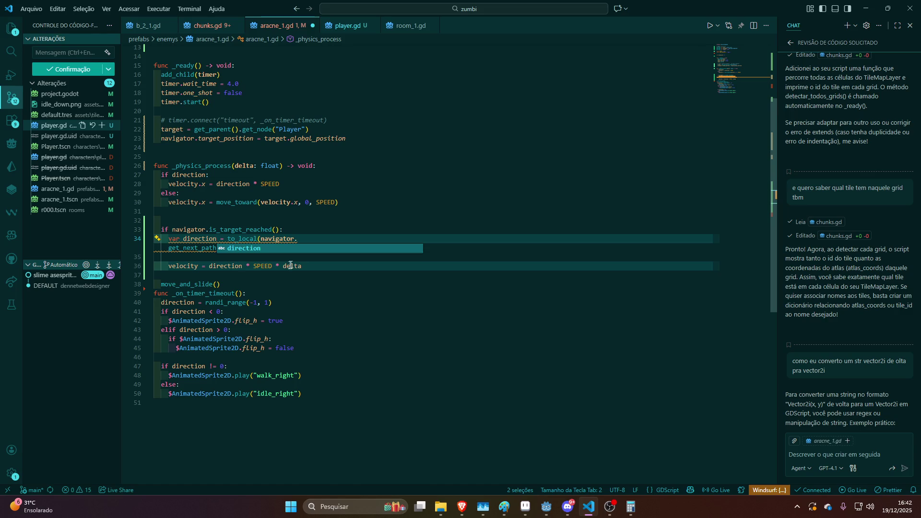
pyautogui.click(387, 233)
pyautogui.hotkey('ctrl', 's')
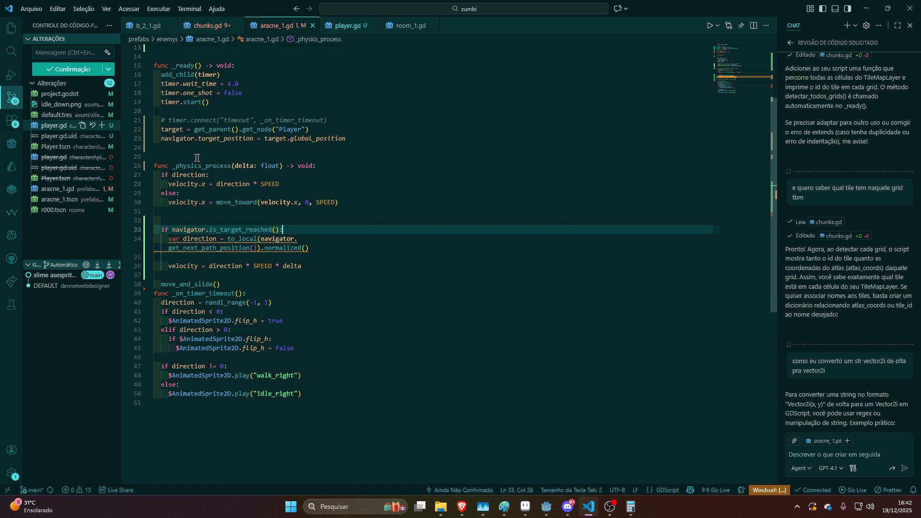
# Play the tutorial a little further and pause it at 6:19.
pyautogui.hotkey('alt', 'Tab')
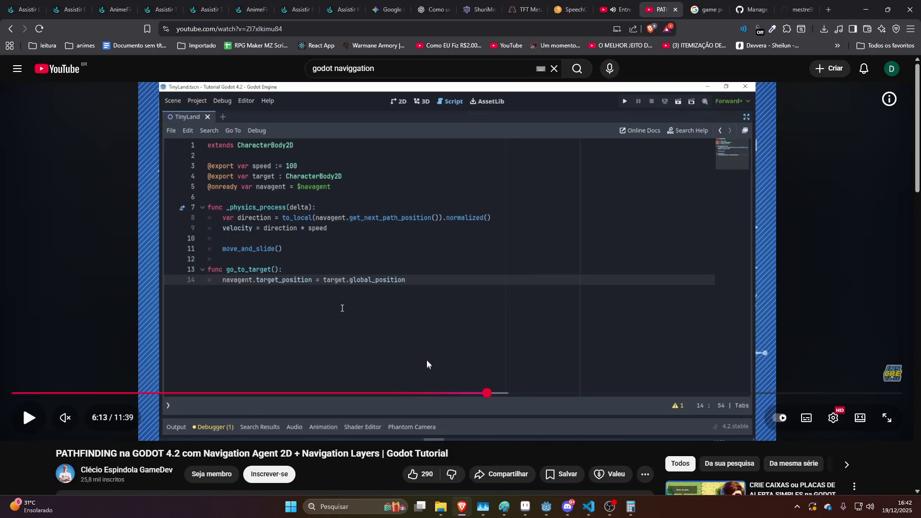
pyautogui.click(413, 335)
pyautogui.click(412, 332)
pyautogui.hotkey('alt', 'Tab')
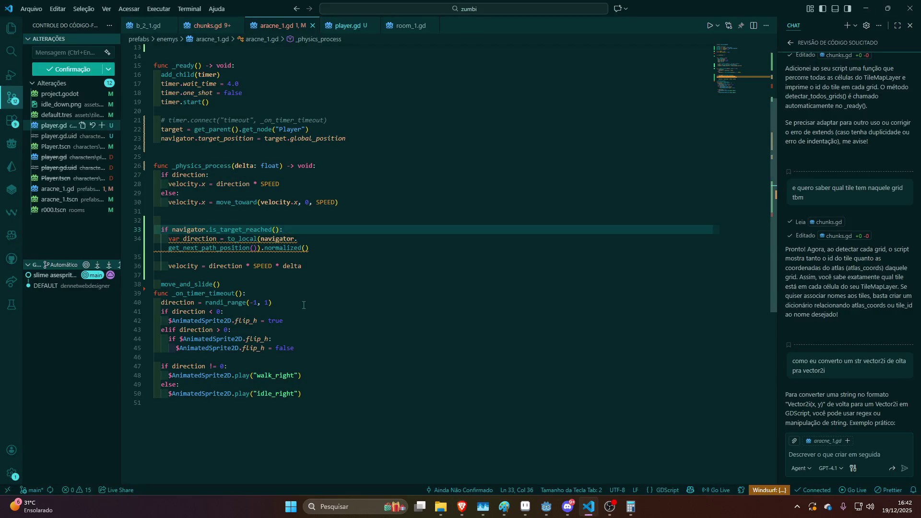
pyautogui.hotkey('alt', 'Tab')
pyautogui.click(321, 250)
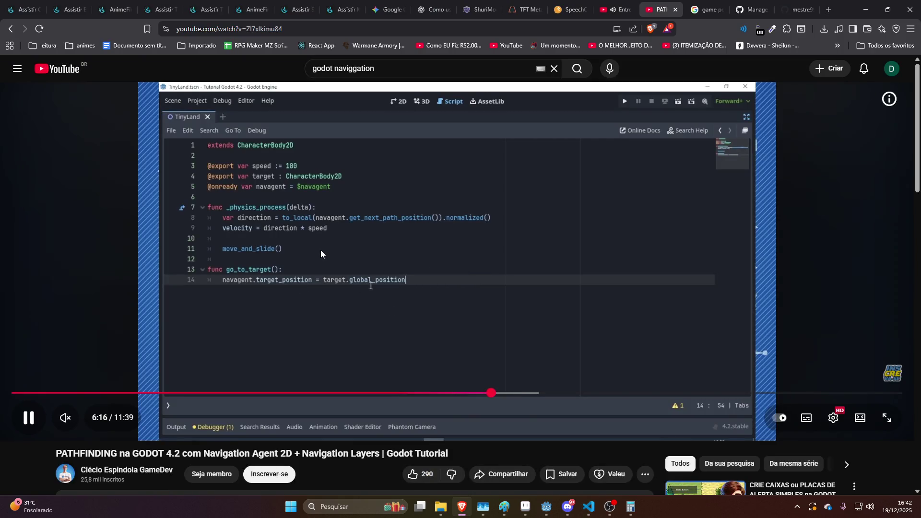
pyautogui.click(326, 281)
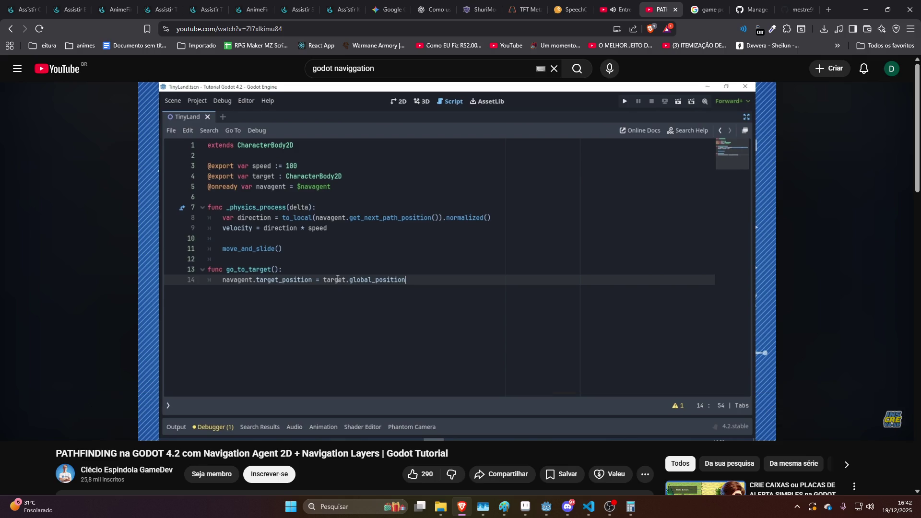
pyautogui.hotkey('alt', 'Tab')
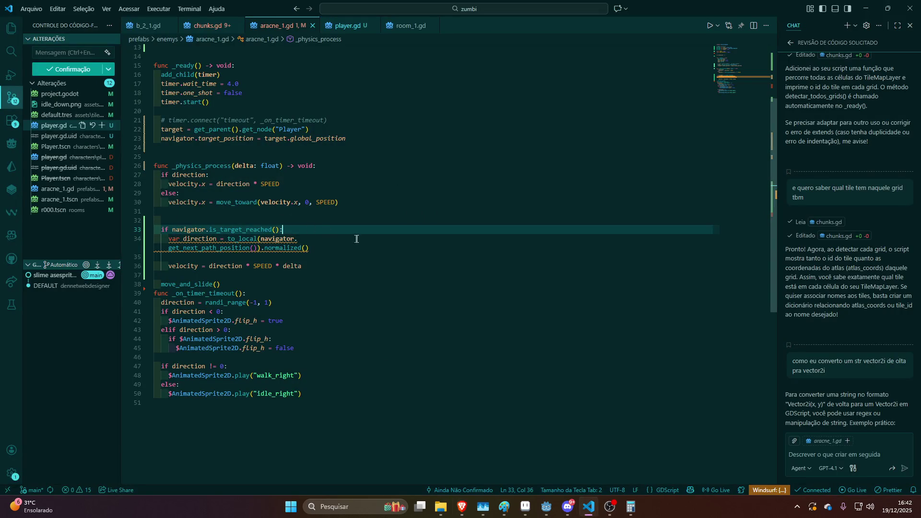
# Uncomment the timer.connect line in _ready.
pyautogui.click(214, 216)
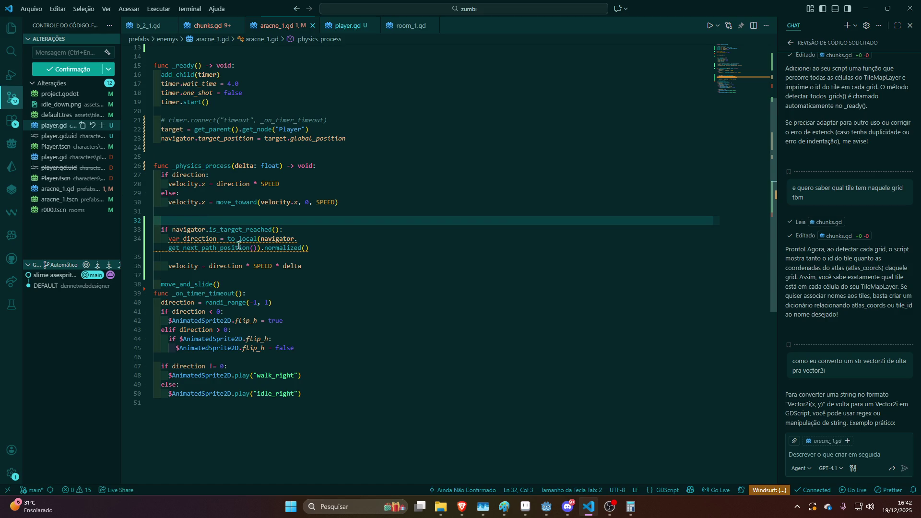
pyautogui.click(322, 89)
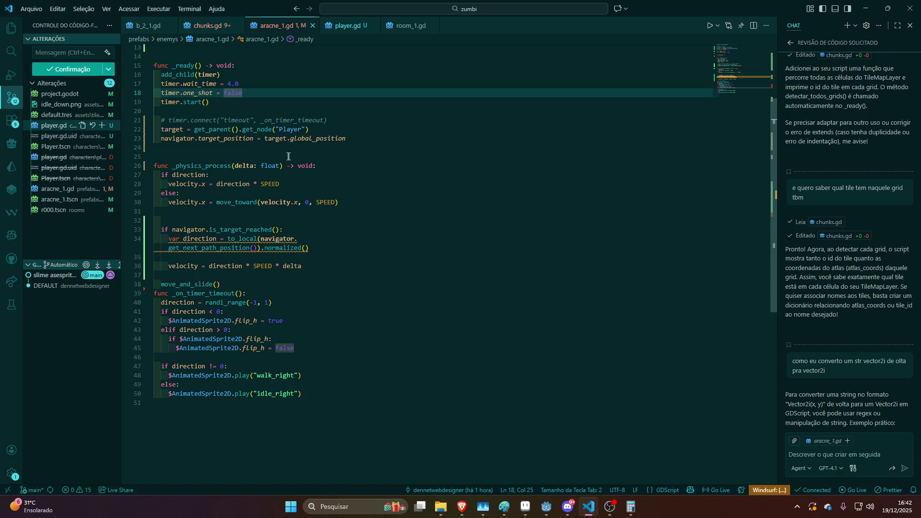
pyautogui.click(404, 147)
pyautogui.click(390, 140)
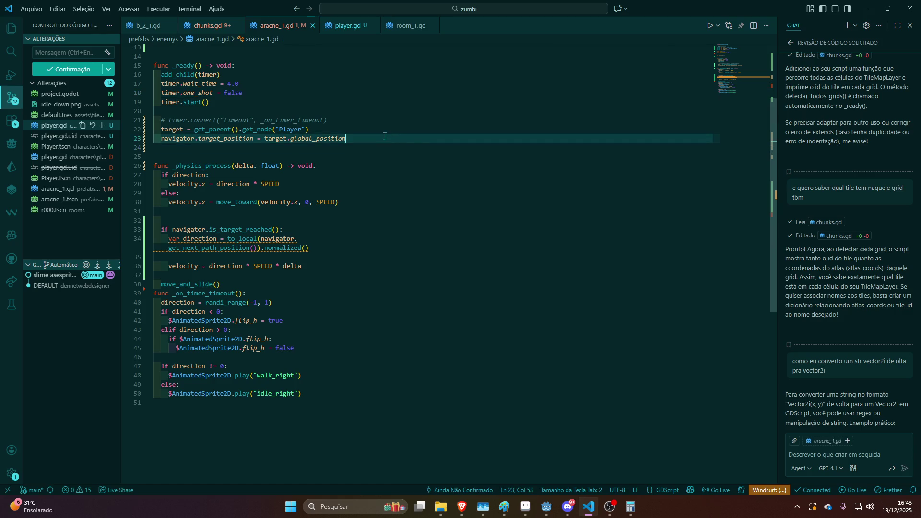
pyautogui.click(356, 122)
pyautogui.hotkey('ctrl', '/')
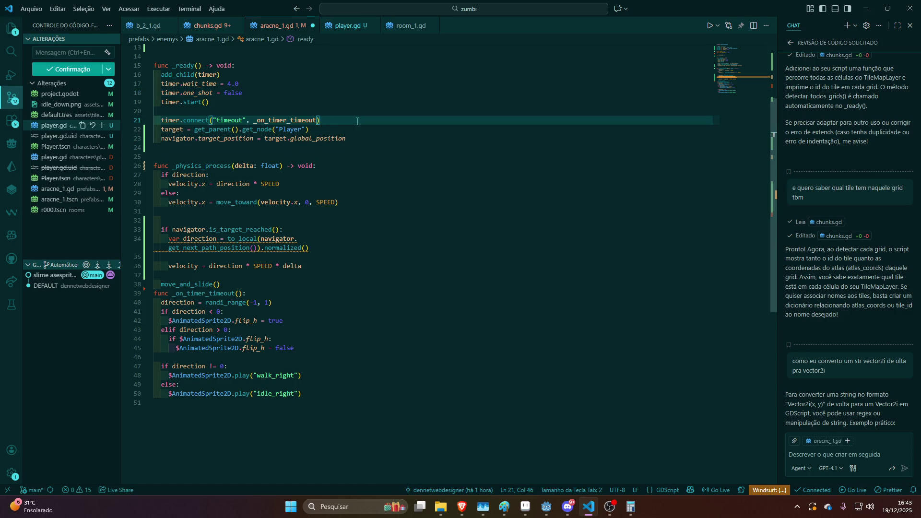
# Comment out the _on_timer_timeout body on lines 40–50, then resume the tutorial.
pyautogui.moveTo(317, 397)
pyautogui.mouseDown()
pyautogui.moveTo(163, 320)
pyautogui.moveTo(161, 302)
pyautogui.mouseUp()
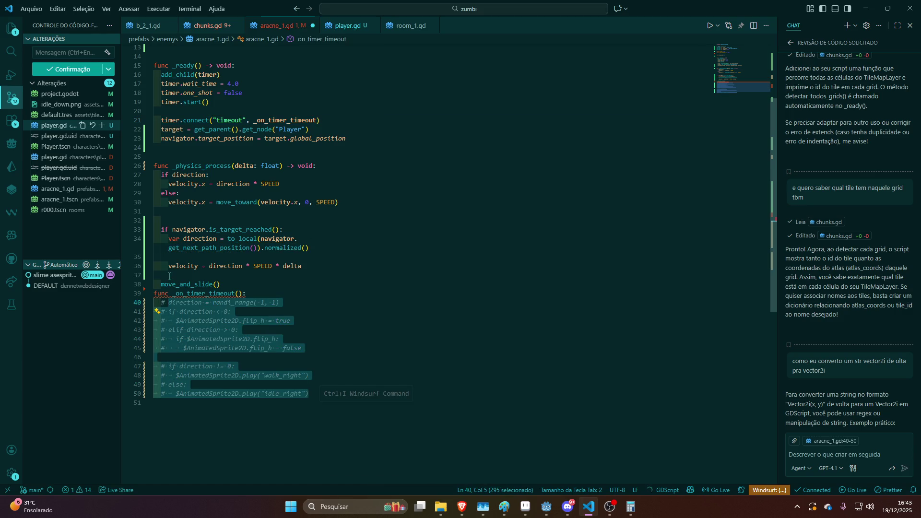
pyautogui.hotkey('ctrl', '/')
pyautogui.click(330, 406)
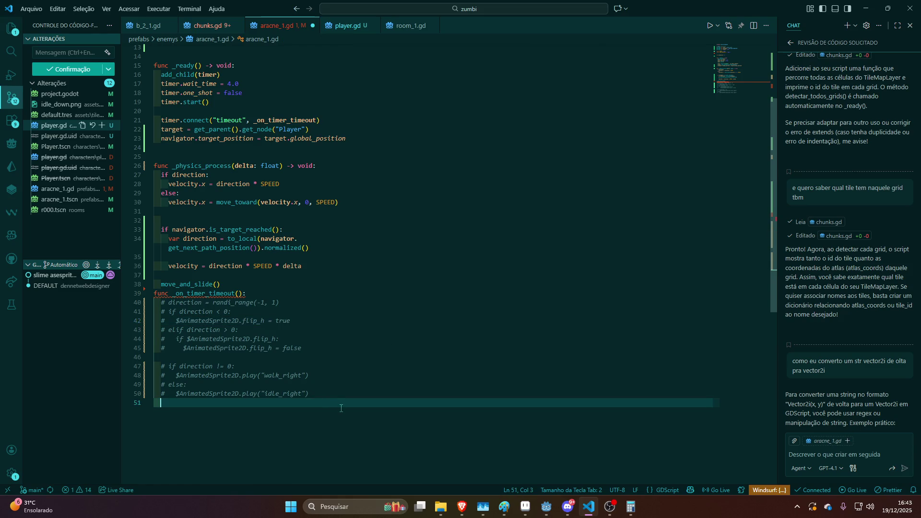
pyautogui.hotkey('alt', 'Tab')
pyautogui.click(416, 342)
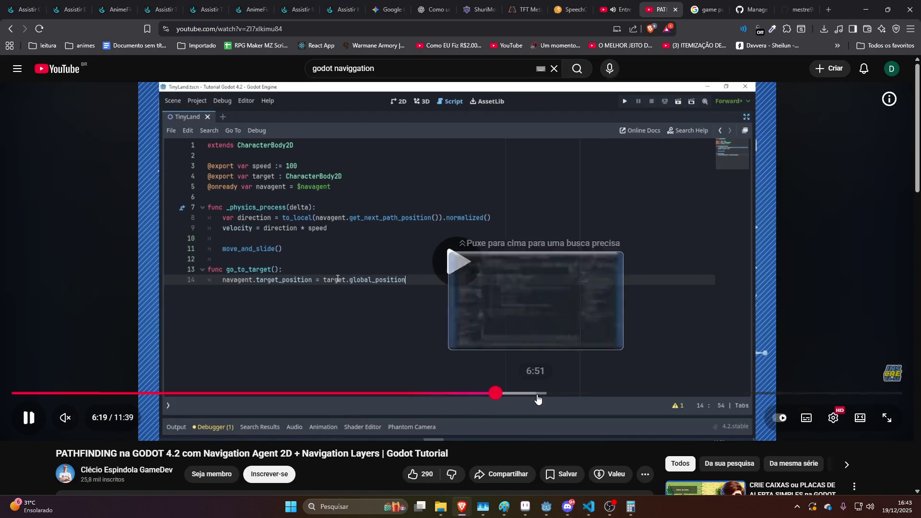
# Seek the tutorial to 6:37 and pause it at the timer setup.
pyautogui.click(536, 393)
pyautogui.click(518, 394)
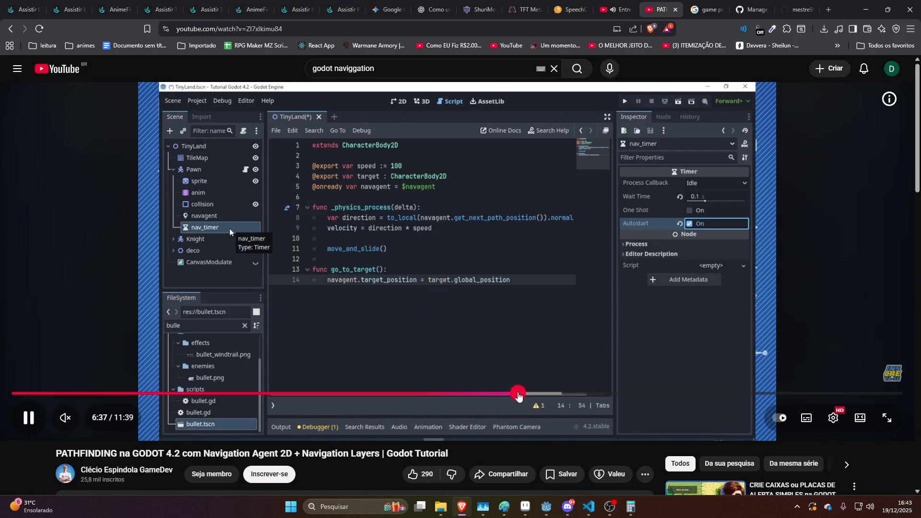
pyautogui.click(446, 337)
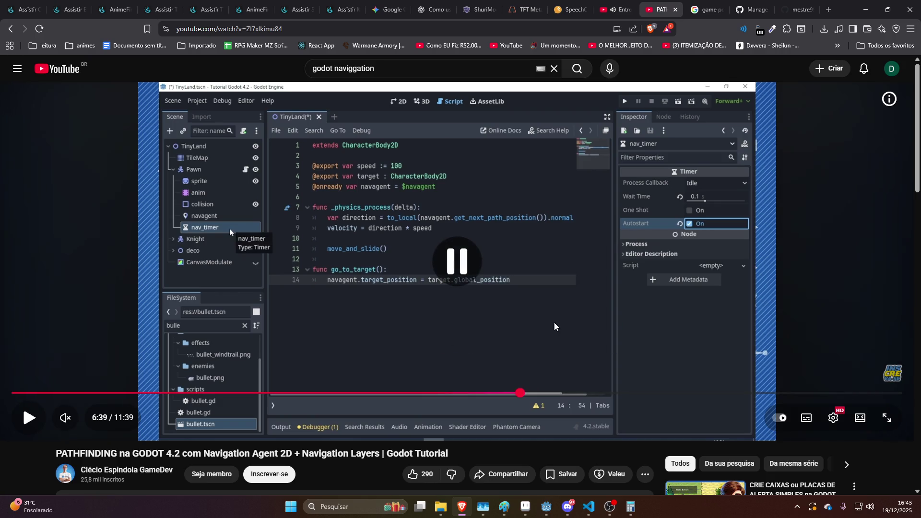
pyautogui.hotkey('alt', 'Tab')
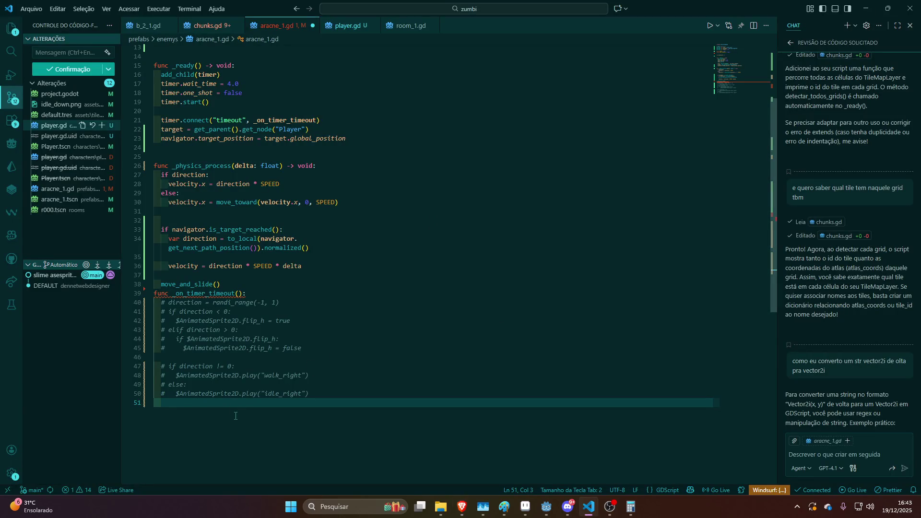
# Start a navigator target-position line on line 51 using the 'nav' completion.
pyautogui.write('nav')
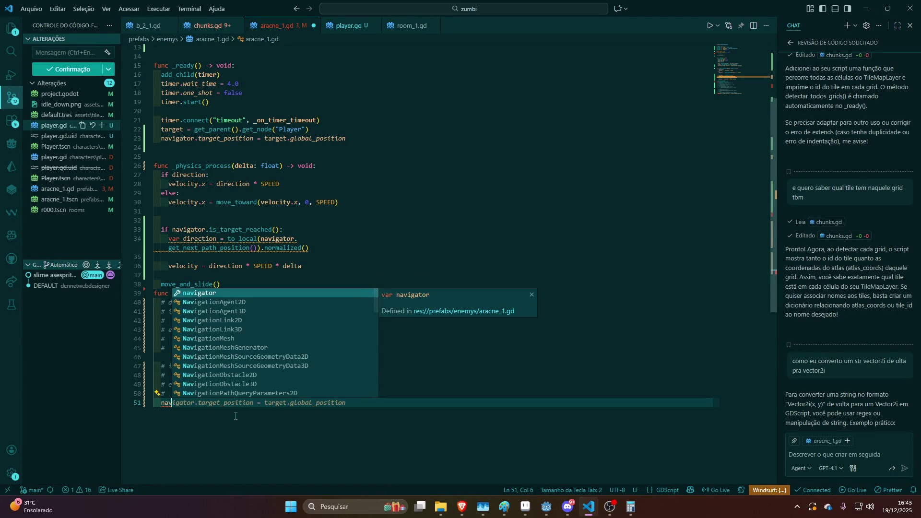
pyautogui.press('Return')
pyautogui.click(295, 436)
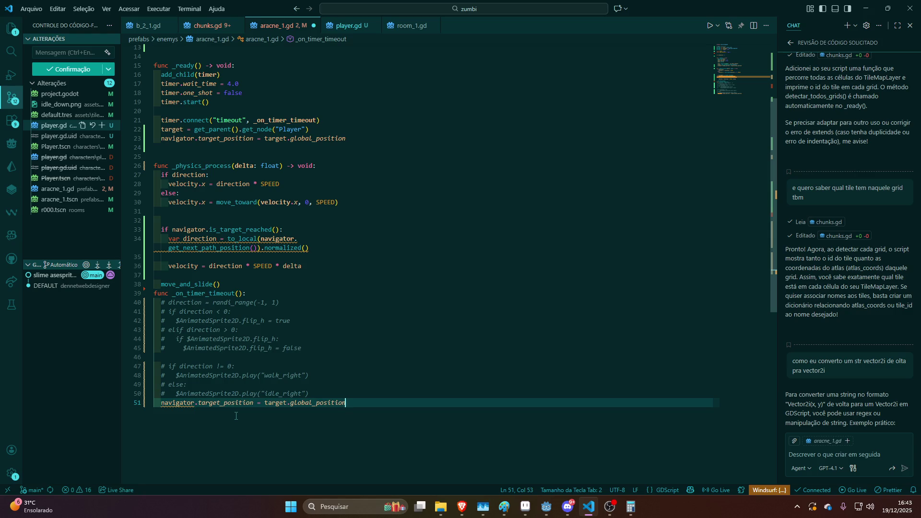
# Resume the tutorial and jump ahead to about 6:58.
pyautogui.hotkey('alt', 'Tab')
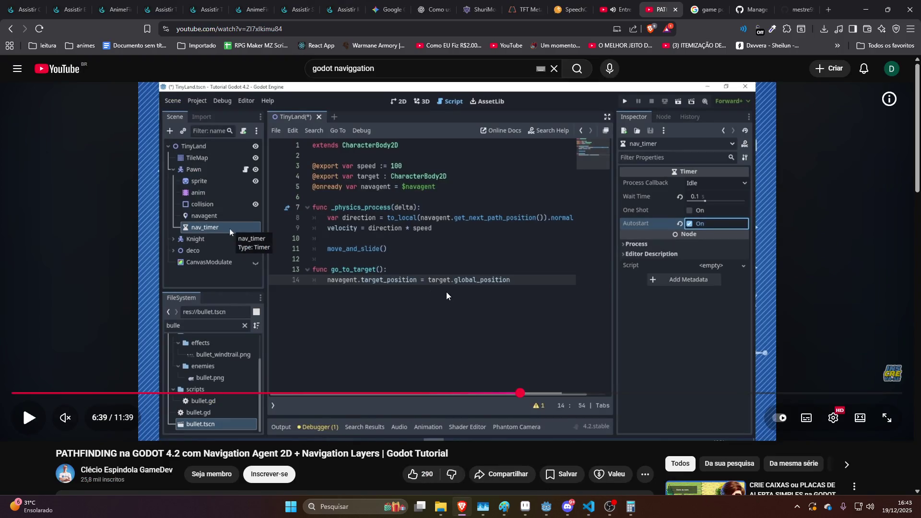
pyautogui.click(448, 295)
pyautogui.click(545, 393)
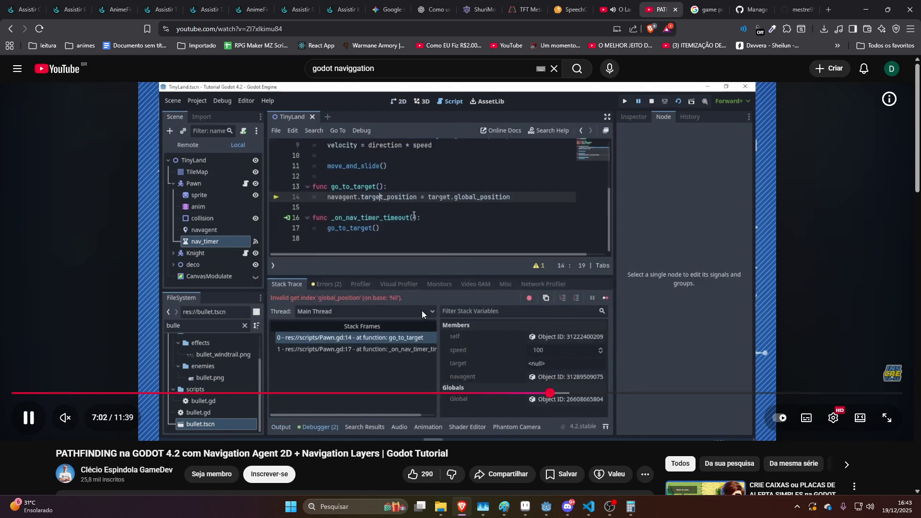
pyautogui.hotkey('alt', 'Tab')
# Select the timer wait_time value 1 on line 17, then switch over to the Godot editor.
pyautogui.scroll(3, 288, 264)
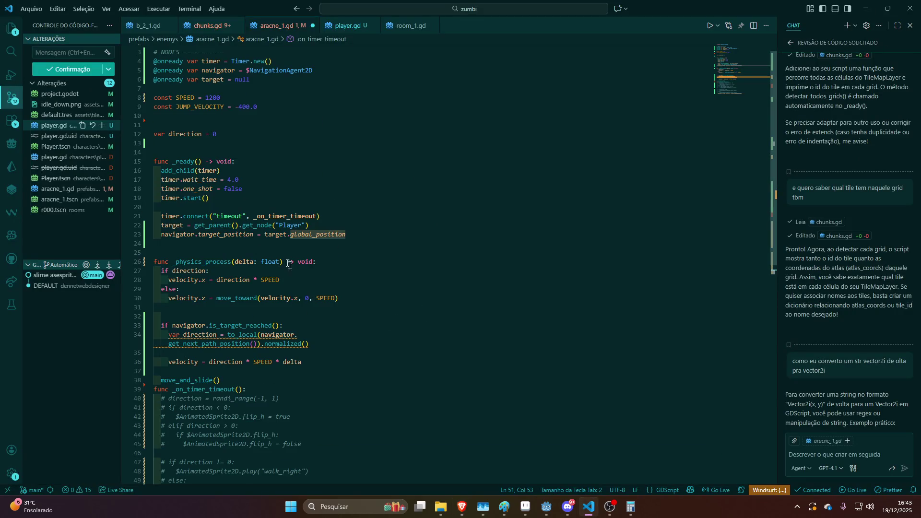
pyautogui.click(230, 180)
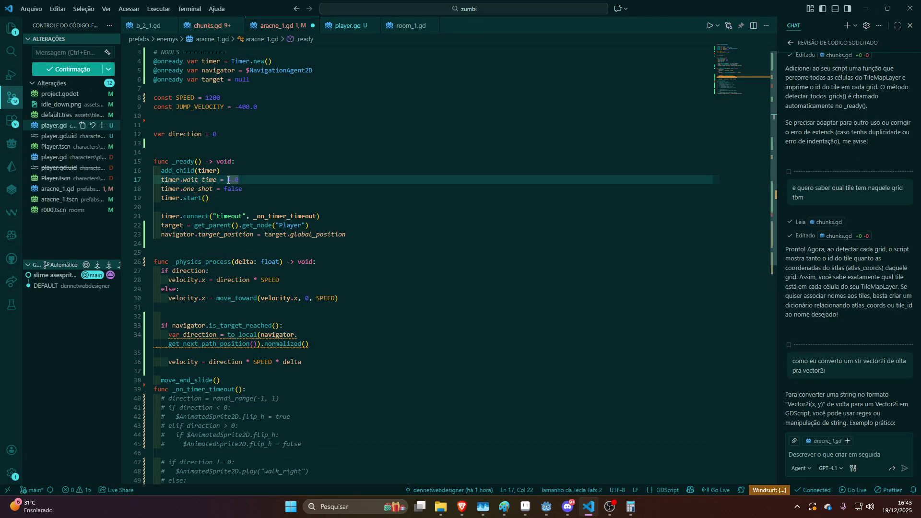
pyautogui.moveTo(228, 179); pyautogui.dragTo(231, 180)
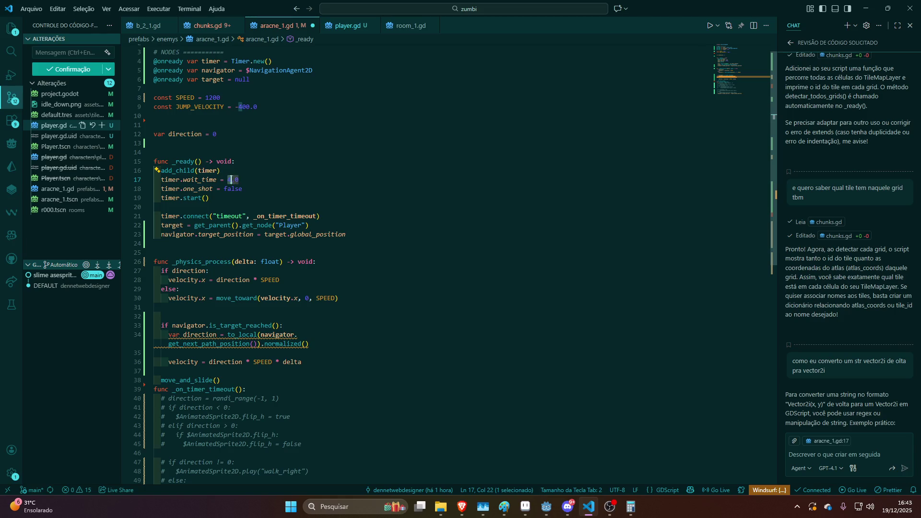
pyautogui.hotkey('alt', 'Tab')
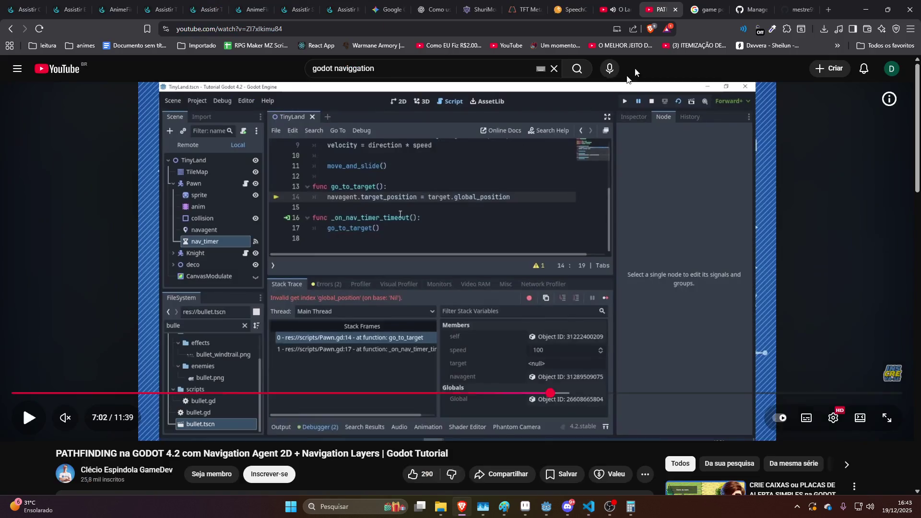
pyautogui.hotkey('alt', 'Tab')
pyautogui.hotkey('alt', 'Tab')
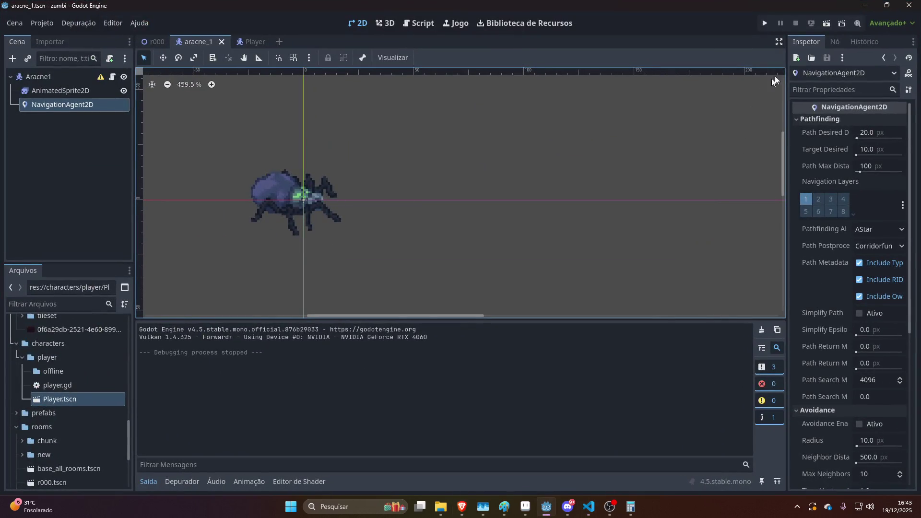
# Run the game, then check the shadowed direction warning on line 34 in the script.
pyautogui.click(827, 23)
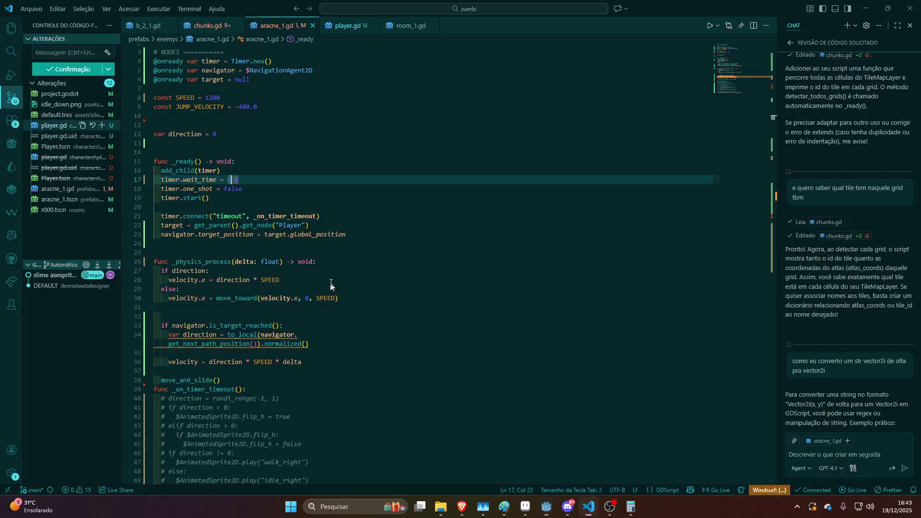
pyautogui.scroll(-3, 324, 318)
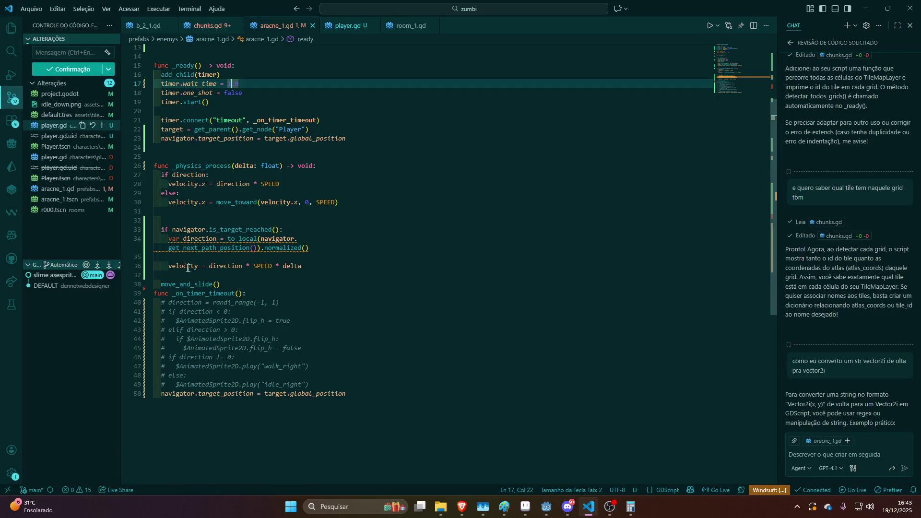
pyautogui.write('1.0')
pyautogui.click(379, 278)
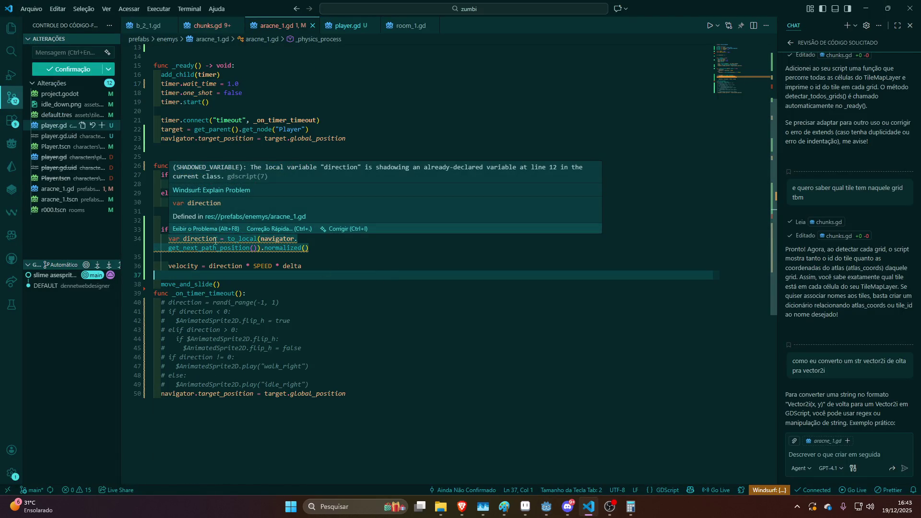
pyautogui.click(227, 266)
pyautogui.moveTo(202, 239)
pyautogui.press('Down')
pyautogui.press('Down')
pyautogui.press('Down')
pyautogui.press('End')
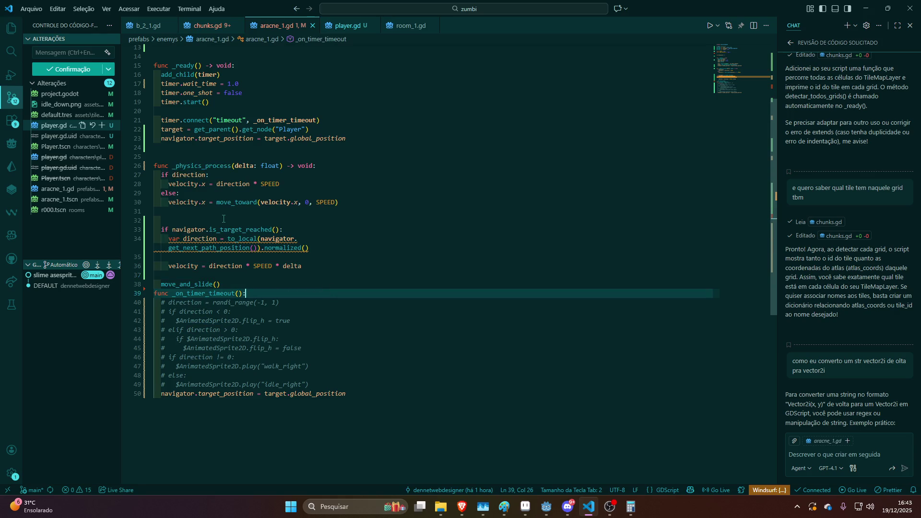
# Comment out the old if/else movement lines 27–30, drop 'var' from the direction line, save, and run with F5.
pyautogui.moveTo(357, 202)
pyautogui.mouseDown()
pyautogui.moveTo(214, 201)
pyautogui.moveTo(211, 182)
pyautogui.moveTo(152, 179)
pyautogui.mouseUp()
pyautogui.hotkey('ctrl', '/')
pyautogui.click(382, 250)
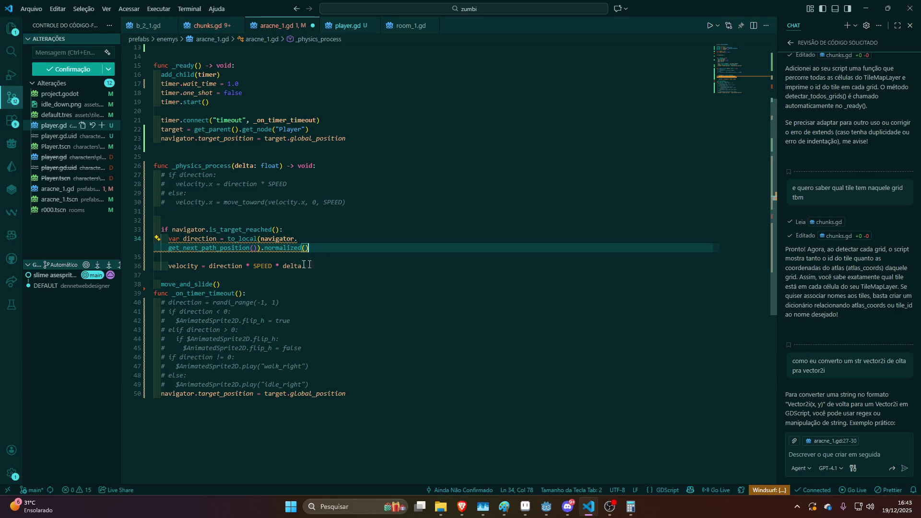
pyautogui.click(182, 238)
pyautogui.press('BackSpace')
pyautogui.press('BackSpace')
pyautogui.press('BackSpace')
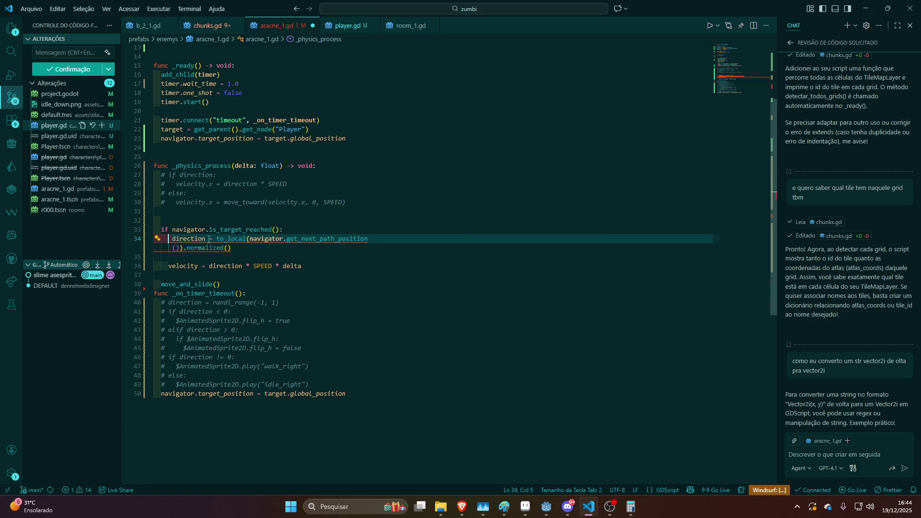
pyautogui.hotkey('ctrl', 's')
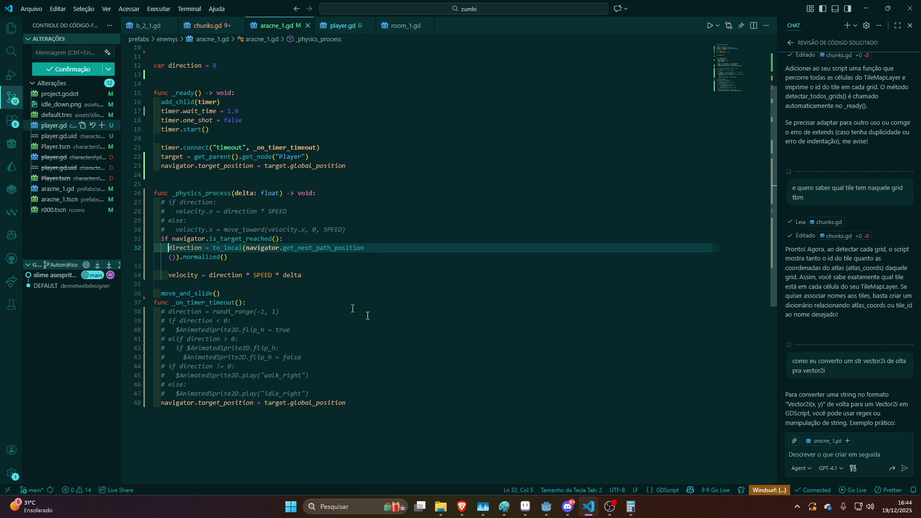
pyautogui.press('F5')
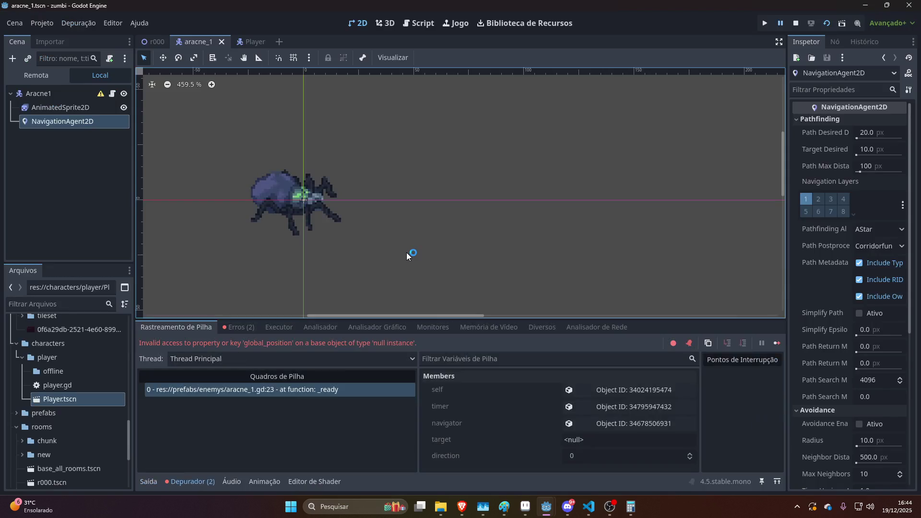
# Review the Player-fetch and navigator target-position lines, then rerun the game to check the error.
pyautogui.hotkey('alt', 'Tab')
pyautogui.hotkey('alt', 'Tab')
pyautogui.hotkey('alt', 'Tab')
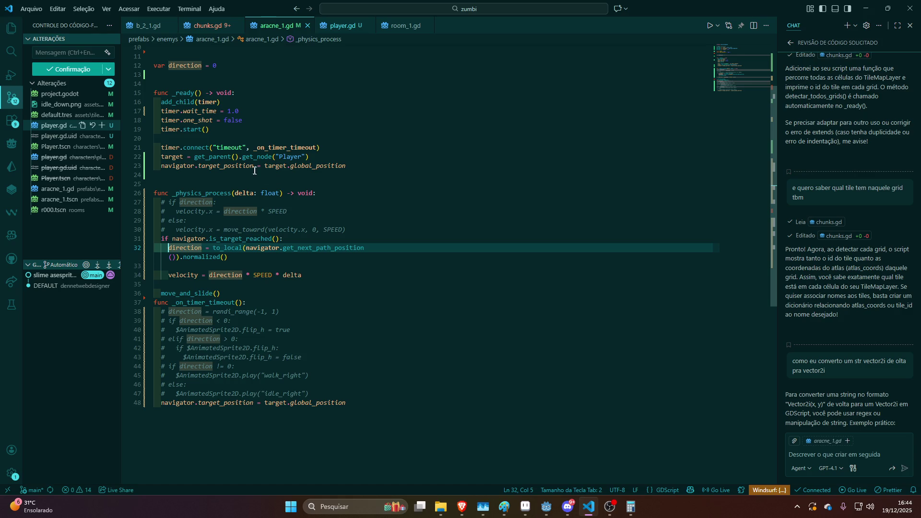
pyautogui.click(313, 157)
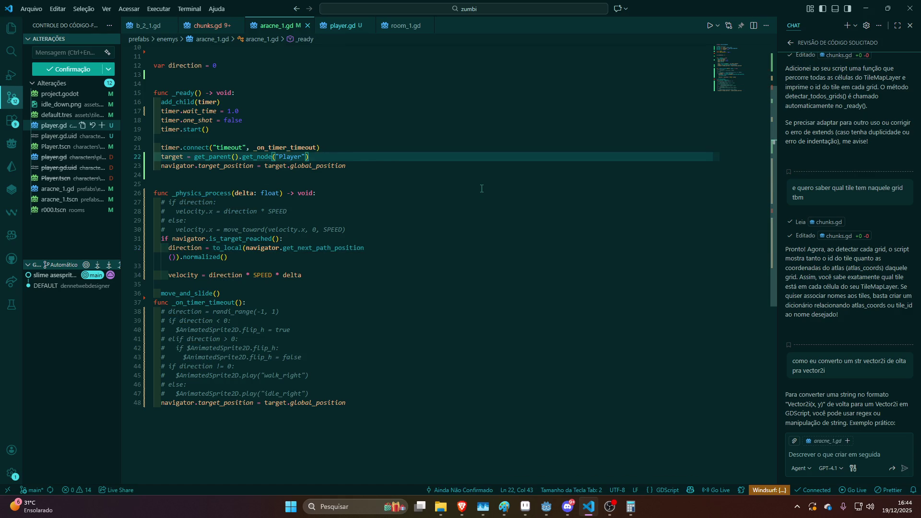
pyautogui.click(356, 168)
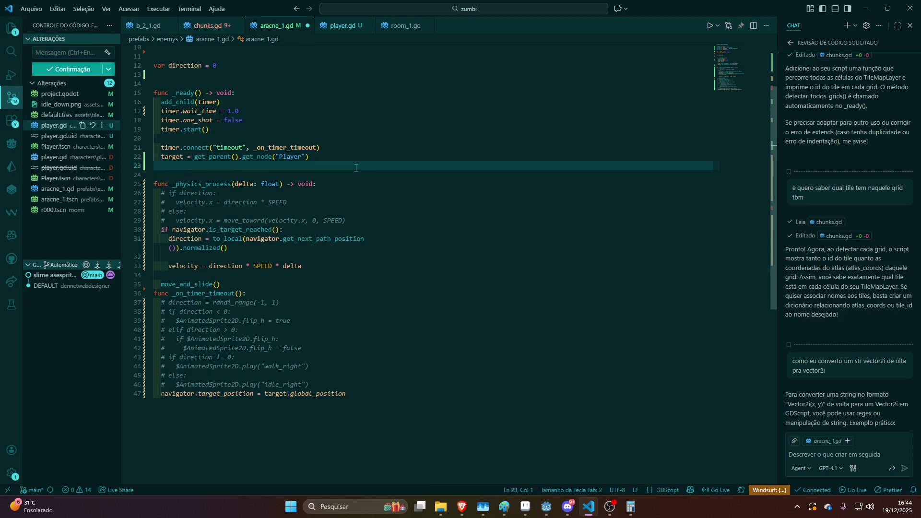
pyautogui.hotkey('alt', 'Tab')
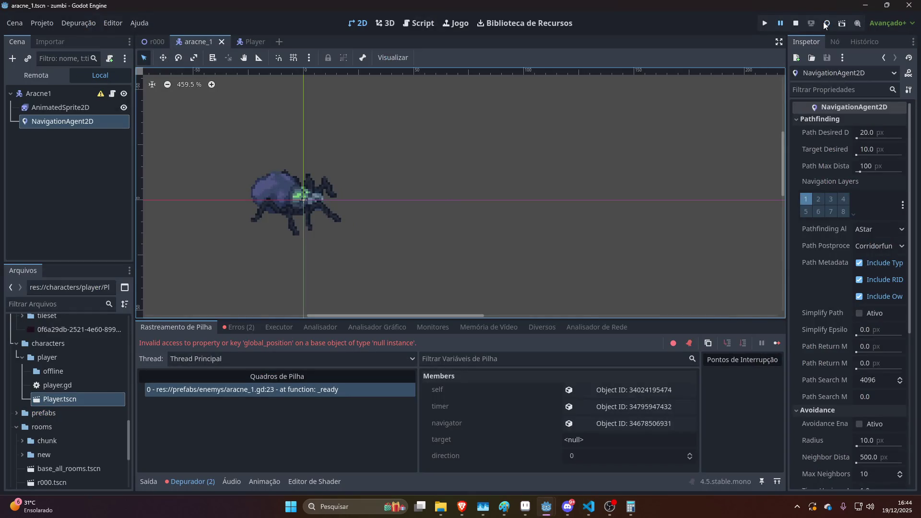
pyautogui.click(825, 24)
pyautogui.hotkey('alt', 'Tab')
# Open the r000 room scene and run the game from it to read the error.
pyautogui.press('alt')
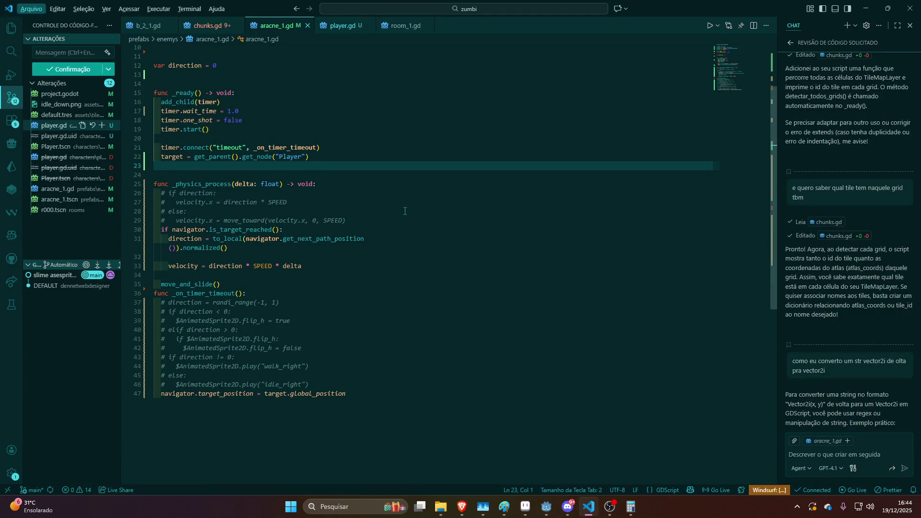
pyautogui.hotkey('alt', 'Tab')
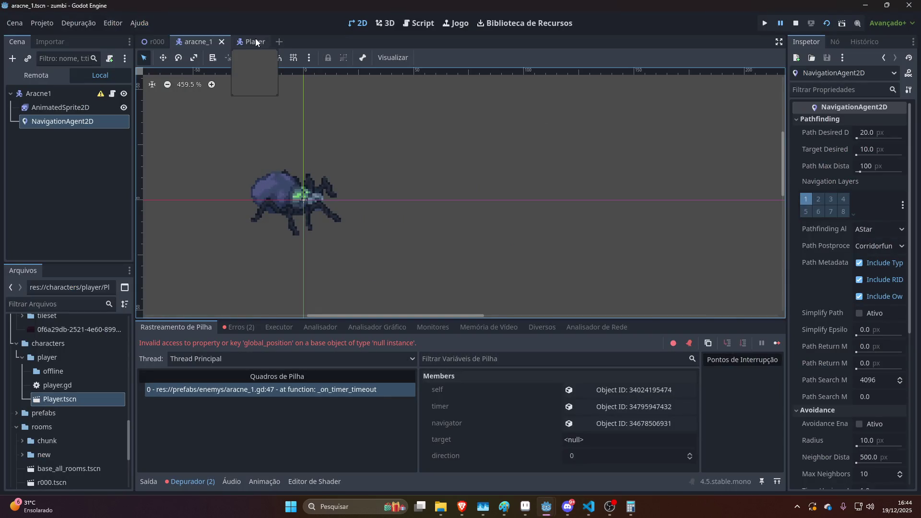
pyautogui.click(145, 40)
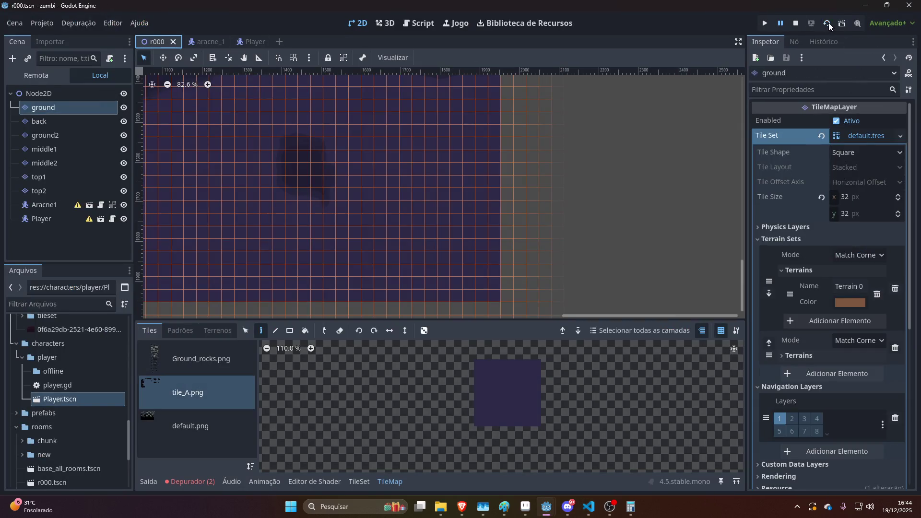
pyautogui.click(826, 23)
pyautogui.hotkey('alt', 'Tab')
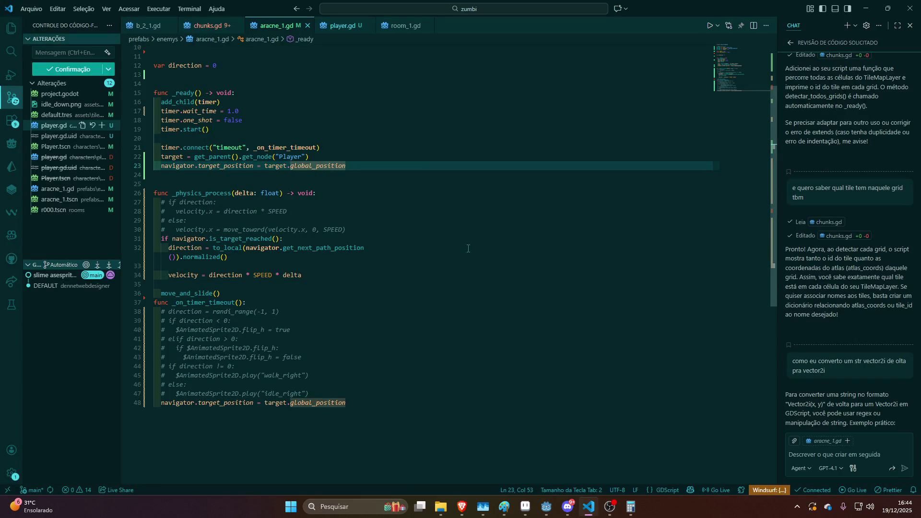
pyautogui.hotkey('alt', 'Tab')
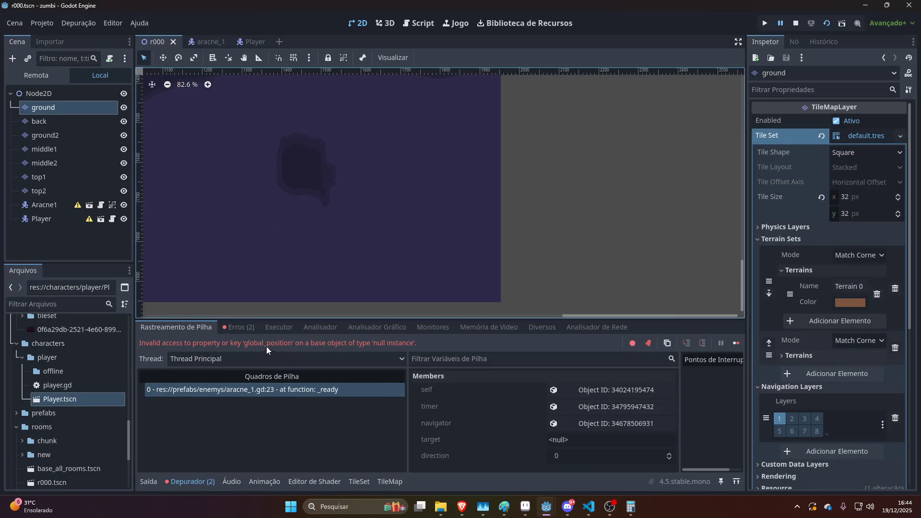
# Add a blank line before the target-reached check and trace every use of direction against the debugger error.
pyautogui.click(276, 400)
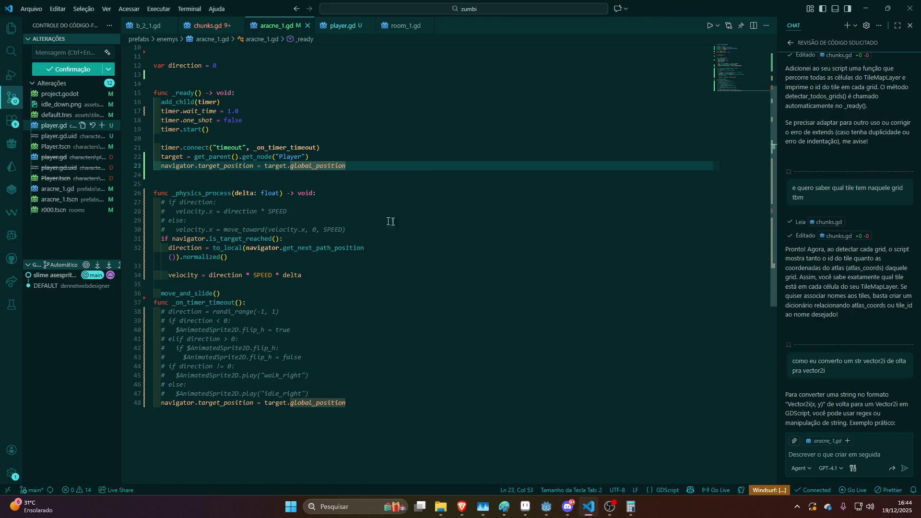
pyautogui.click(371, 231)
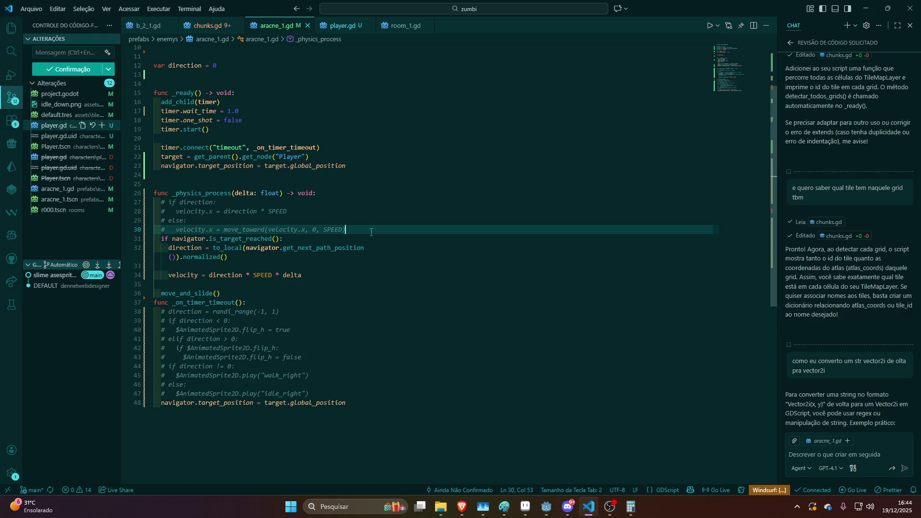
pyautogui.press('Return')
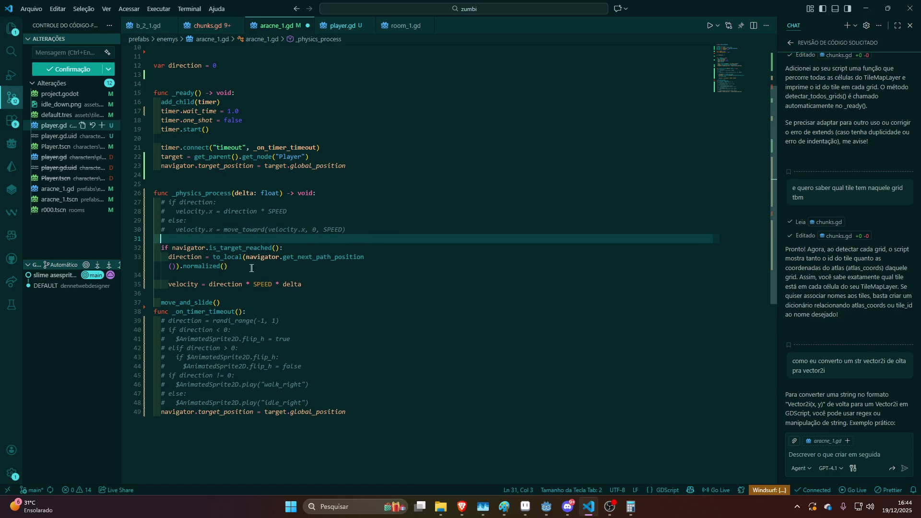
pyautogui.click(240, 270)
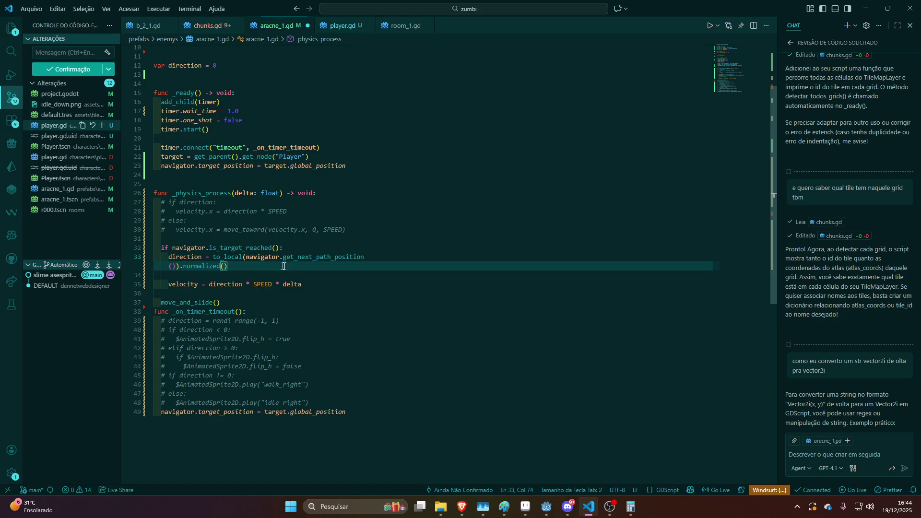
pyautogui.doubleClick(192, 258)
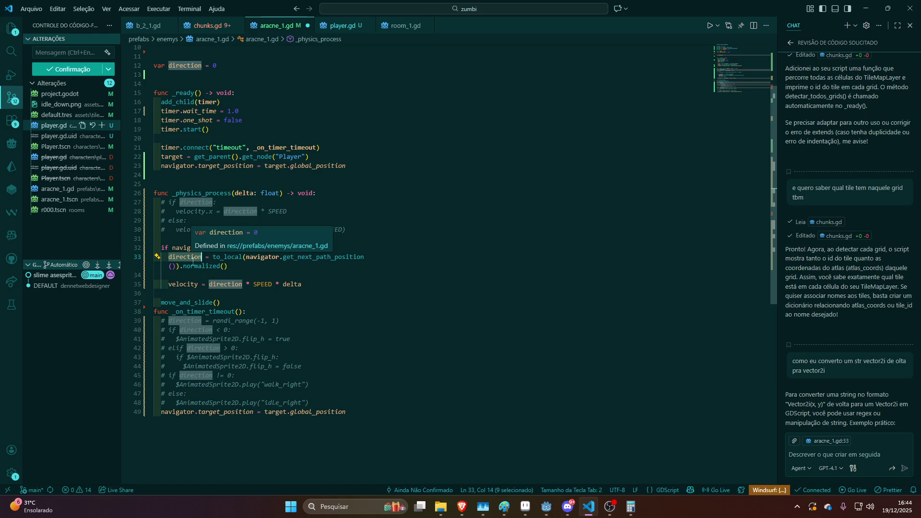
pyautogui.hotkey('alt', 'Tab')
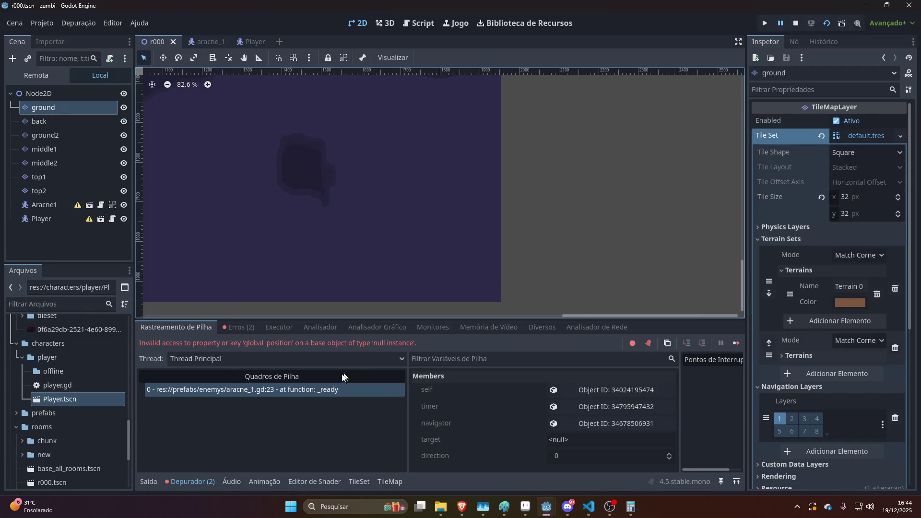
pyautogui.hotkey('alt', 'Tab')
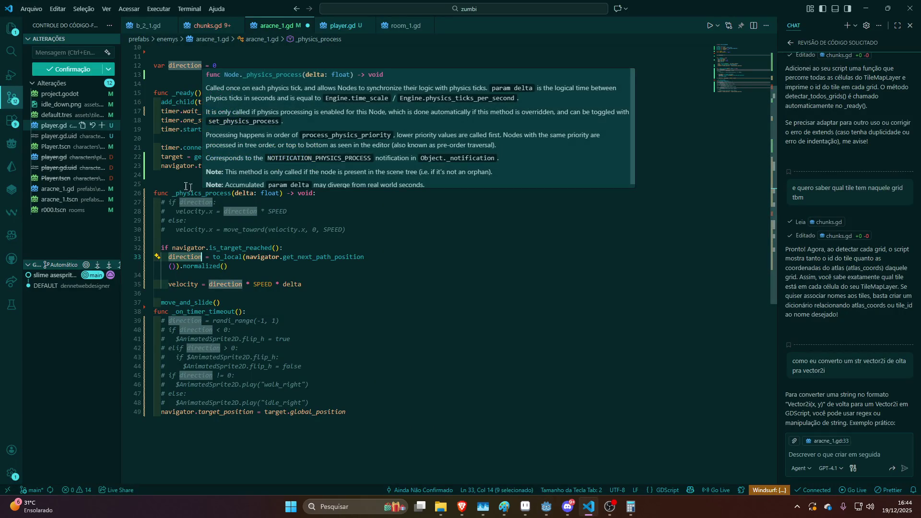
pyautogui.click(188, 174)
pyautogui.click(172, 157)
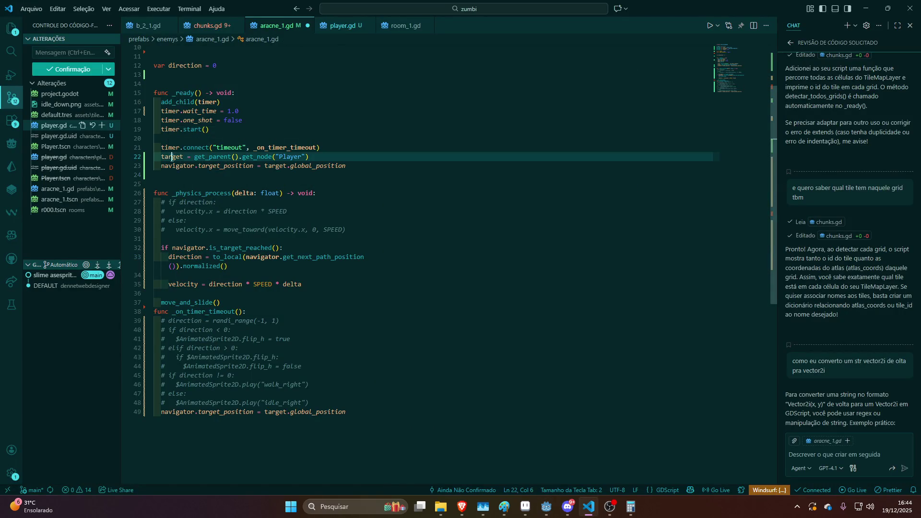
# Add print(target) after the Player lookup, save, rerun the game and check the printed null in Output.
pyautogui.click(318, 159)
pyautogui.press('Return')
pyautogui.write('print')
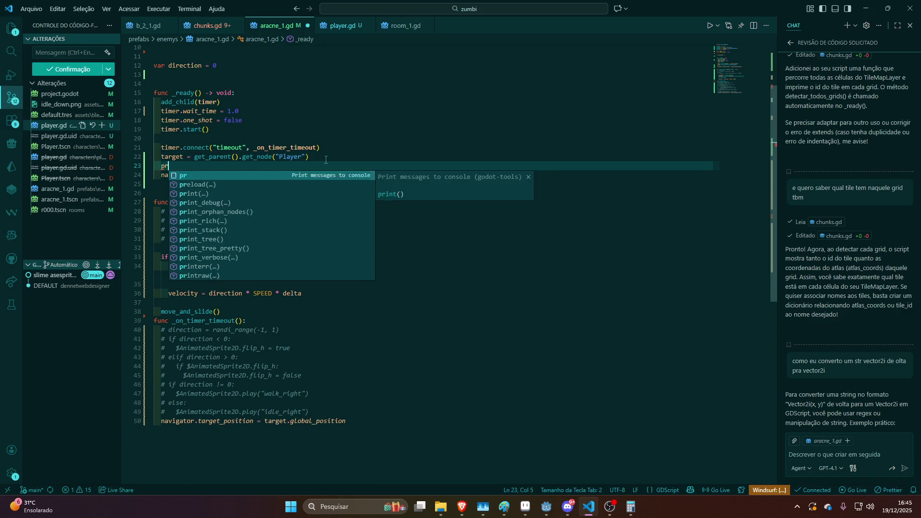
pyautogui.write('(target')
pyautogui.hotkey('ctrl', 's')
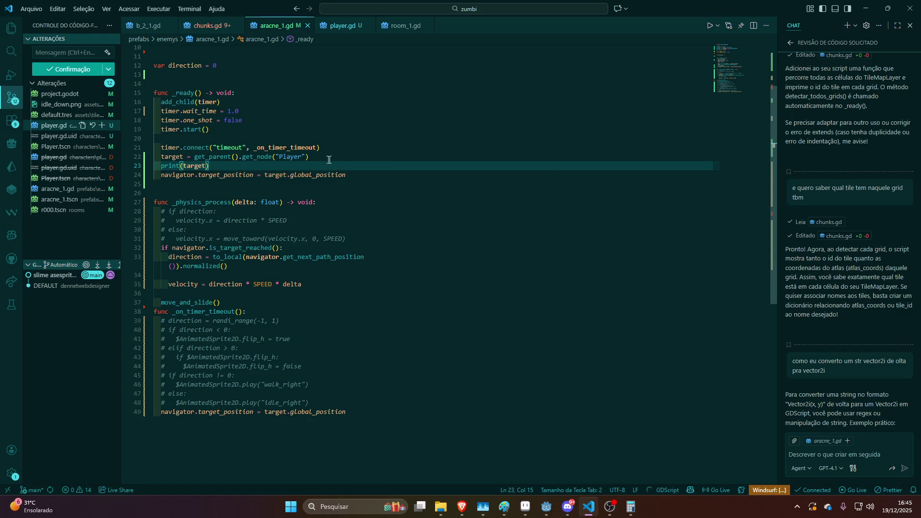
pyautogui.hotkey('alt', 'Tab')
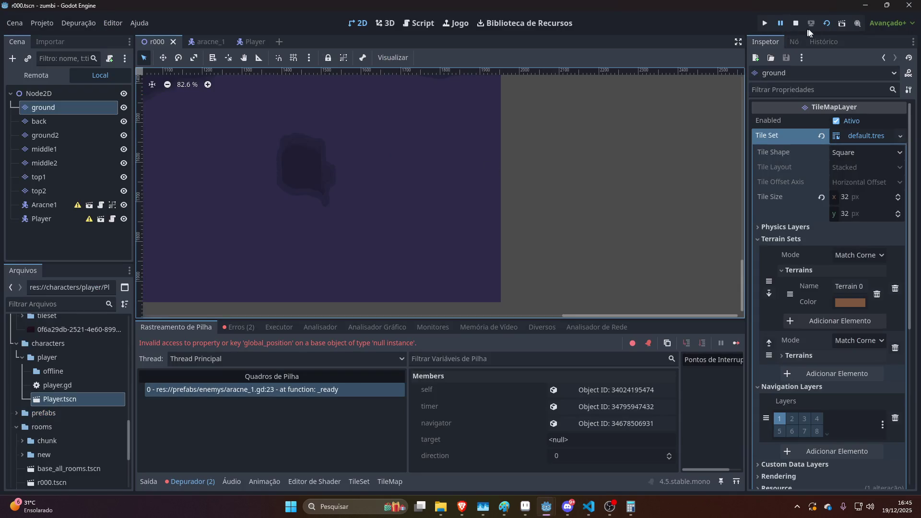
pyautogui.click(825, 23)
pyautogui.hotkey('alt', 'Tab')
pyautogui.moveTo(547, 506)
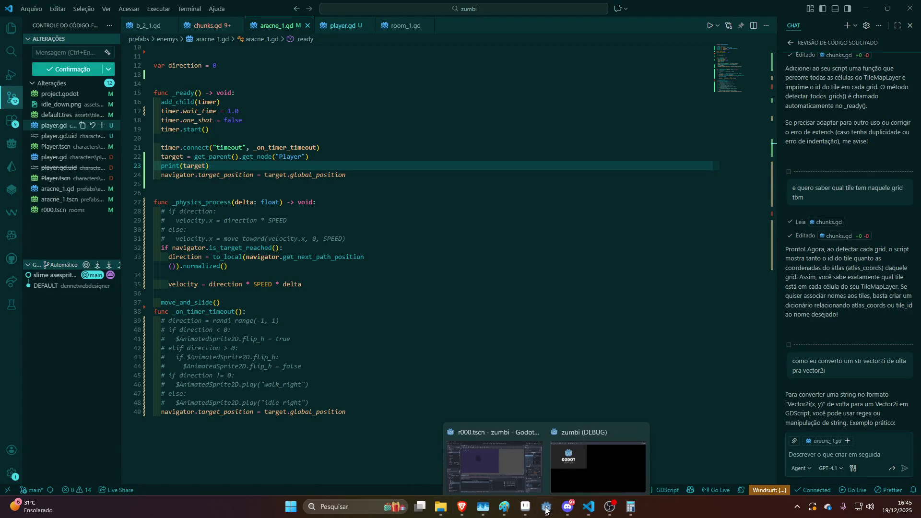
pyautogui.click(507, 473)
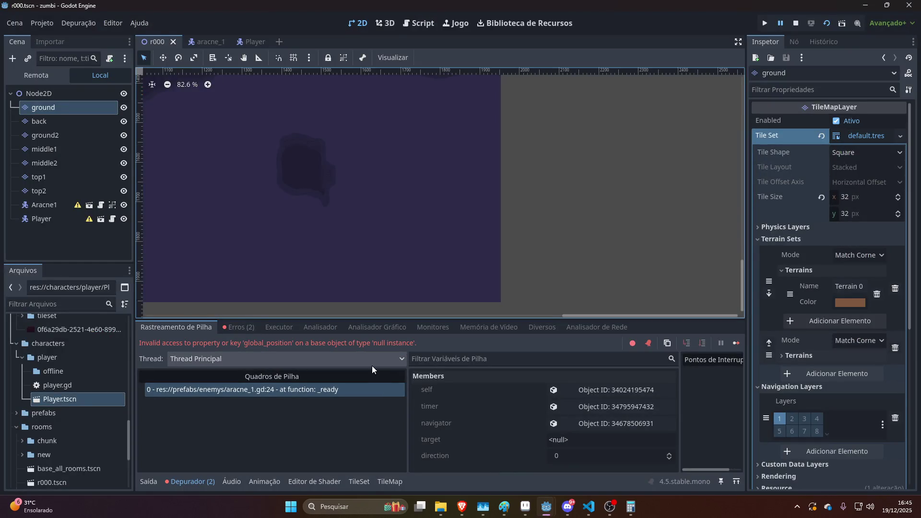
pyautogui.click(146, 484)
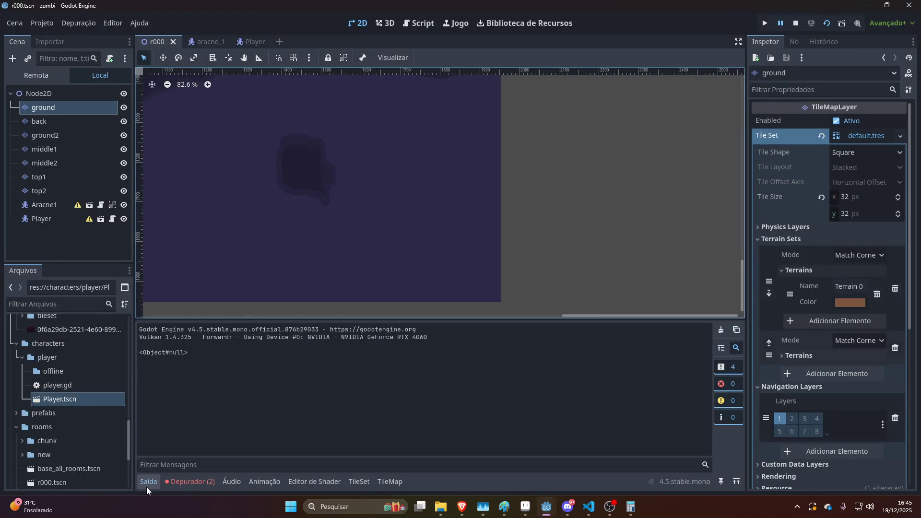
pyautogui.hotkey('alt', 'Tab')
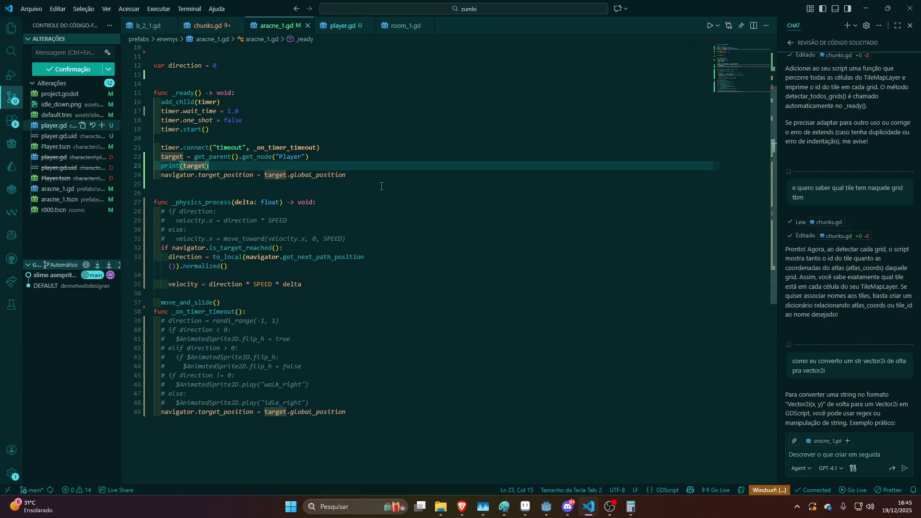
# Insert an empty line above the timer connection in _ready.
pyautogui.moveTo(194, 157); pyautogui.dragTo(308, 156)
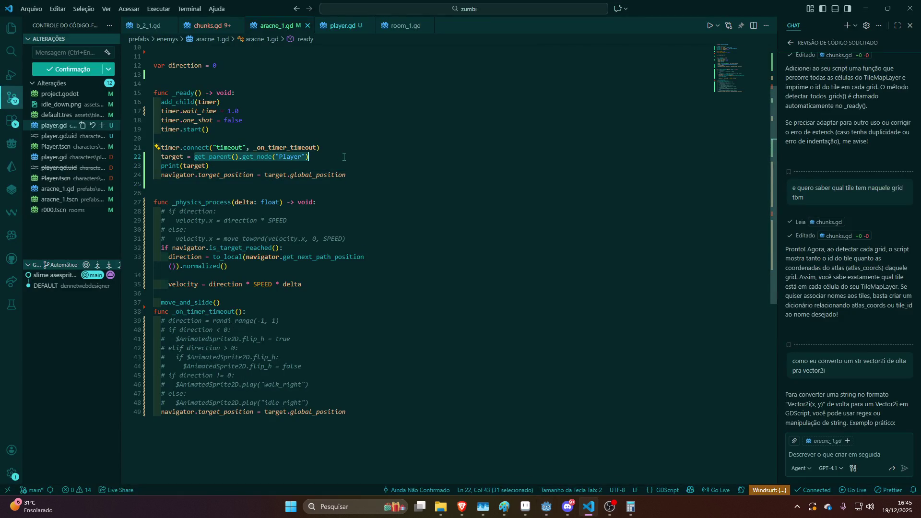
pyautogui.click(186, 136)
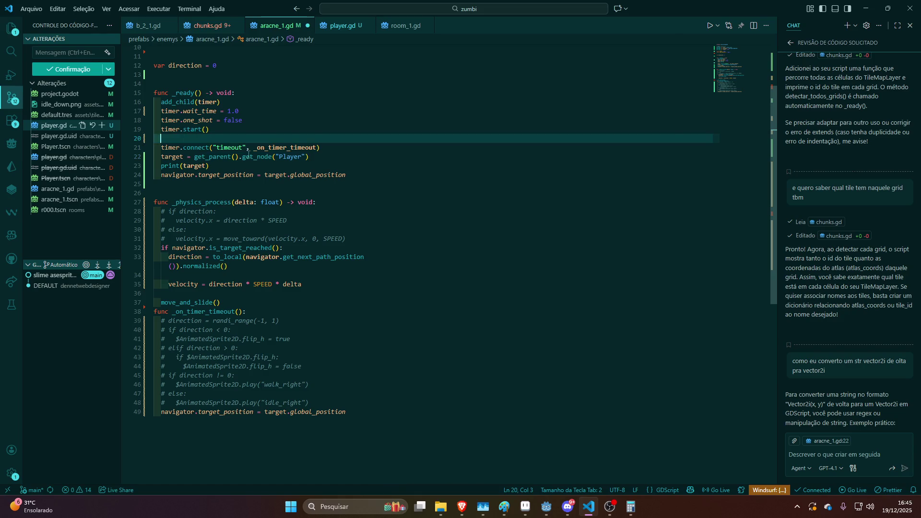
pyautogui.press('Return')
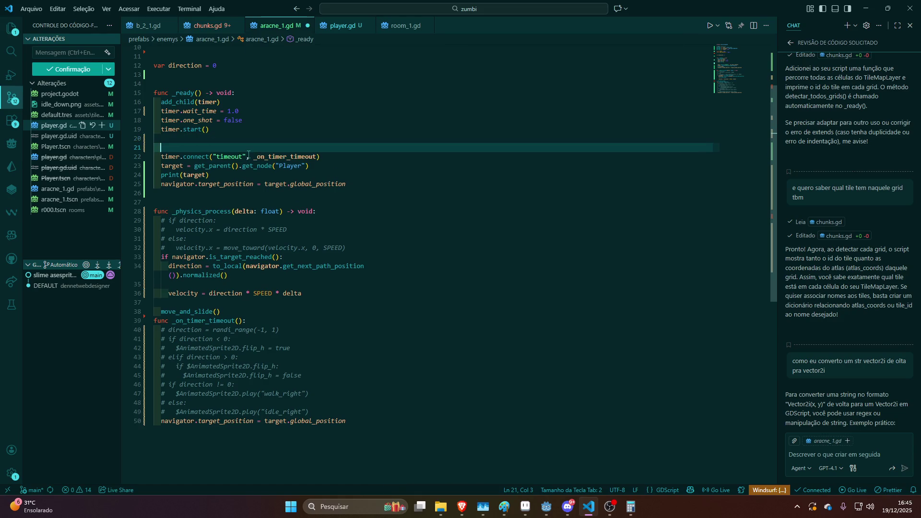
# Write await get_tree().physics_frame, correcting the fet_tree typo, and save aracne_1.gd.
pyautogui.write('await fet')
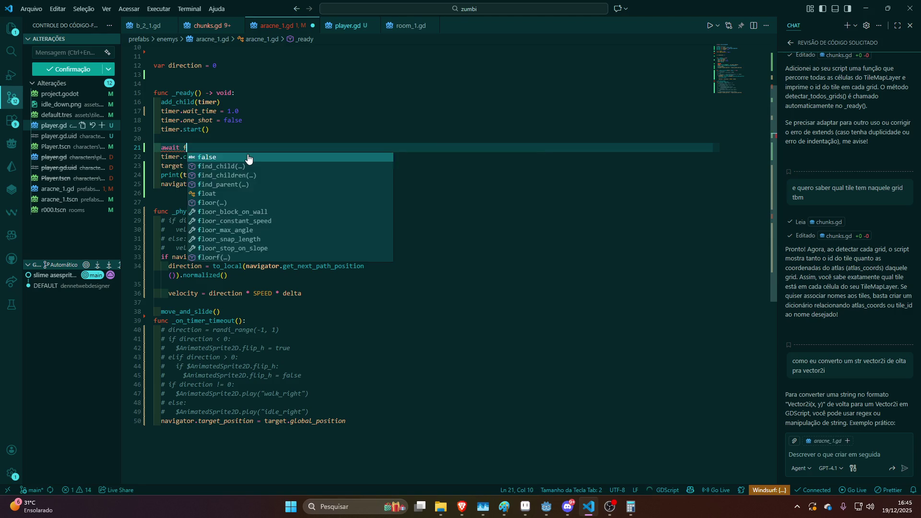
pyautogui.write('_tree()')
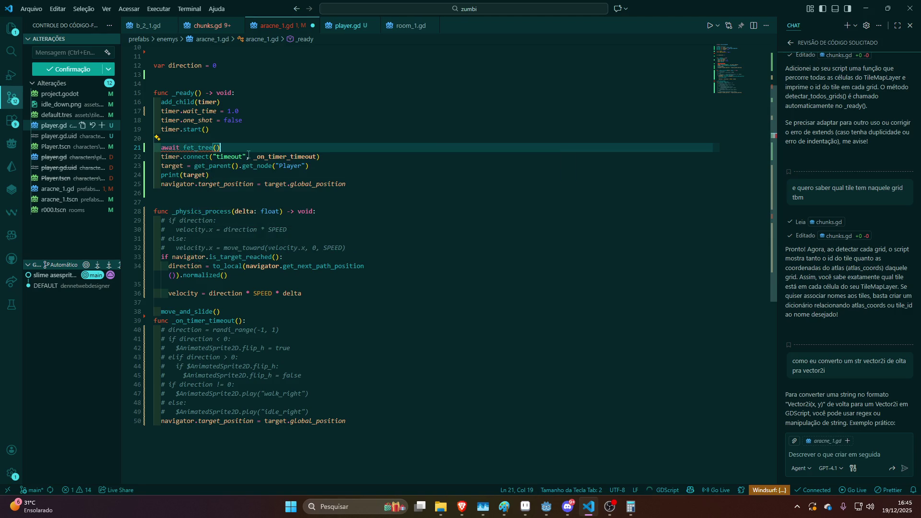
pyautogui.write('.create')
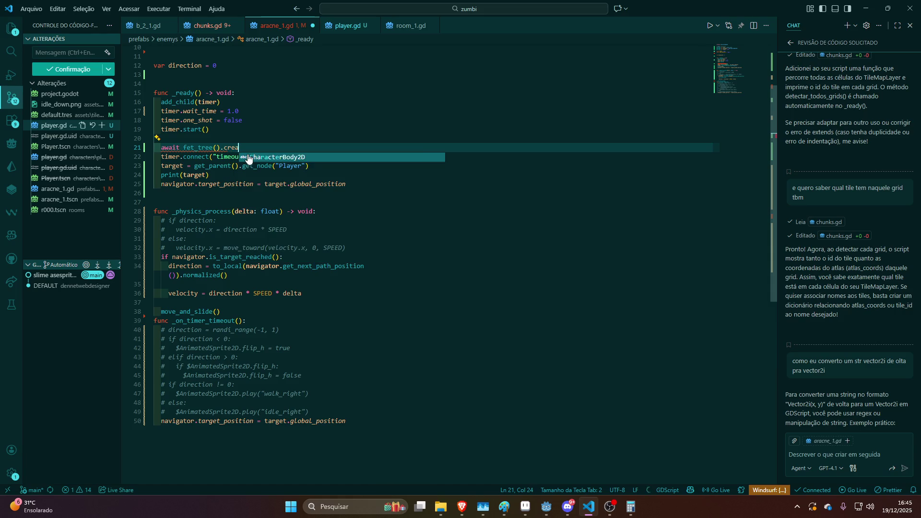
pyautogui.write('fr')
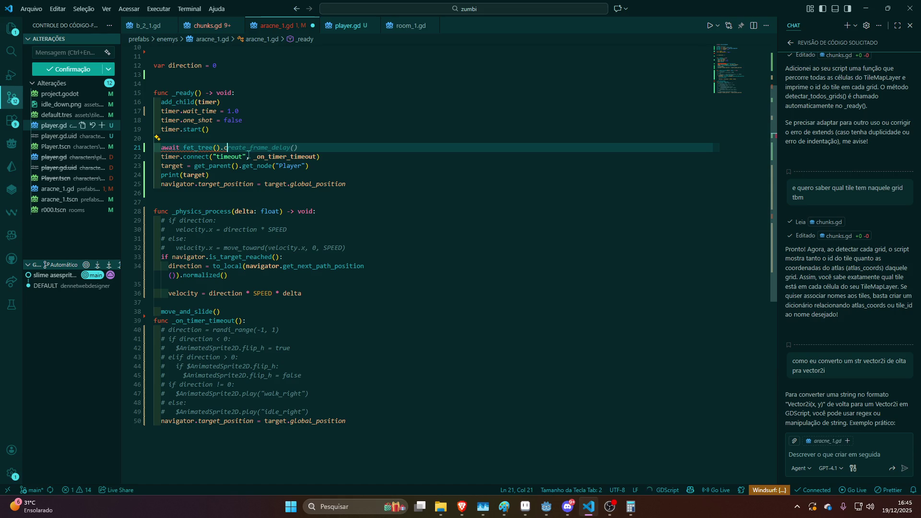
pyautogui.write('phy')
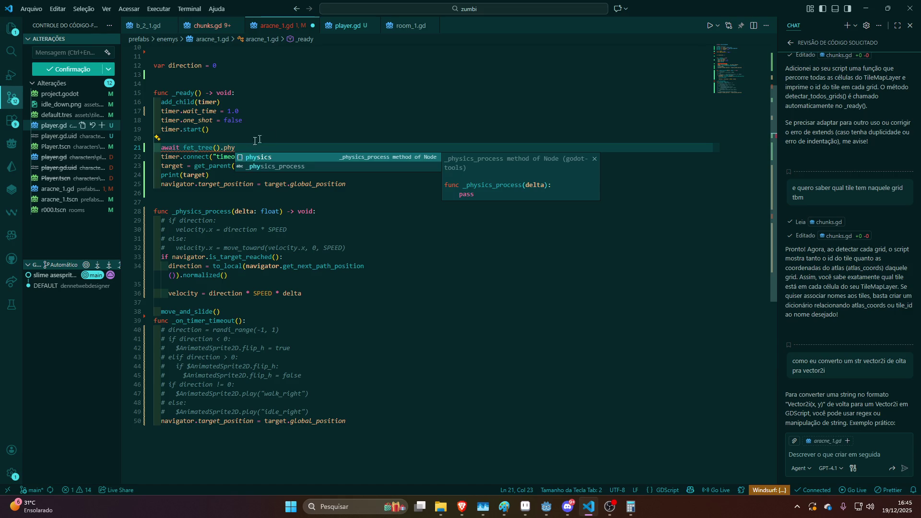
pyautogui.click(188, 148)
pyautogui.moveTo(202, 148)
pyautogui.press('alt')
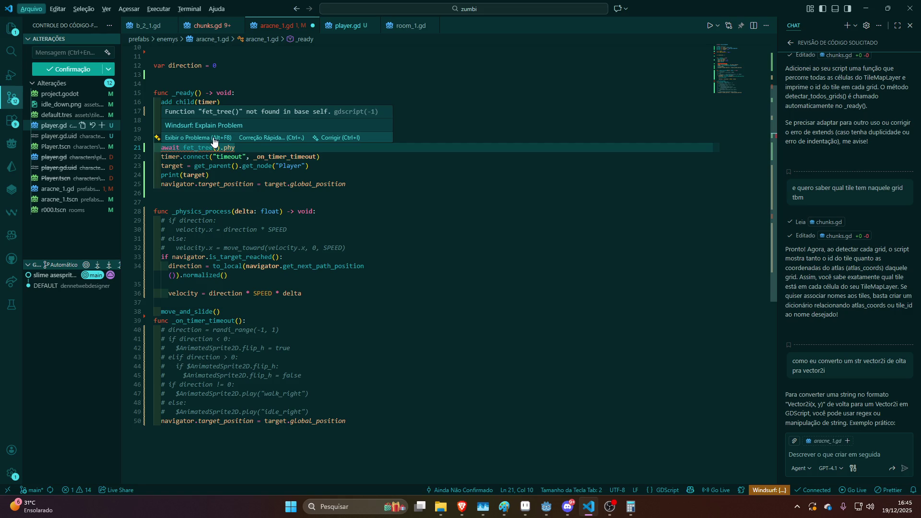
pyautogui.press('BackSpace')
pyautogui.write('g')
pyautogui.press('End')
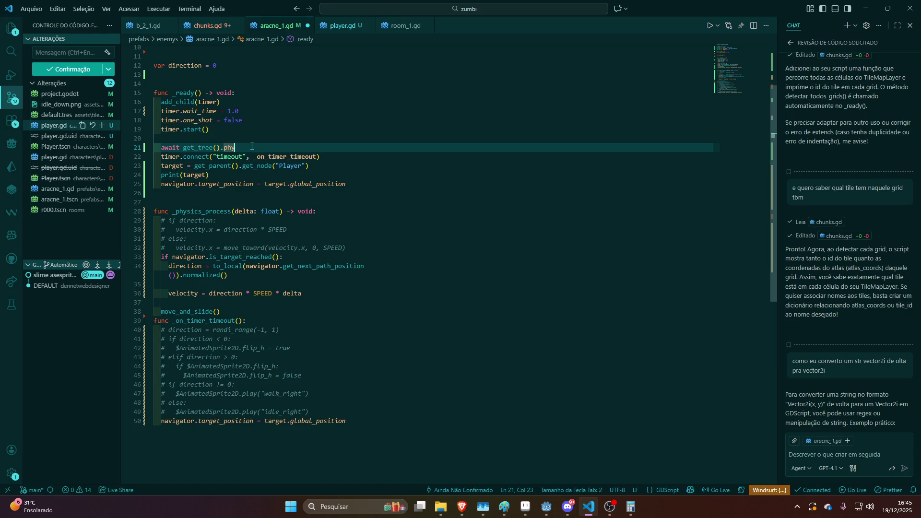
pyautogui.hotkey('ctrl', 'space')
pyautogui.press('Tab')
pyautogui.hotkey('ctrl', 's')
# Run the game in Godot and check the Output log, which still prints target as null.
pyautogui.hotkey('alt', 'Tab')
pyautogui.click(825, 23)
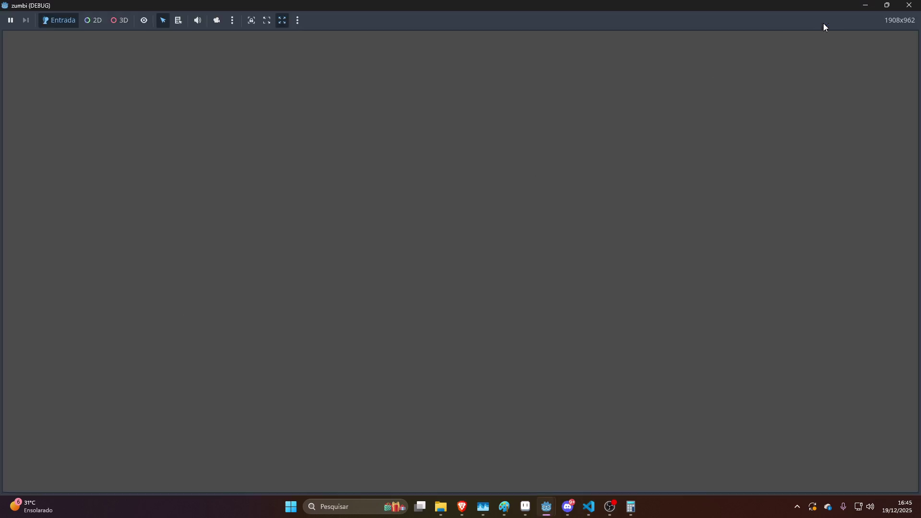
pyautogui.hotkey('alt', 'Tab')
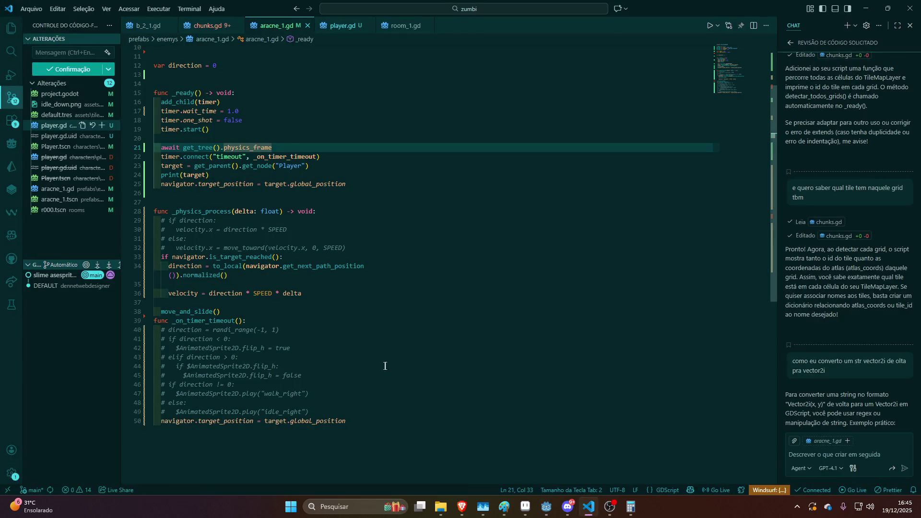
pyautogui.hotkey('alt', 'Tab')
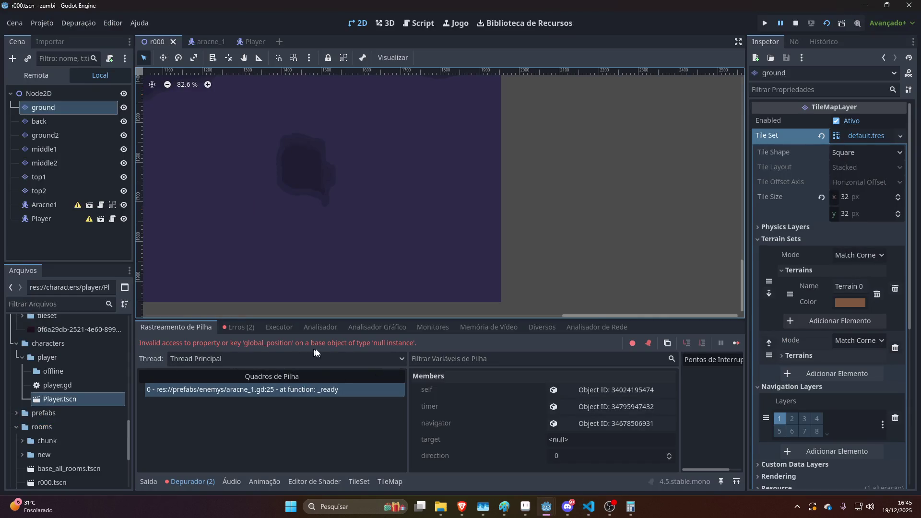
pyautogui.hotkey('alt', 'Tab')
pyautogui.hotkey('alt', 'Tab')
pyautogui.click(150, 481)
pyautogui.hotkey('alt', 'Tab')
pyautogui.hotkey('alt', 'Tab')
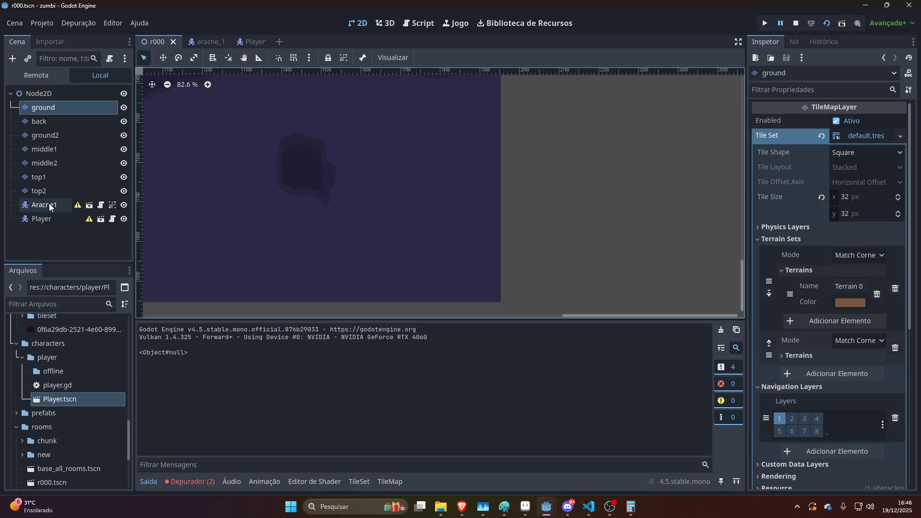
pyautogui.hotkey('alt', 'Tab')
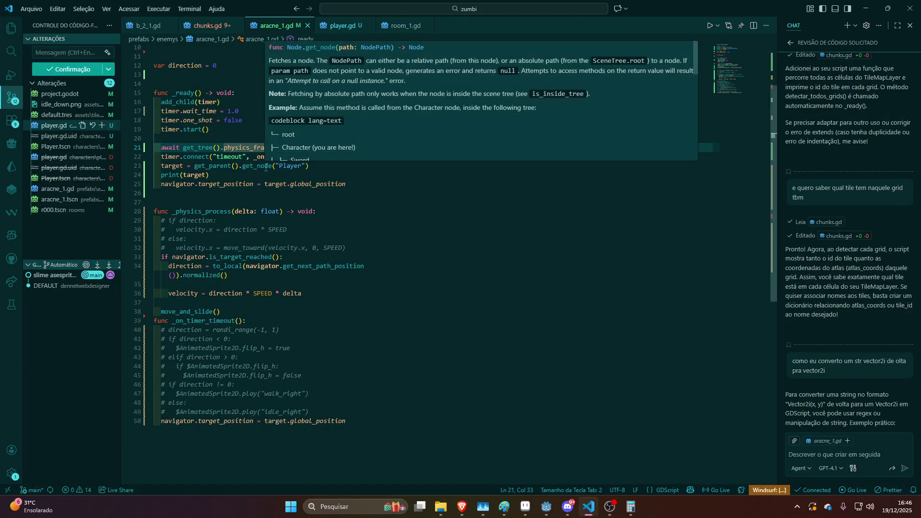
# Remove get_parent() from the line 23 Player lookup and prefix the path with /roo/.
pyautogui.click(329, 164)
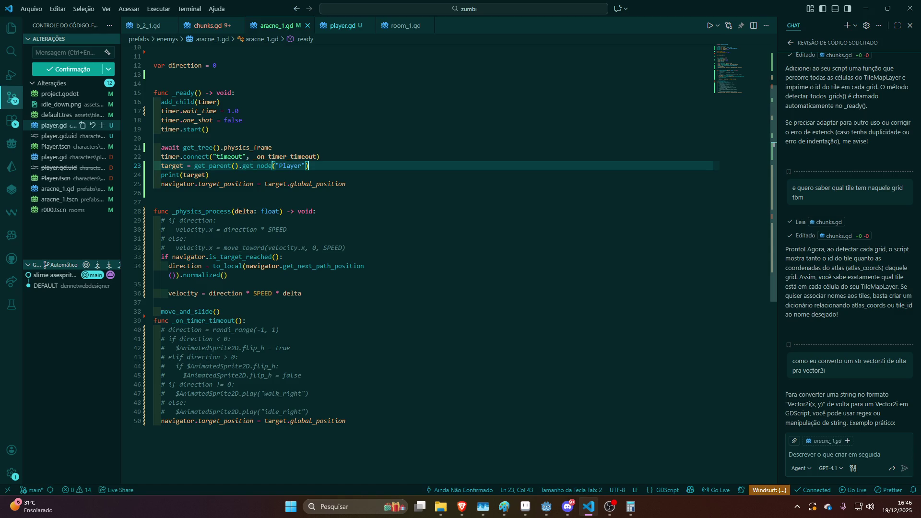
pyautogui.moveTo(240, 166); pyautogui.dragTo(195, 168)
pyautogui.press('BackSpace')
pyautogui.click(231, 166)
pyautogui.write('/roo/')
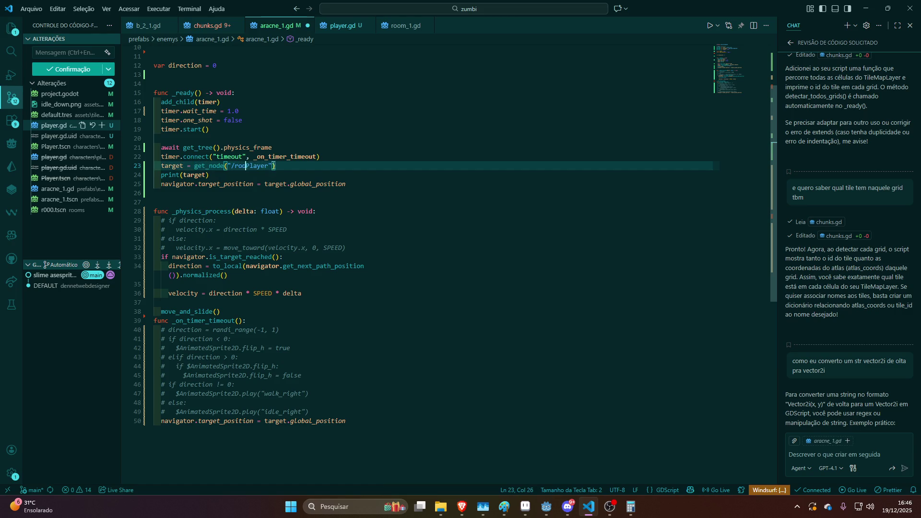
pyautogui.hotkey('alt', 'Tab')
pyautogui.doubleClick(58, 91)
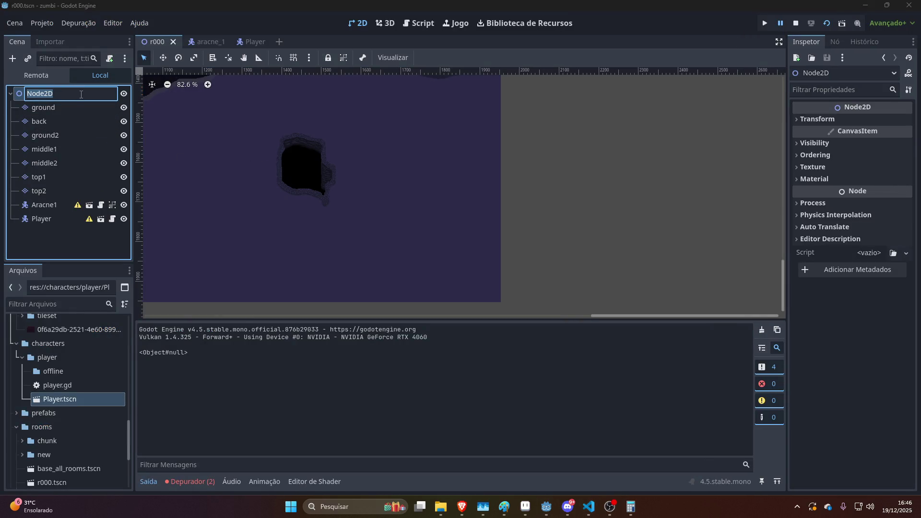
# Rename the scene's root Node2D to Room and launch the game with F5.
pyautogui.write('Room')
pyautogui.press('Return')
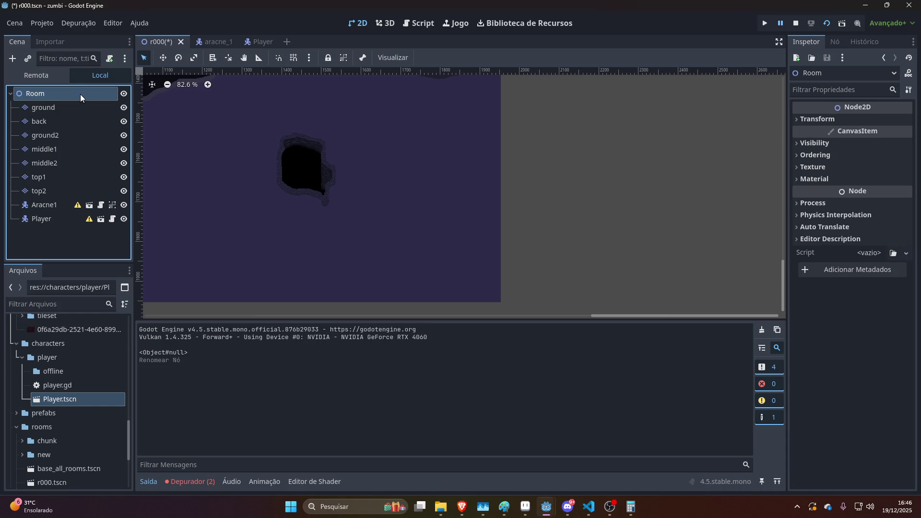
pyautogui.doubleClick(44, 93)
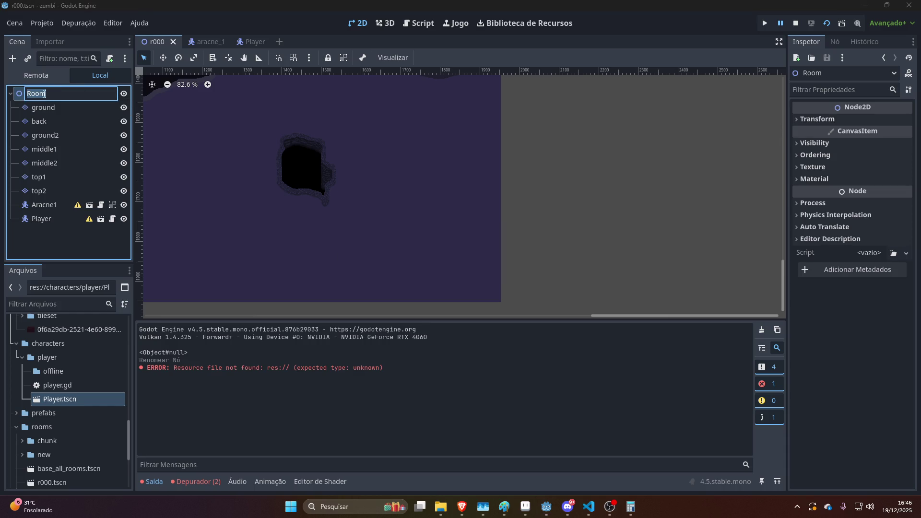
pyautogui.press('F5')
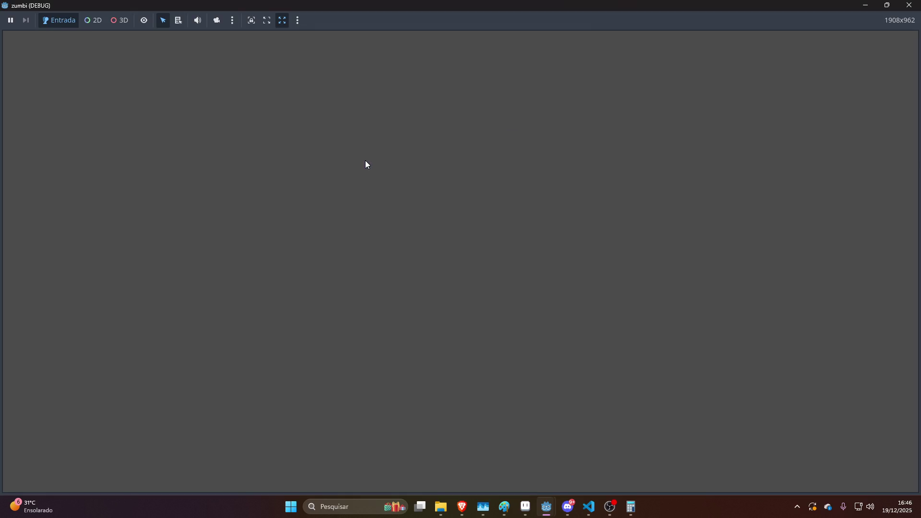
pyautogui.hotkey('alt', 'Tab')
pyautogui.press('Tab')
# Insert Room/ into the get_node path and relaunch the game to test it.
pyautogui.write('Room/Player")')
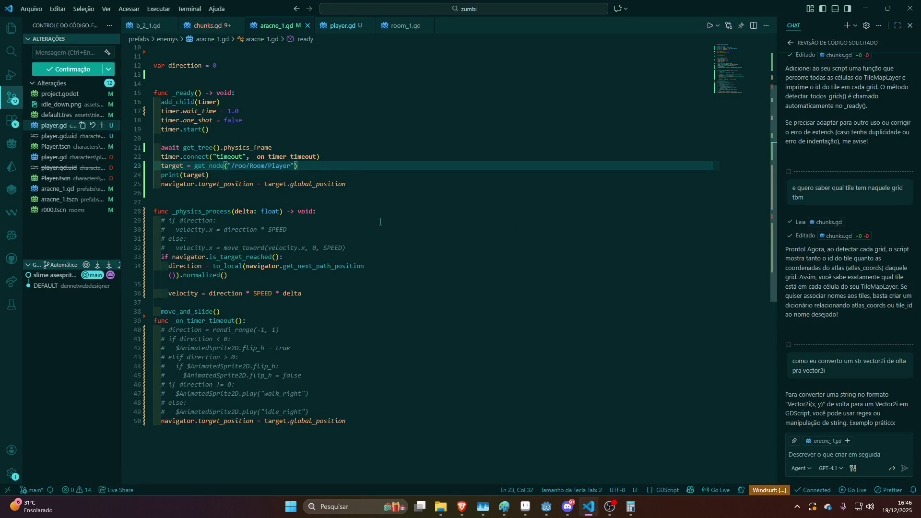
pyautogui.press('F5')
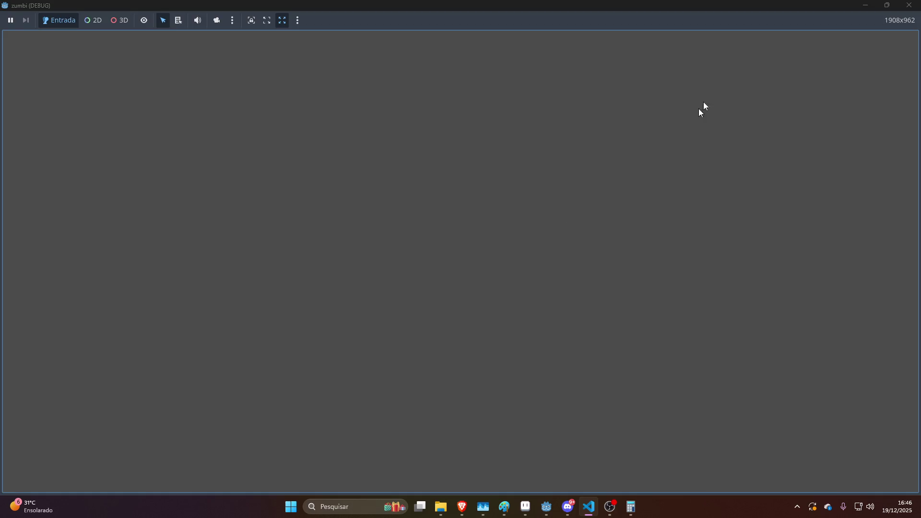
pyautogui.press('F5')
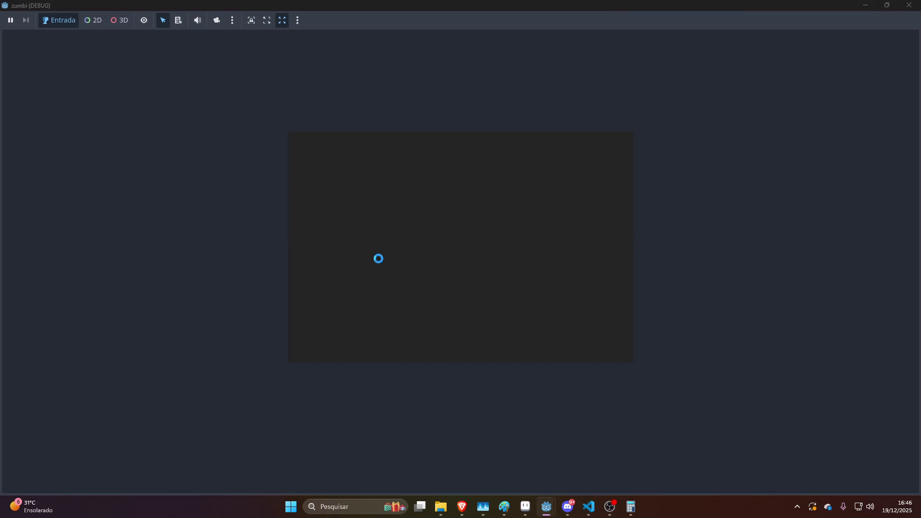
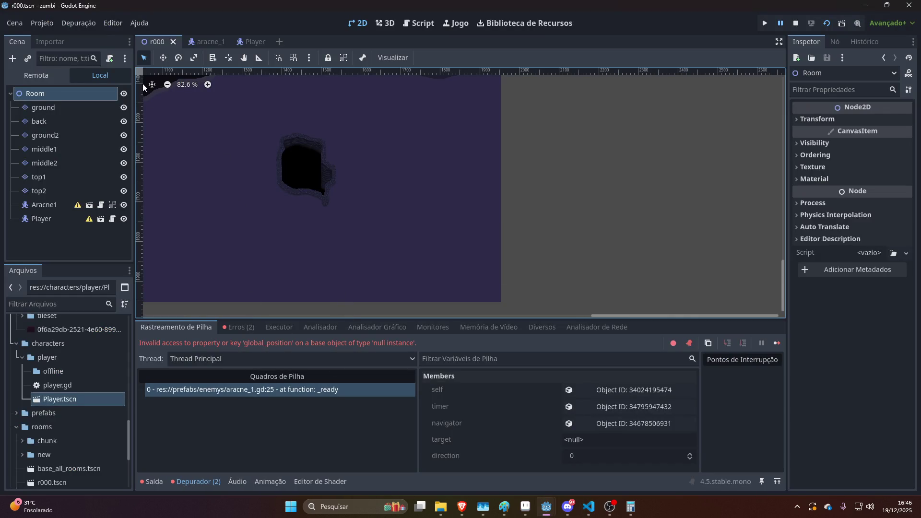
# Glance at the Player scene, return to r000, and go to line 25 of aracne_1.gd in VS Code.
pyautogui.click(250, 42)
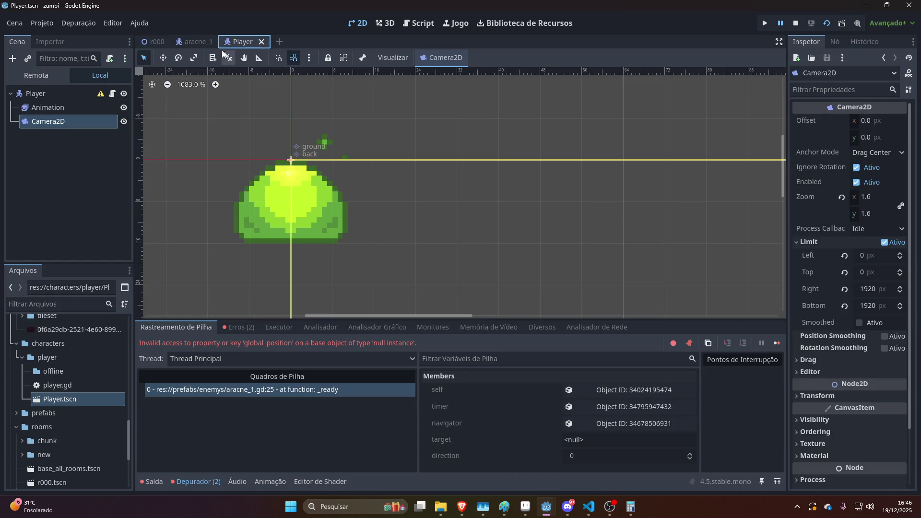
pyautogui.click(193, 42)
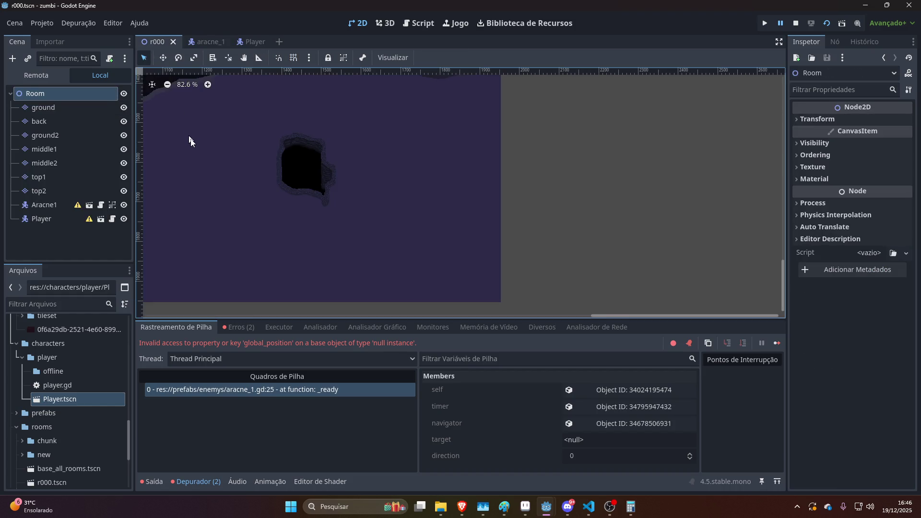
pyautogui.hotkey('alt', 'Tab')
pyautogui.hotkey('alt', 'Tab')
pyautogui.hotkey('alt', 'Tab')
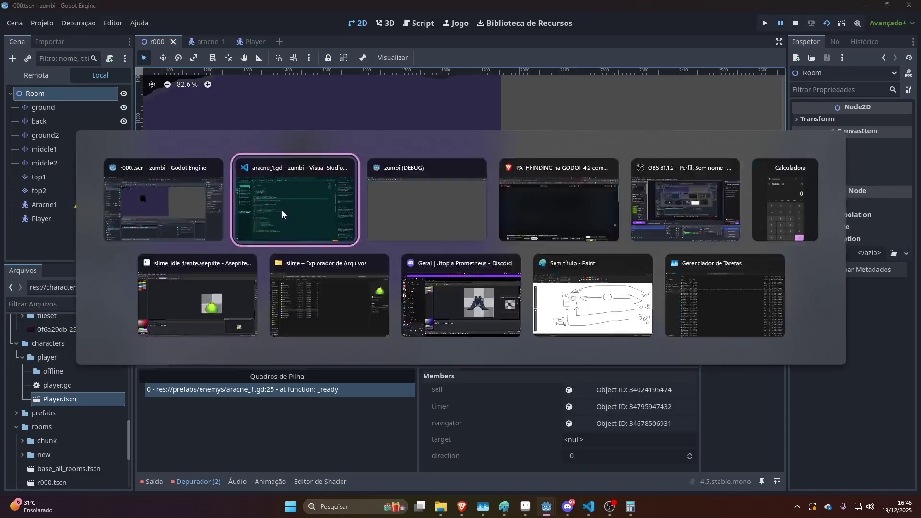
pyautogui.click(359, 182)
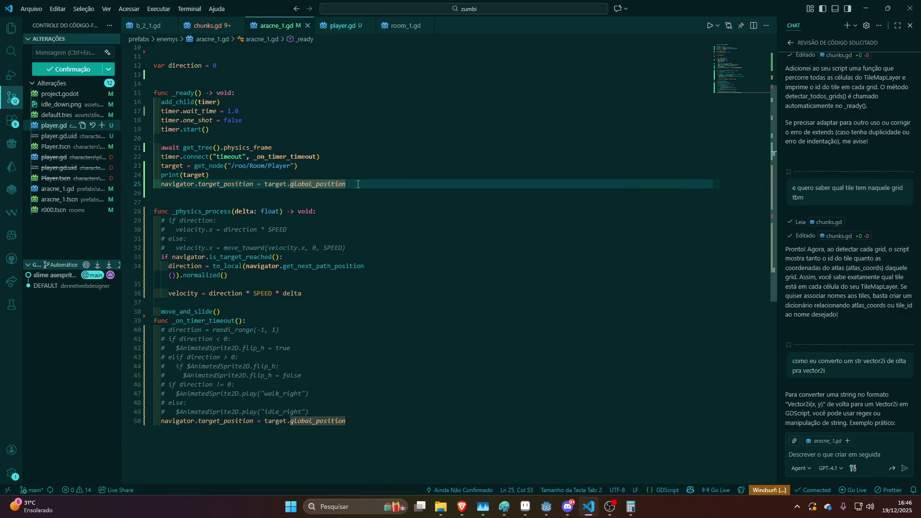
# Comment out the navigator target line 25, rerun the game, and go to line 50.
pyautogui.hotkey('ctrl', '/')
pyautogui.hotkey('alt', 'Tab')
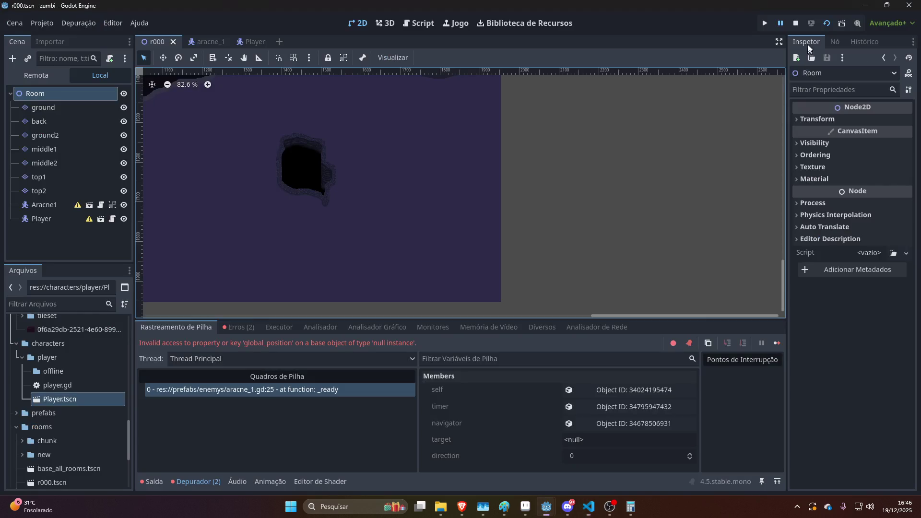
pyautogui.click(827, 26)
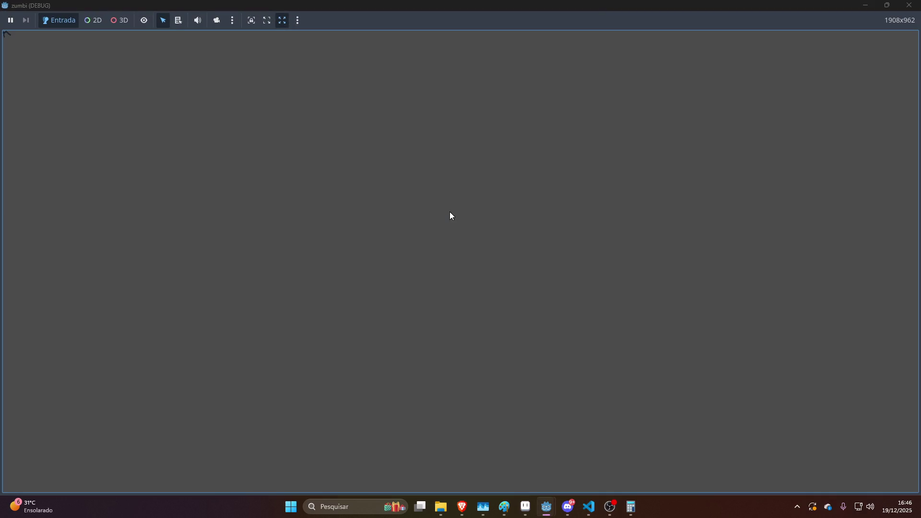
pyautogui.hotkey('alt', 'Tab')
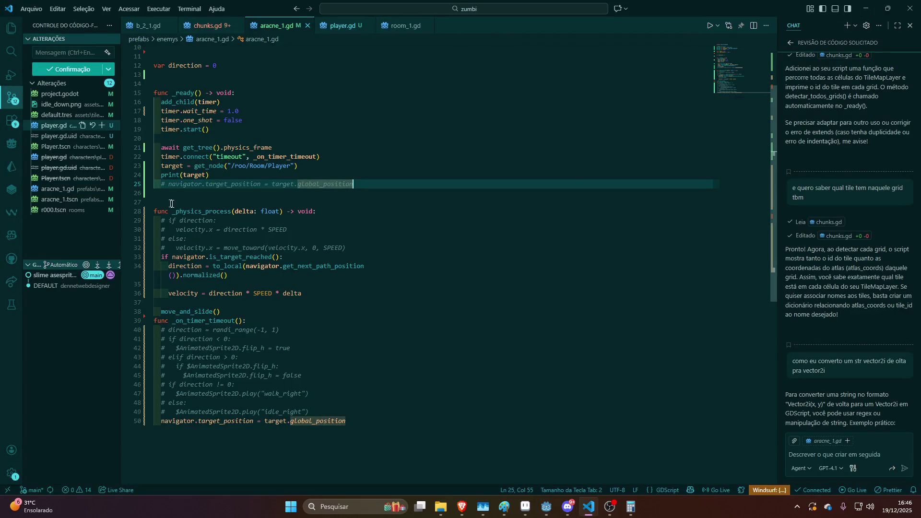
pyautogui.click(366, 428)
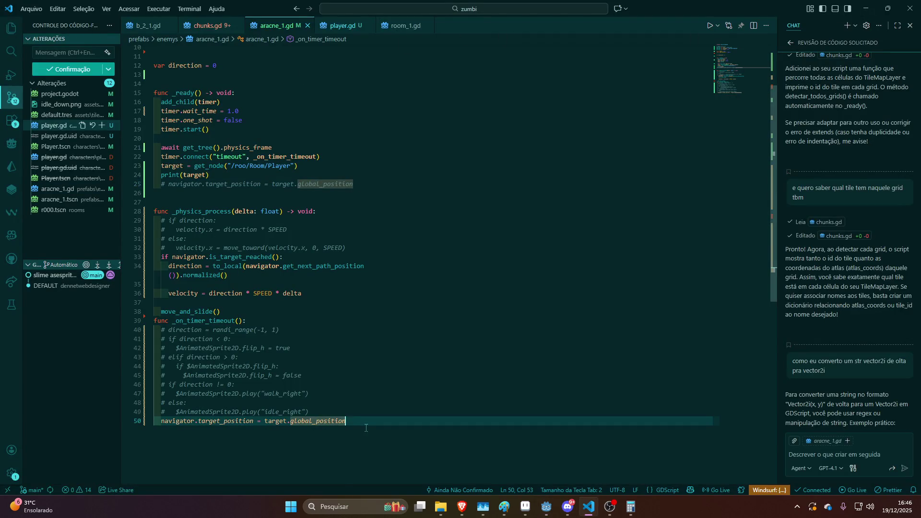
# Check the YouTube Godot tutorial, then come back to aracne_1.gd.
pyautogui.hotkey('alt', 'Tab')
pyautogui.hotkey('alt', 'Tab')
pyautogui.press('Tab')
pyautogui.hotkey('alt', 'Tab')
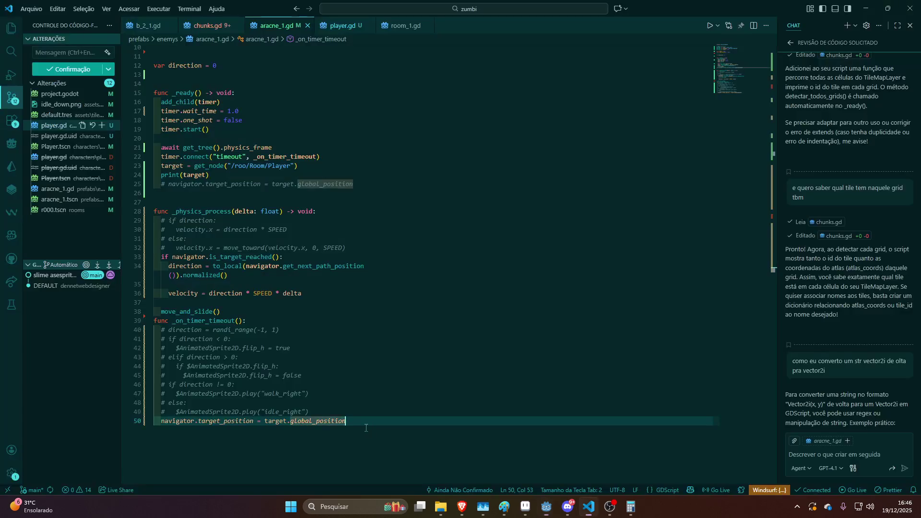
pyautogui.click(462, 507)
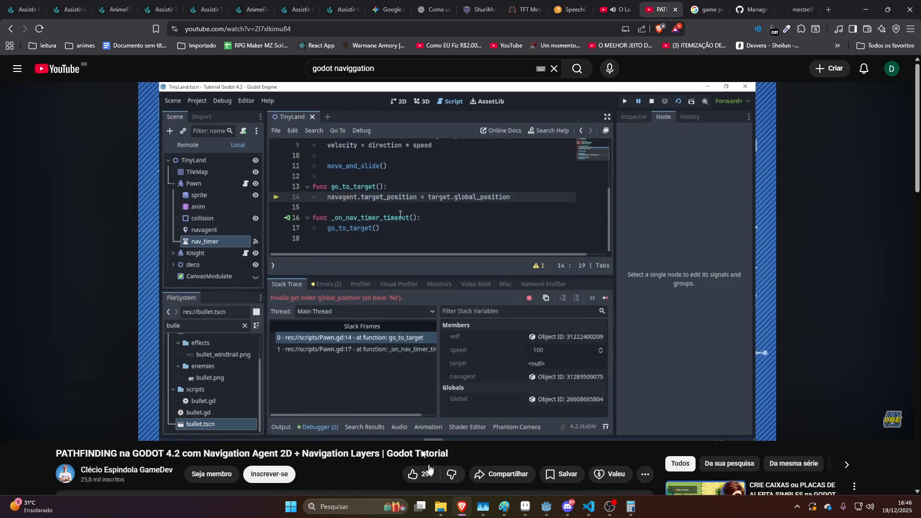
pyautogui.hotkey('alt', 'Tab')
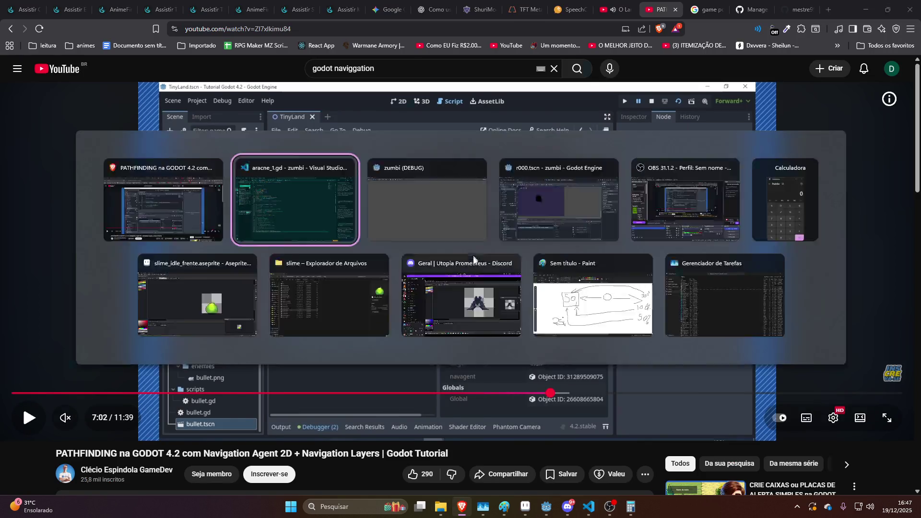
# Comment out the _on_timer_timeout function (lines 39–50), save aracne_1.gd, and go to line 22.
pyautogui.moveTo(376, 429)
pyautogui.mouseDown()
pyautogui.moveTo(158, 374)
pyautogui.moveTo(154, 320)
pyautogui.moveTo(87, 318)
pyautogui.mouseUp()
pyautogui.hotkey('ctrl', '/')
pyautogui.hotkey('ctrl', 's')
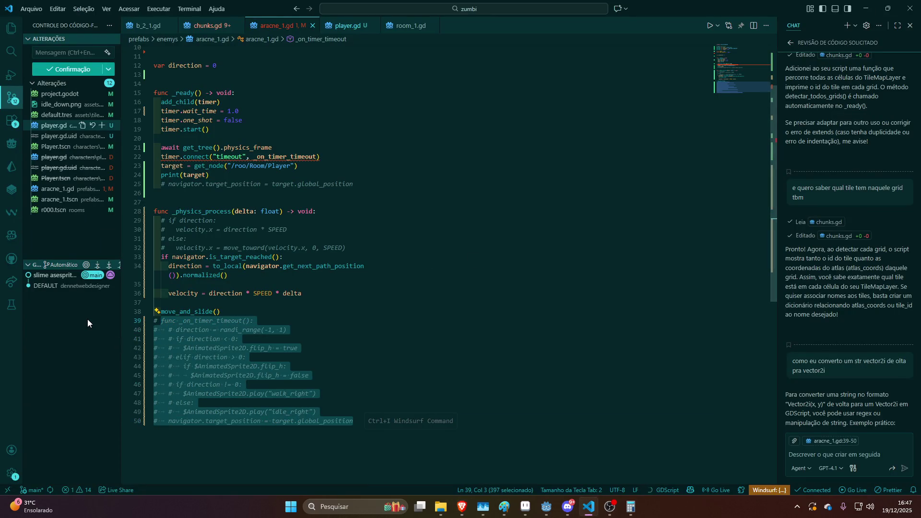
pyautogui.hotkey('alt', 'Tab')
pyautogui.hotkey('alt', 'Tab')
pyautogui.click(332, 154)
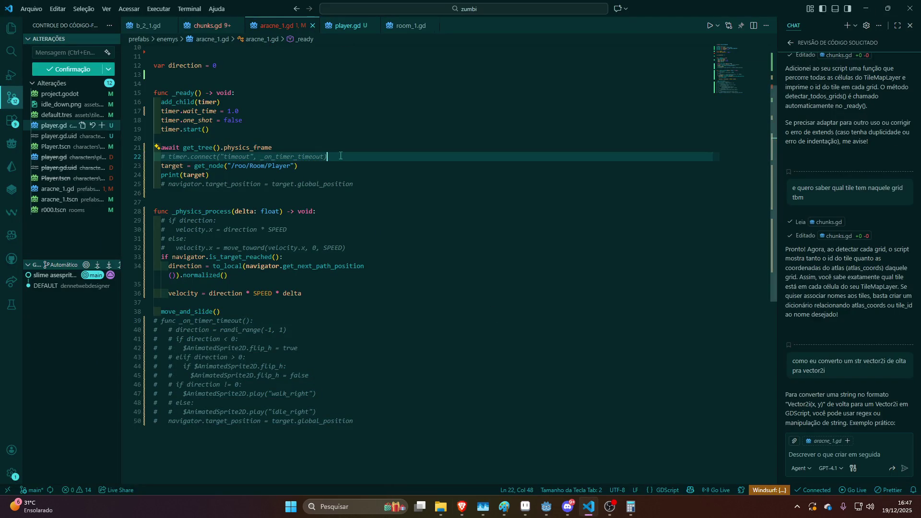
pyautogui.hotkey('alt', 'Tab')
# Run the scene, close it, and read the Node not found error for /roo/Room/Player under Debugger > Errors.
pyautogui.moveTo(546, 515)
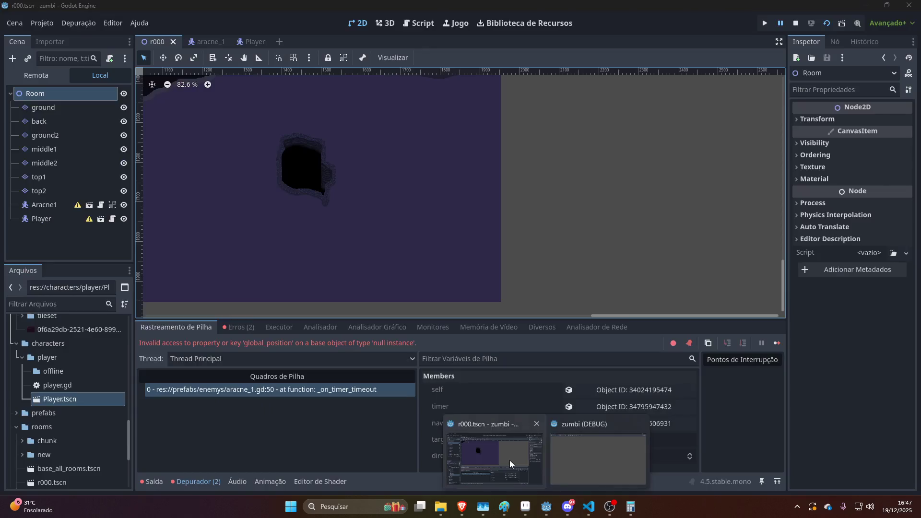
pyautogui.click(509, 459)
pyautogui.click(823, 25)
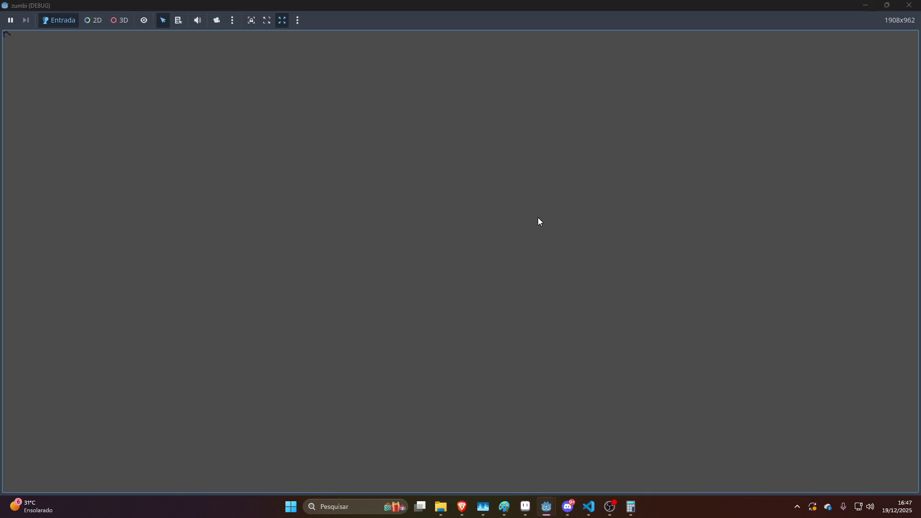
pyautogui.click(908, 5)
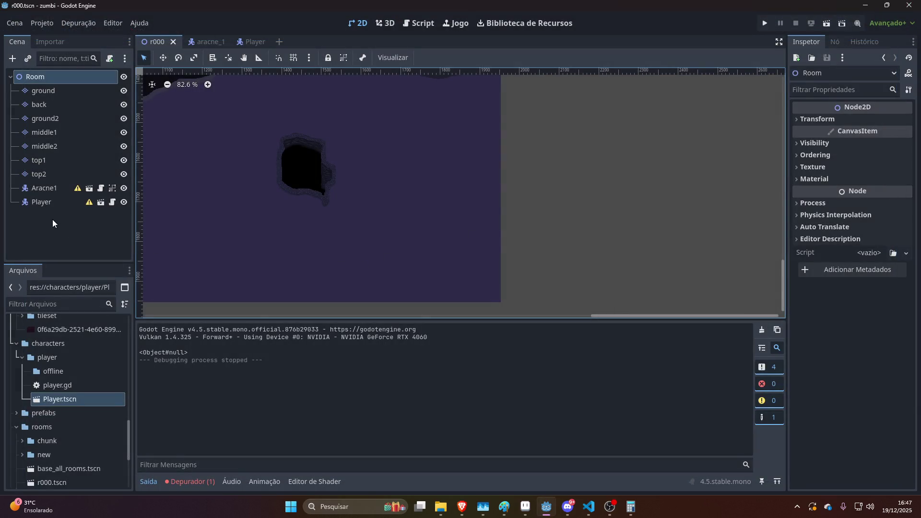
pyautogui.click(181, 482)
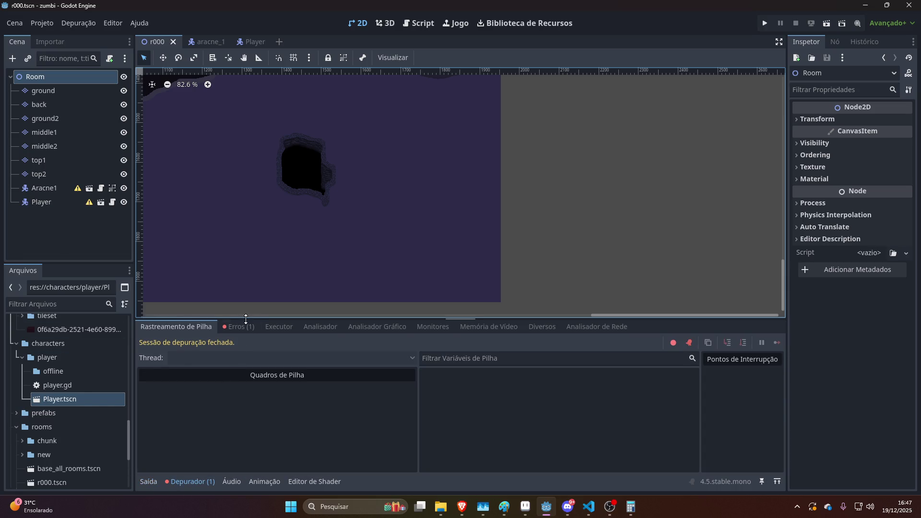
pyautogui.click(245, 326)
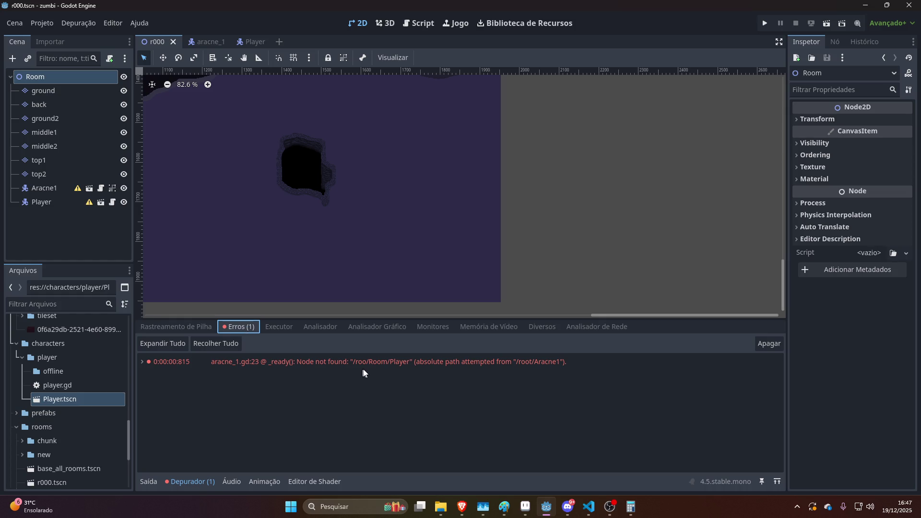
pyautogui.moveTo(367, 369)
pyautogui.click(468, 511)
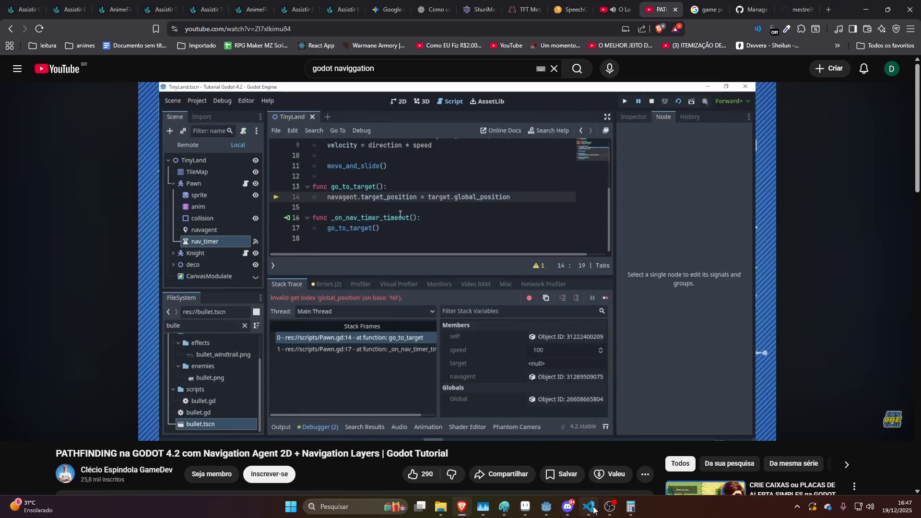
# Replace 'roo' with 'root' in line 23's get_node path.
pyautogui.click(592, 508)
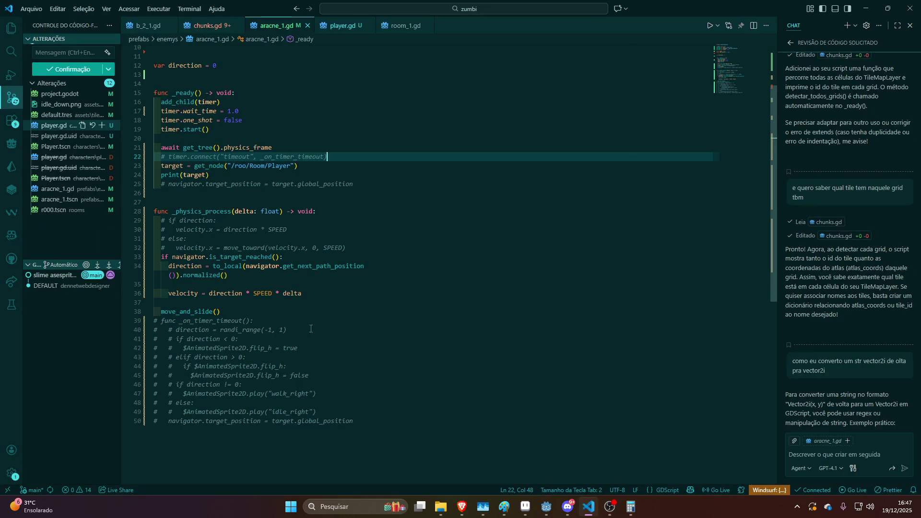
pyautogui.doubleClick(245, 166)
pyautogui.write('root')
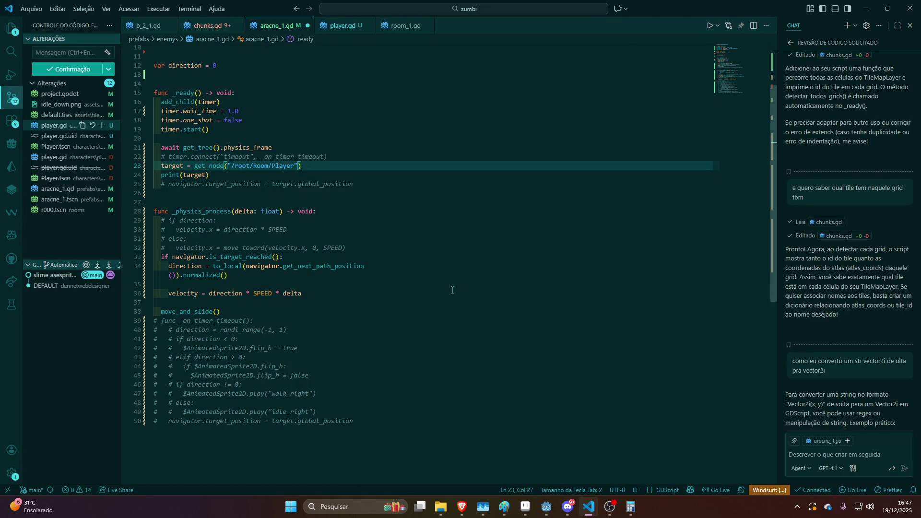
pyautogui.hotkey('alt', 'Tab')
pyautogui.press('Tab')
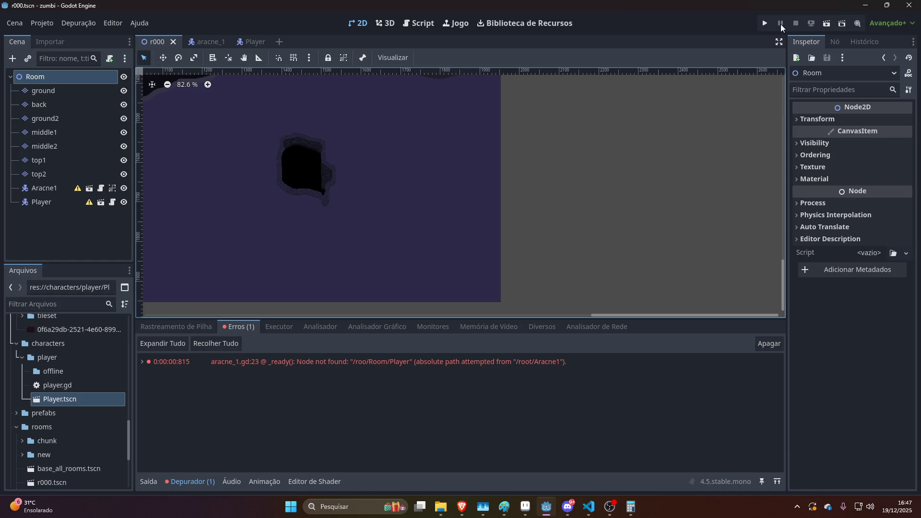
# Run the current scene, confirm the Player node prints with no errors, and close the game.
pyautogui.click(825, 21)
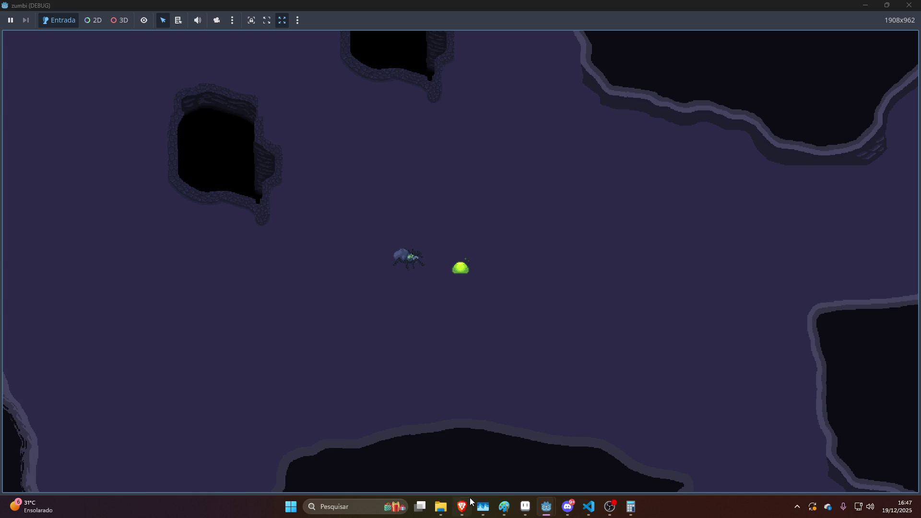
pyautogui.click(907, 6)
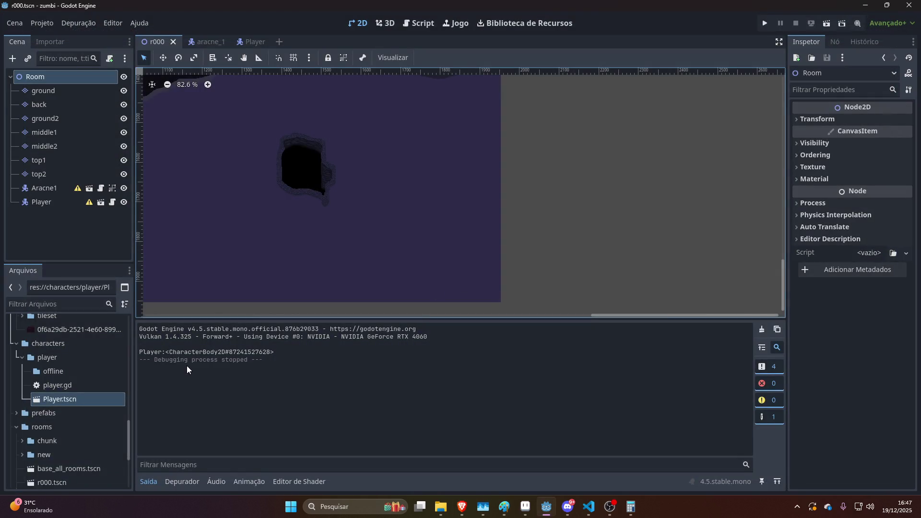
pyautogui.hotkey('alt', 'Tab')
pyautogui.hotkey('alt', 'Tab')
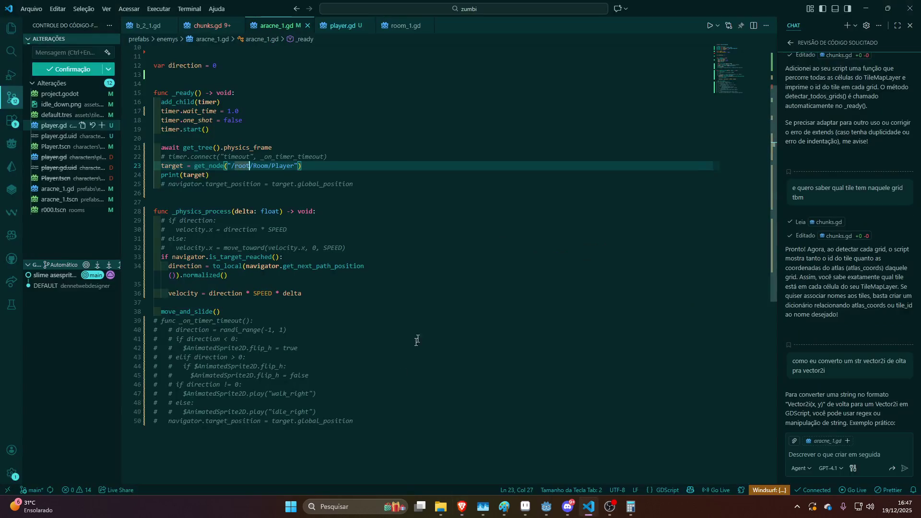
# Uncomment the navigator target line 25 and test-run the game again.
pyautogui.click(373, 184)
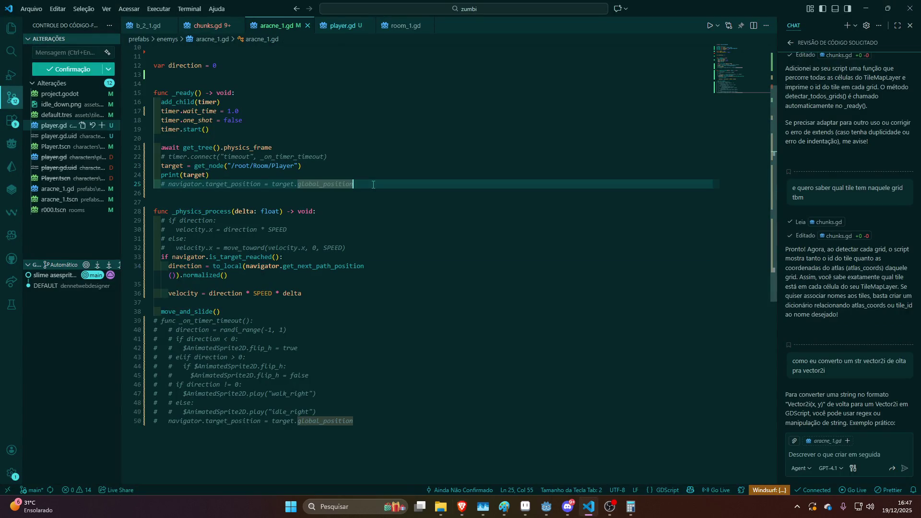
pyautogui.hotkey('ctrl', '/')
pyautogui.hotkey('alt', 'Tab')
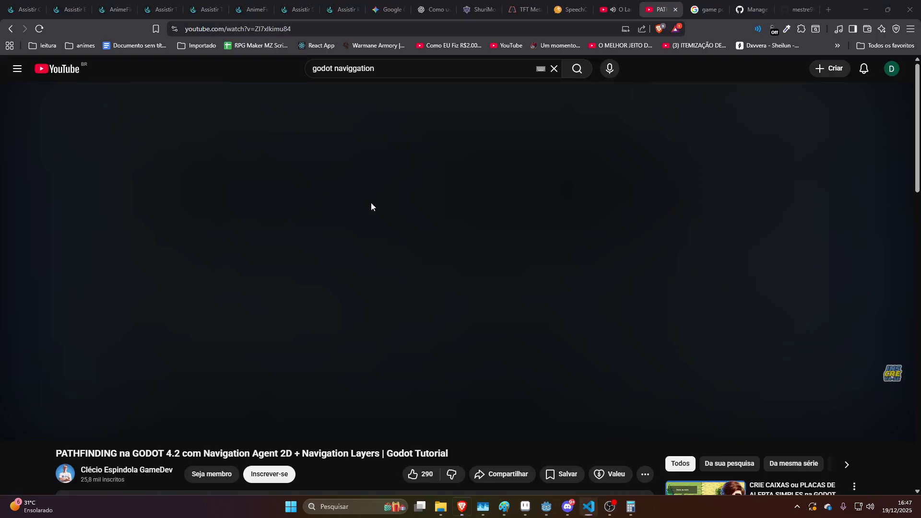
pyautogui.hotkey('alt', 'Tab')
pyautogui.click(826, 23)
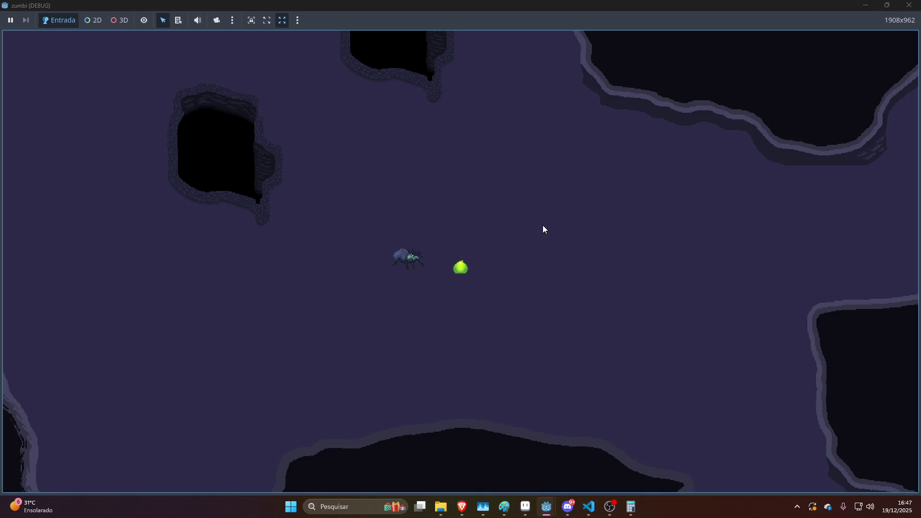
pyautogui.hotkey('alt', 'Tab')
pyautogui.click(909, 6)
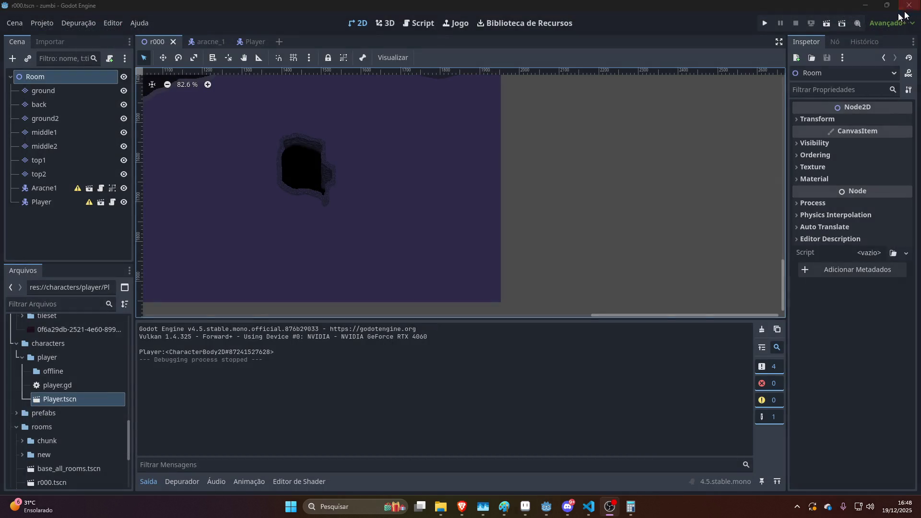
pyautogui.click(589, 506)
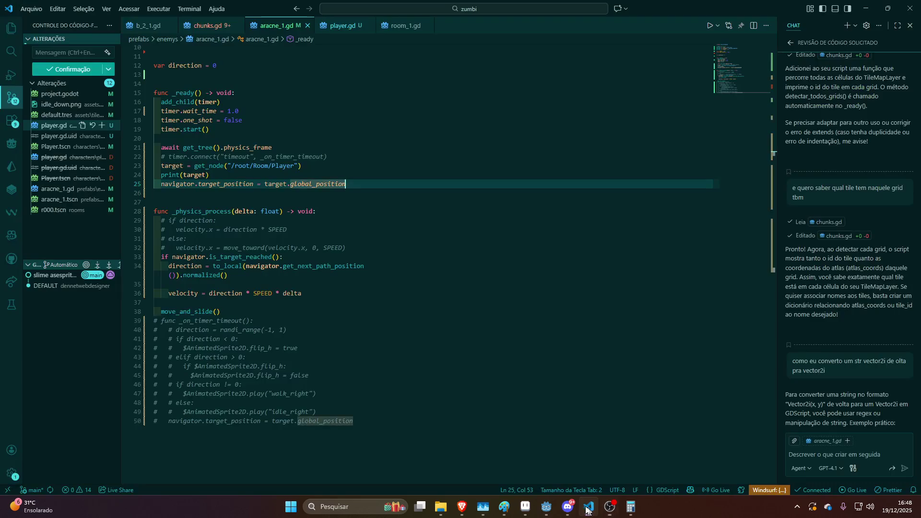
# Uncomment the line 22 timer connection and the _on_timer_timeout function (lines 39–50), then run the scene.
pyautogui.click(350, 157)
pyautogui.hotkey('ctrl', '/')
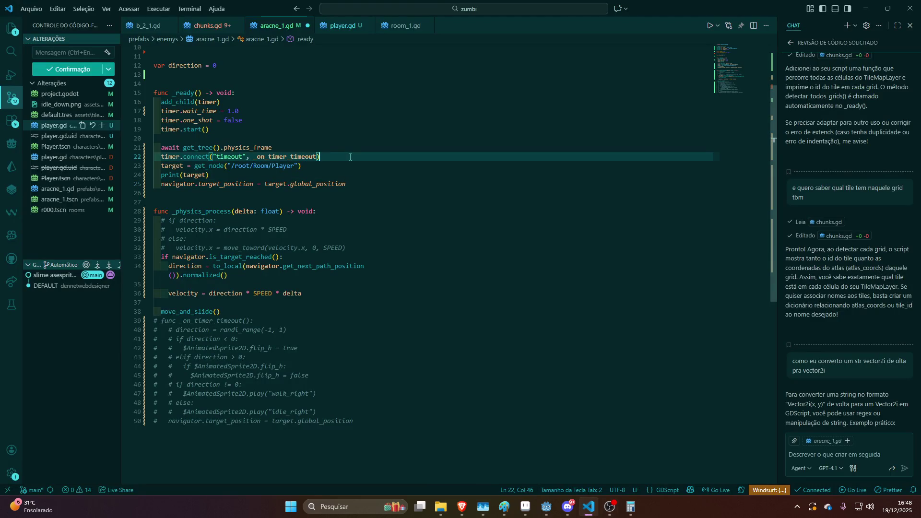
pyautogui.moveTo(219, 451); pyautogui.dragTo(132, 323)
pyautogui.hotkey('ctrl', '/')
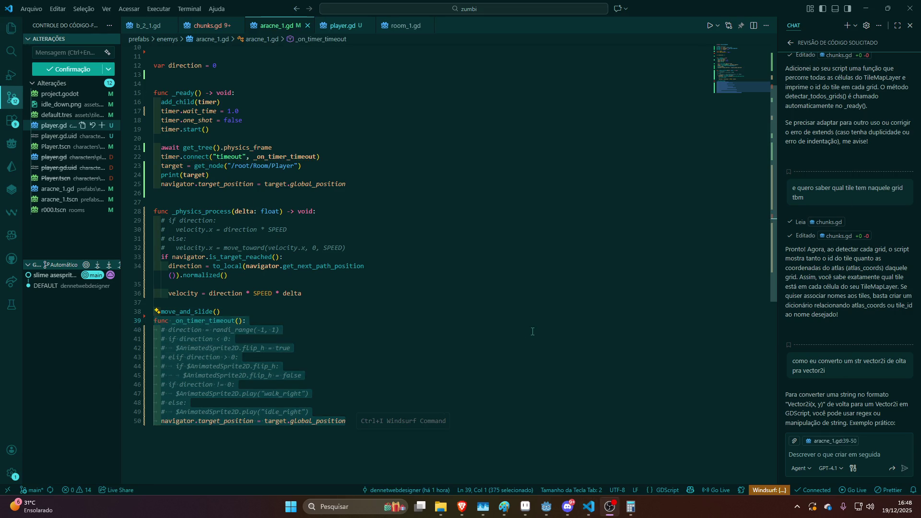
pyautogui.hotkey('alt', 'Tab')
pyautogui.click(825, 25)
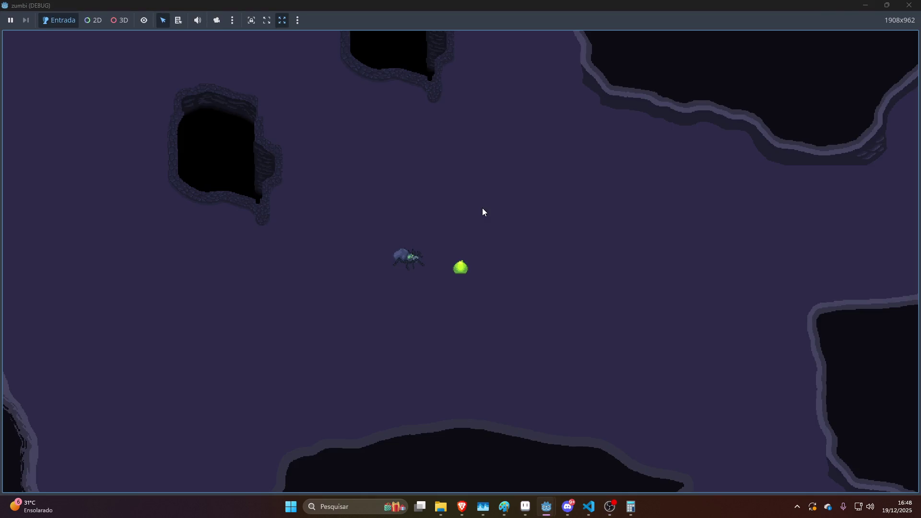
# Steer the slime right, then up and left through the cave.
pyautogui.hotkey('w', 'd')
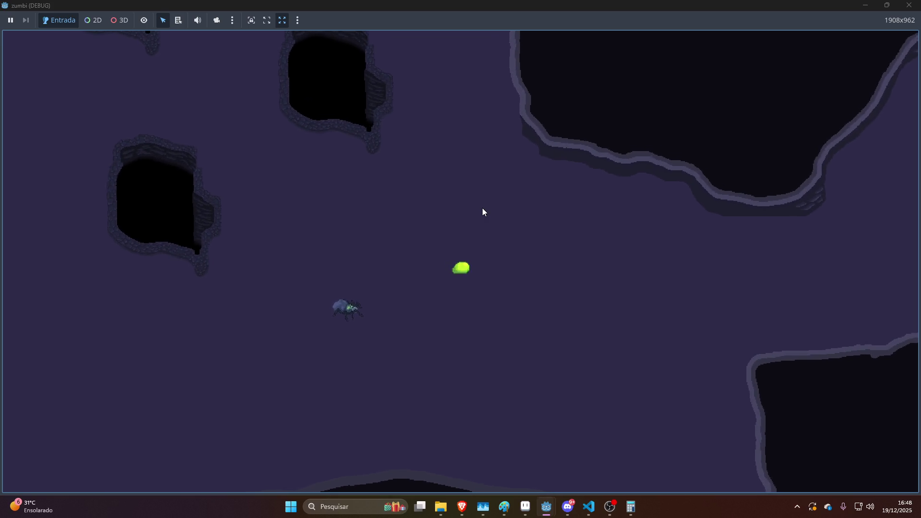
pyautogui.press('d')
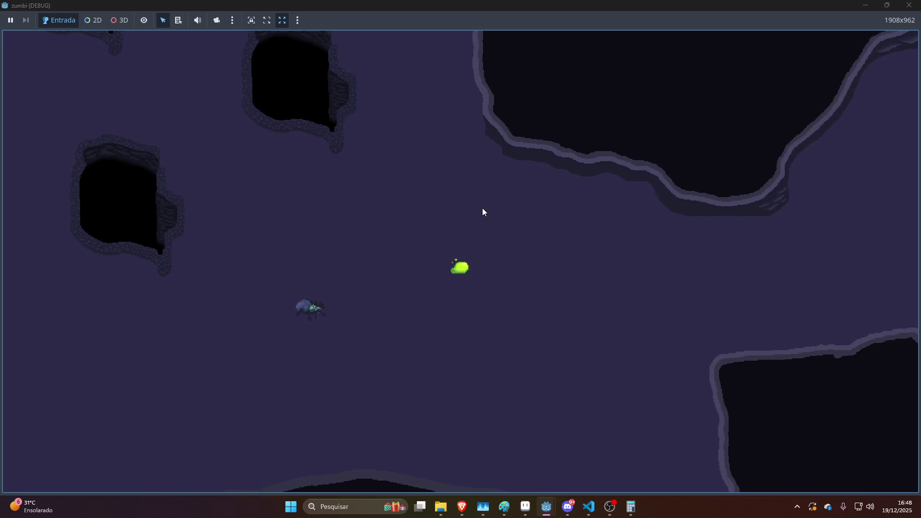
pyautogui.press('d')
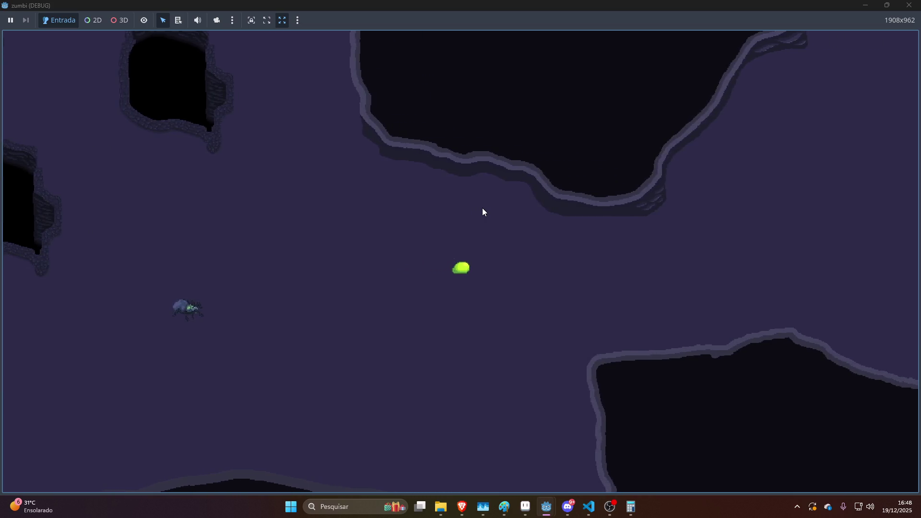
pyautogui.press('d')
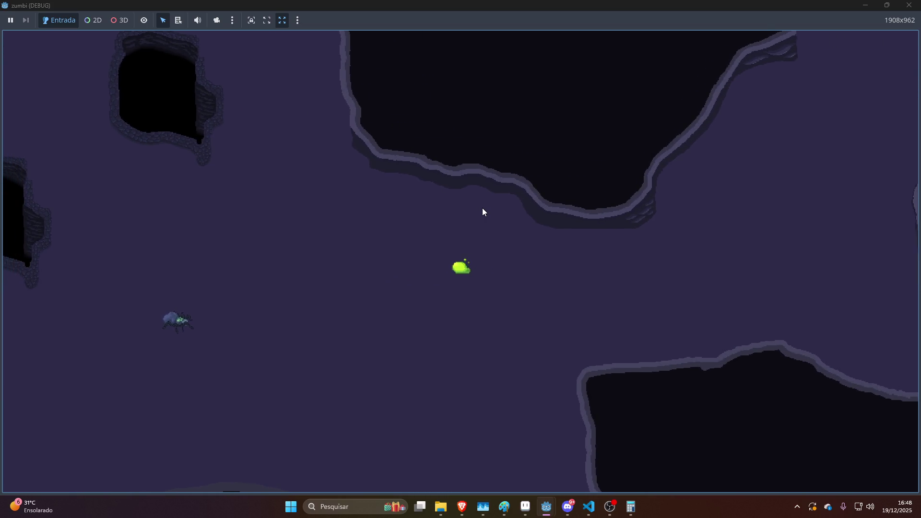
pyautogui.press('w')
pyautogui.press('a')
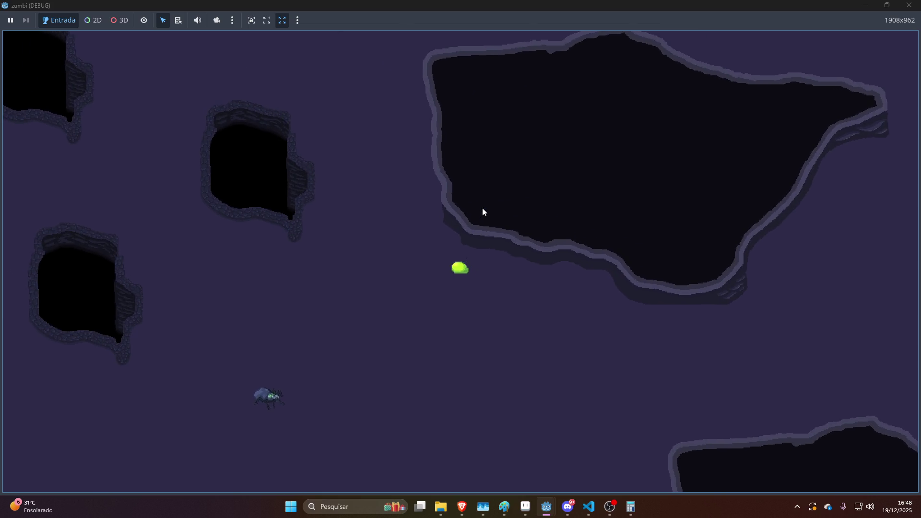
pyautogui.press('w')
pyautogui.press('a')
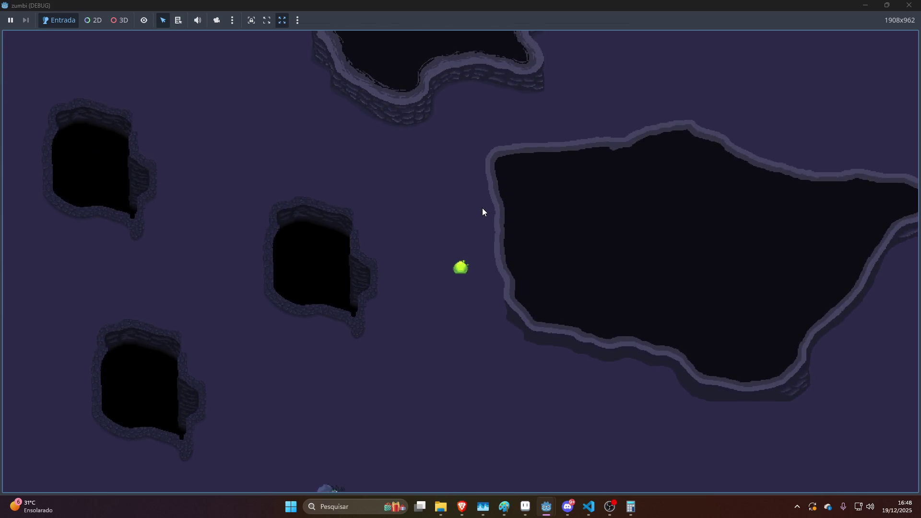
pyautogui.press('w')
pyautogui.press('a')
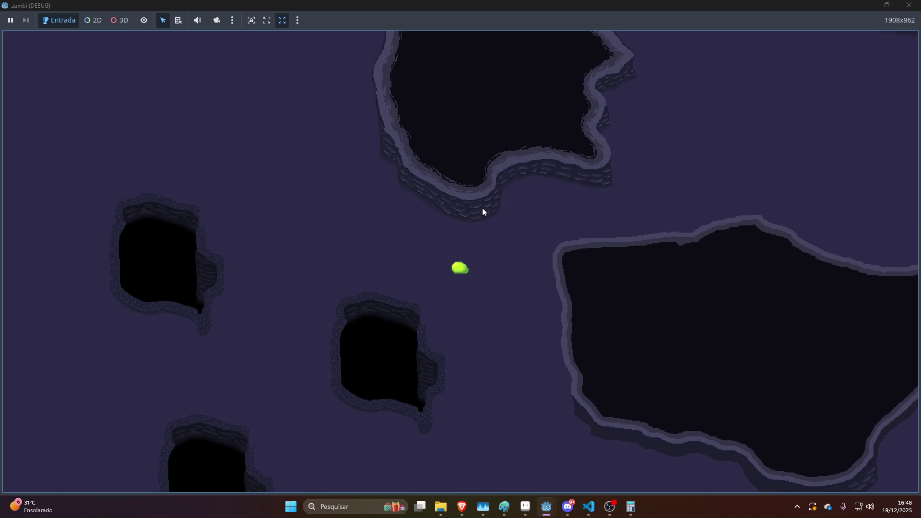
pyautogui.press('w')
pyautogui.press('a')
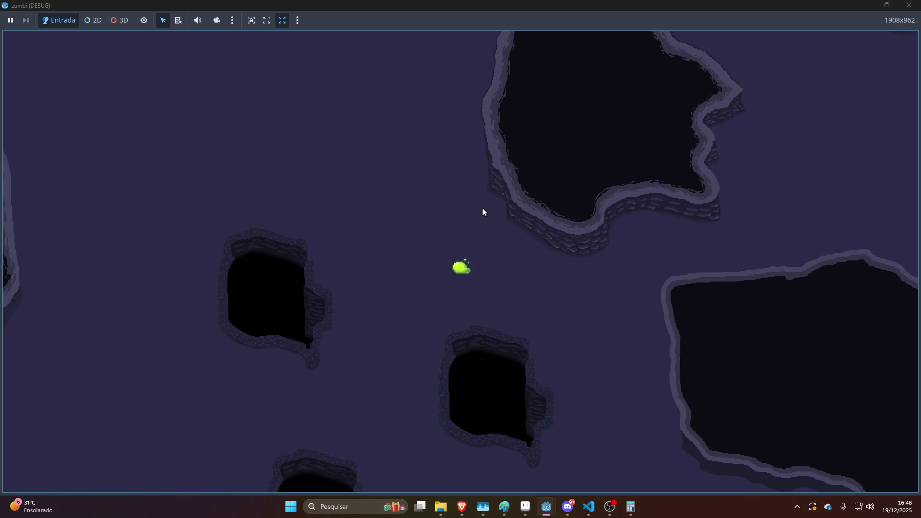
pyautogui.press('w')
pyautogui.press('a')
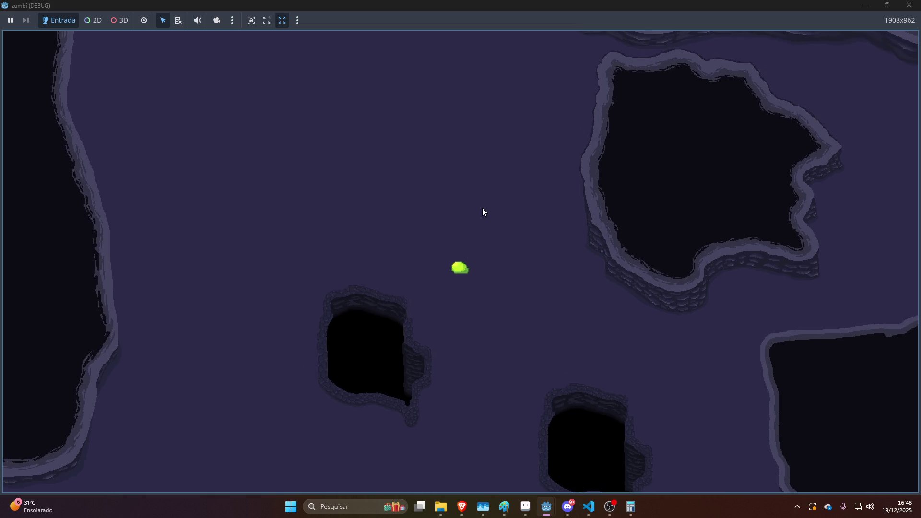
pyautogui.press('w')
pyautogui.press('a')
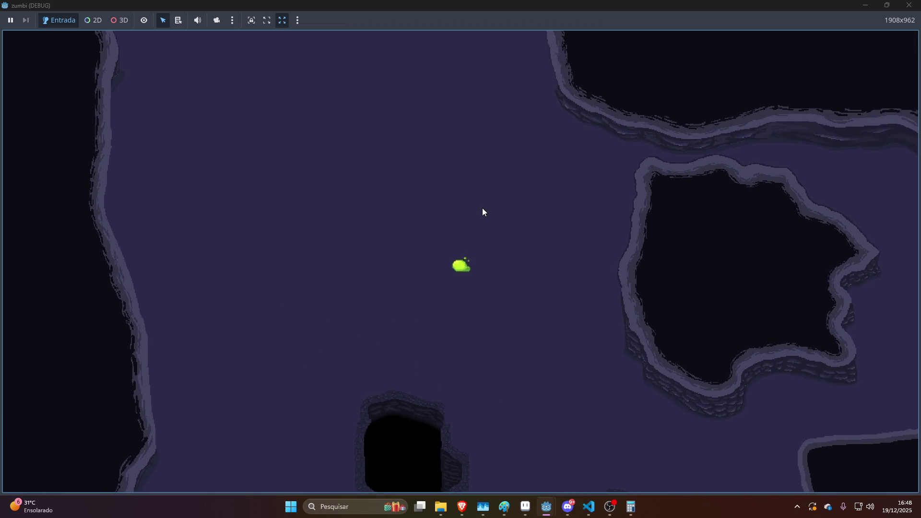
pyautogui.press('w')
pyautogui.press('a')
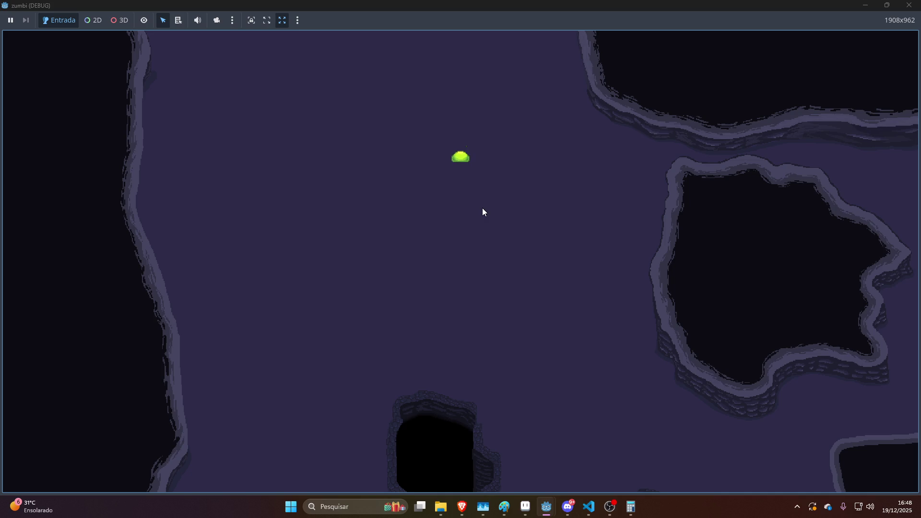
pyautogui.press('w')
pyautogui.press('a')
# Move the slime down and to the right while watching the spider.
pyautogui.press('s')
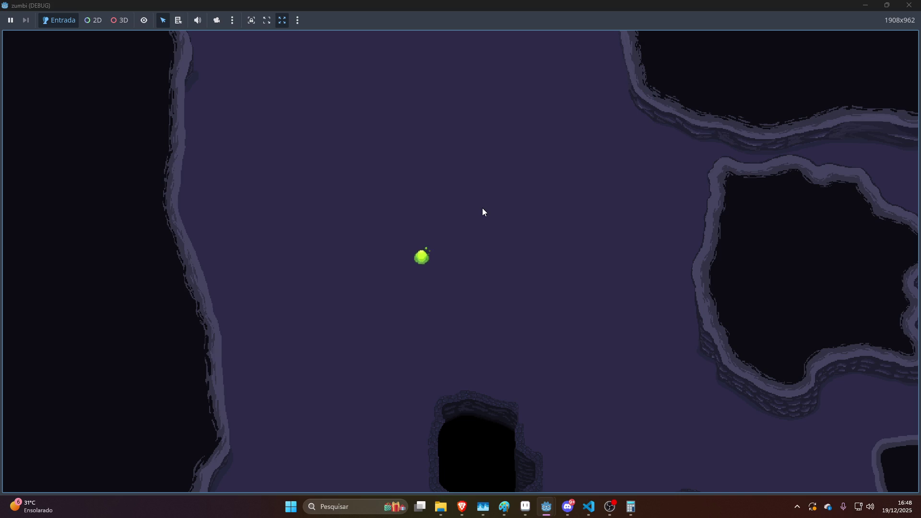
pyautogui.press('d')
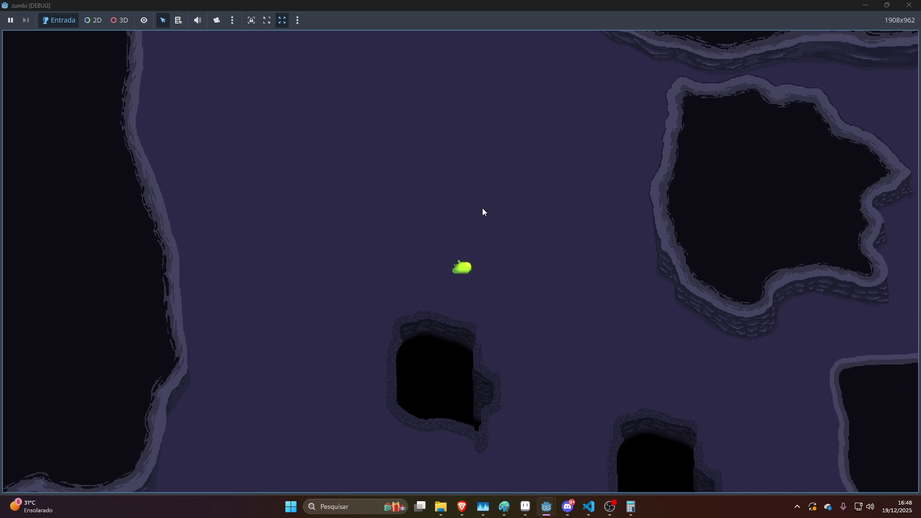
pyautogui.press('s')
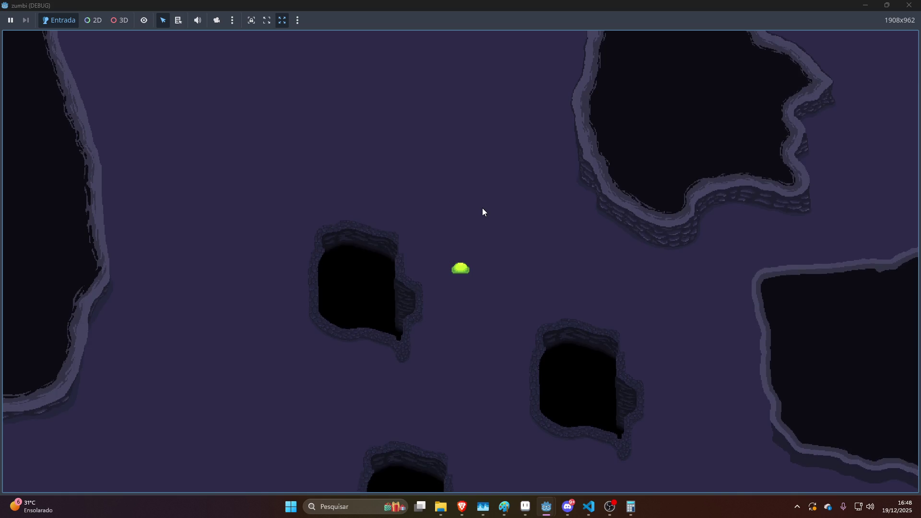
pyautogui.press('s')
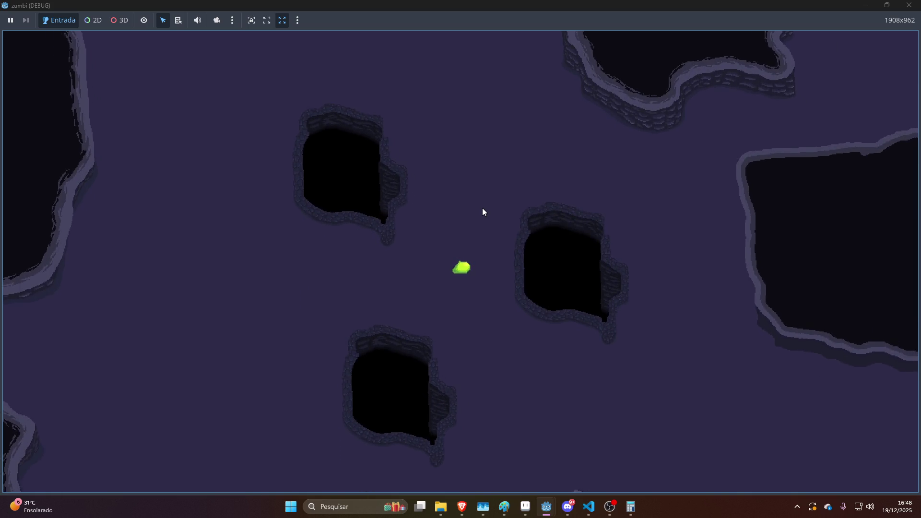
pyautogui.press('s')
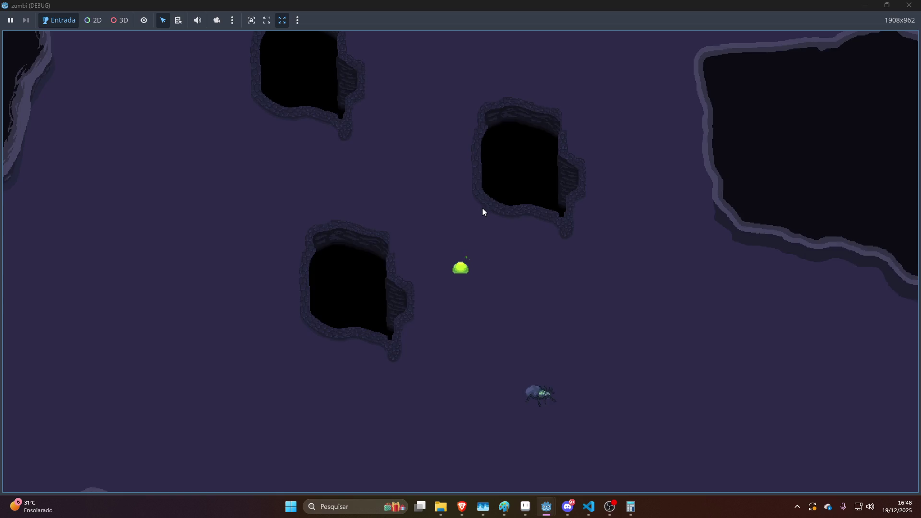
pyautogui.press('s')
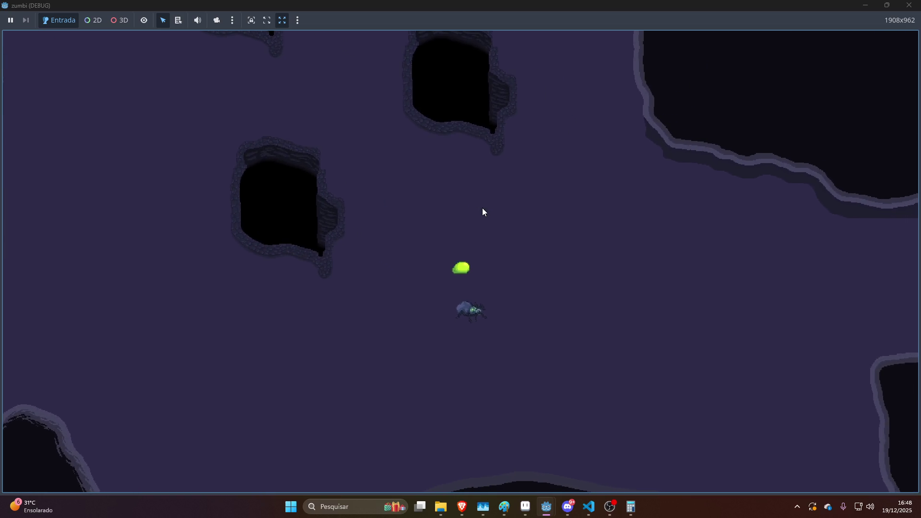
pyautogui.press('d')
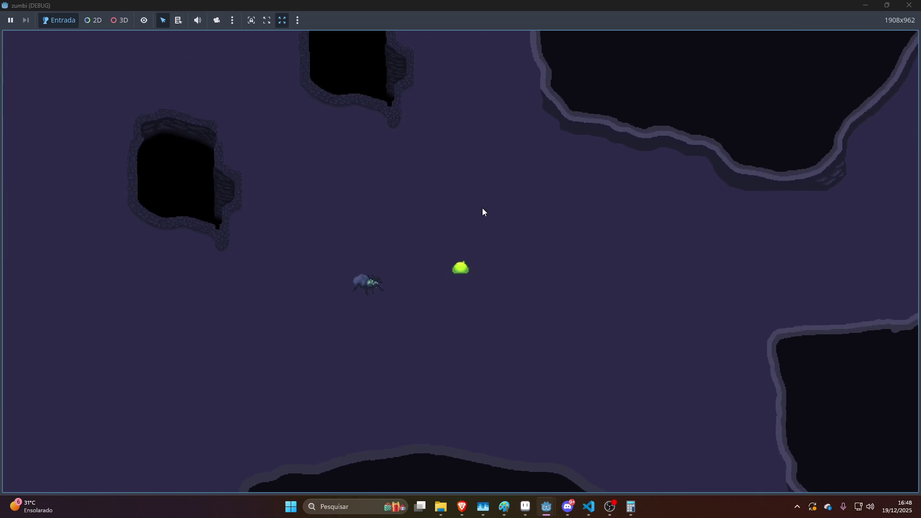
pyautogui.press('s')
pyautogui.press('d')
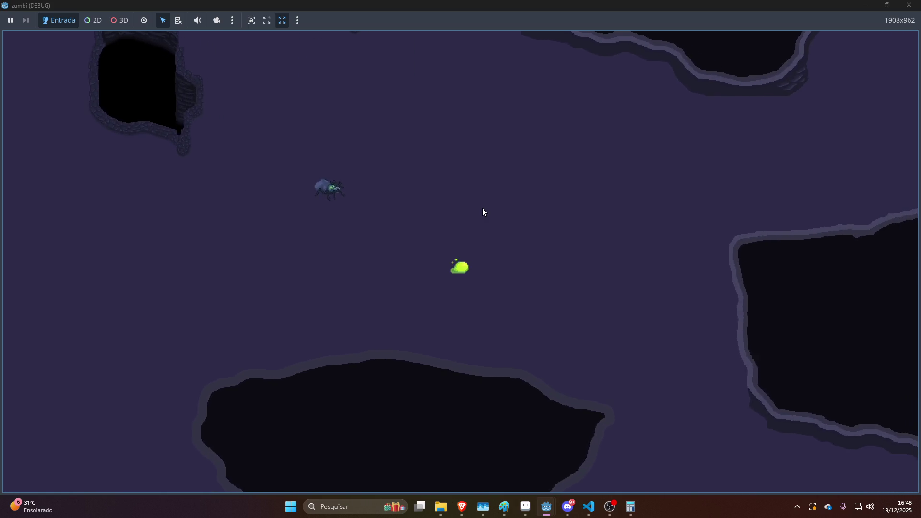
pyautogui.press('d')
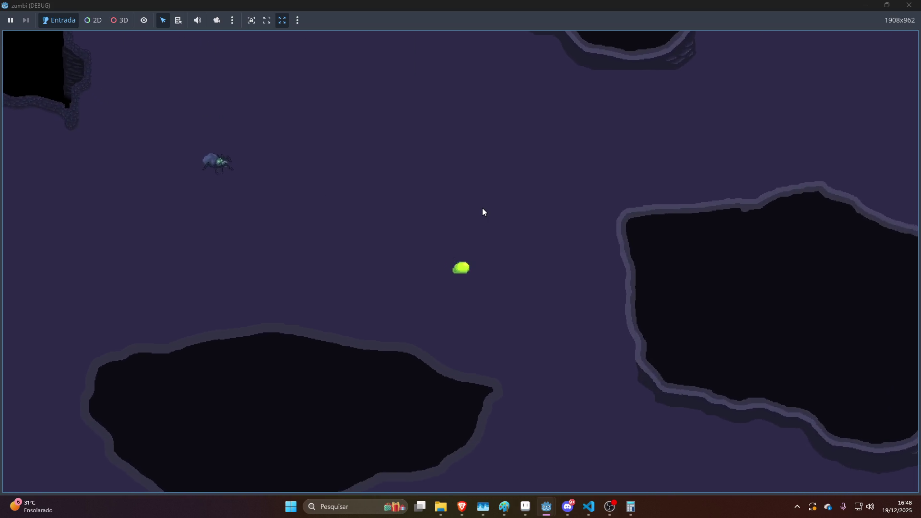
pyautogui.press('s')
pyautogui.press('d')
# Walk the slime up, left, and up-right to see whether the spider follows.
pyautogui.press('w')
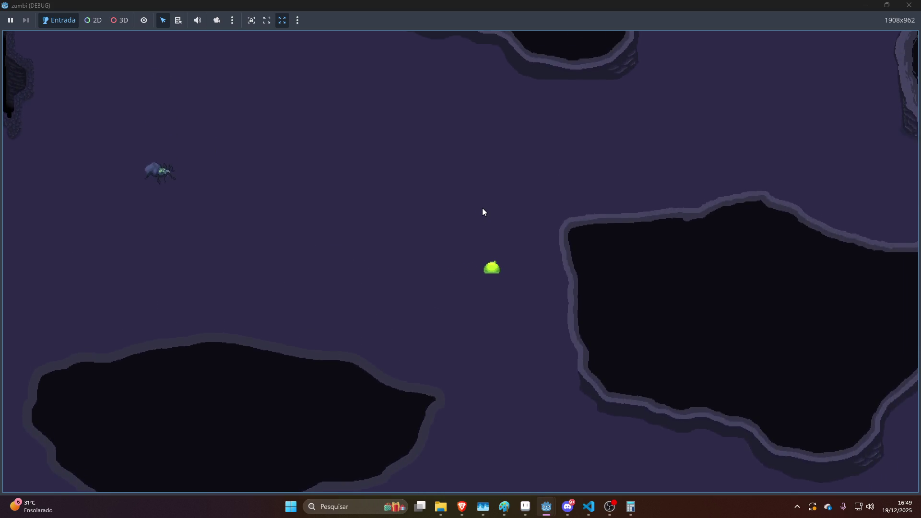
pyautogui.press('w')
pyautogui.press('a')
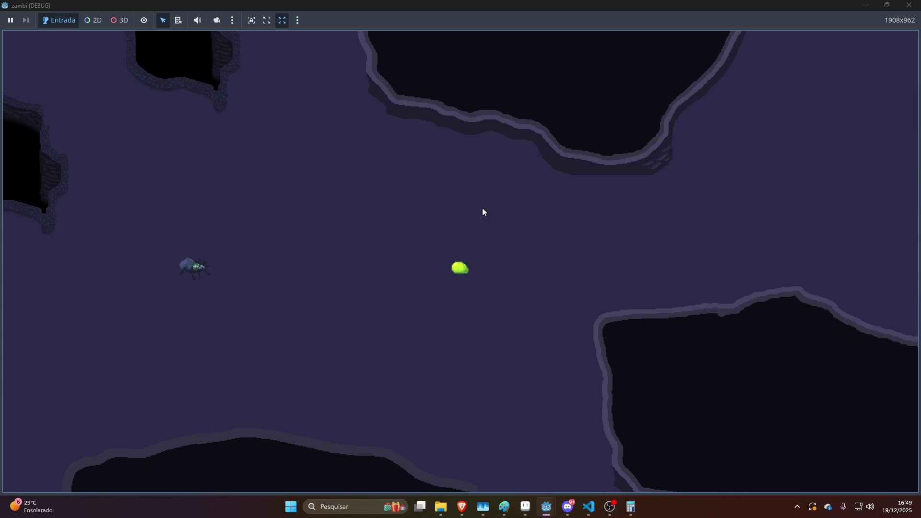
pyautogui.press('w')
pyautogui.press('a')
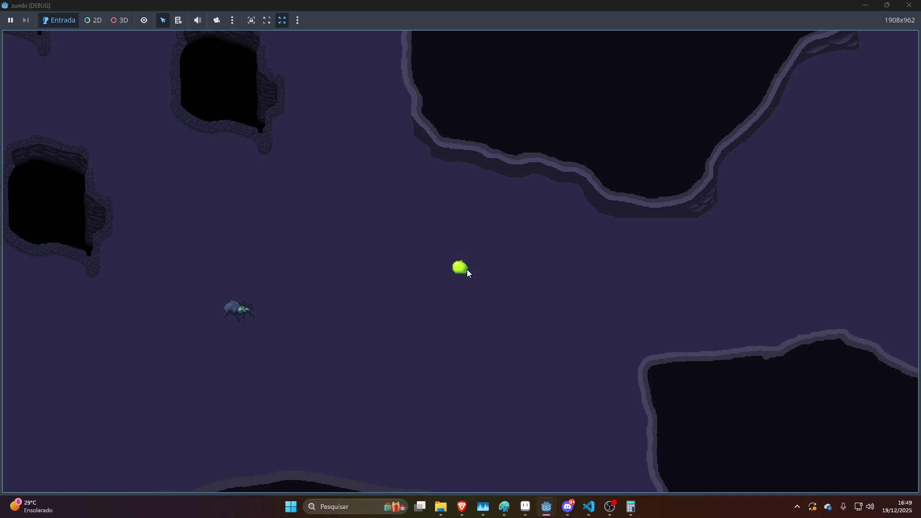
pyautogui.press('w')
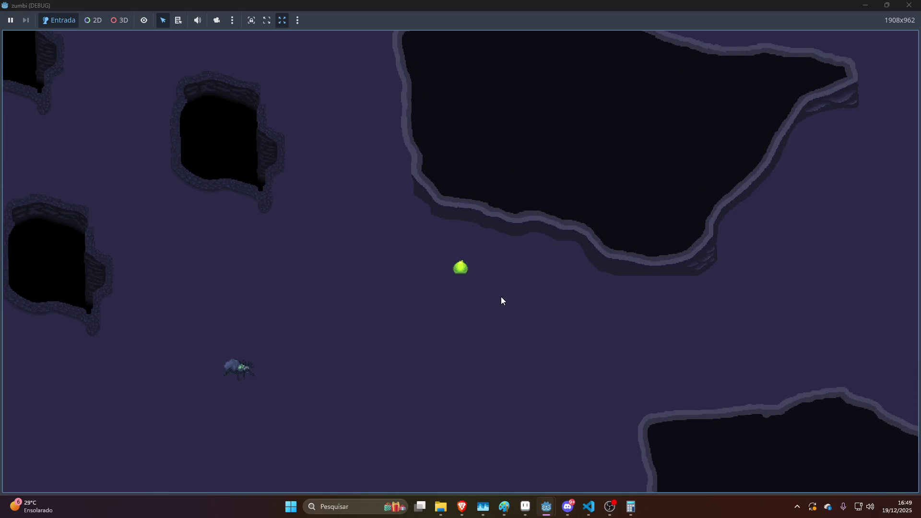
pyautogui.press('a')
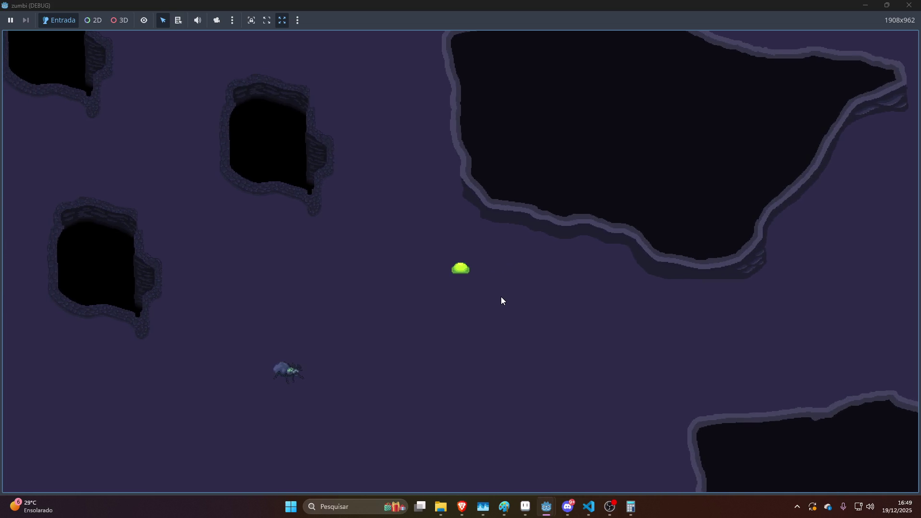
pyautogui.press('w')
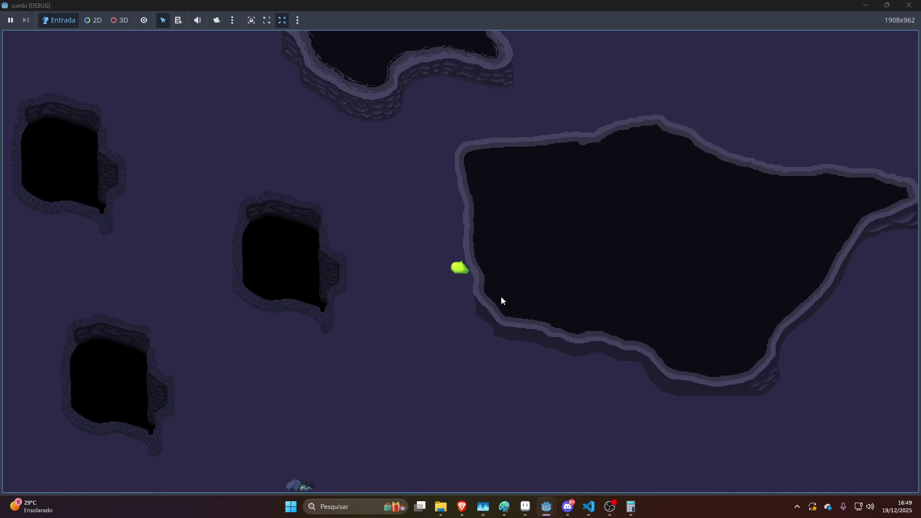
pyautogui.press('w')
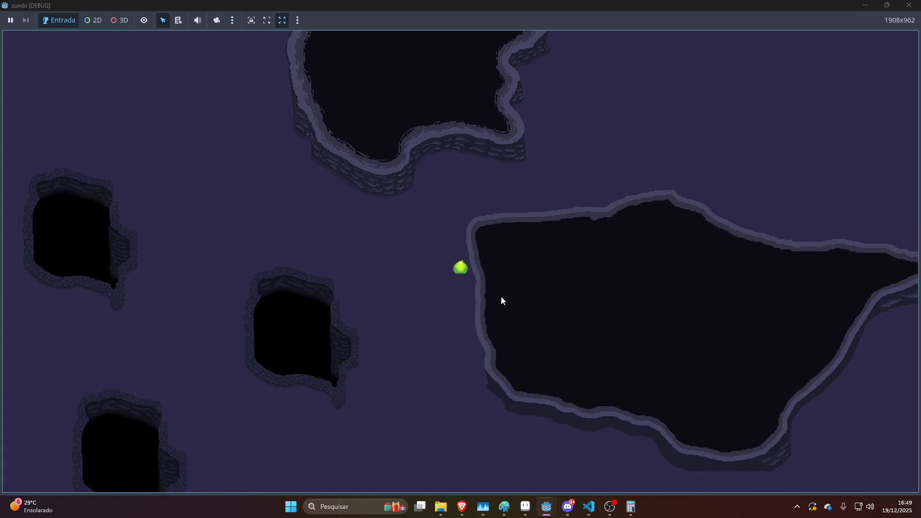
pyautogui.press('w')
pyautogui.press('d')
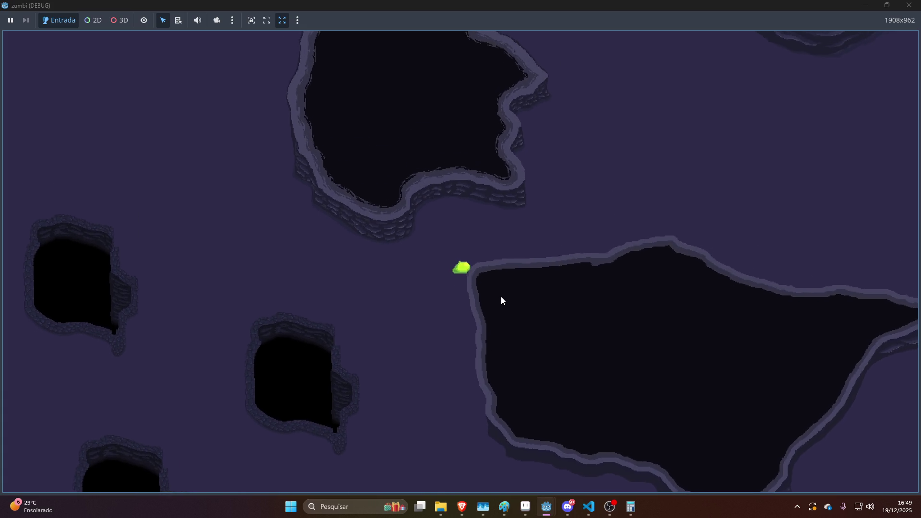
pyautogui.press('w')
pyautogui.press('d')
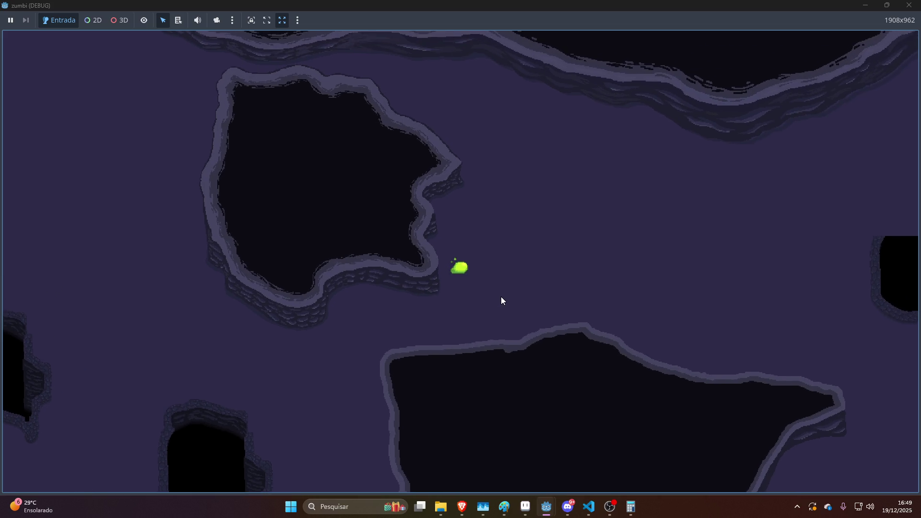
pyautogui.press('w')
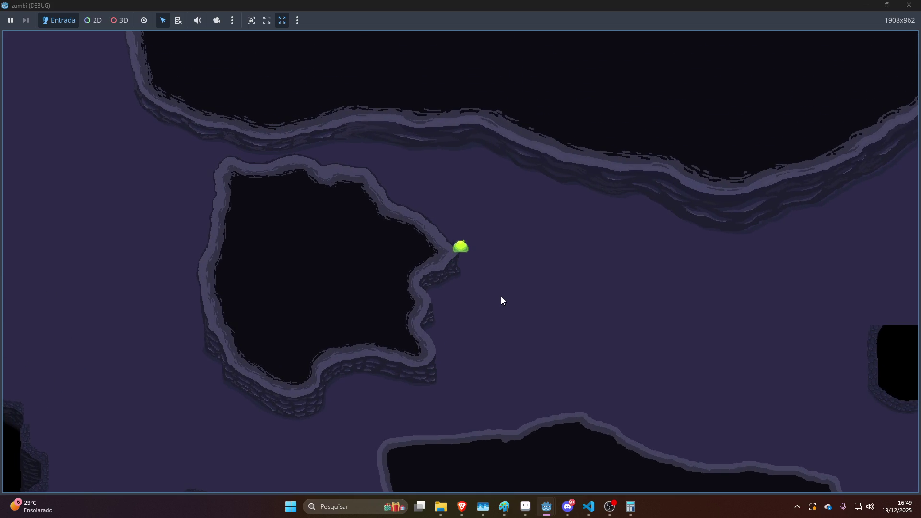
pyautogui.press('a')
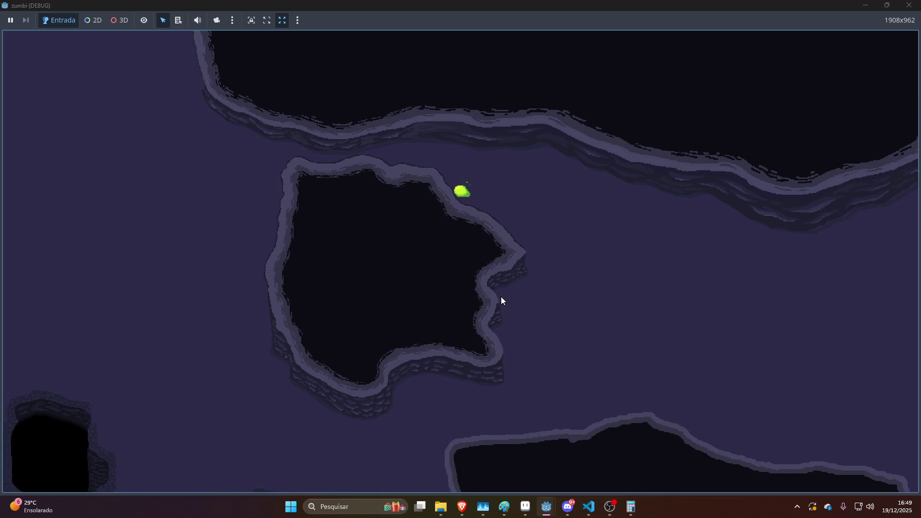
pyautogui.press('a')
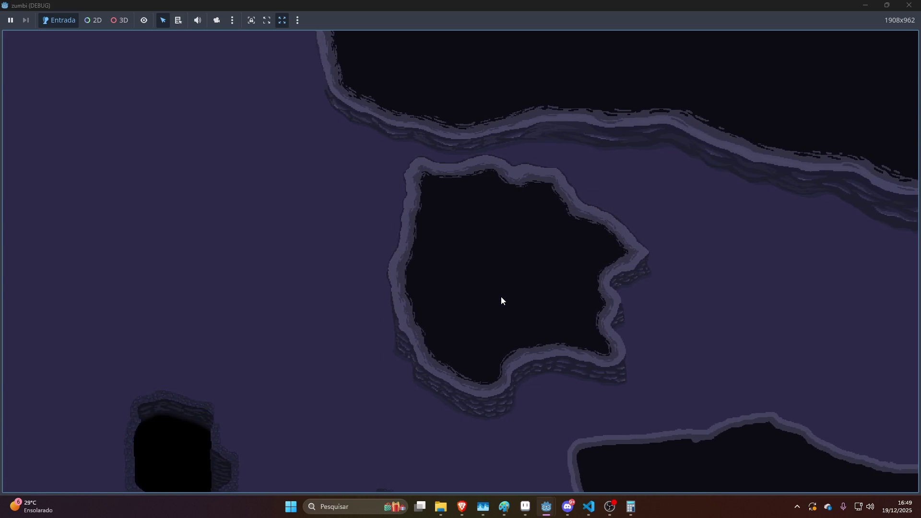
pyautogui.press('d')
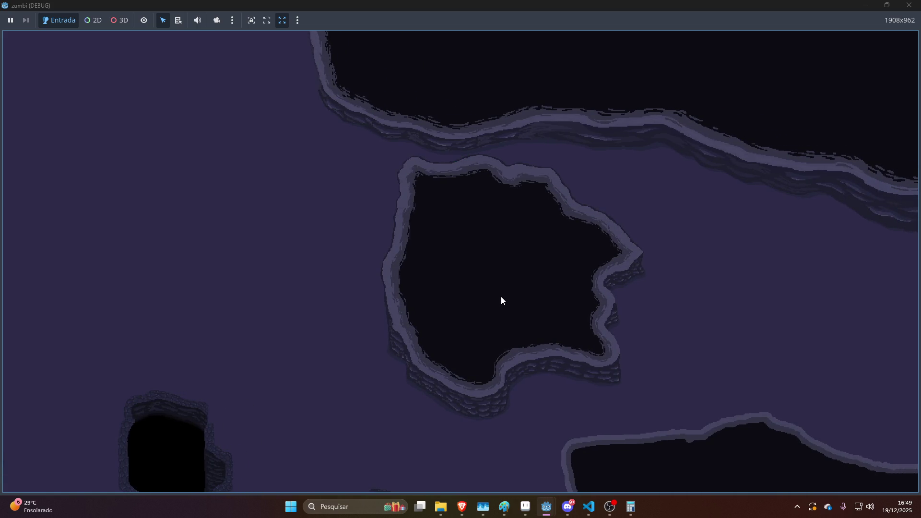
pyautogui.press('d')
pyautogui.press('d')
pyautogui.press('a')
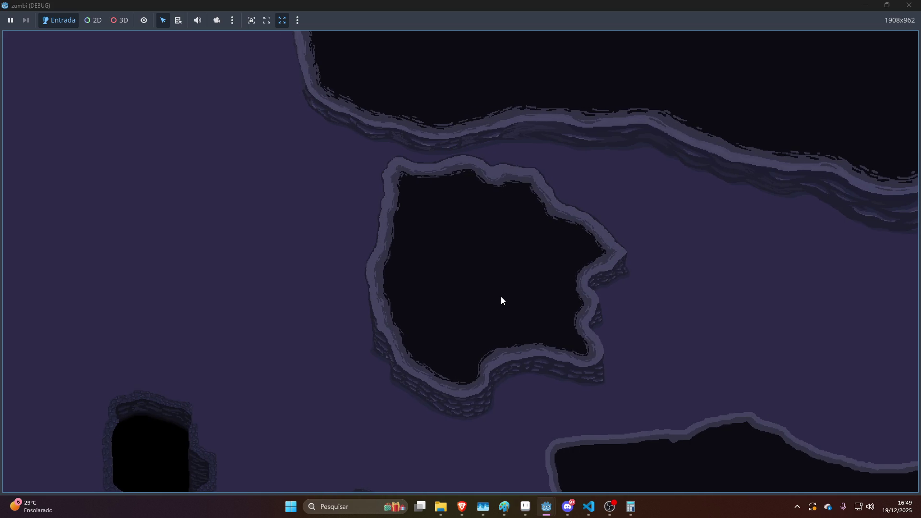
pyautogui.press('a')
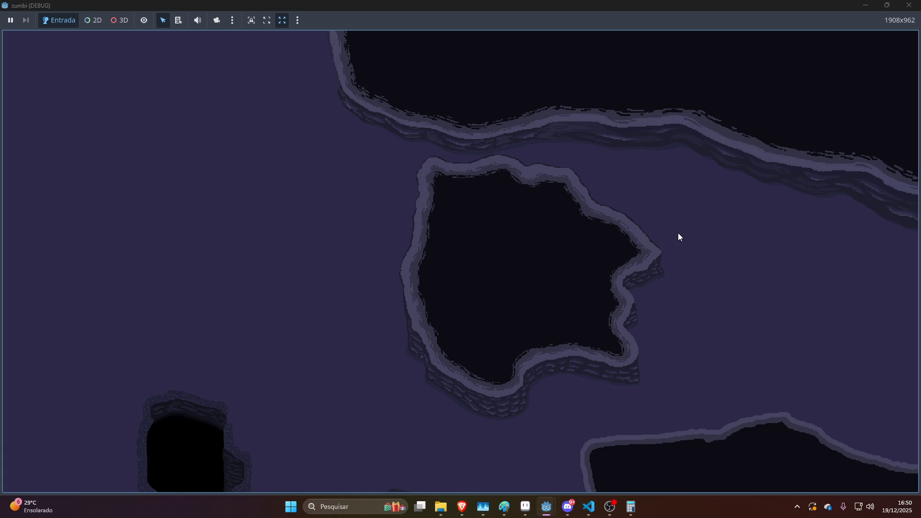
pyautogui.press('a')
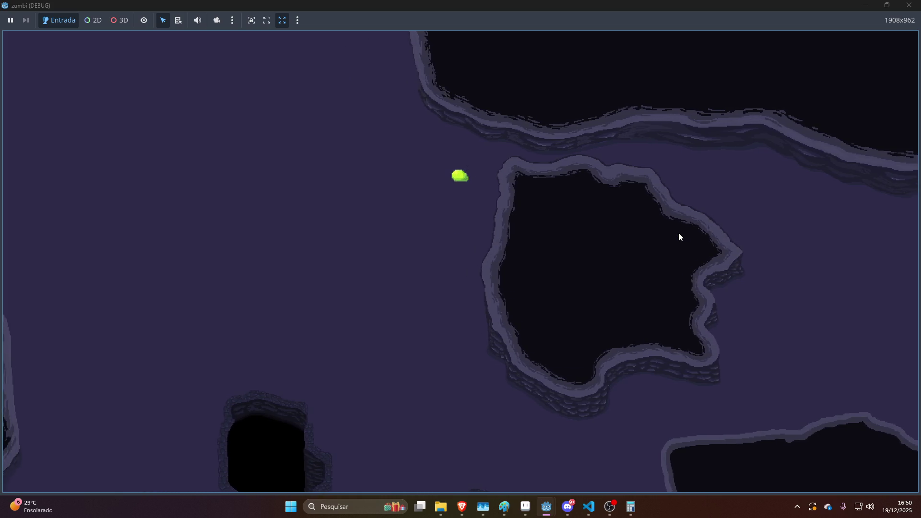
pyautogui.press('a')
pyautogui.press('a')
pyautogui.press('s')
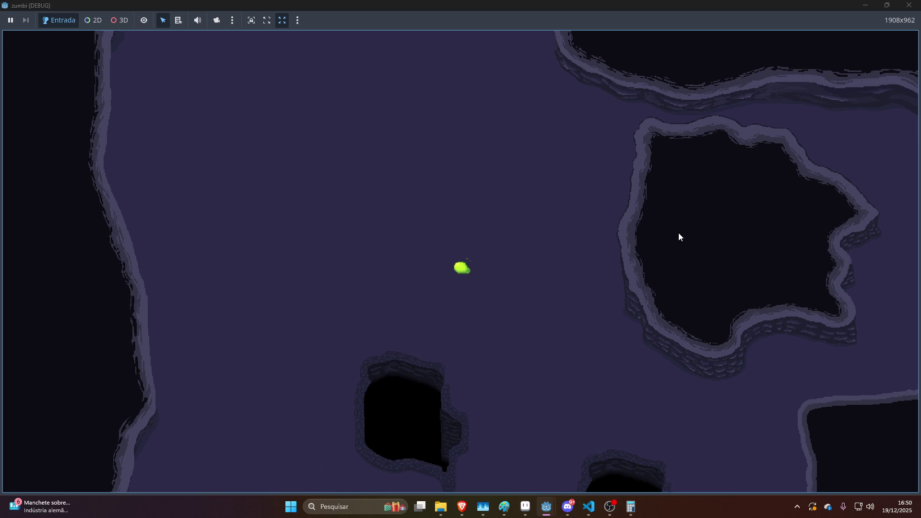
pyautogui.hotkey('d', 's')
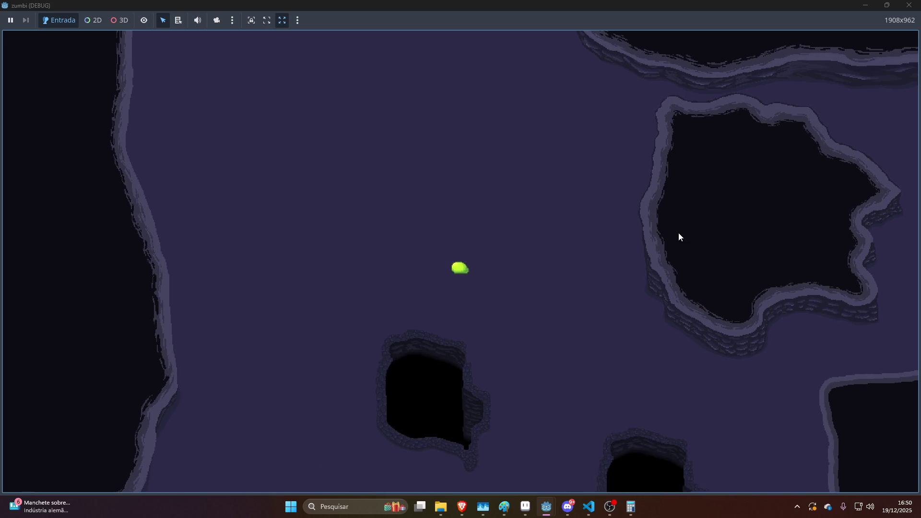
pyautogui.hotkey('w', 'd')
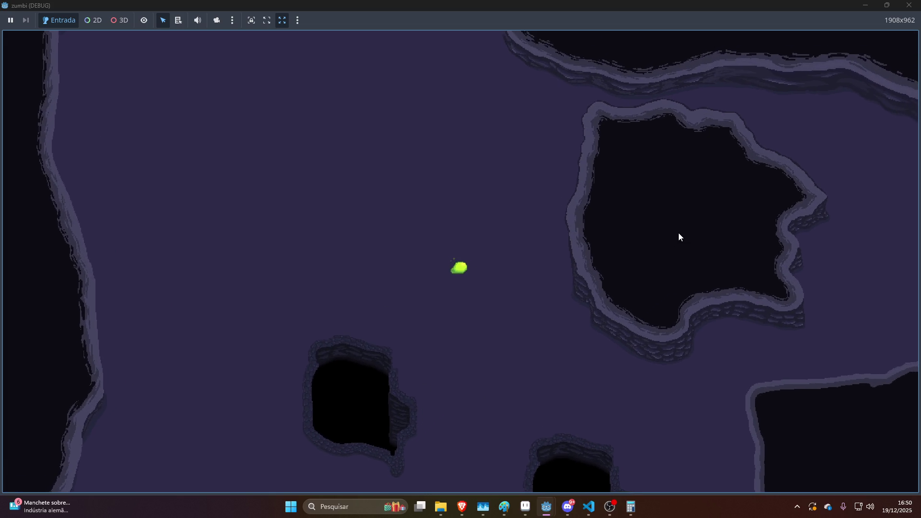
pyautogui.hotkey('w', 'a')
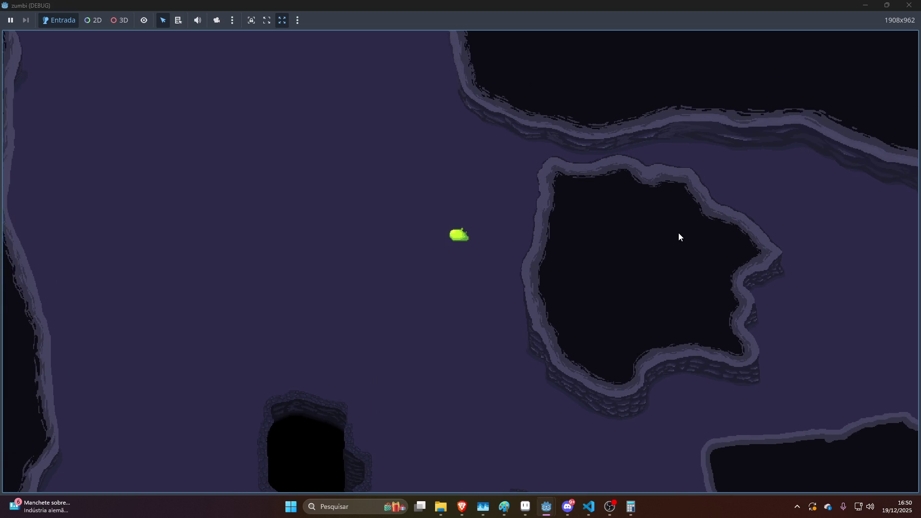
pyautogui.press('s')
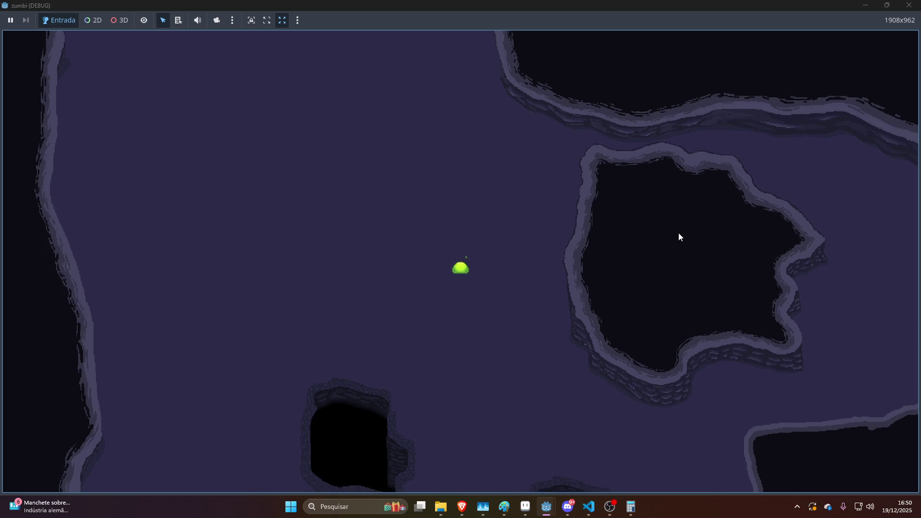
pyautogui.press('s')
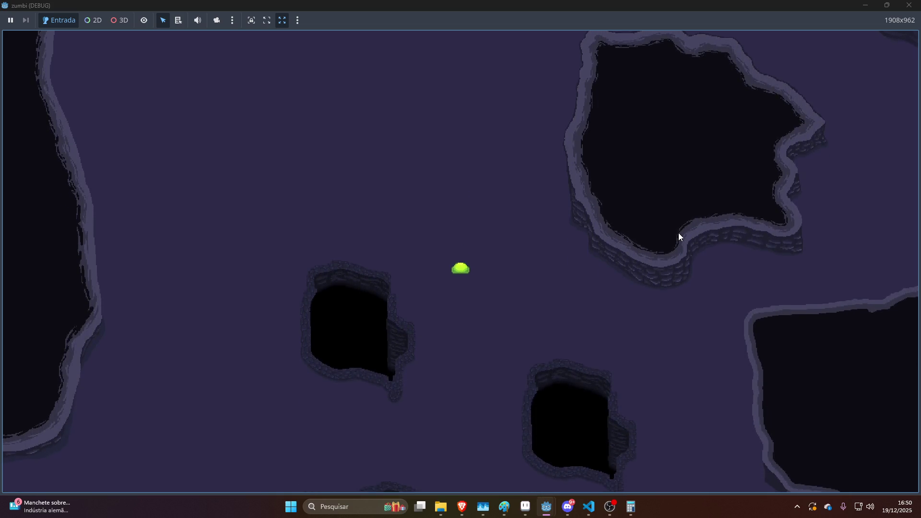
pyautogui.hotkey('s', 'd')
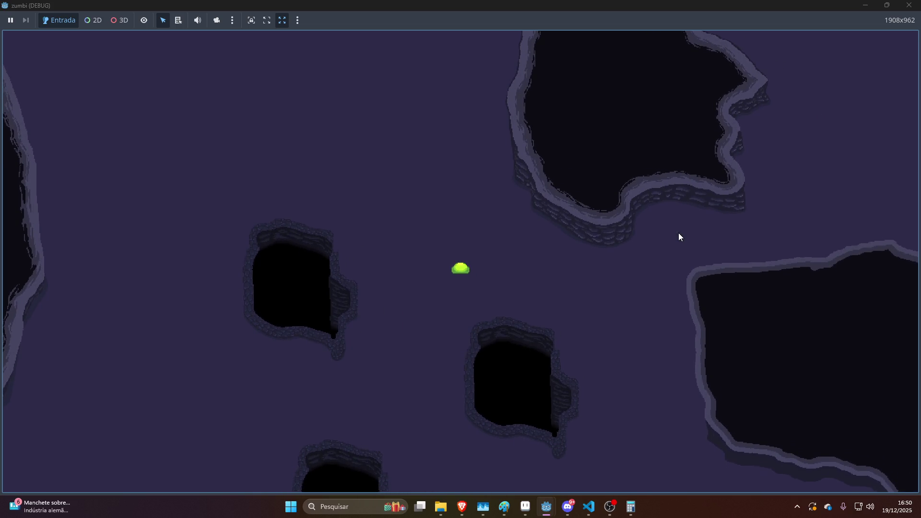
pyautogui.press('w')
pyautogui.press('d')
pyautogui.press('a')
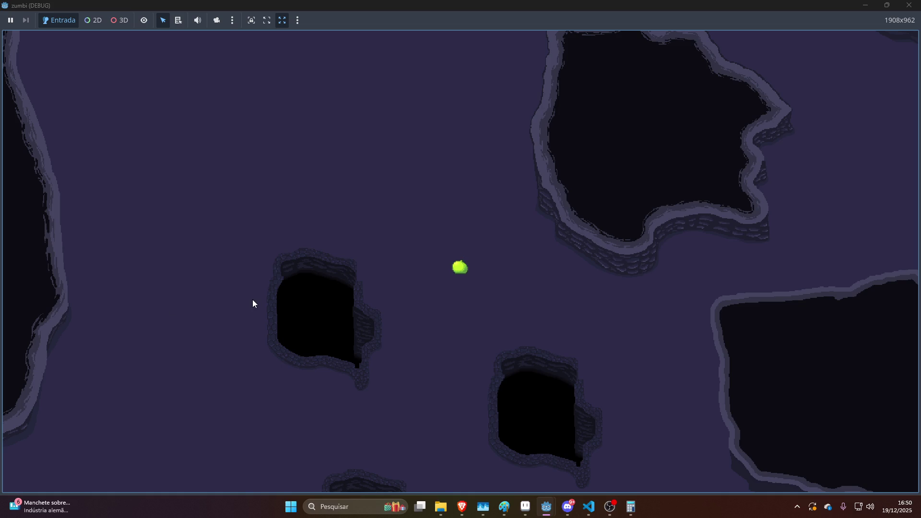
pyautogui.press('d')
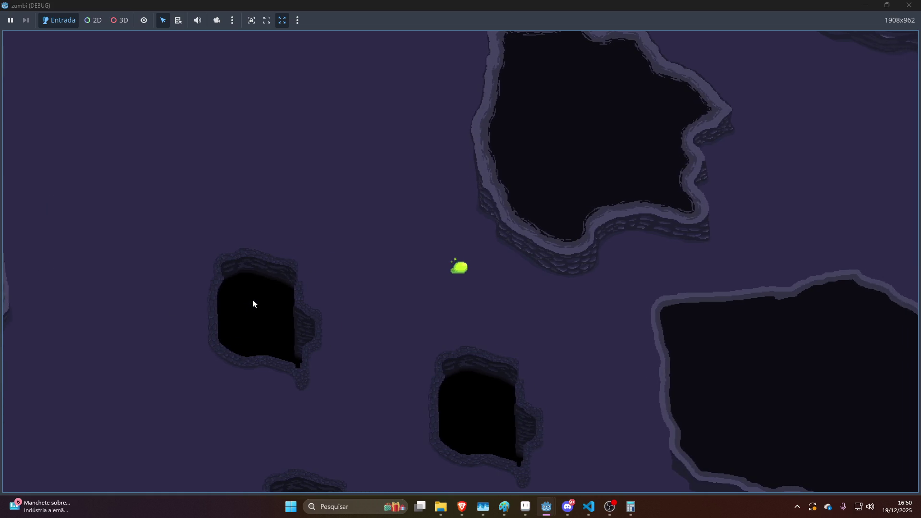
pyautogui.press('d')
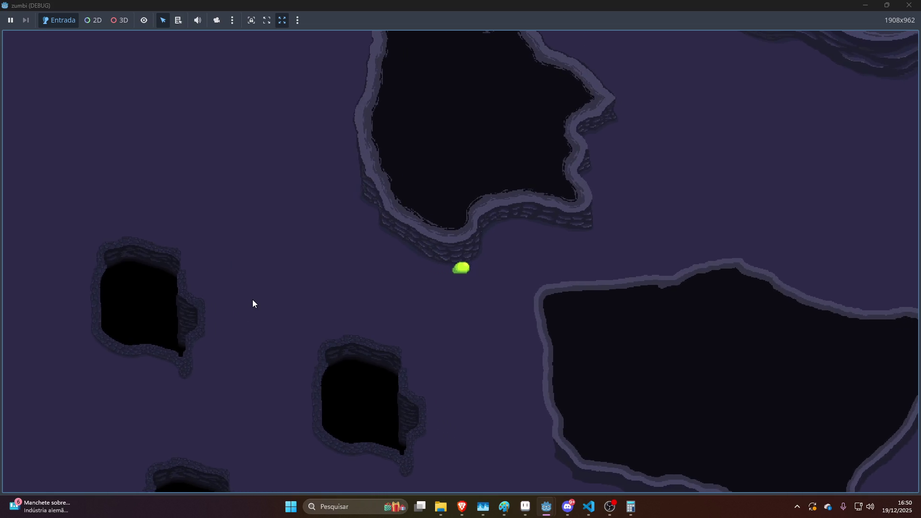
pyautogui.press('d')
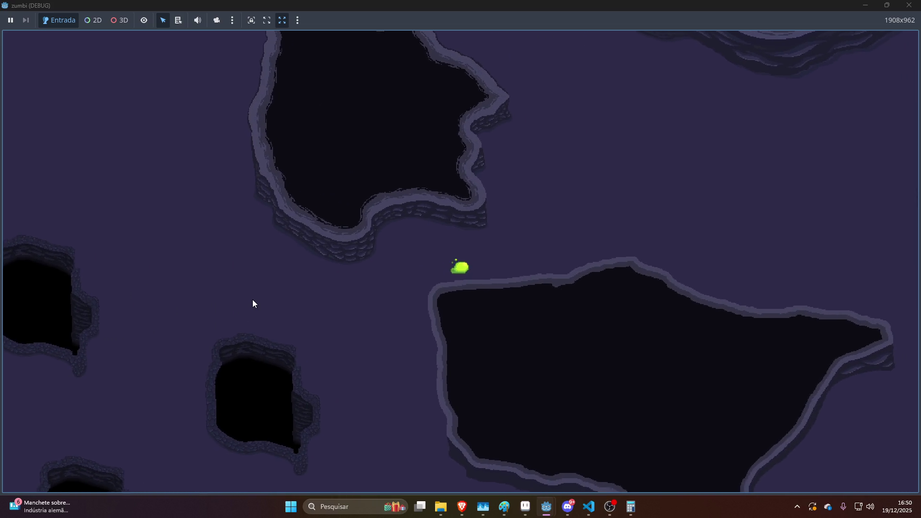
pyautogui.press('d')
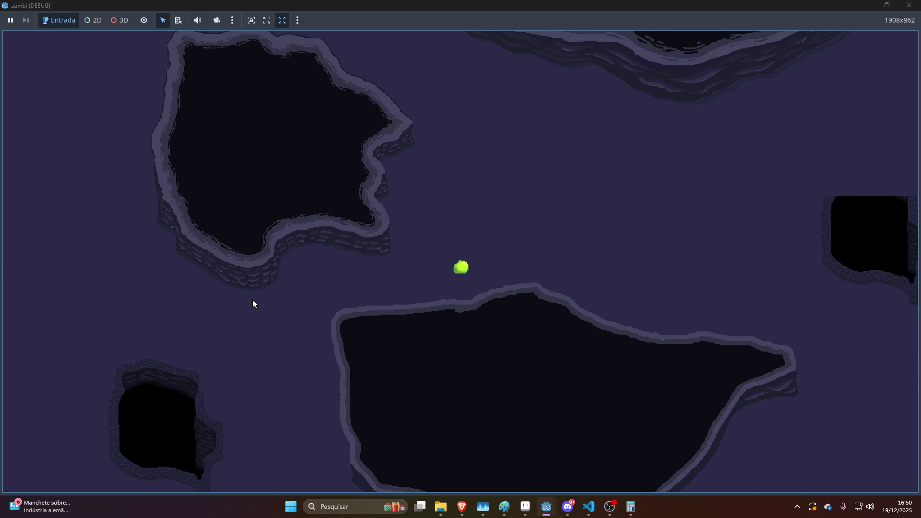
# Walk the slime up-right, left, then down until the spider shows, and stop the game with F8.
pyautogui.press('w')
pyautogui.press('d')
pyautogui.press('w')
pyautogui.press('d')
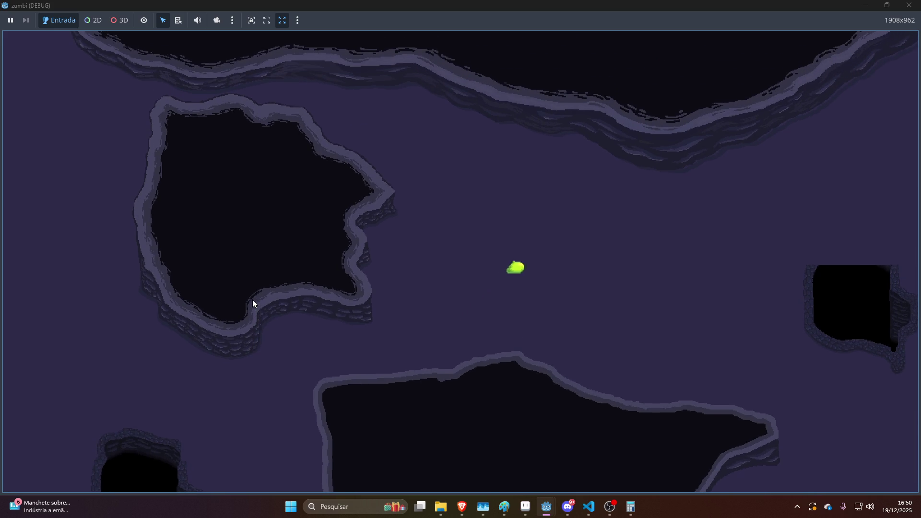
pyautogui.press('a')
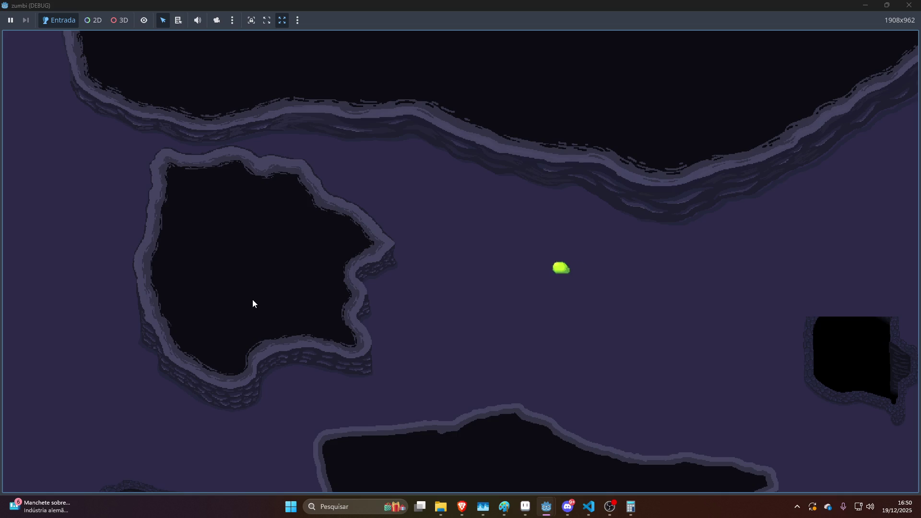
pyautogui.press('s')
pyautogui.press('d')
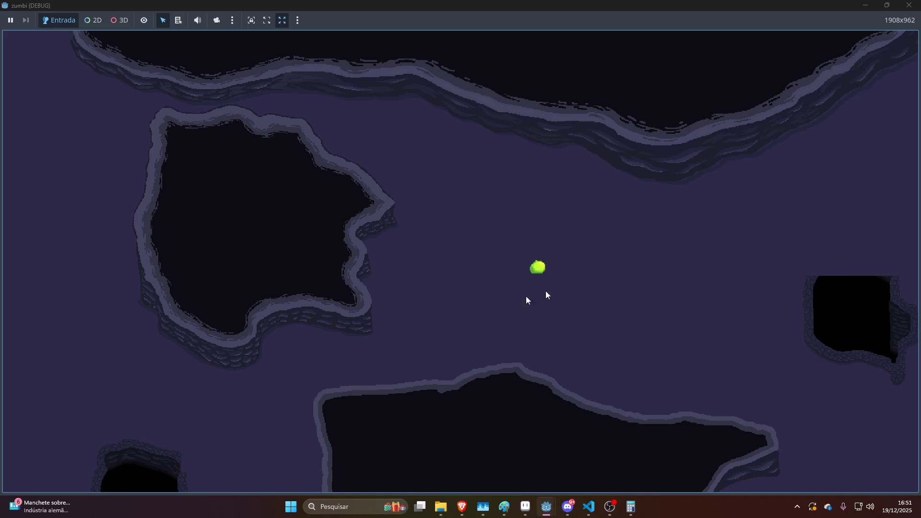
pyautogui.press('Left')
pyautogui.press('Left')
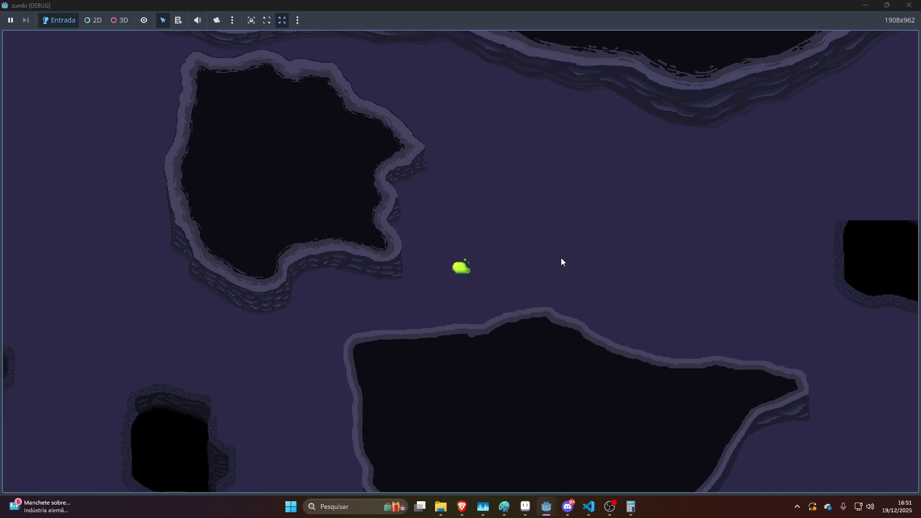
pyautogui.press('Left')
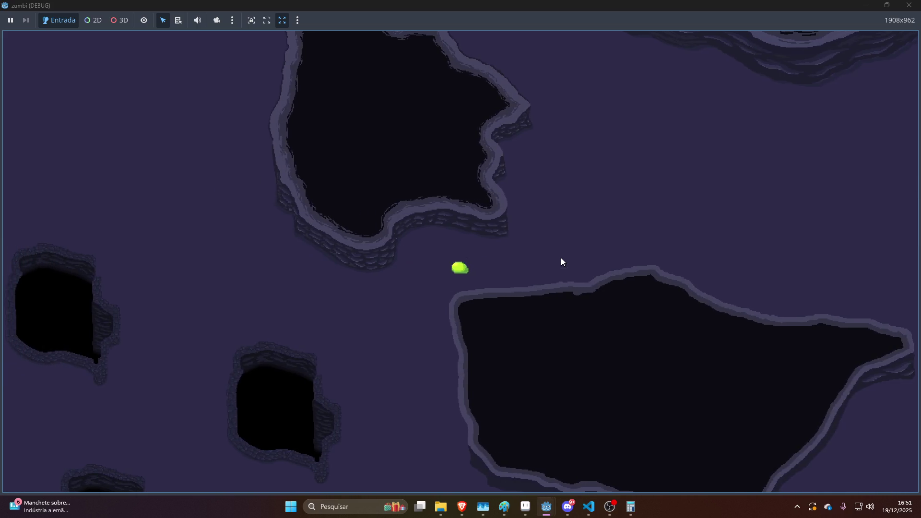
pyautogui.press('Down')
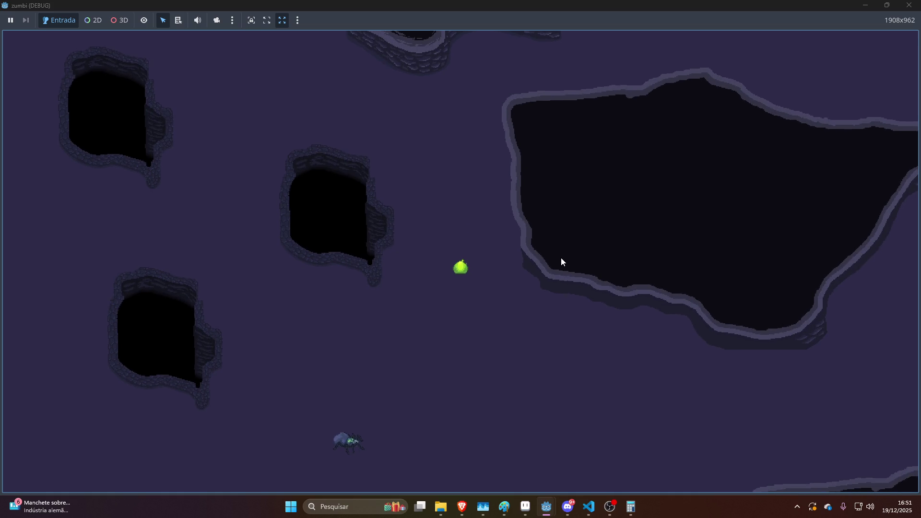
pyautogui.press('F8')
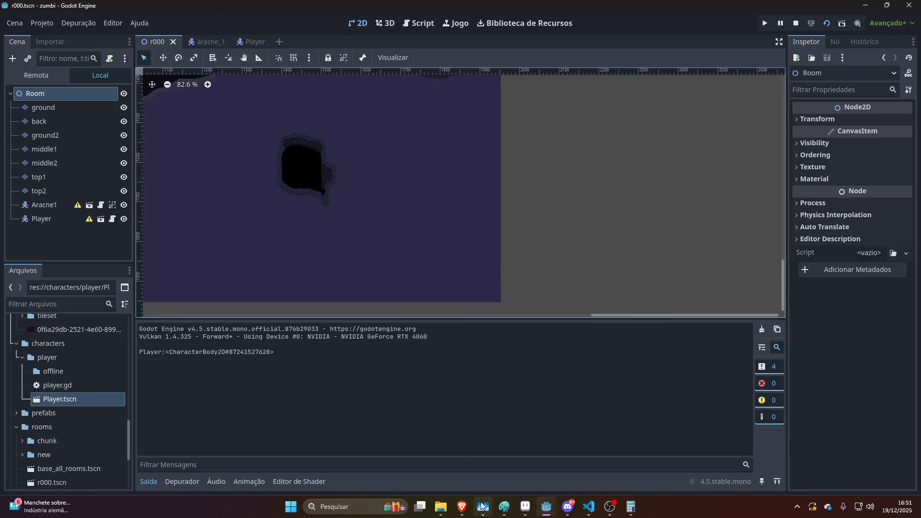
# Resume the YouTube navigation tutorial, then open the aracne_1 spider scene tab in Godot.
pyautogui.click(463, 507)
pyautogui.click(402, 250)
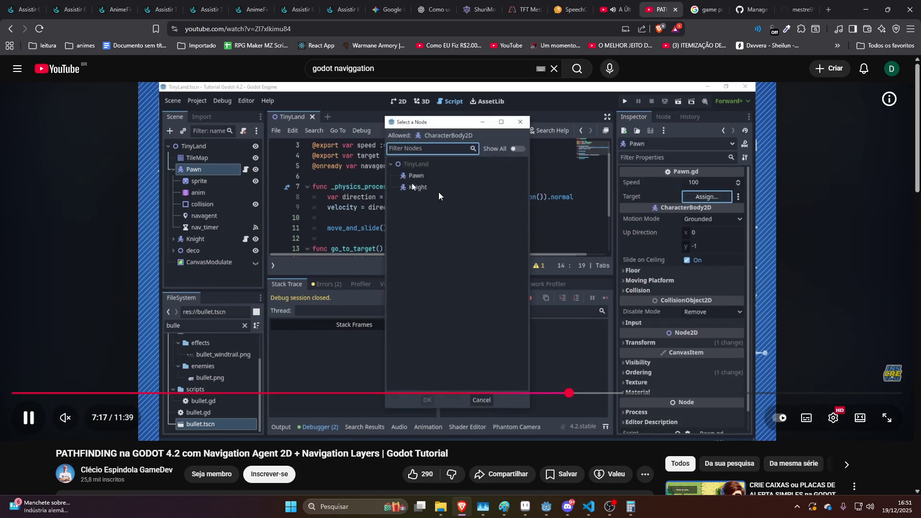
pyautogui.hotkey('alt', 'Tab')
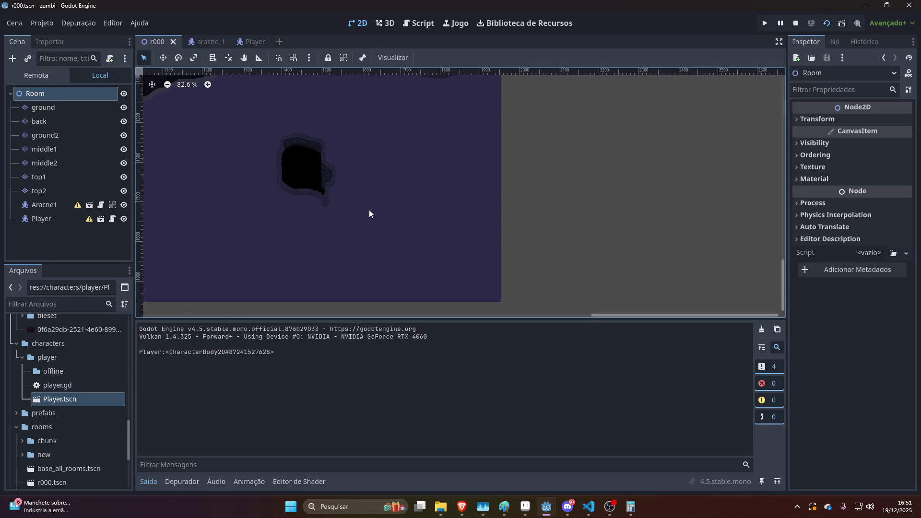
pyautogui.click(207, 43)
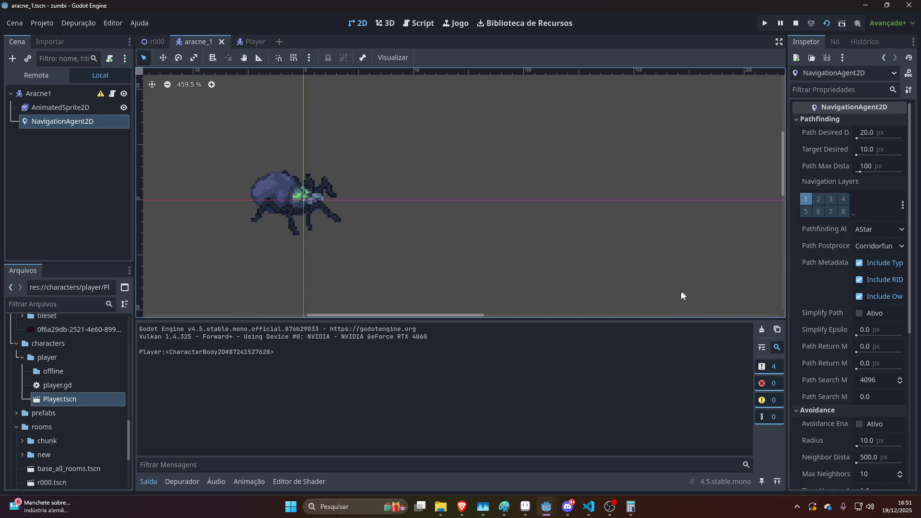
pyautogui.hotkey('alt', 'Tab')
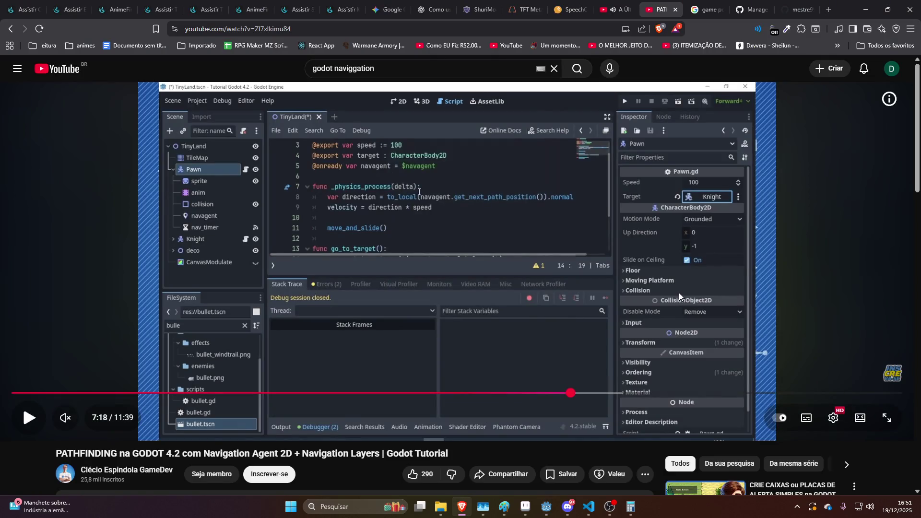
# Play the tutorial, skip ahead to around 9:30, and pause it at 9:47.
pyautogui.press('space')
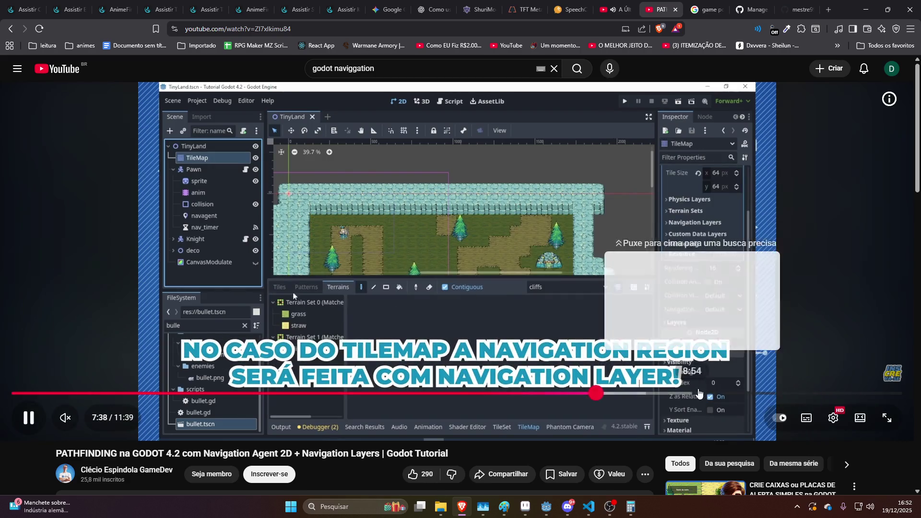
pyautogui.click(629, 392)
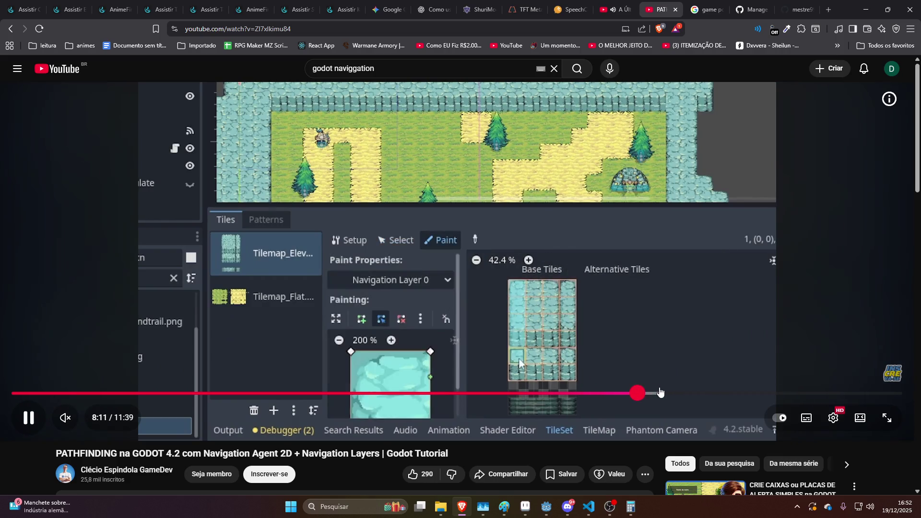
pyautogui.click(660, 392)
pyautogui.click(678, 393)
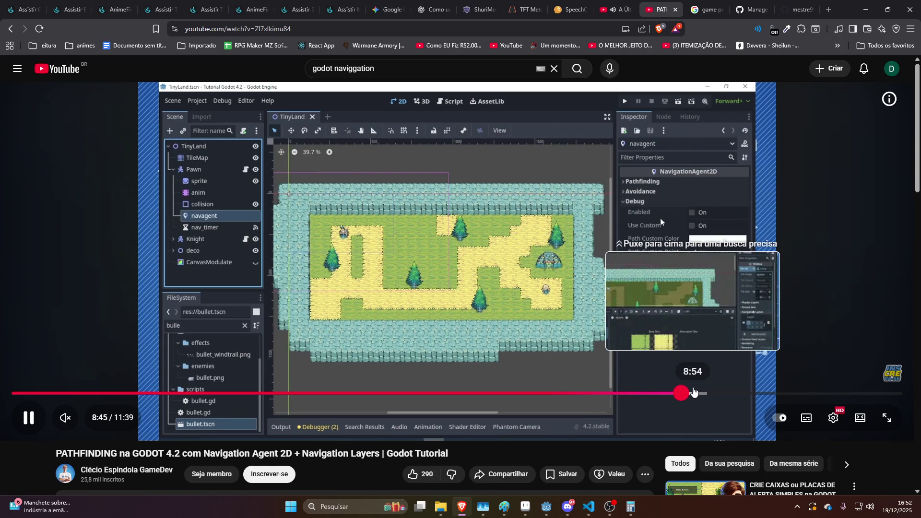
pyautogui.click(701, 392)
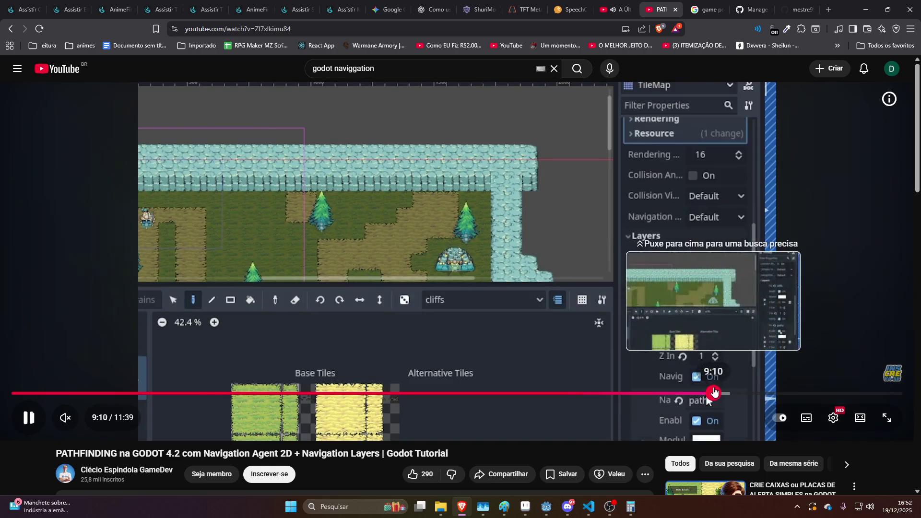
pyautogui.click(714, 392)
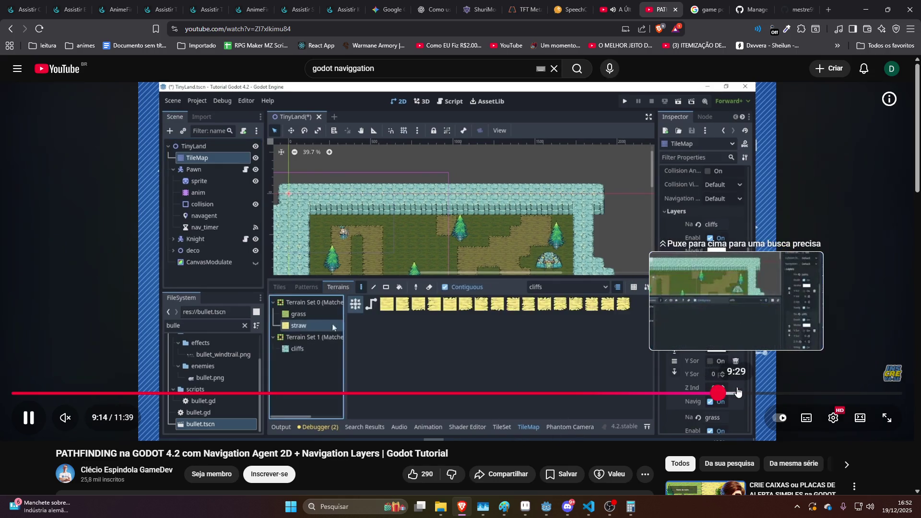
pyautogui.click(739, 392)
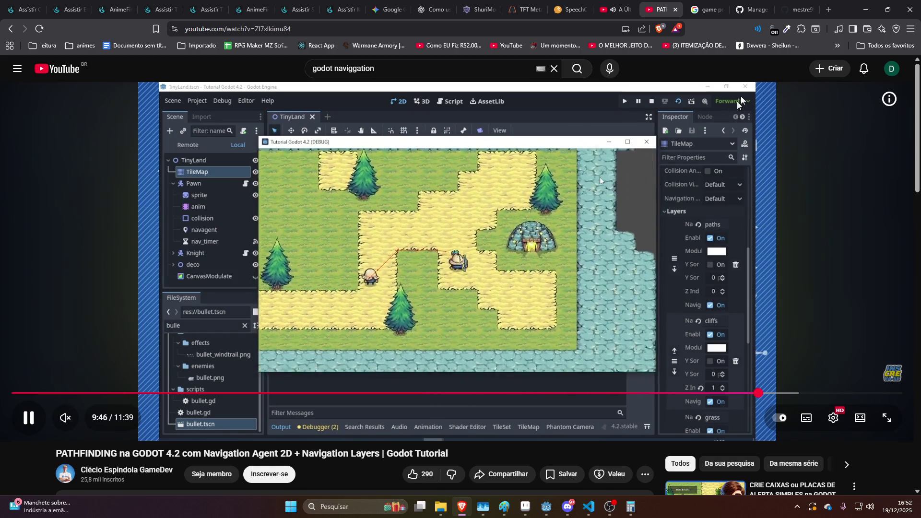
pyautogui.click(456, 279)
pyautogui.hotkey('alt', 'Tab')
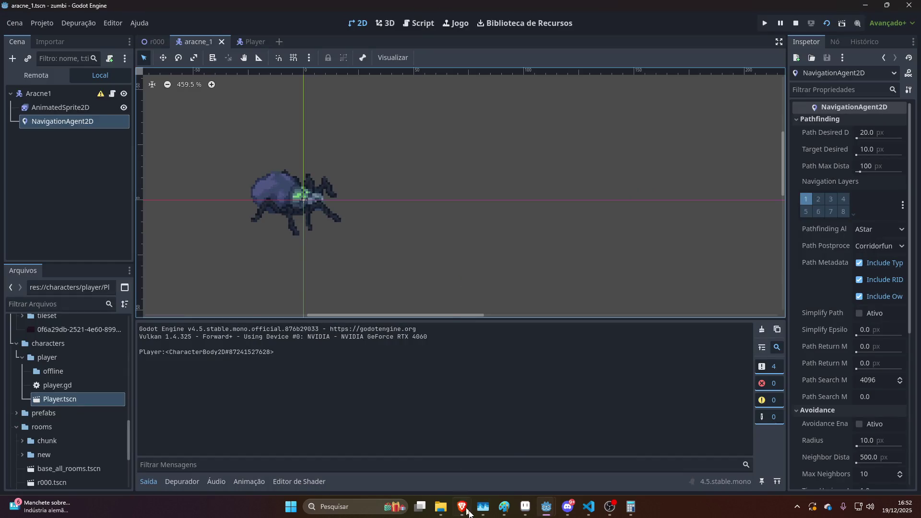
# Add 'timer.autostart = true' on a new line after timer.start() in aracne_1.gd.
pyautogui.click(588, 506)
pyautogui.click(314, 337)
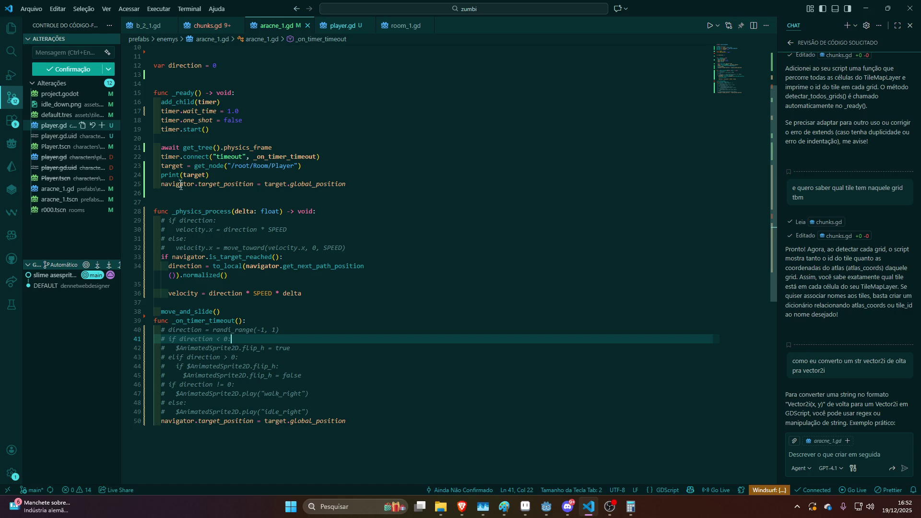
pyautogui.moveTo(204, 120)
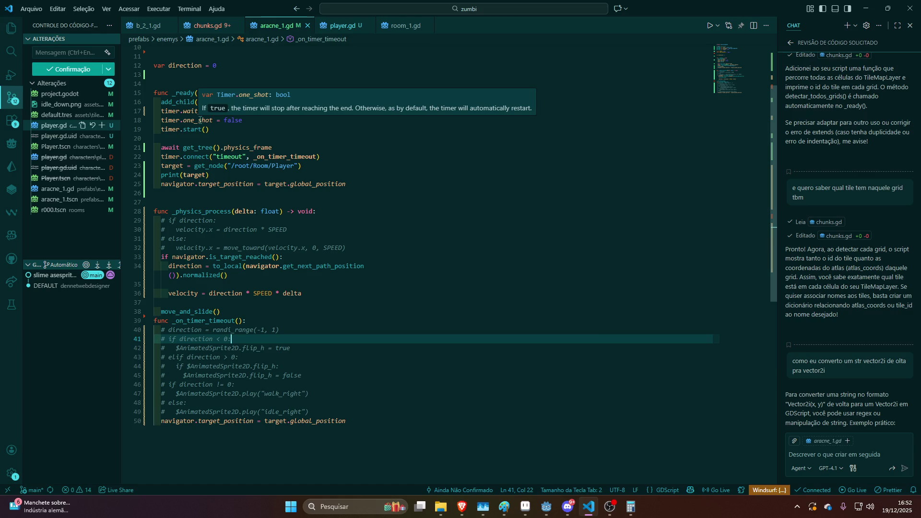
pyautogui.click(229, 131)
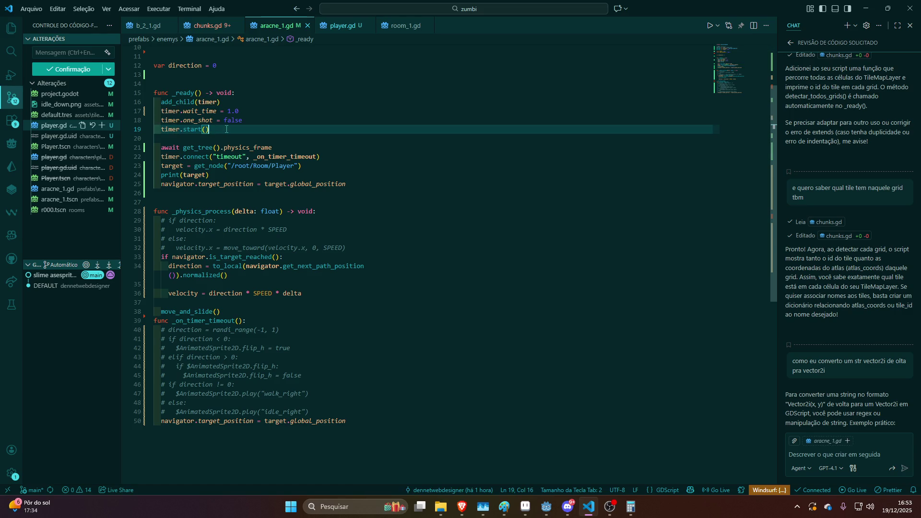
pyautogui.press('Return')
pyautogui.write('timer.a')
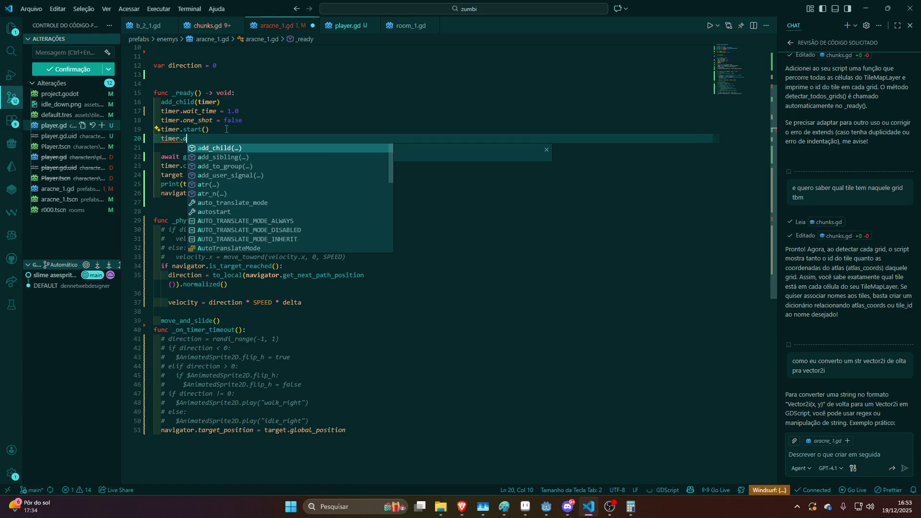
pyautogui.write('u')
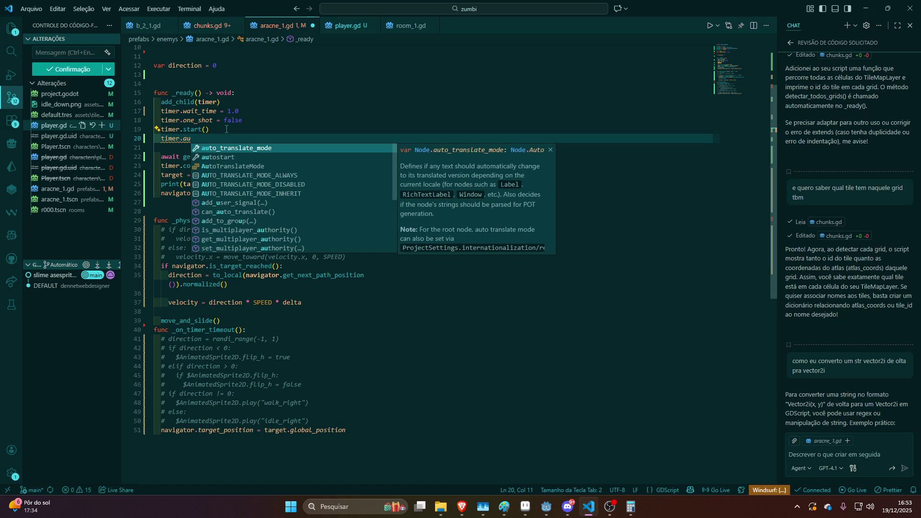
pyautogui.press('Down')
pyautogui.press('Return')
pyautogui.write('= true')
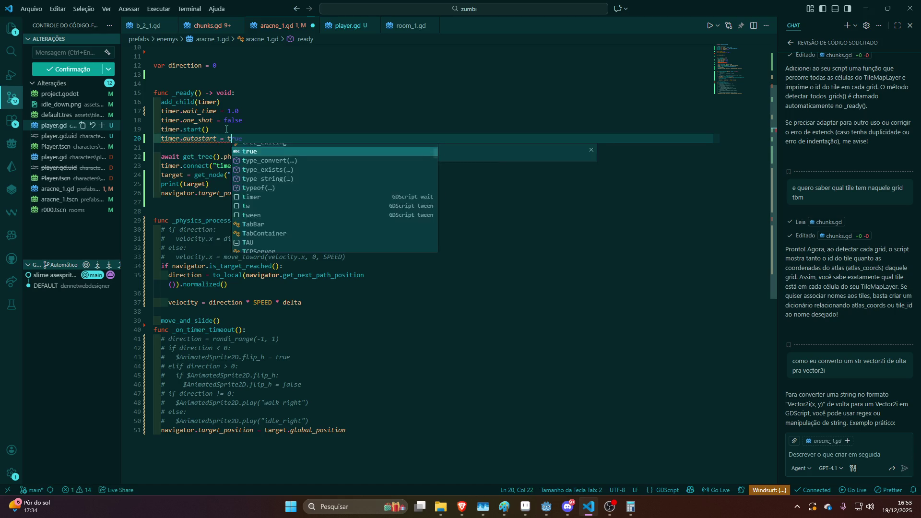
# Save aracne_1.gd through the save-changes prompt and return to Godot.
pyautogui.hotkey('ctrl', 'w')
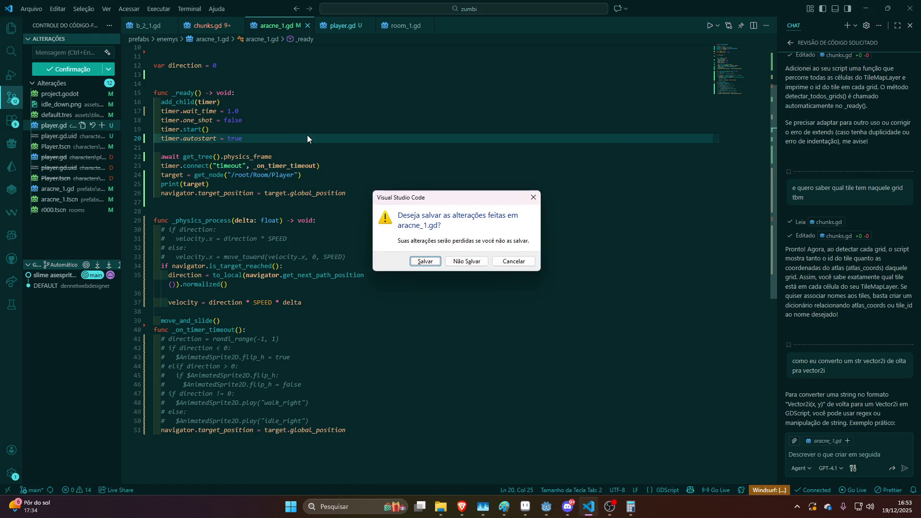
pyautogui.click(534, 197)
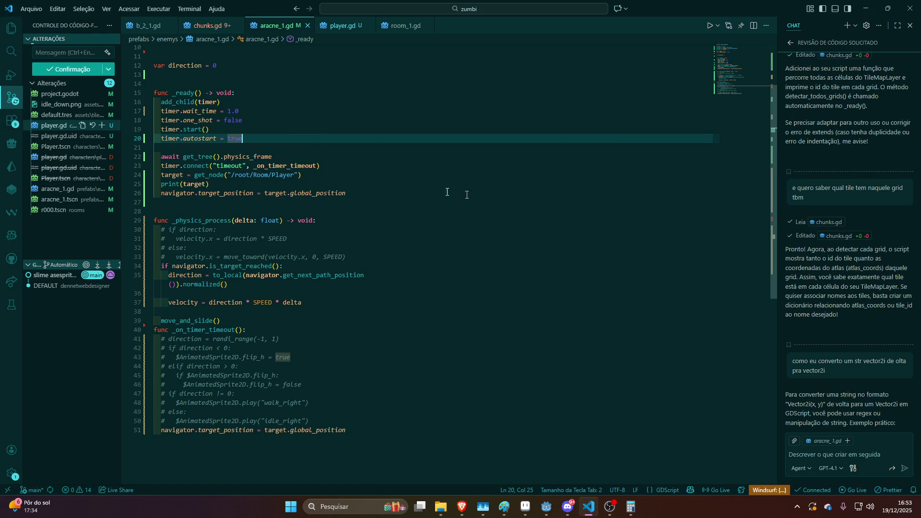
pyautogui.hotkey('alt', 'Tab')
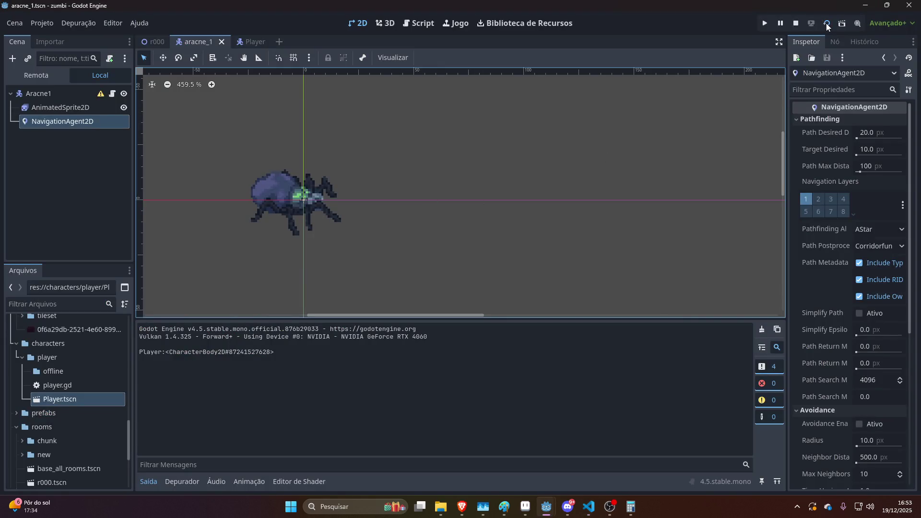
# Test-run the spider scene, then enable the NavigationAgent2D's Debug drawing in the Inspector.
pyautogui.click(827, 25)
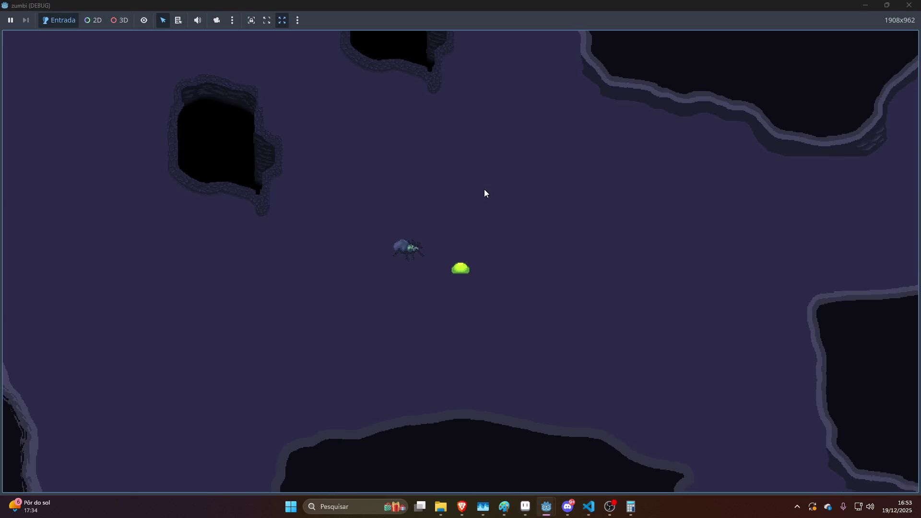
pyautogui.click(909, 5)
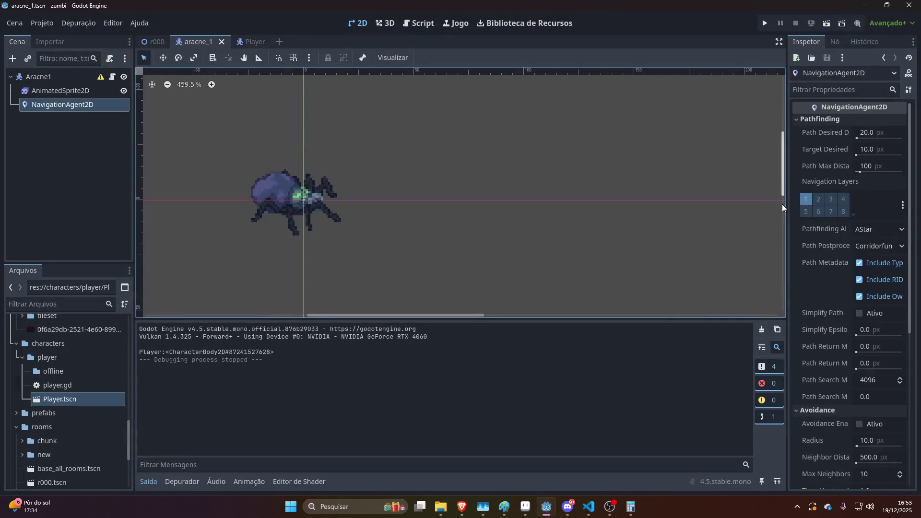
pyautogui.scroll(-5, 835, 339)
pyautogui.scroll(4, 835, 341)
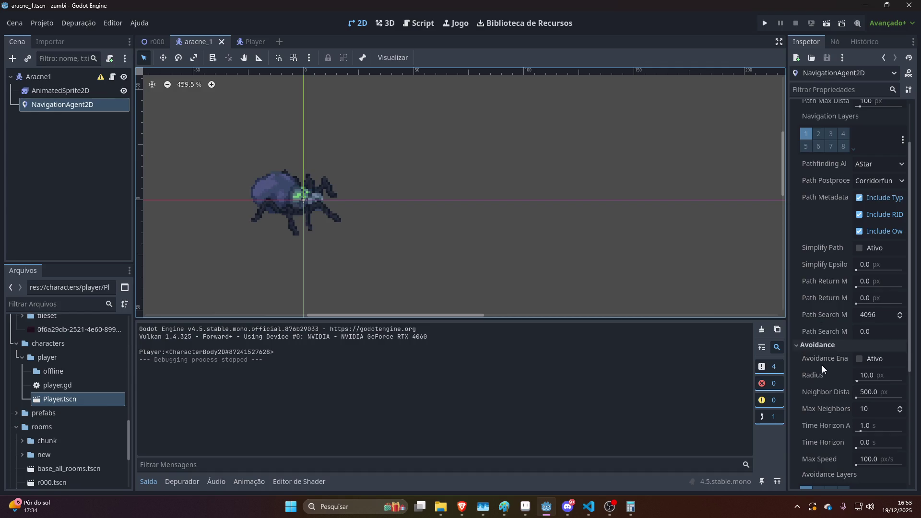
pyautogui.scroll(-3, 826, 366)
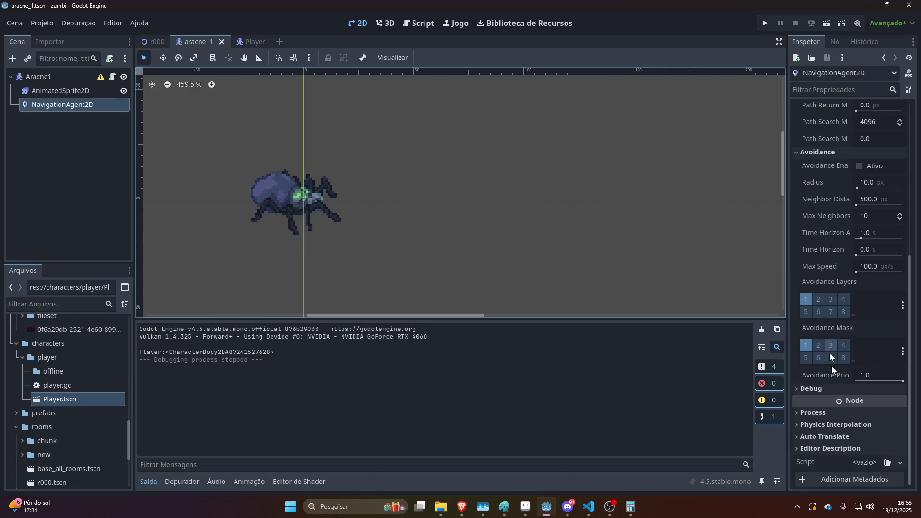
pyautogui.click(818, 388)
pyautogui.click(859, 402)
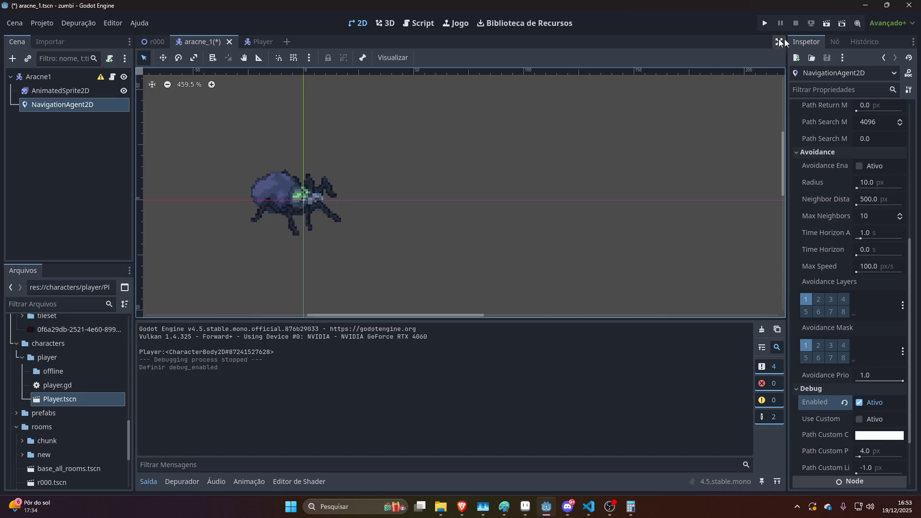
# Run the spider scene, then launch the game from r000 and stop the run that errored.
pyautogui.click(822, 27)
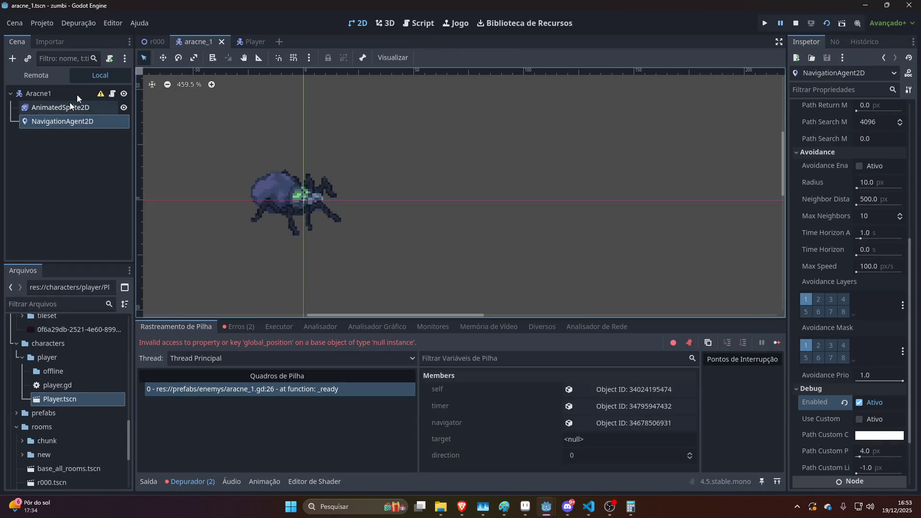
pyautogui.click(155, 42)
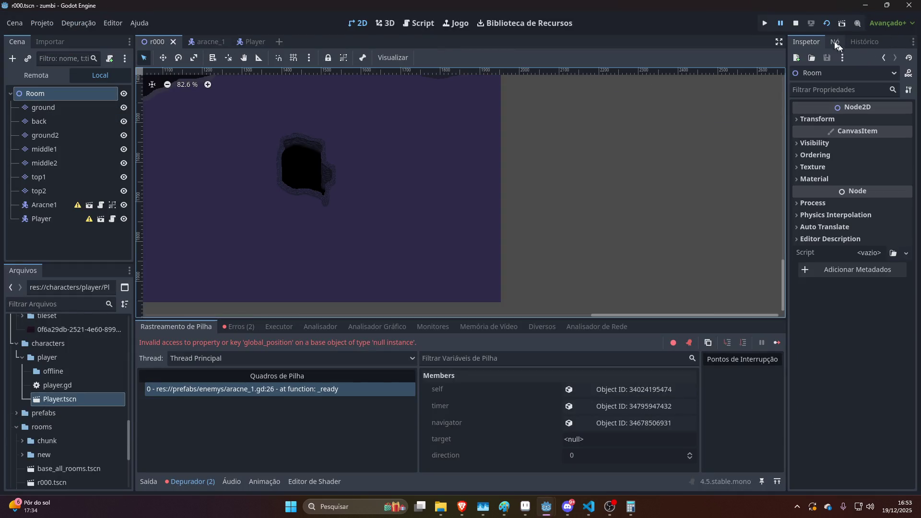
pyautogui.click(827, 24)
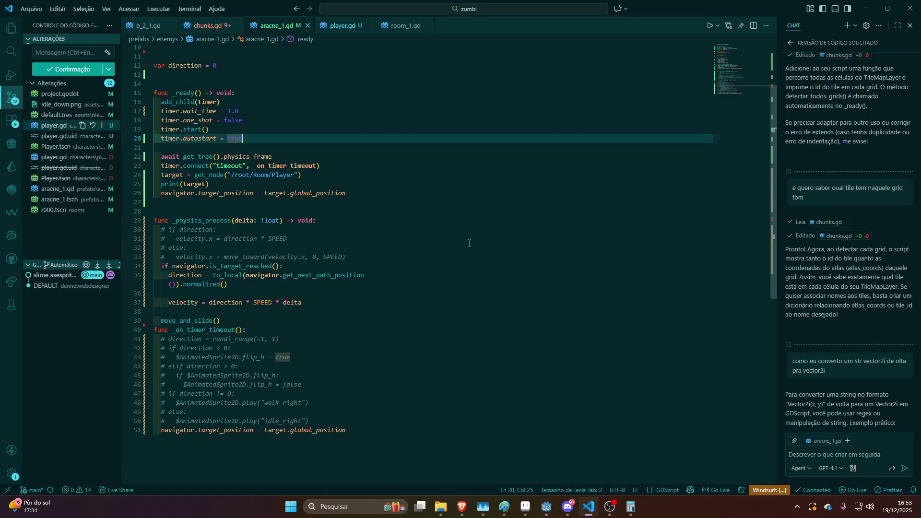
pyautogui.hotkey('alt', 'Tab')
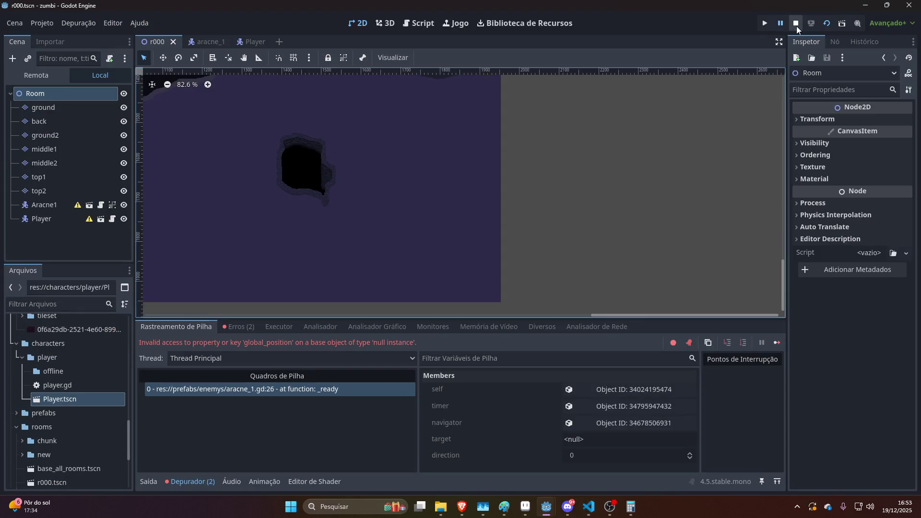
pyautogui.click(796, 26)
# Restart the game with F6, move the slime with W, D and S, then close it.
pyautogui.press('F6')
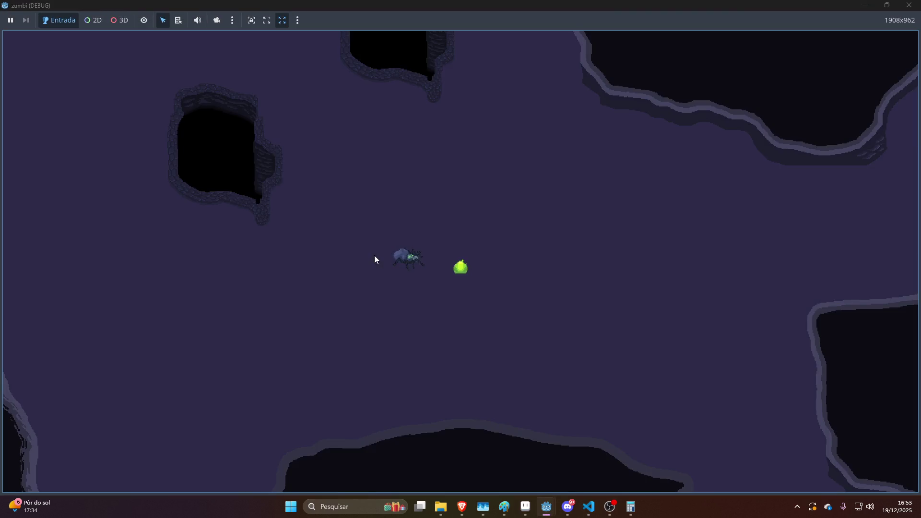
pyautogui.press('w')
pyautogui.press('d')
pyautogui.press('s')
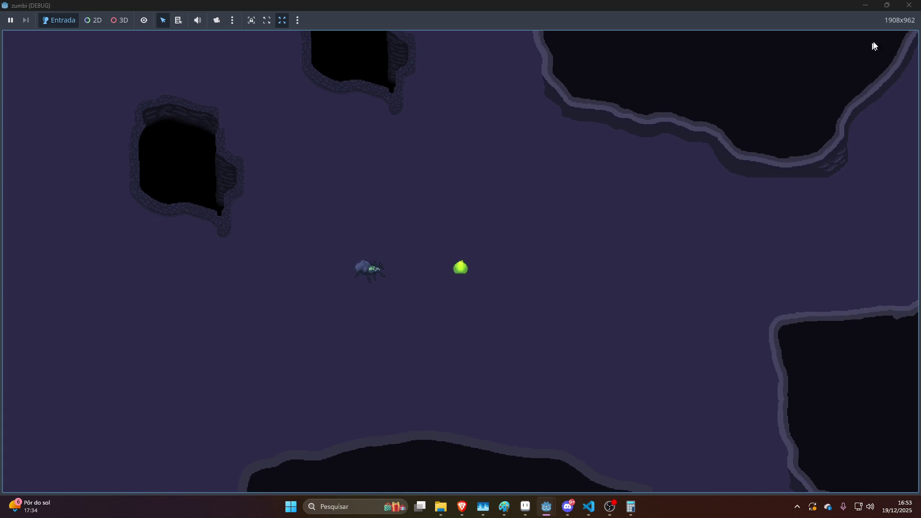
pyautogui.click(909, 6)
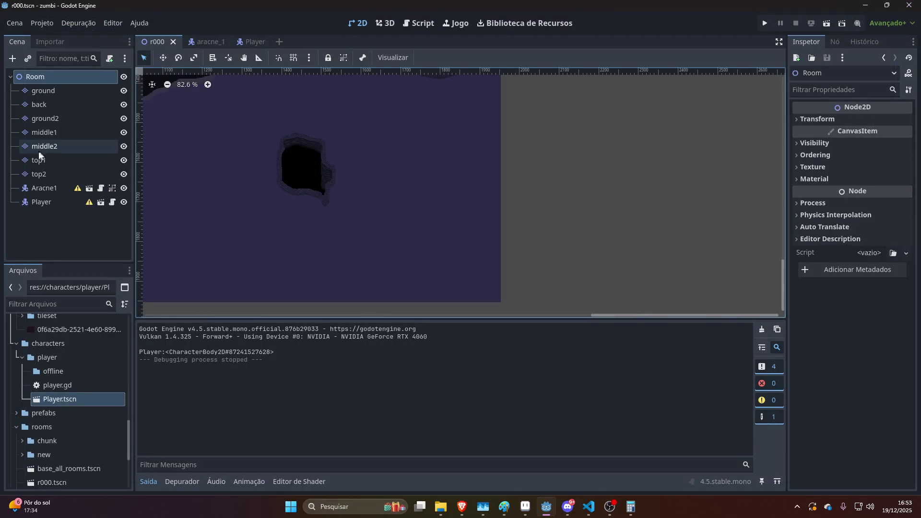
# In the aracne_1 spider scene, turn on the navigation agent's custom debug path settings.
pyautogui.click(208, 45)
pyautogui.click(243, 41)
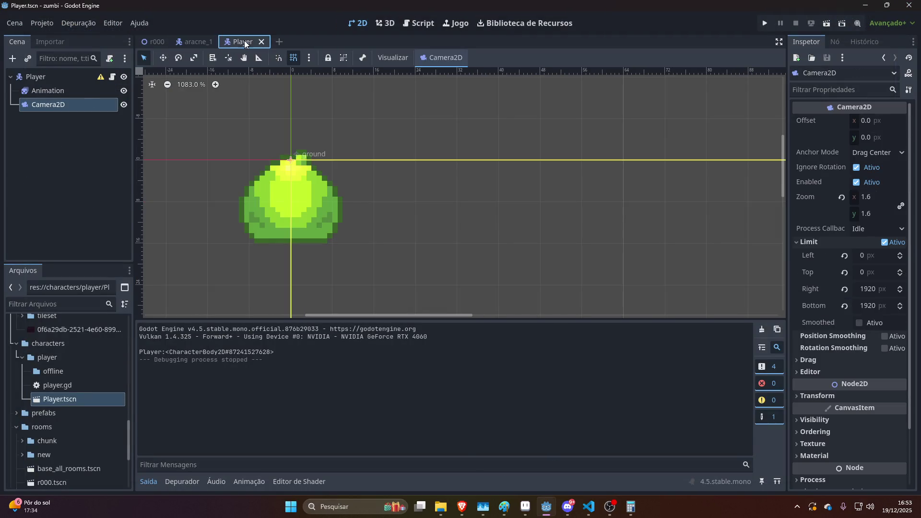
pyautogui.click(197, 42)
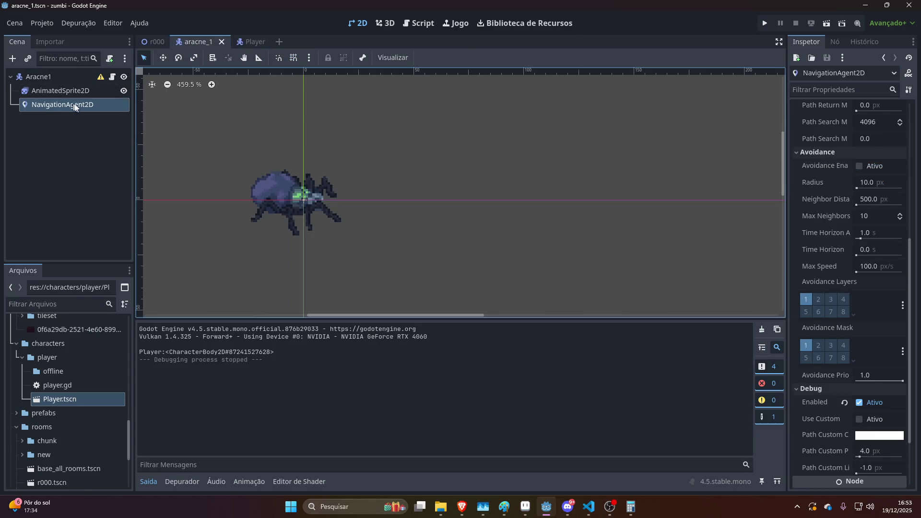
pyautogui.scroll(6, 870, 168)
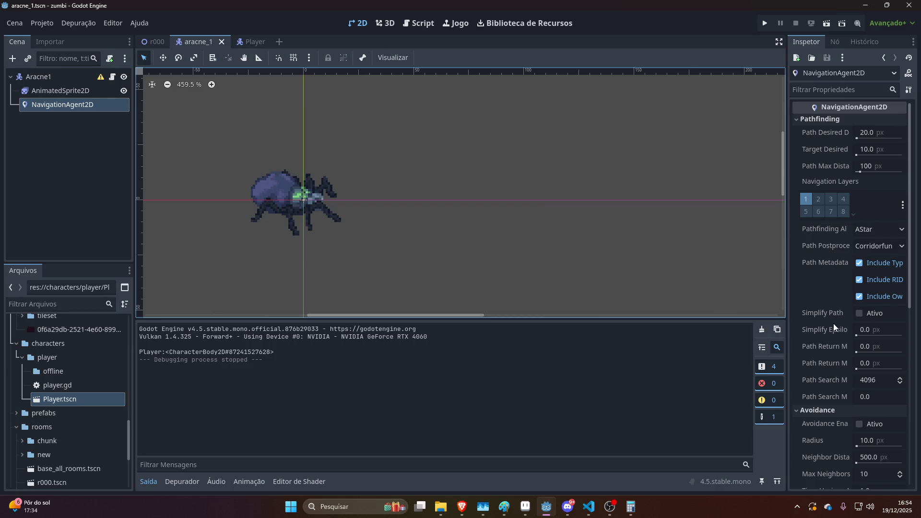
pyautogui.scroll(-5, 834, 338)
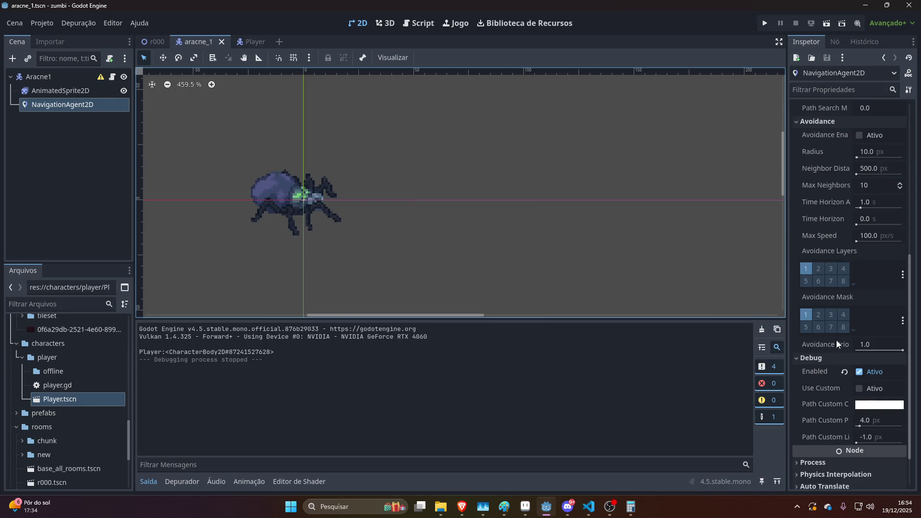
pyautogui.click(858, 388)
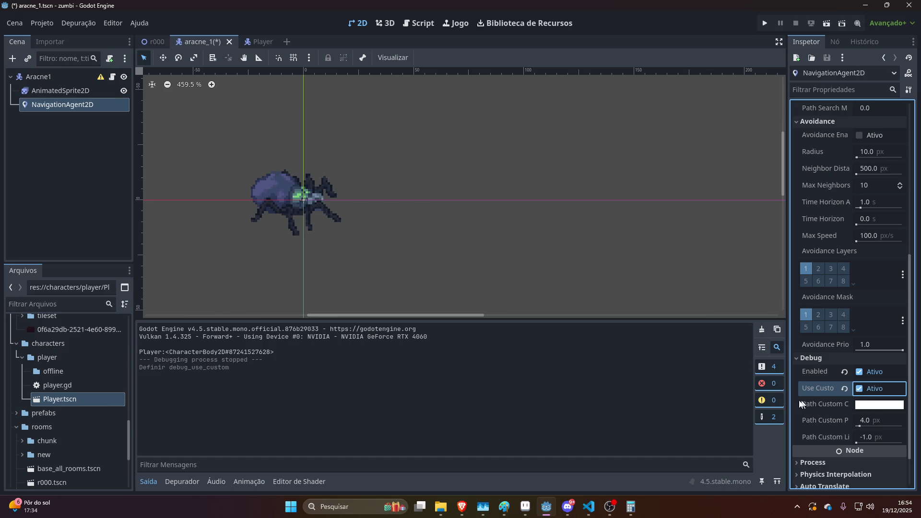
# Test-run the spider scene and the r000 room, closing each game window.
pyautogui.click(826, 23)
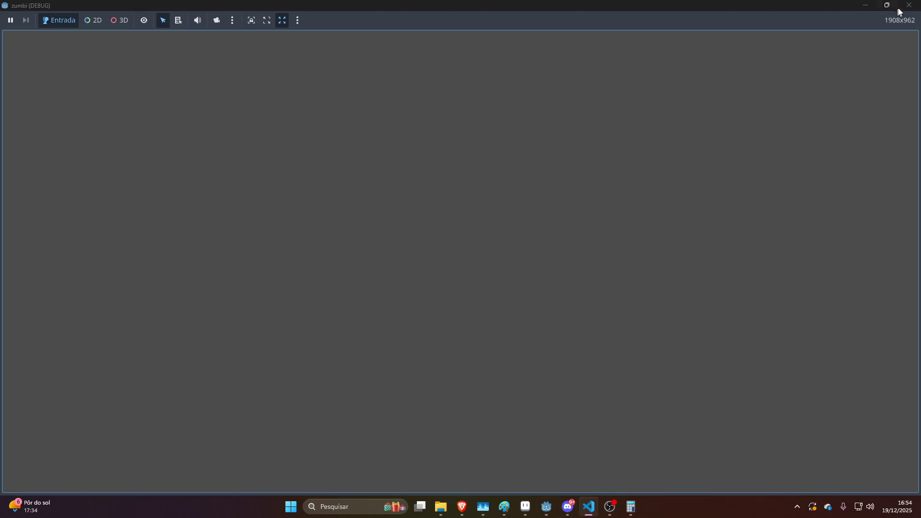
pyautogui.click(902, 7)
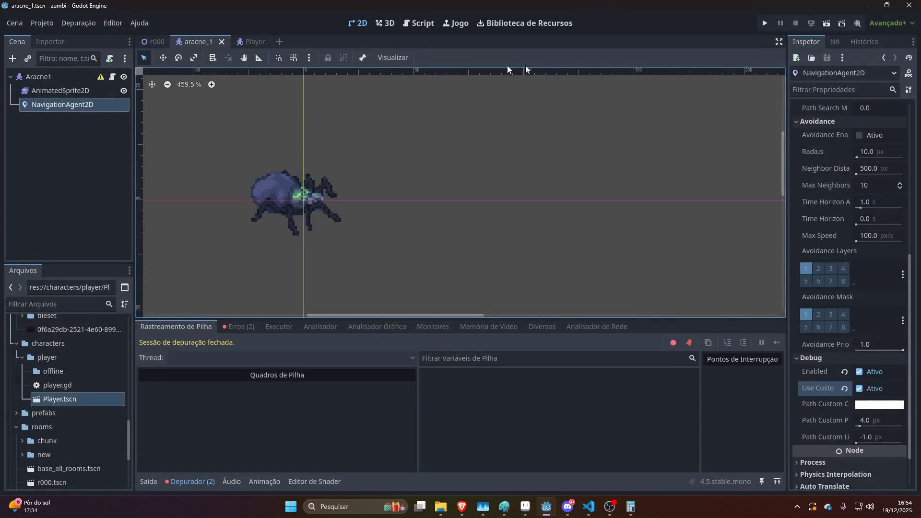
pyautogui.click(156, 41)
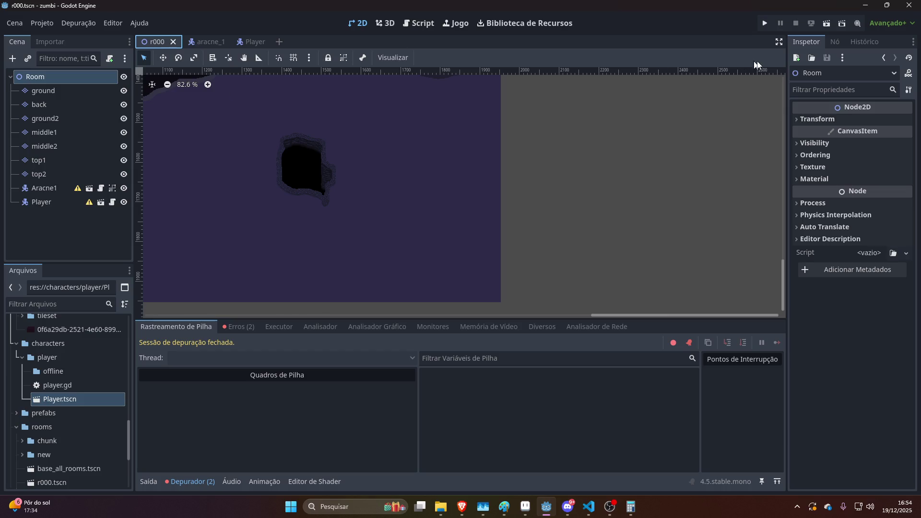
pyautogui.click(828, 24)
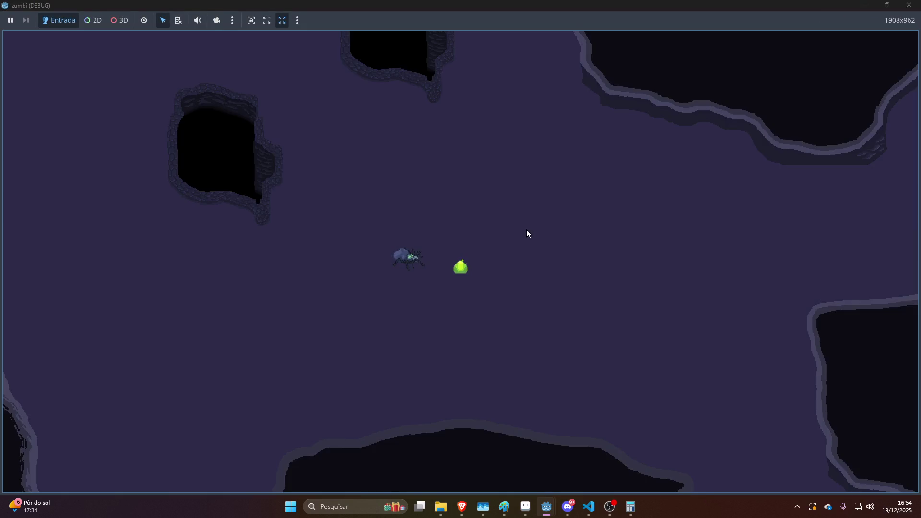
pyautogui.click(909, 5)
pyautogui.hotkey('alt', 'Tab')
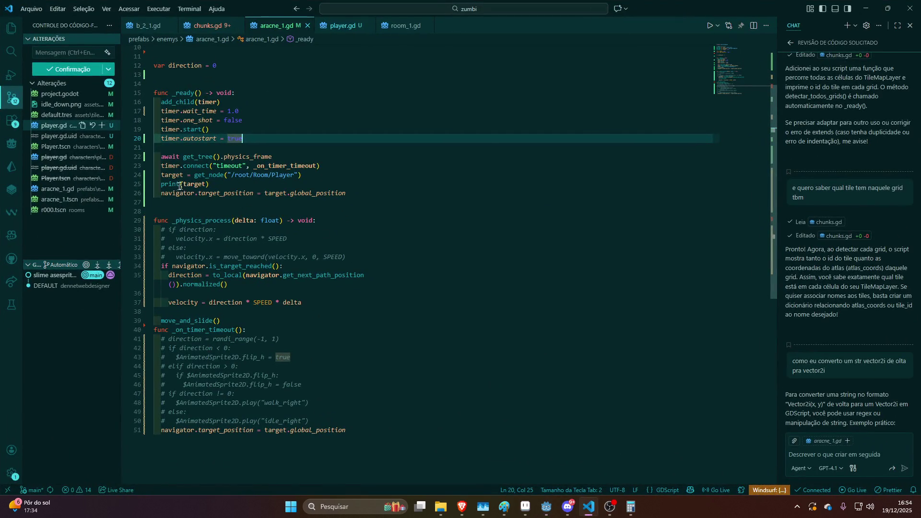
# Delete the 'if navigator.is_target_reached():' line and outdent the direction and velocity lines beneath it.
pyautogui.click(220, 182)
pyautogui.scroll(3, 265, 164)
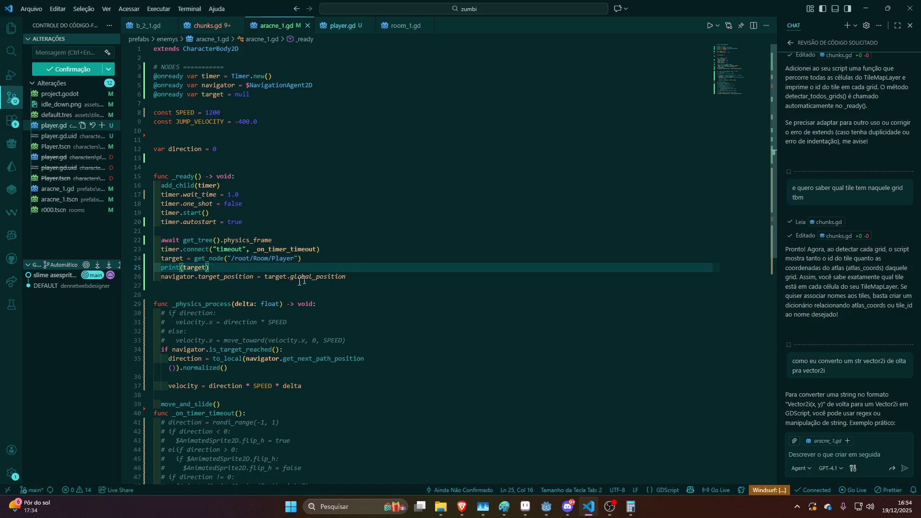
pyautogui.scroll(-4, 247, 316)
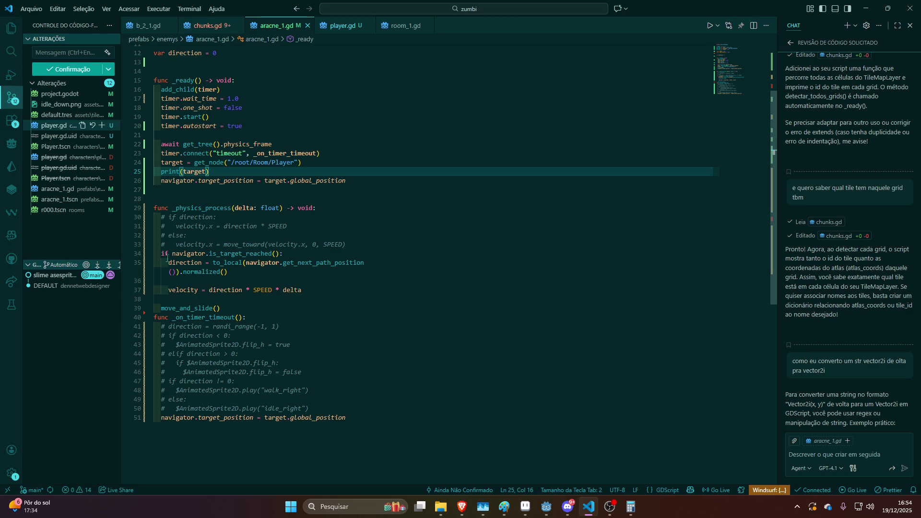
pyautogui.click(302, 257)
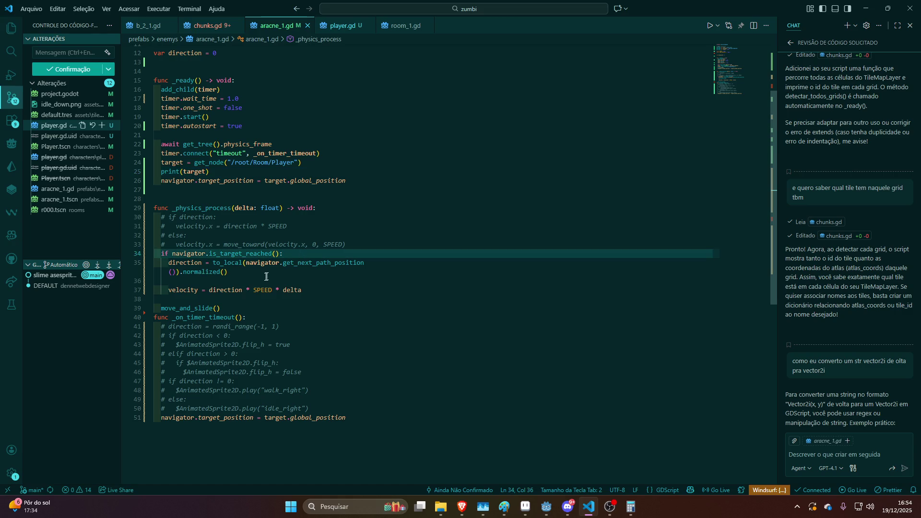
pyautogui.hotkey('ctrl', 'shift', 'k')
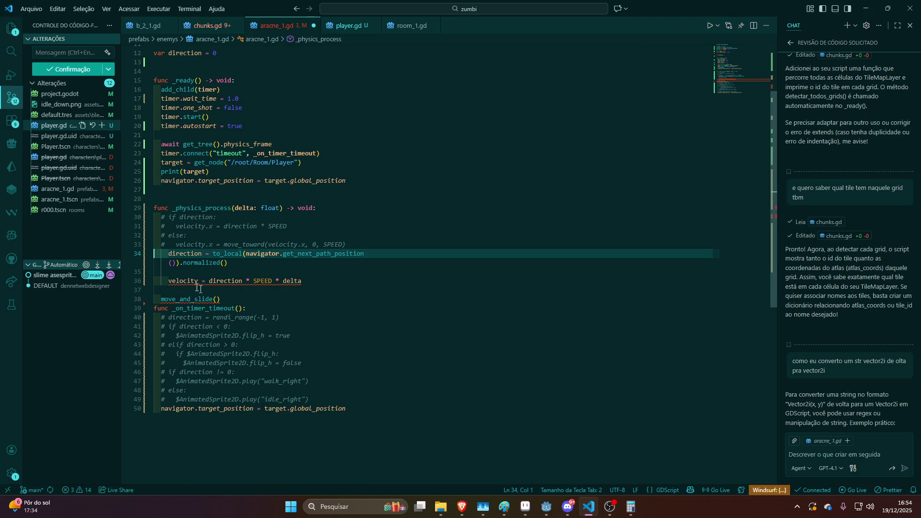
pyautogui.moveTo(168, 257); pyautogui.dragTo(174, 282)
pyautogui.hotkey('shift', 'Tab')
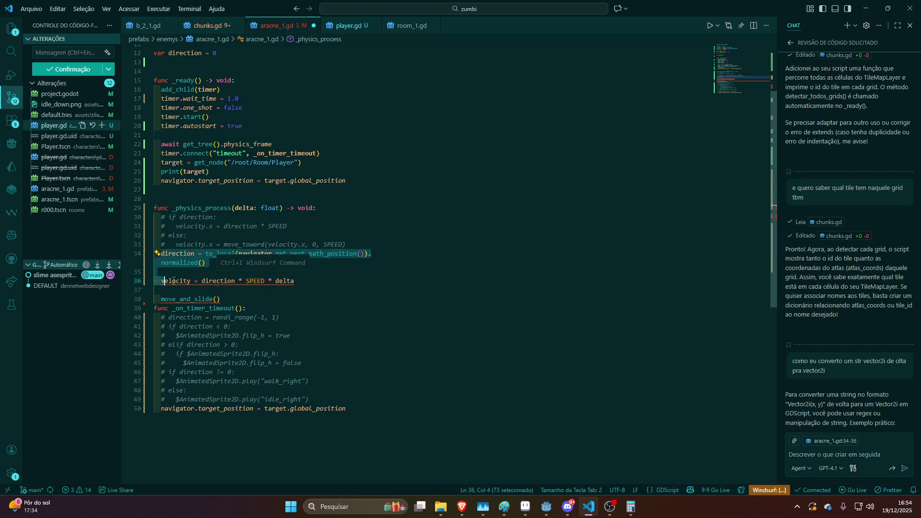
pyautogui.click(429, 260)
pyautogui.hotkey('alt', 'Tab')
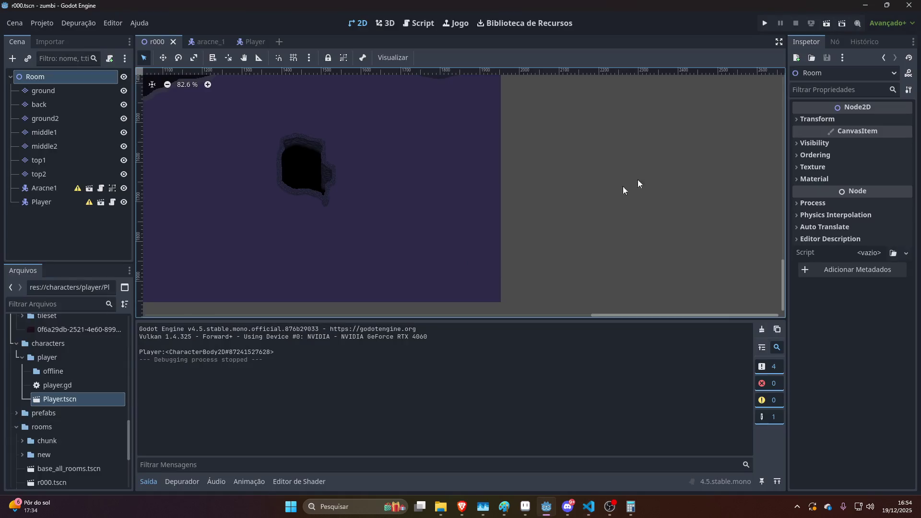
# Play the r000 room, walk the slime around the cave with WASD, then stop the game.
pyautogui.click(826, 23)
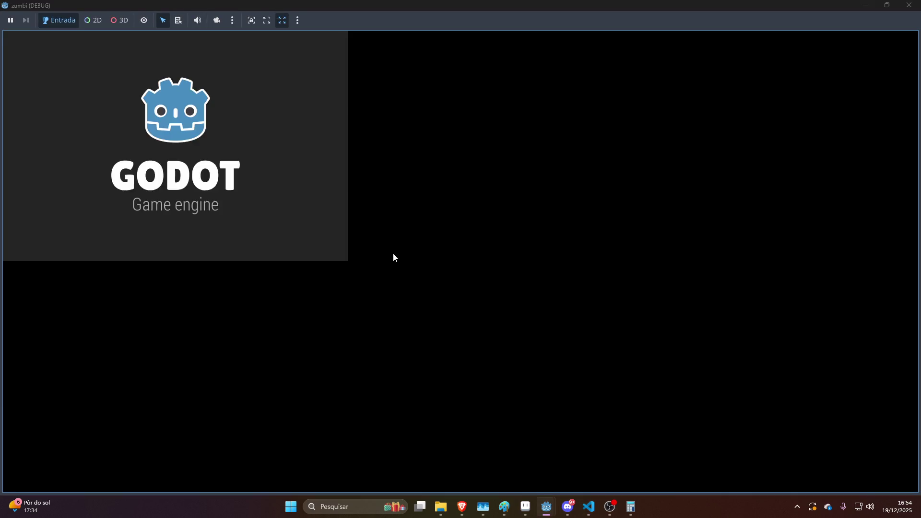
pyautogui.press('s')
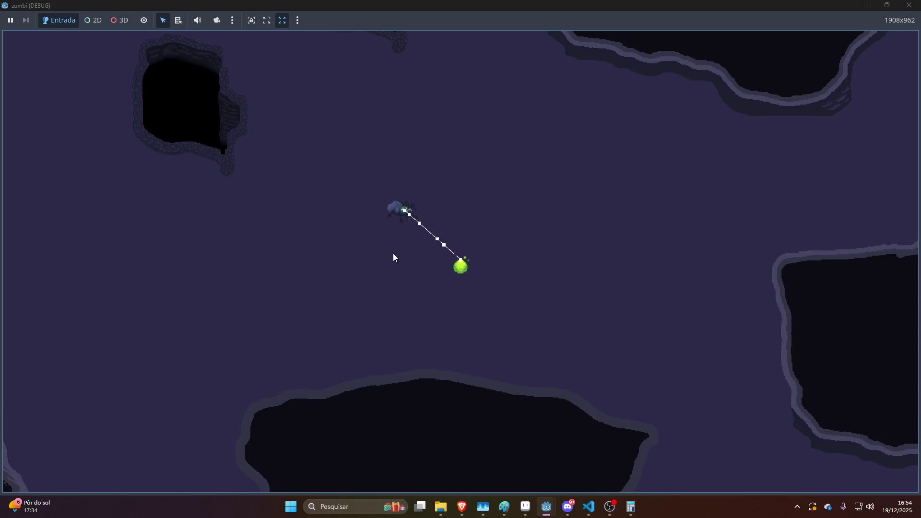
pyautogui.press('a')
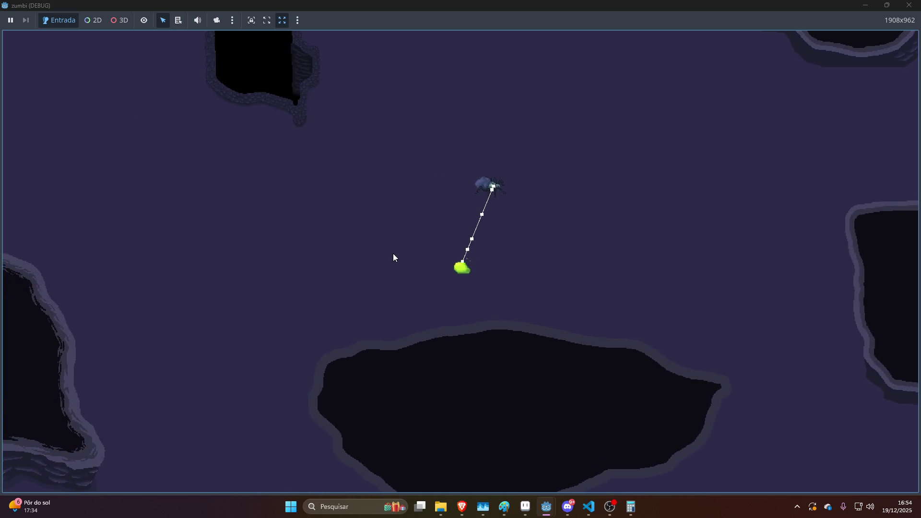
pyautogui.press('w')
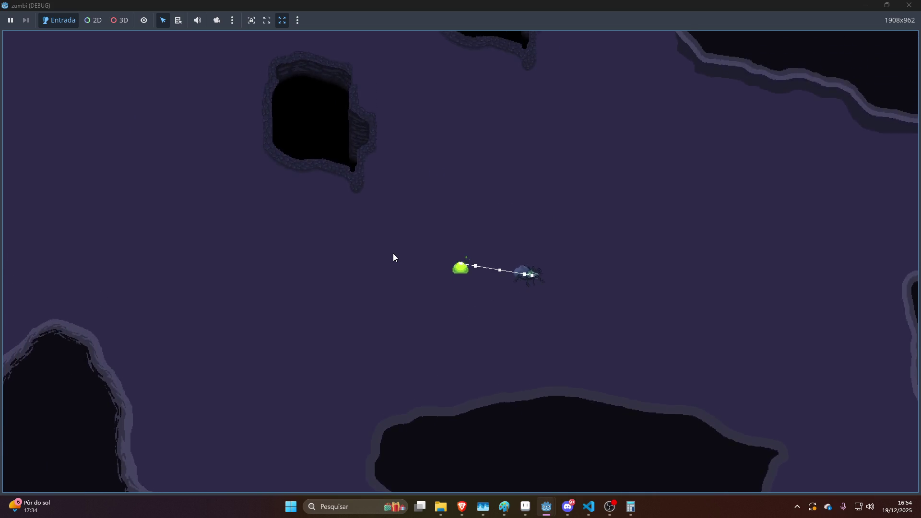
pyautogui.press('d')
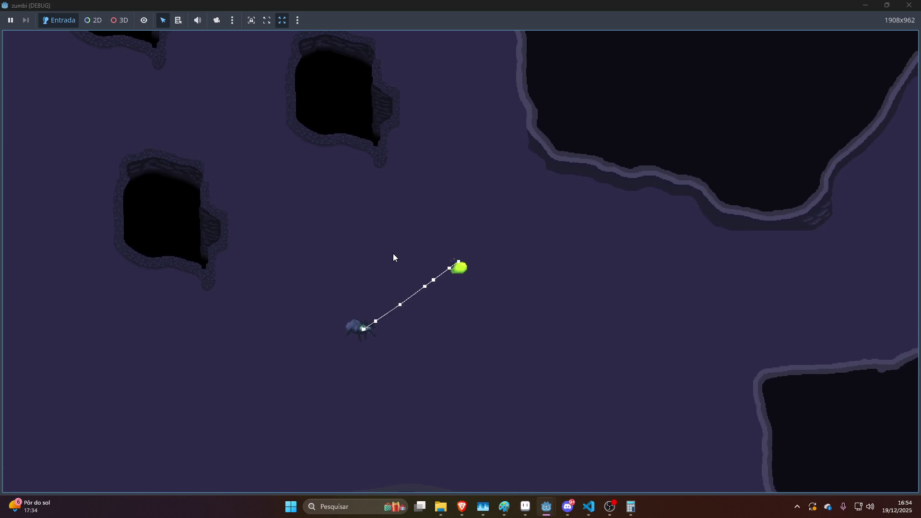
pyautogui.press('s')
pyautogui.press('s')
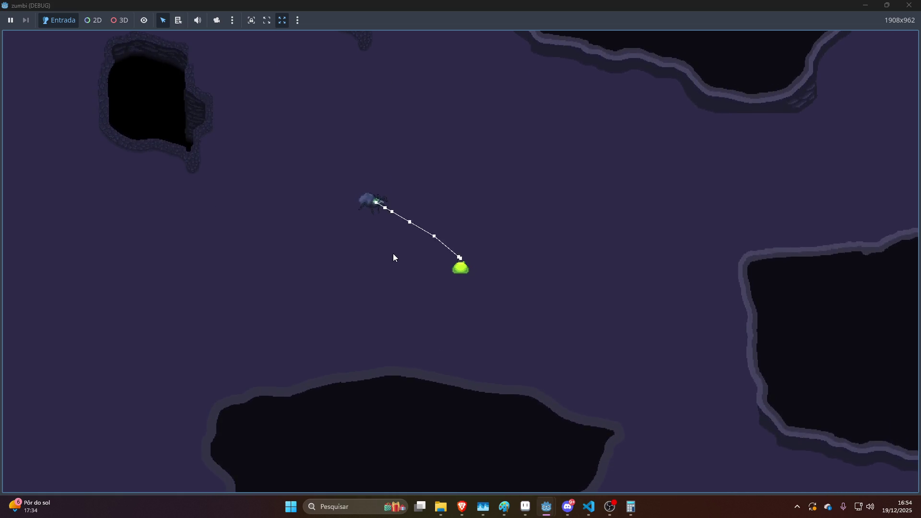
pyautogui.press('d')
pyautogui.press('w')
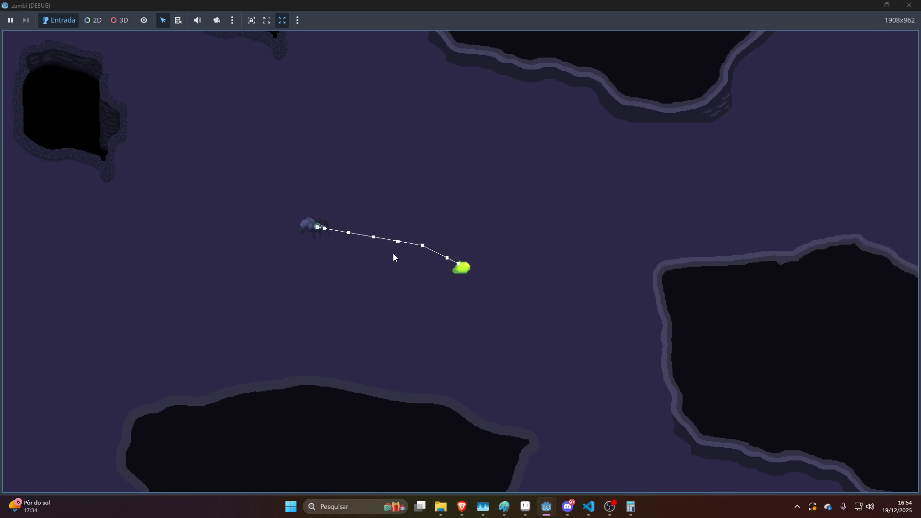
pyautogui.press('d')
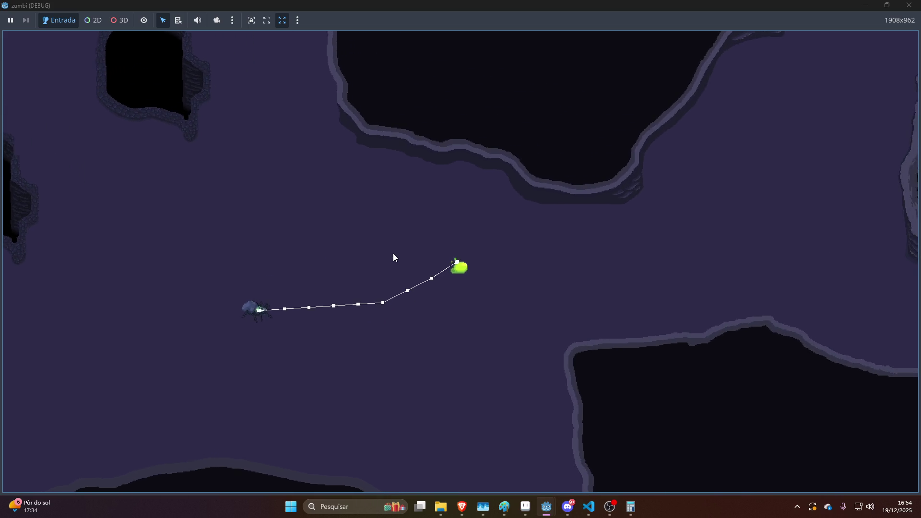
pyautogui.press('s')
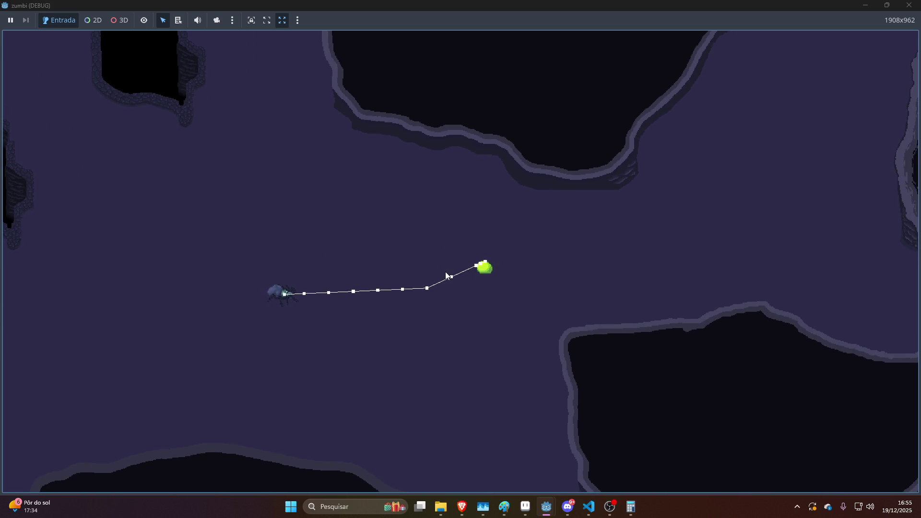
pyautogui.press('w')
pyautogui.press('a')
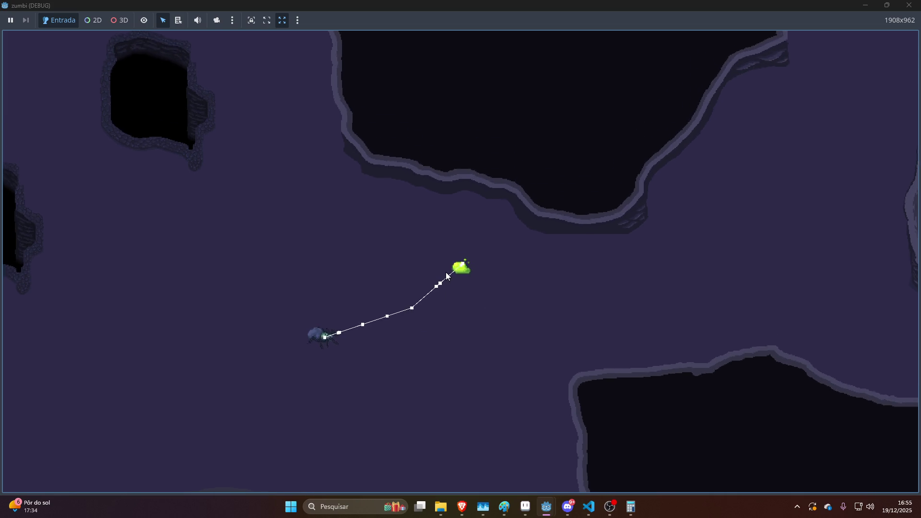
pyautogui.press('w')
pyautogui.press('a')
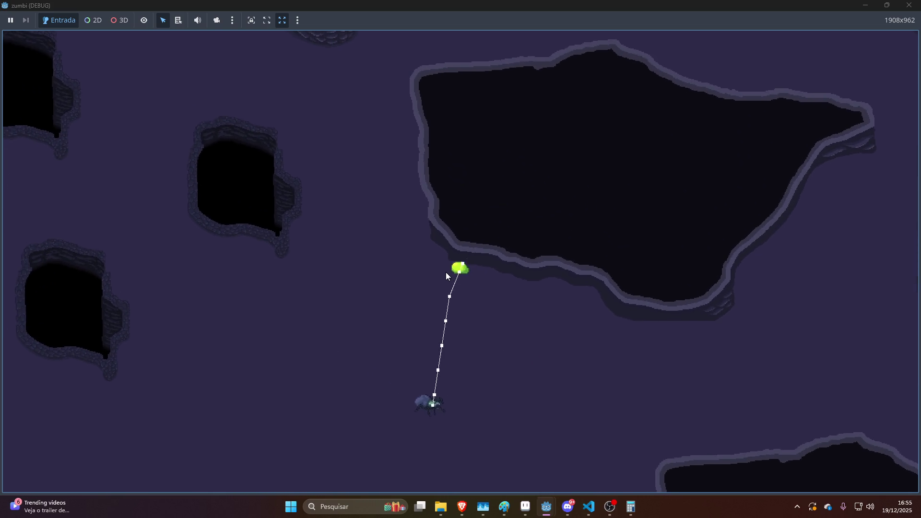
pyautogui.press('w')
pyautogui.press('a')
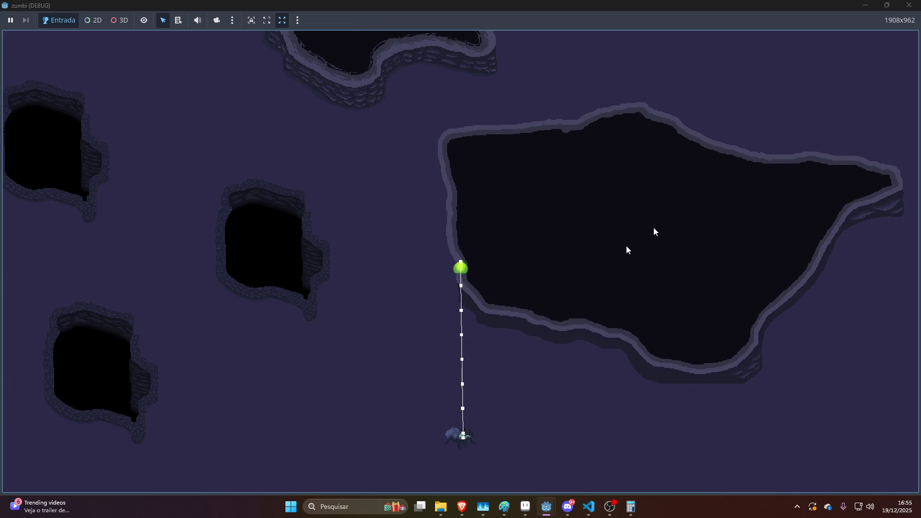
pyautogui.click(909, 5)
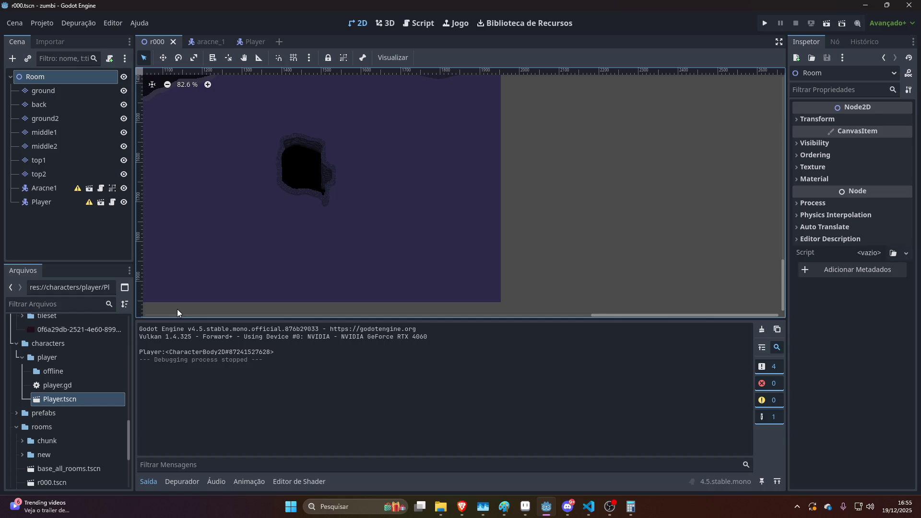
# Bring the File Explorer window showing the slime sprite folder to the front.
pyautogui.click(441, 507)
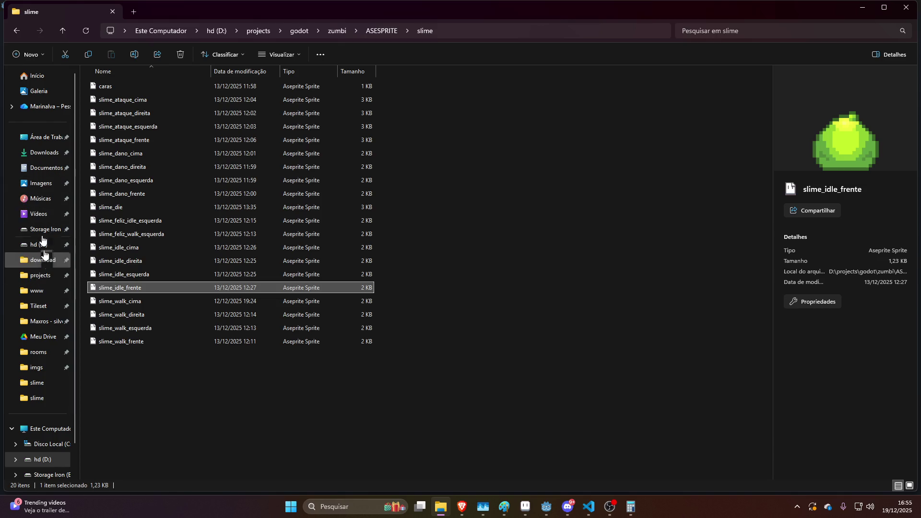
# Go up to the zumbi folder and into assets > imgs > characters > aracne1.
pyautogui.click(64, 36)
pyautogui.click(65, 36)
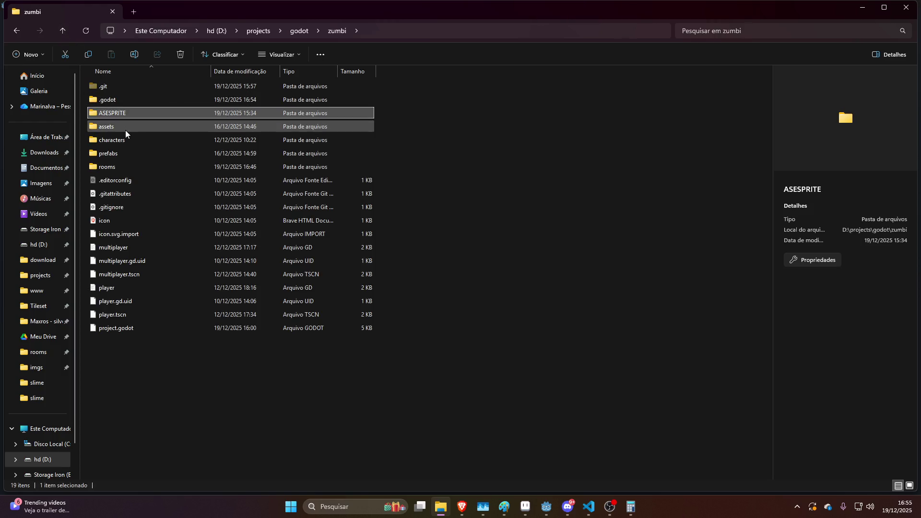
pyautogui.doubleClick(113, 125)
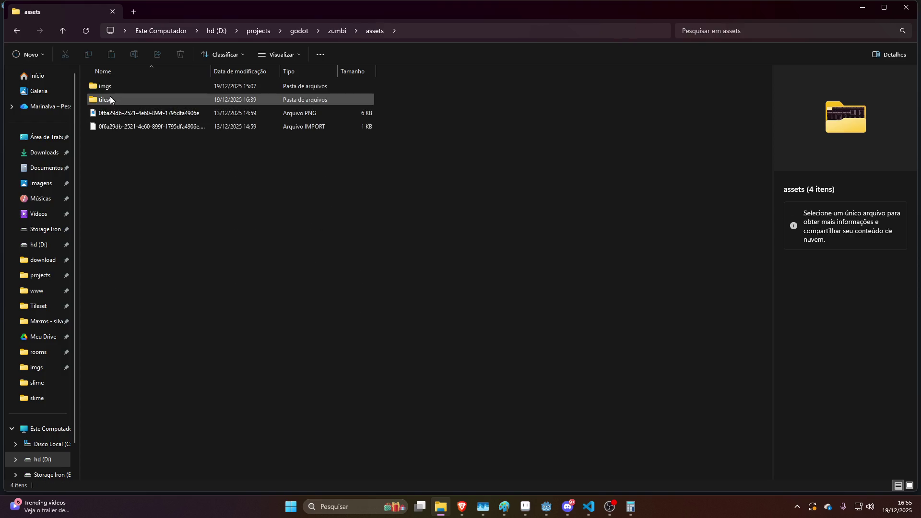
pyautogui.doubleClick(108, 86)
pyautogui.doubleClick(110, 99)
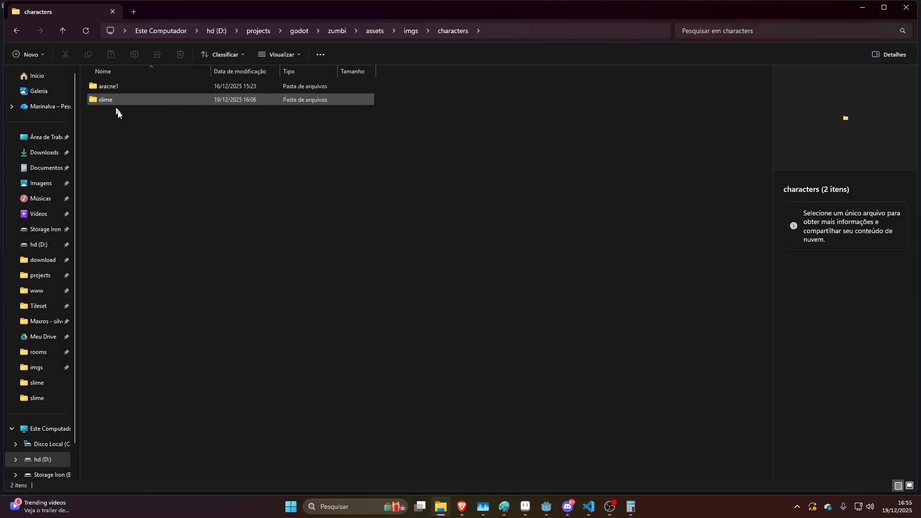
pyautogui.doubleClick(111, 88)
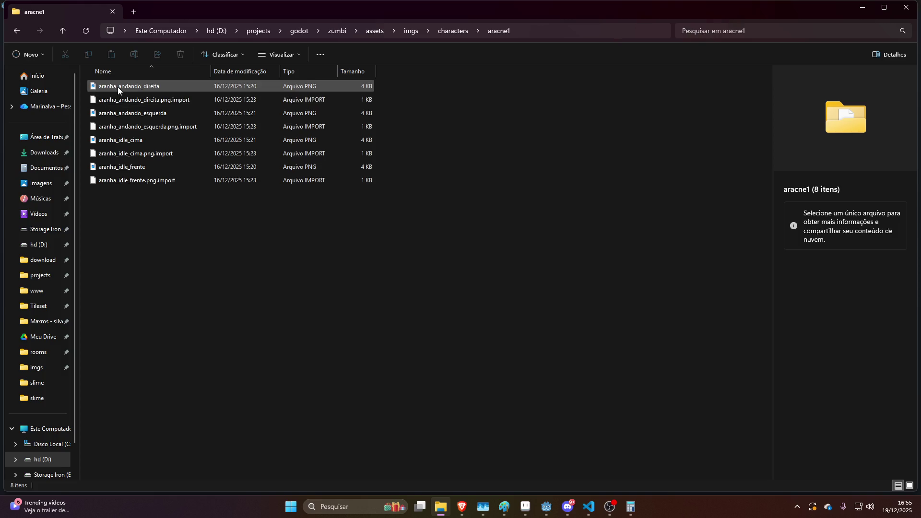
# Look over the spider sprite sheets and select aranha_andando_direita.
pyautogui.click(115, 113)
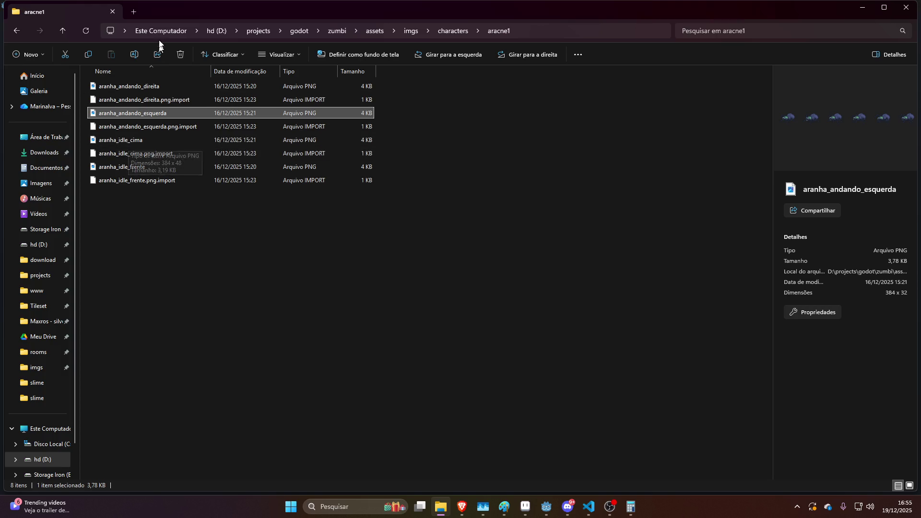
pyautogui.click(135, 139)
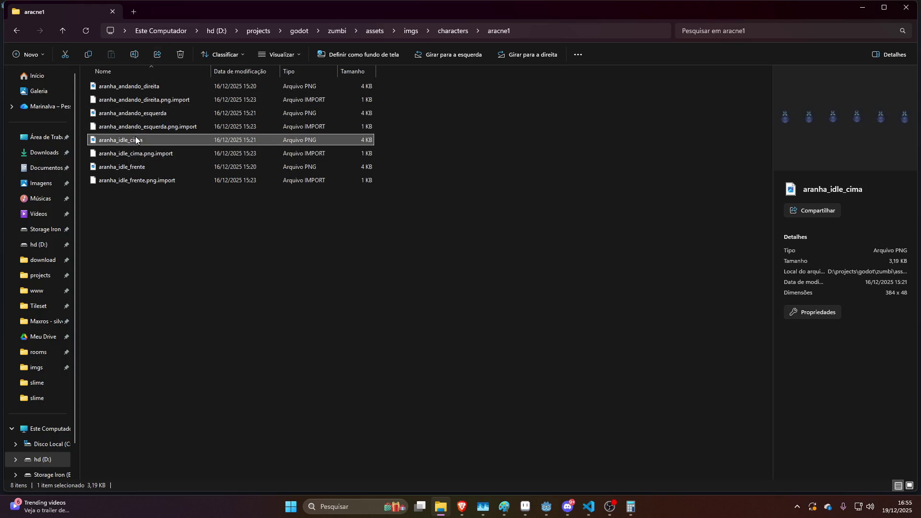
pyautogui.click(143, 167)
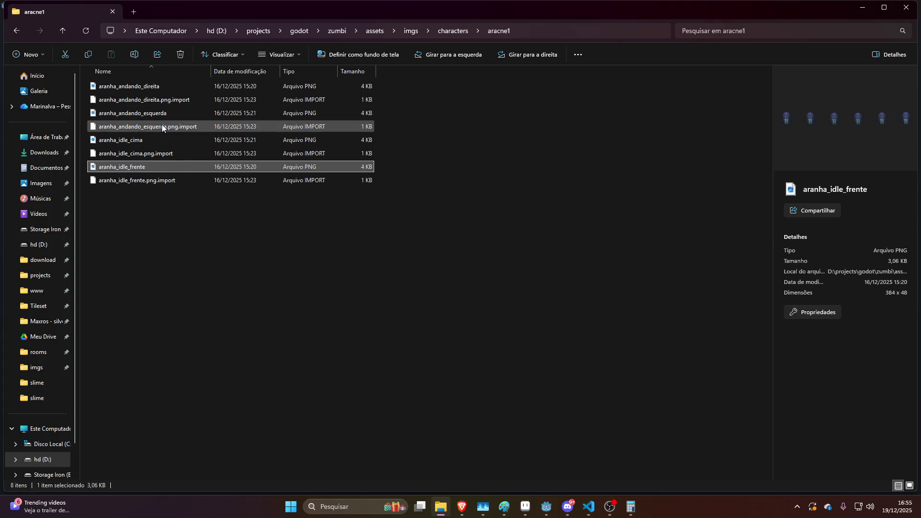
pyautogui.click(132, 89)
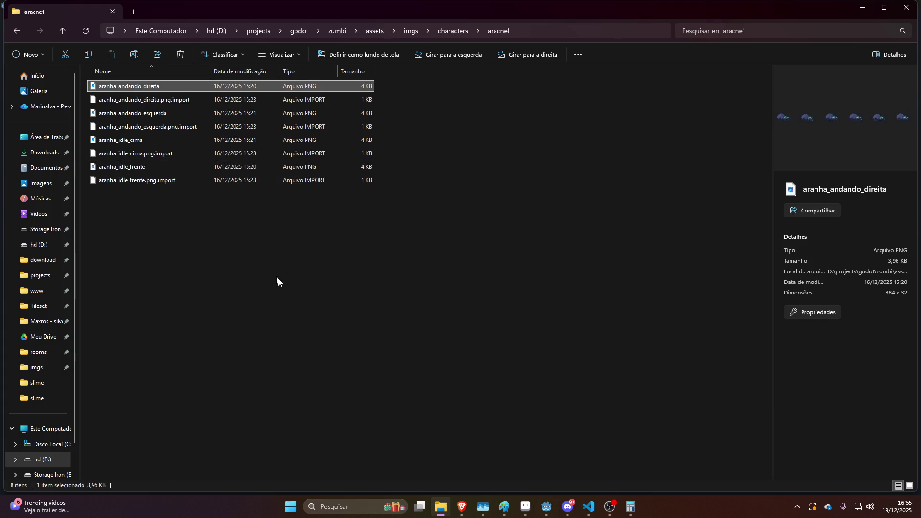
# Rename aranha_andando_direita to walk_right and aranha_andando_esquerda to walk_left.
pyautogui.press('F2')
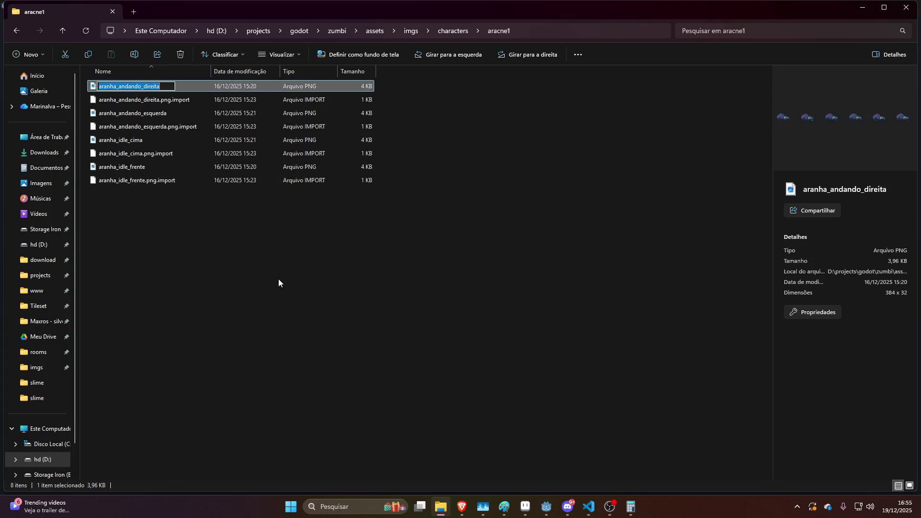
pyautogui.press('BackSpace')
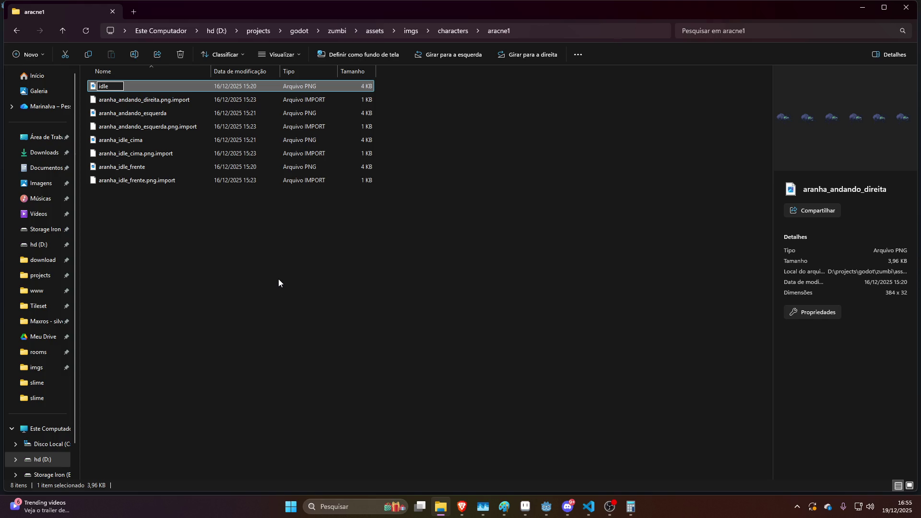
pyautogui.press('Escape')
pyautogui.click(152, 88)
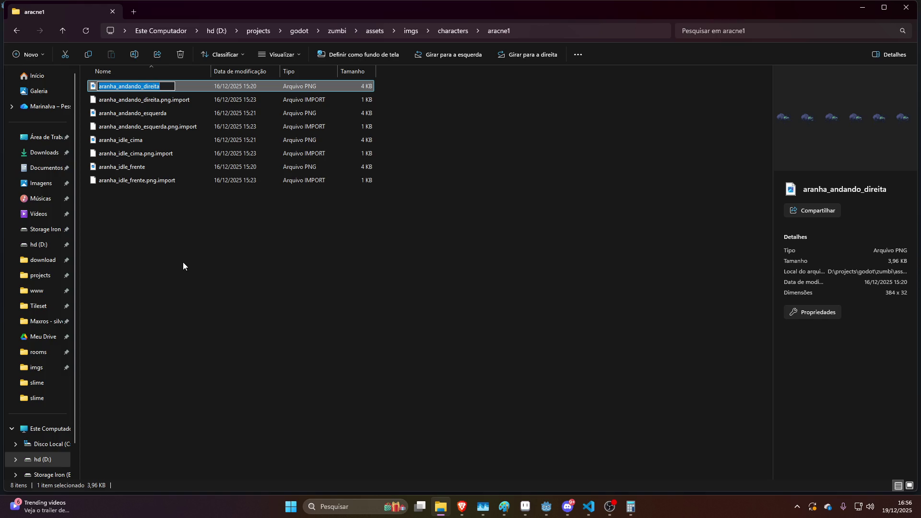
pyautogui.write('walk_right')
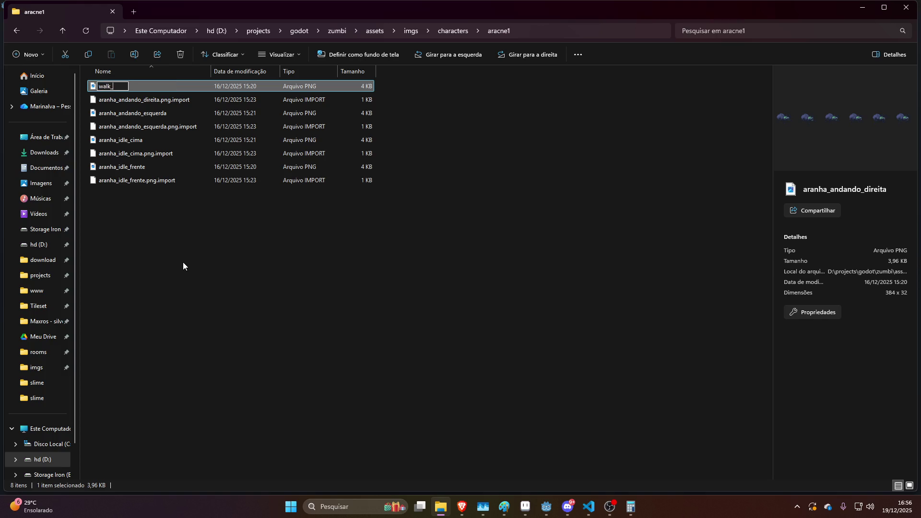
pyautogui.press('Return')
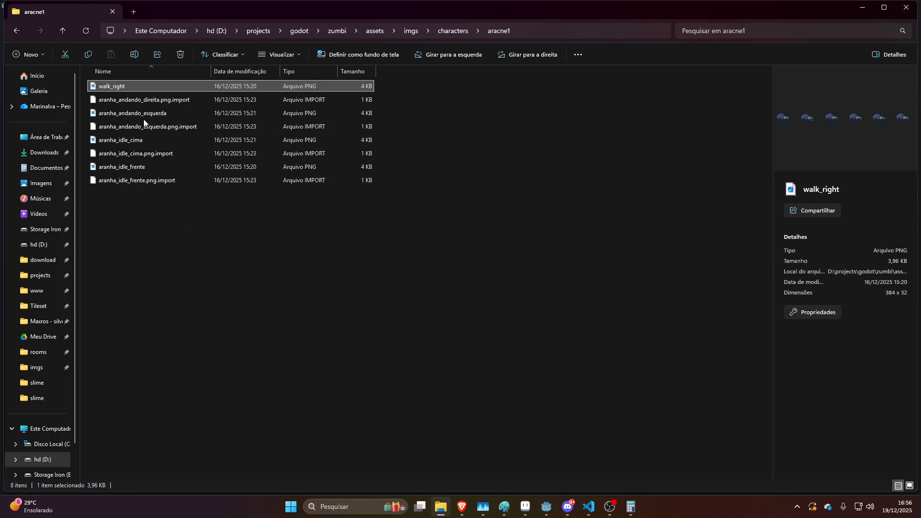
pyautogui.click(127, 112)
pyautogui.press('F2')
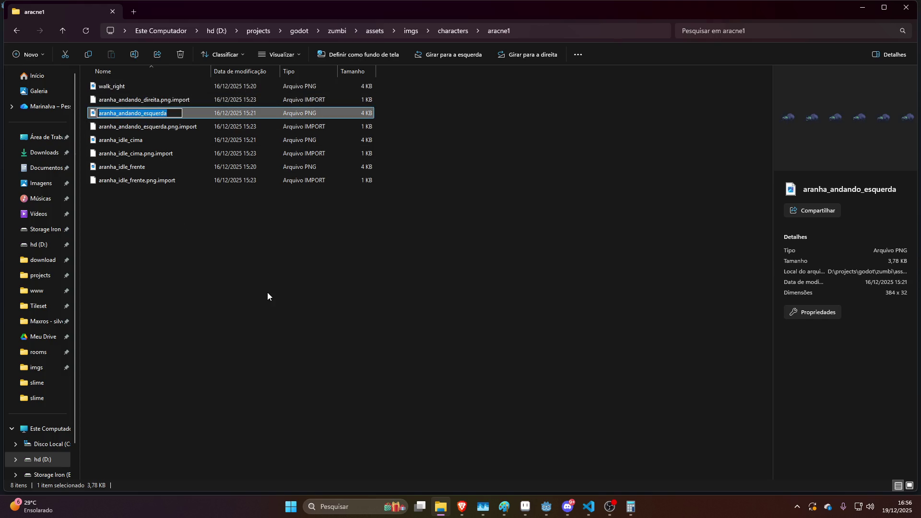
pyautogui.write('walk_left')
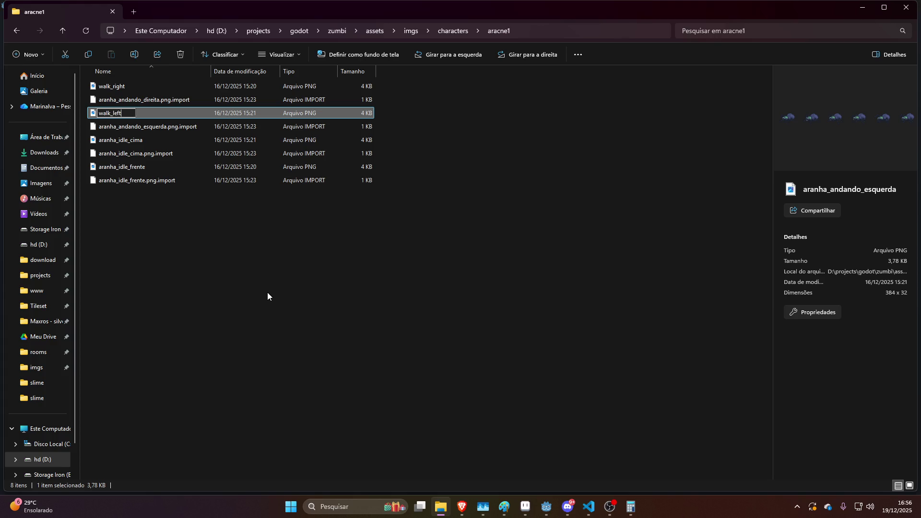
pyautogui.press('Return')
# Rename aranha_idle_cima to idle_up and aranha_idle_frente to idle_down.
pyautogui.click(121, 140)
pyautogui.press('F2')
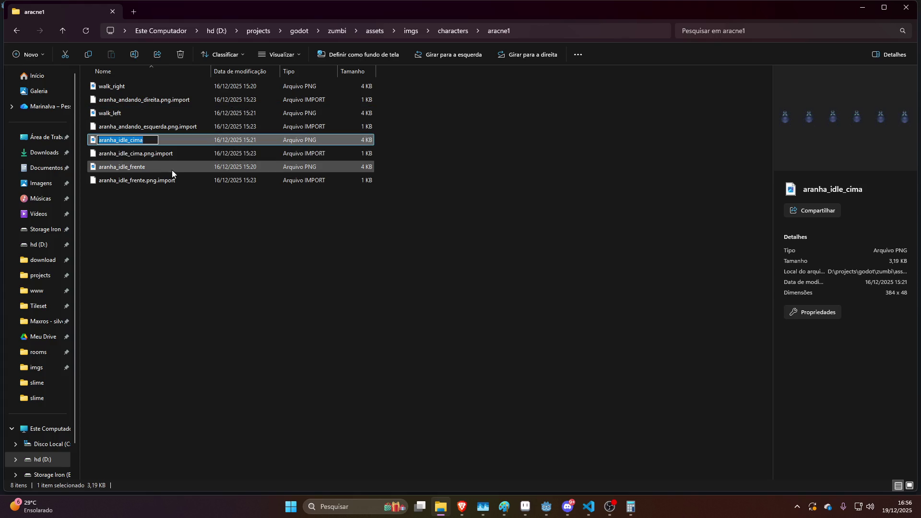
pyautogui.write('idle_')
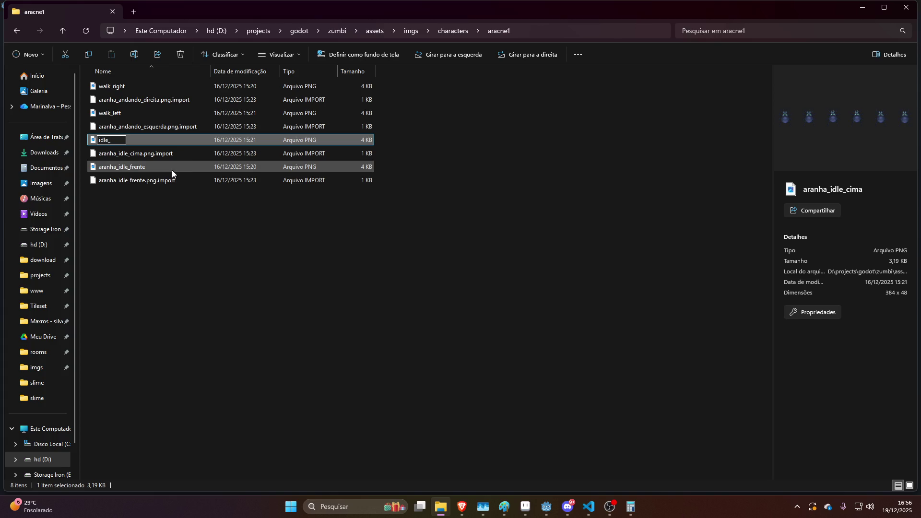
pyautogui.write('up')
pyautogui.press('Return')
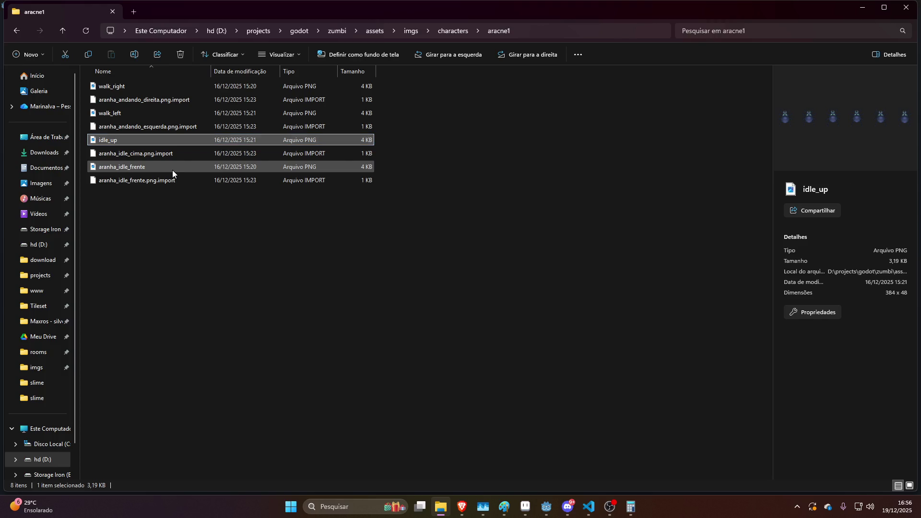
pyautogui.click(171, 169)
pyautogui.press('F2')
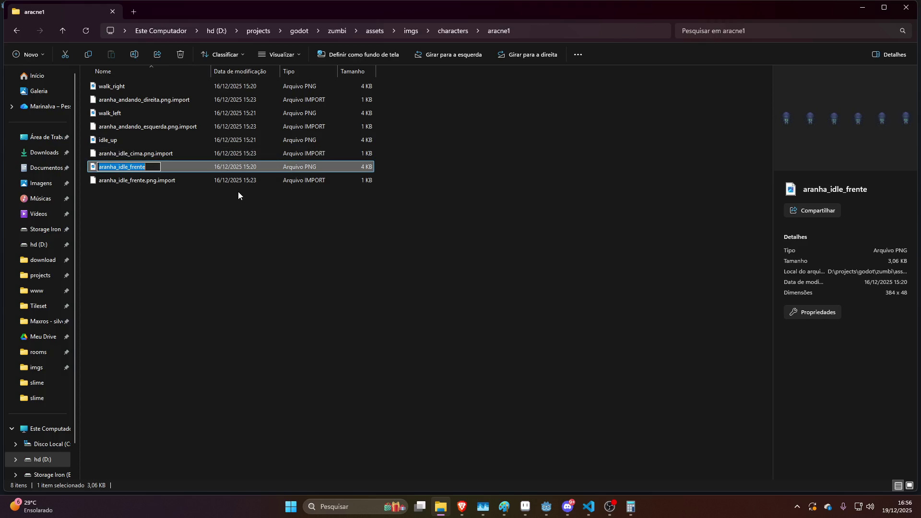
pyautogui.write('idle')
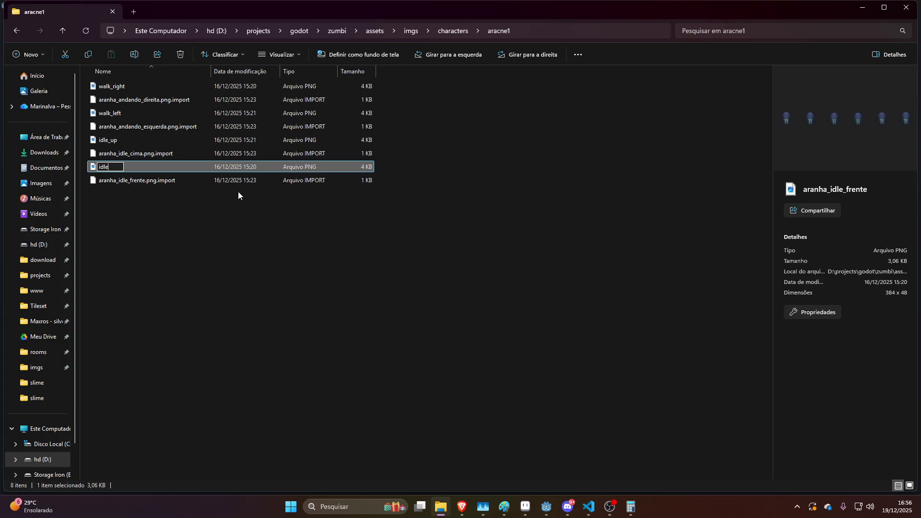
pyautogui.write('_down')
pyautogui.press('Return')
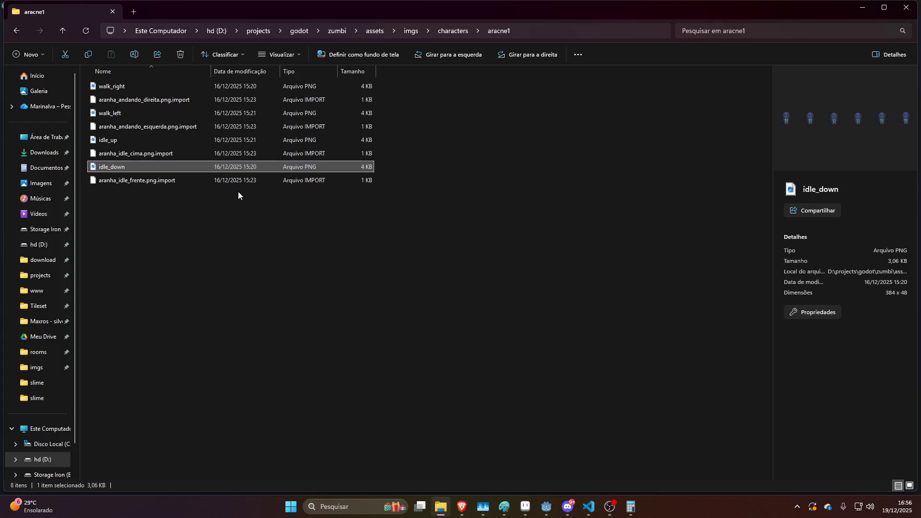
pyautogui.click(238, 192)
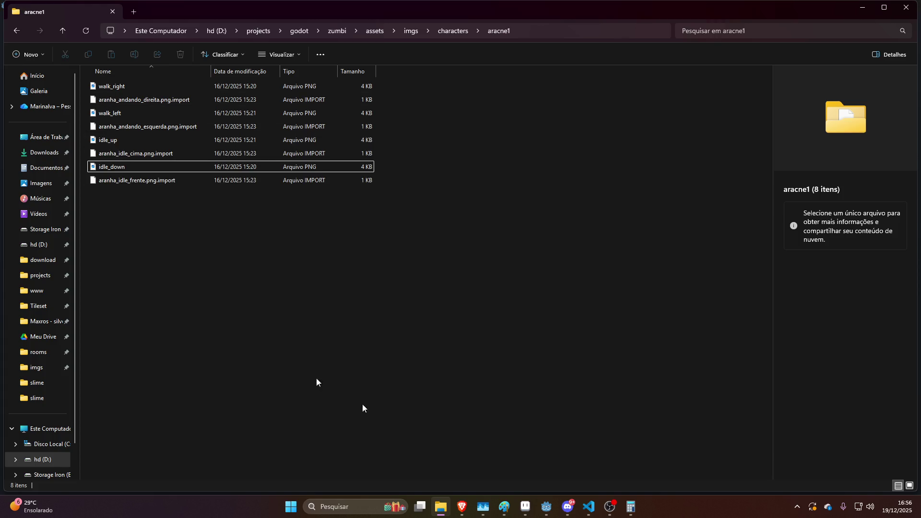
pyautogui.click(552, 510)
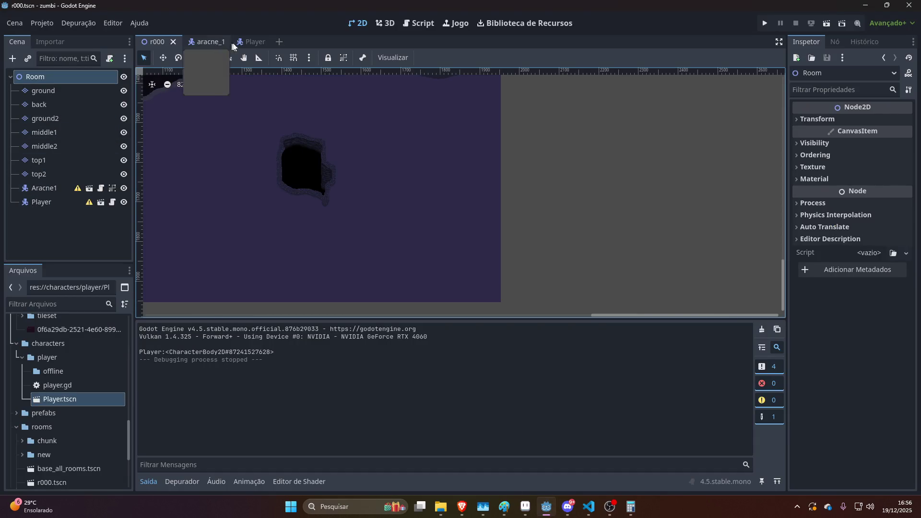
# In the Player scene's Animation node, rename the idle_top animation to idle_up.
pyautogui.click(248, 43)
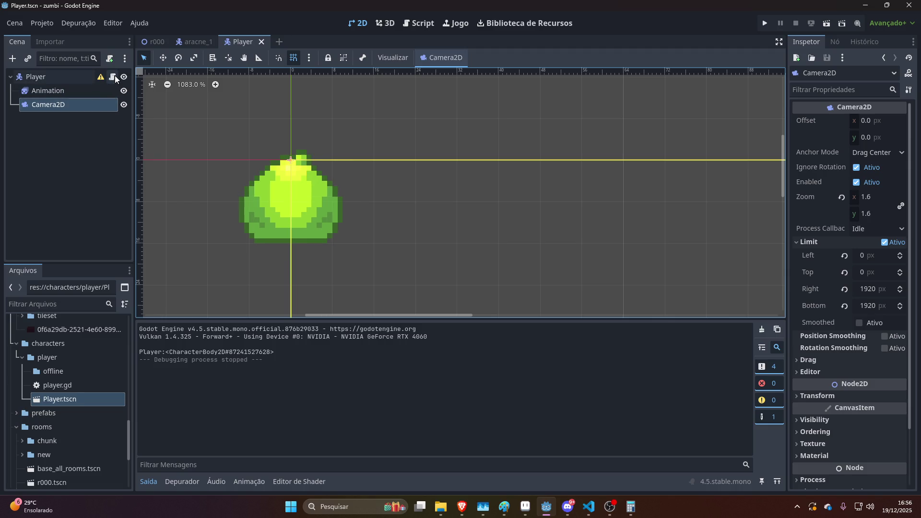
pyautogui.click(53, 91)
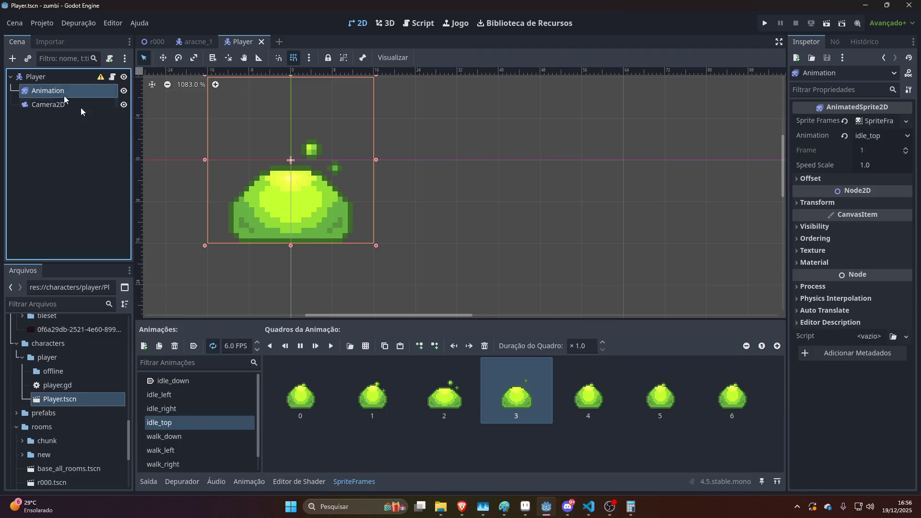
pyautogui.click(174, 425)
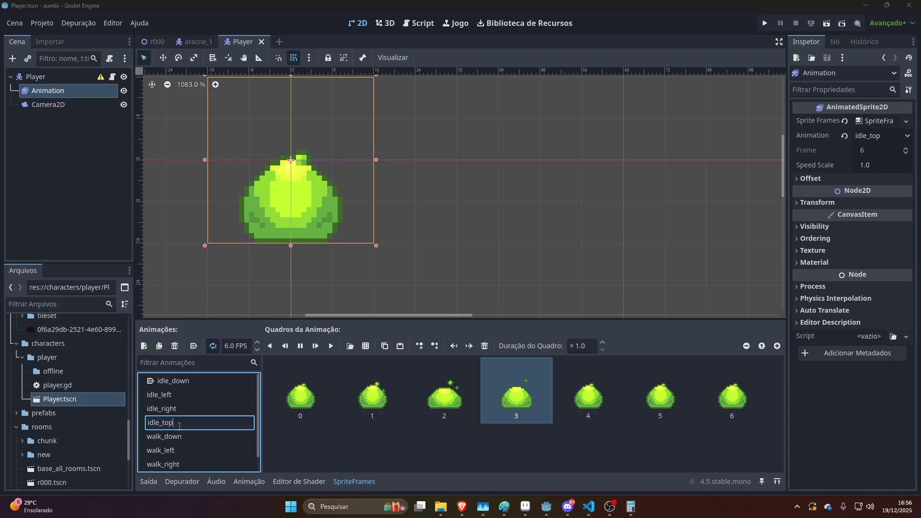
pyautogui.press('BackSpace')
pyautogui.press('BackSpace')
pyautogui.press('BackSpace')
pyautogui.write('up')
pyautogui.press('Return')
# Rename the walk_top animation to walk_up.
pyautogui.scroll(-1, 183, 436)
pyautogui.click(185, 462)
pyautogui.click(185, 462)
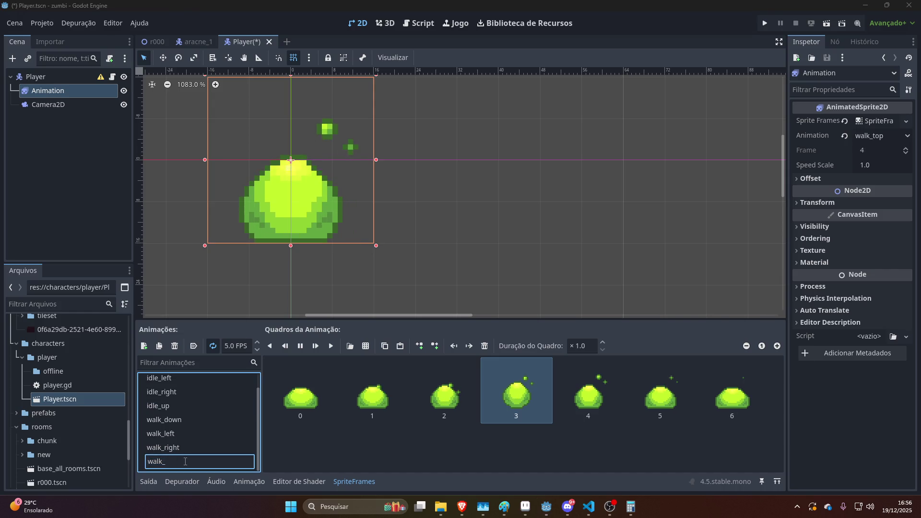
pyautogui.write('up')
pyautogui.press('Return')
pyautogui.click(609, 512)
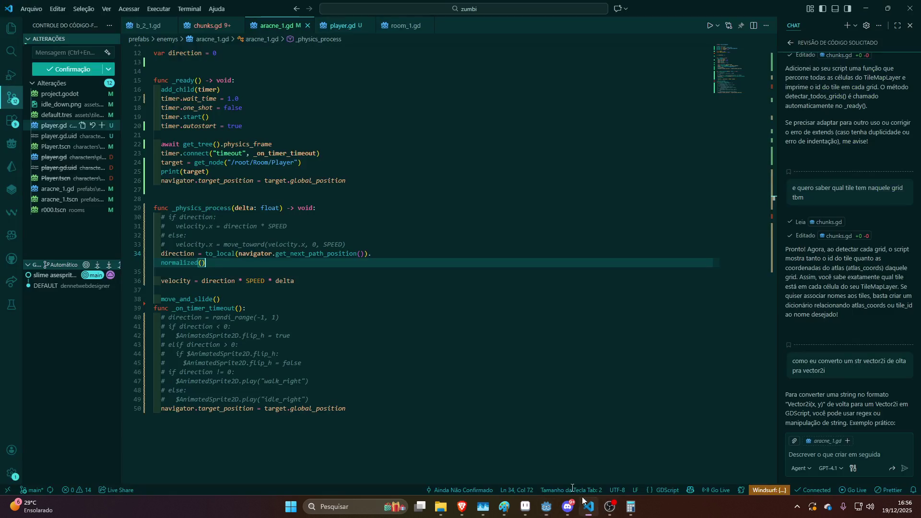
# Change the direction 'top' to 'up' on line 40 of player.gd.
pyautogui.click(341, 25)
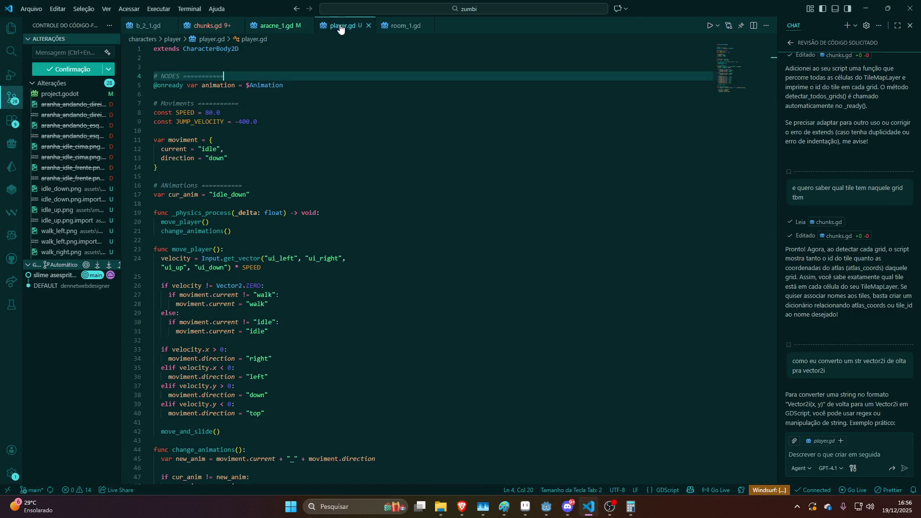
pyautogui.doubleClick(255, 413)
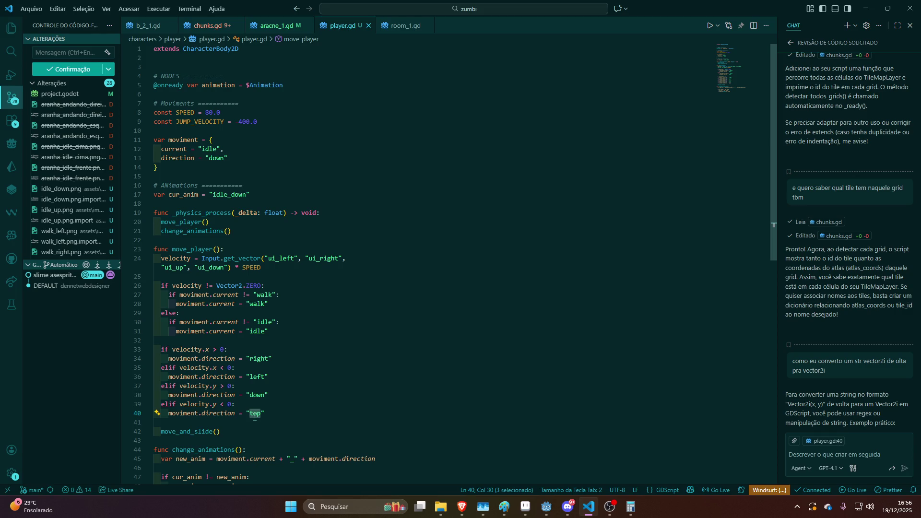
pyautogui.write('up')
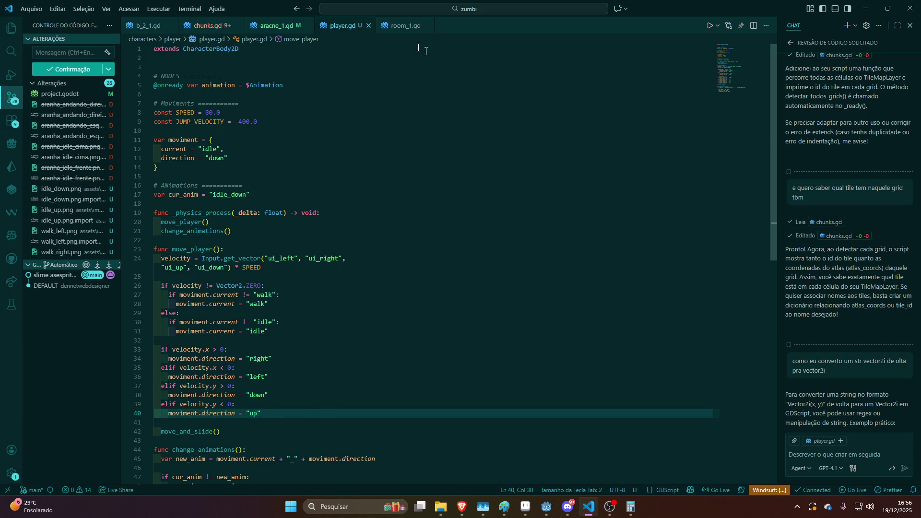
pyautogui.hotkey('alt', 'Tab')
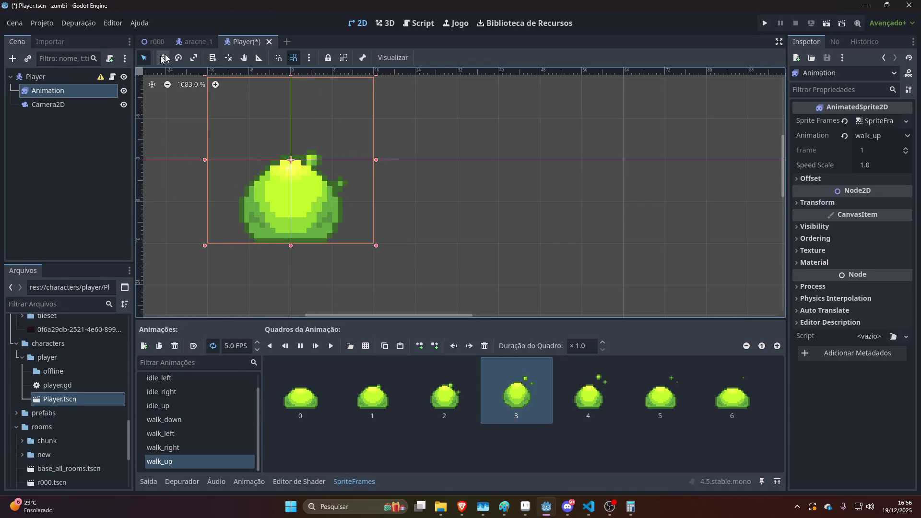
# Open the aracne_1 scene and select its sprite to show the idle_right and walk_right animations.
pyautogui.click(194, 42)
pyautogui.click(67, 89)
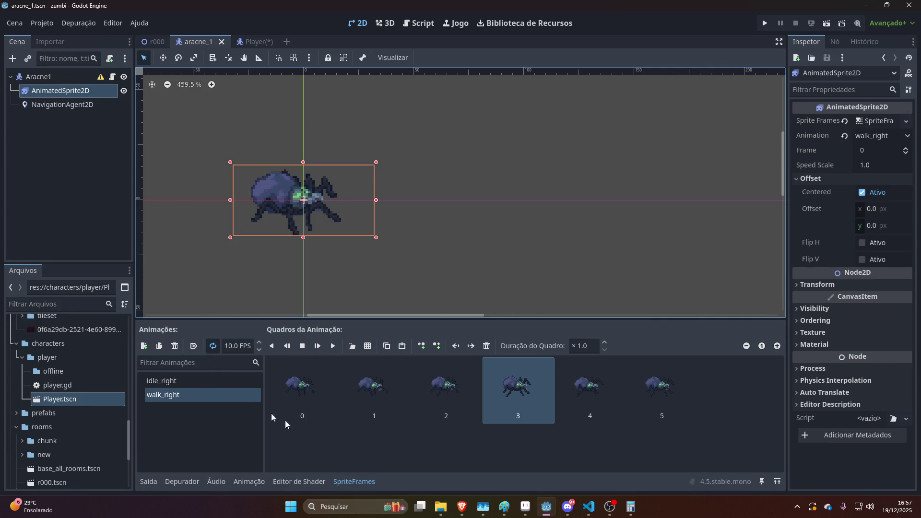
pyautogui.click(567, 507)
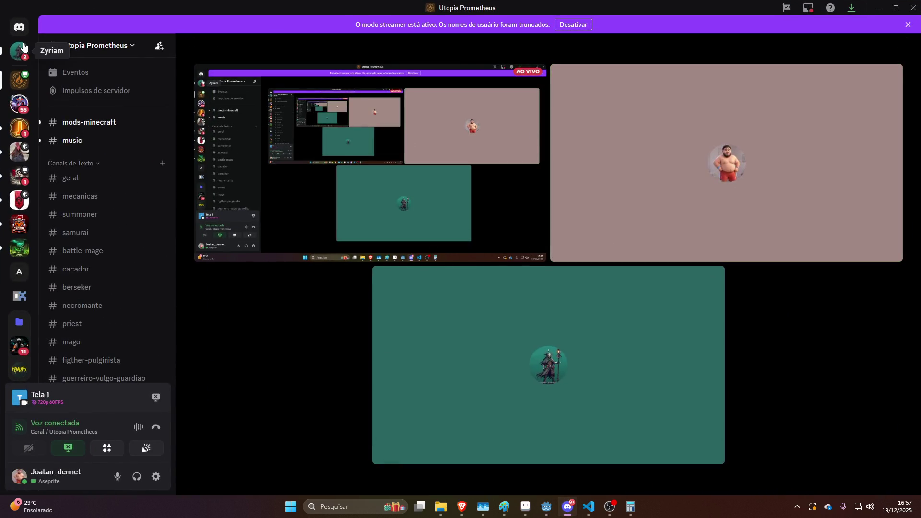
# Download aranha pronta.rar from the Discord direct message, past the warning, and open it in WinRAR.
pyautogui.click(23, 45)
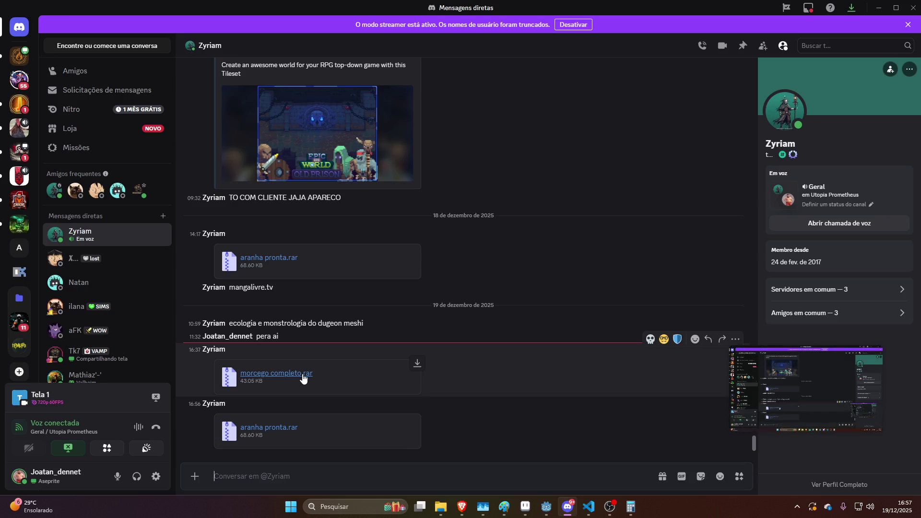
pyautogui.click(285, 428)
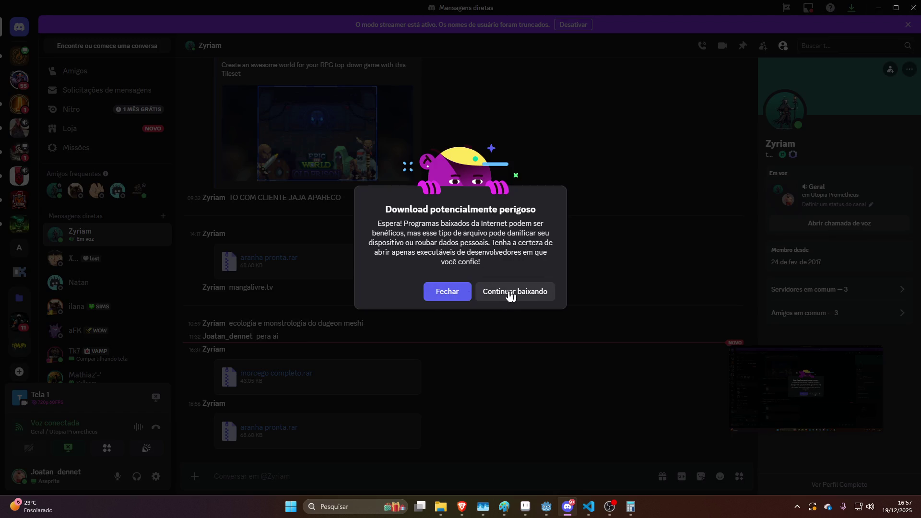
pyautogui.click(445, 293)
pyautogui.click(272, 427)
pyautogui.click(511, 294)
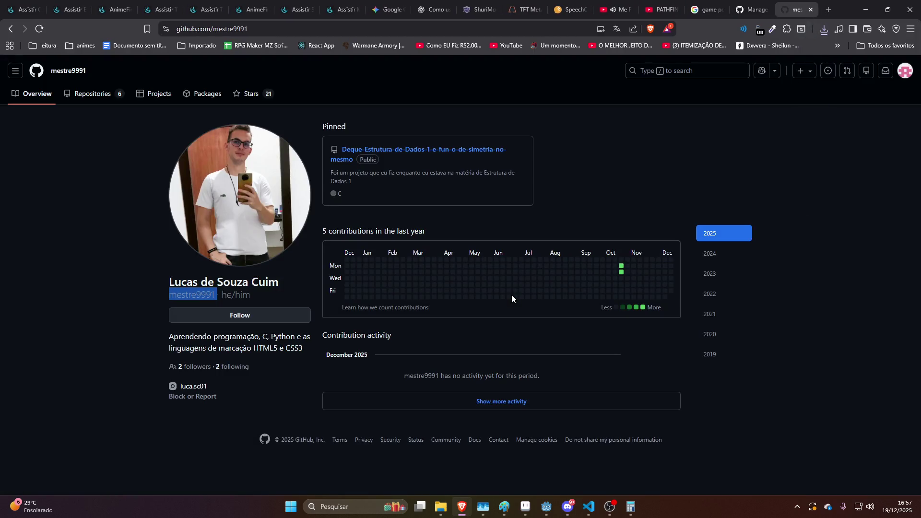
pyautogui.click(824, 29)
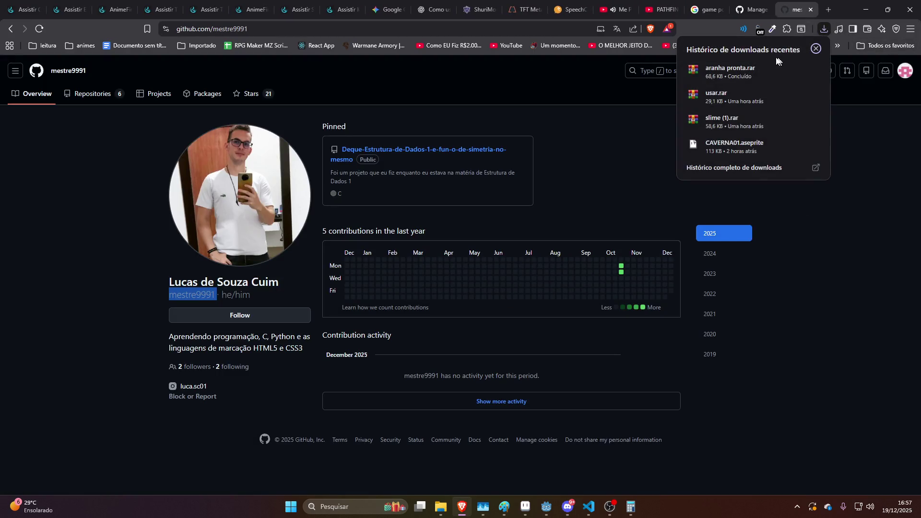
pyautogui.click(756, 70)
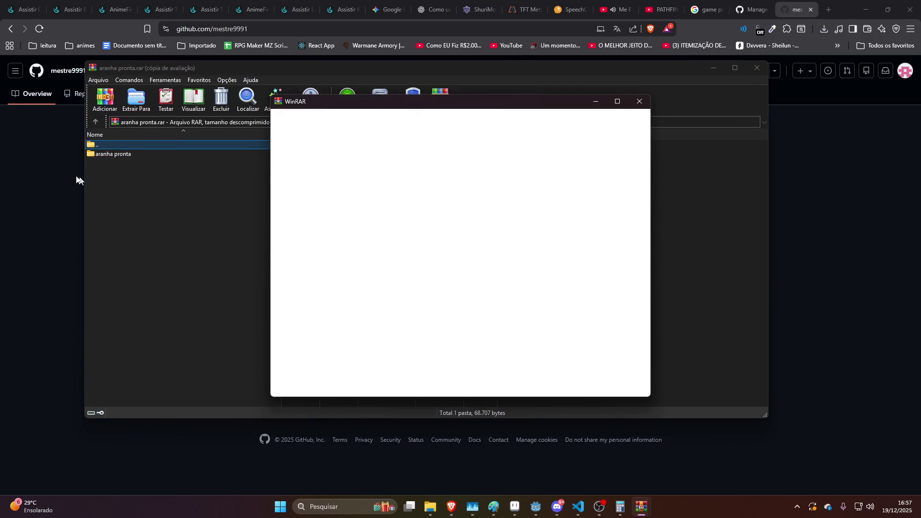
pyautogui.doubleClick(101, 154)
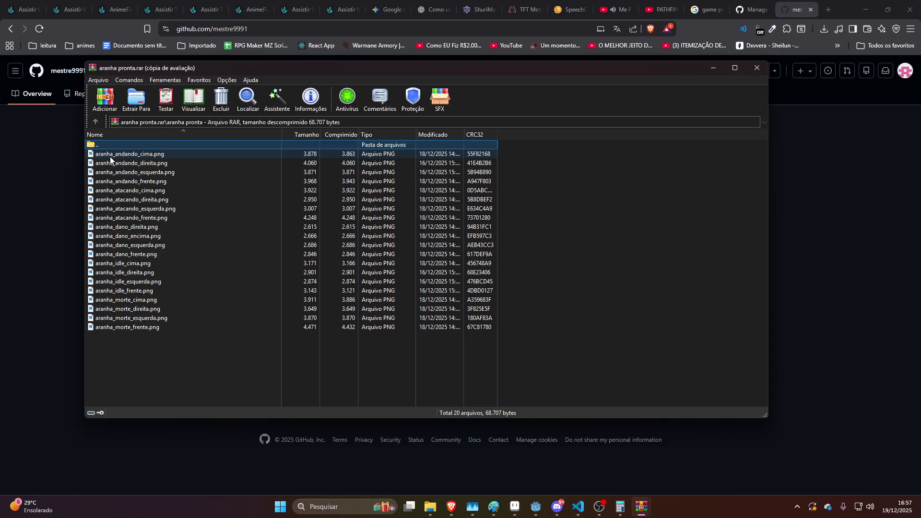
# Select all 20 spider PNGs in the aranha pronta folder and return to the aracne1 folder.
pyautogui.click(118, 155)
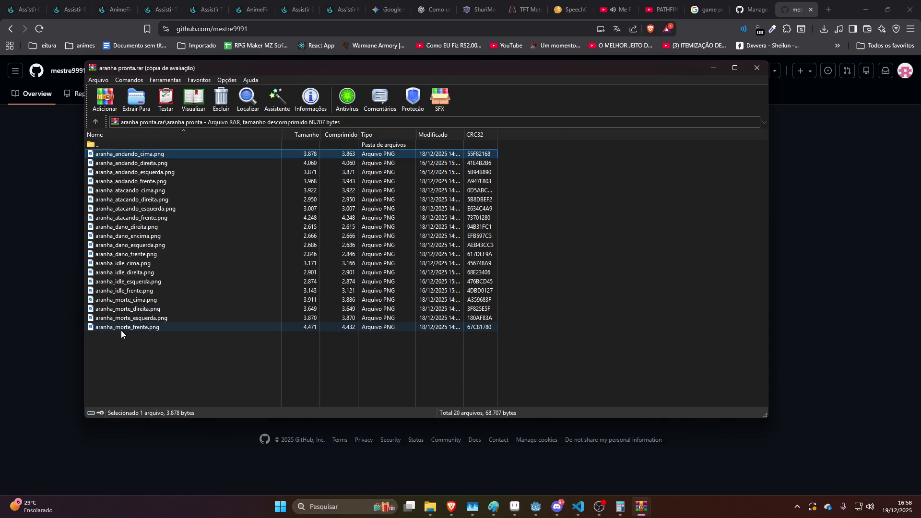
pyautogui.keyDown('shift'); pyautogui.click(121, 329); pyautogui.keyUp('shift')
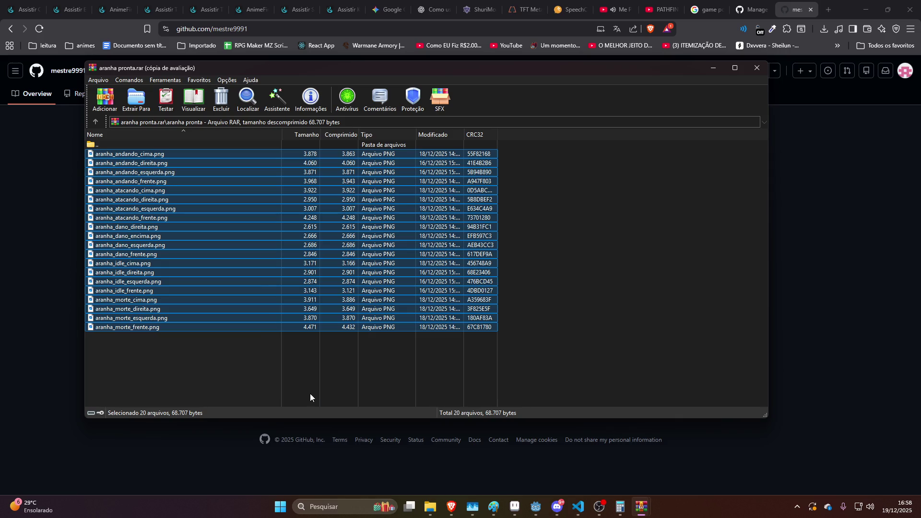
pyautogui.click(430, 507)
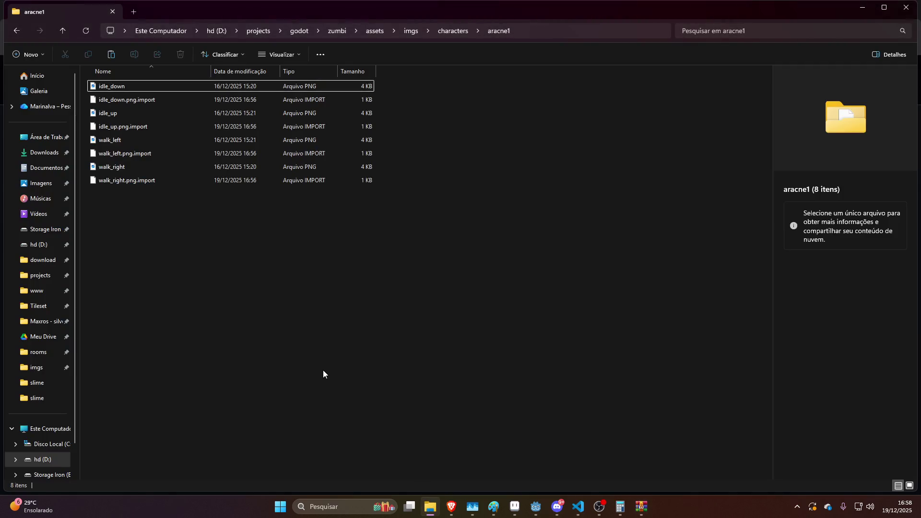
# Paste the 20 aranha PNGs into aracne1 and delete the old idle_down, idle_up, walk_left and walk_right images.
pyautogui.hotkey('ctrl', 'v')
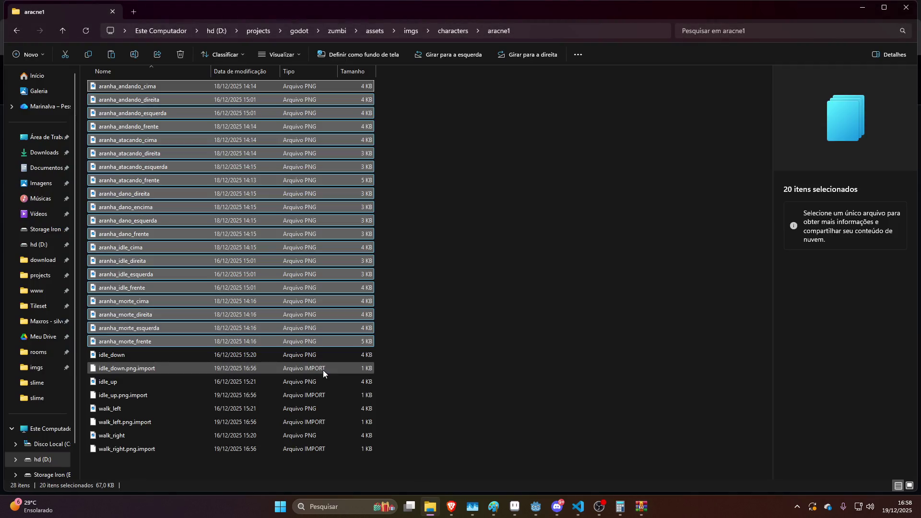
pyautogui.click(422, 258)
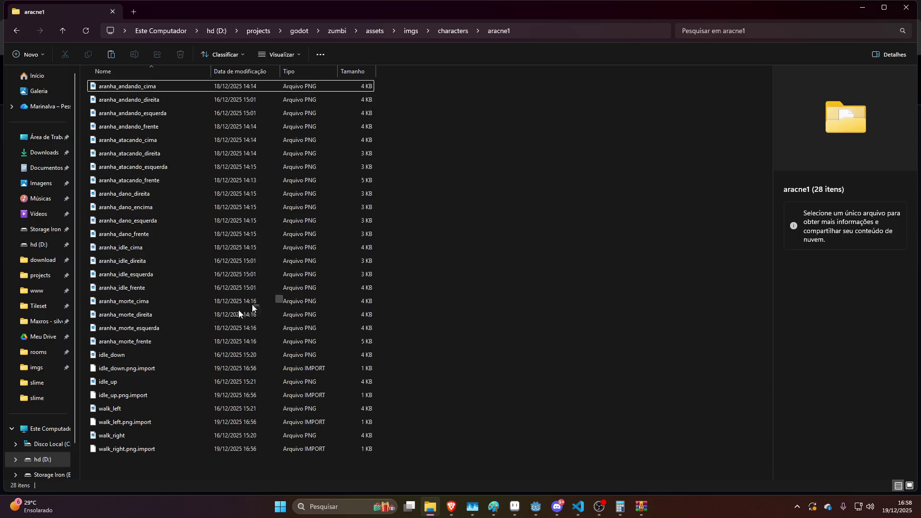
pyautogui.click(139, 355)
pyautogui.keyDown('ctrl'); pyautogui.click(108, 409); pyautogui.keyUp('ctrl')
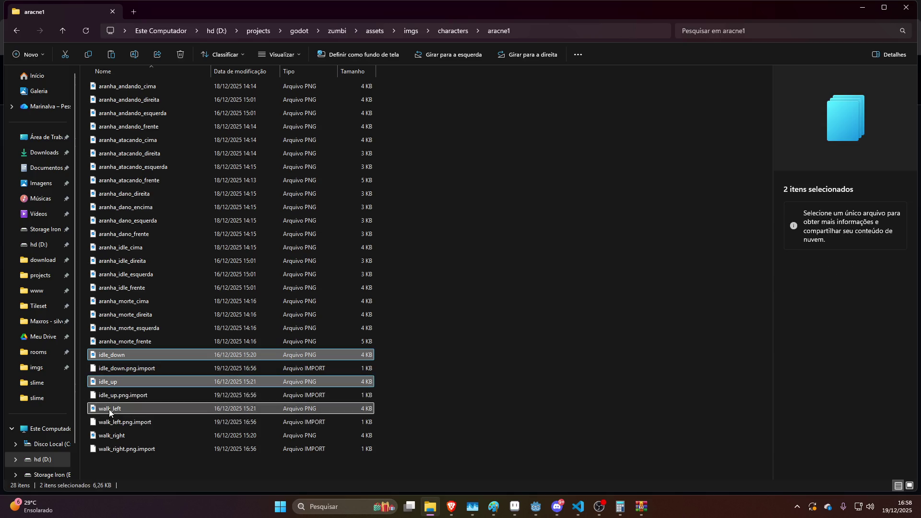
pyautogui.keyDown('ctrl'); pyautogui.click(111, 437); pyautogui.keyUp('ctrl')
pyautogui.press('Delete')
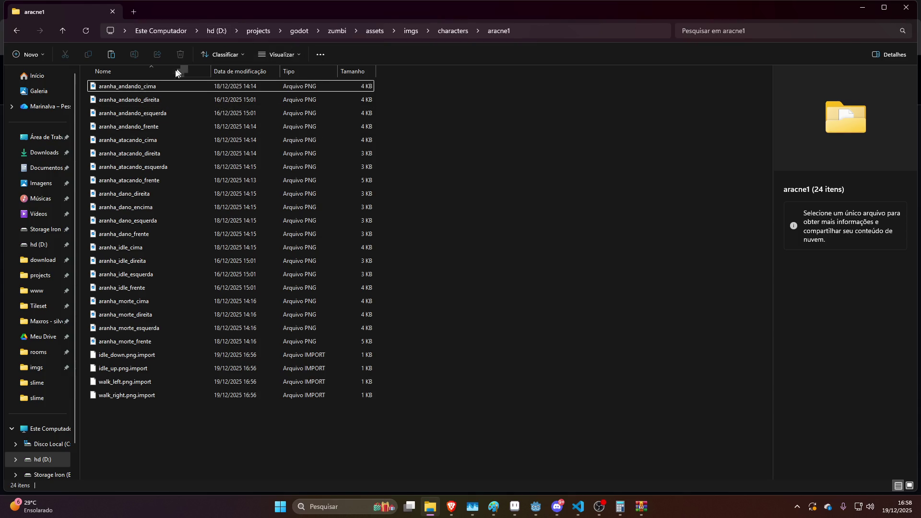
pyautogui.click(158, 86)
pyautogui.press('F2')
# Rename aranha_andando_cima to walk_up and aranha_andando_direita to walk_right.
pyautogui.write('walk+_up')
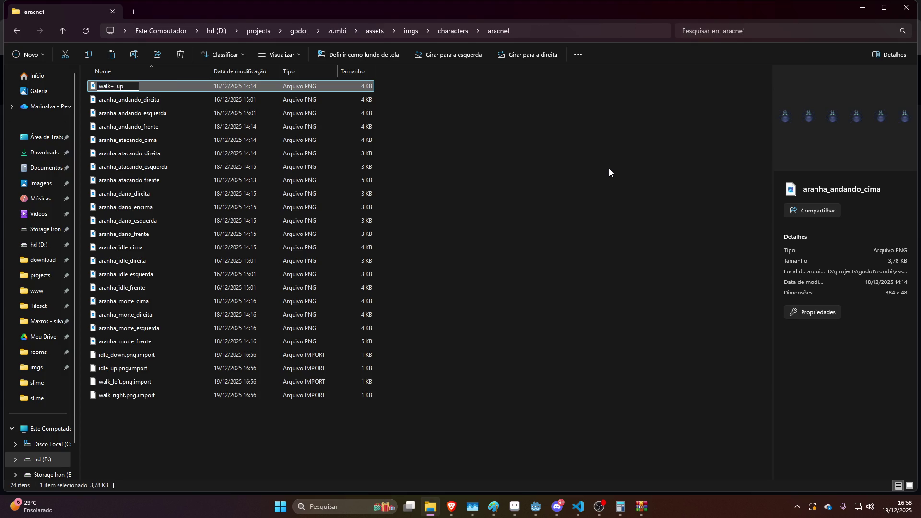
pyautogui.press('BackSpace')
pyautogui.press('Return')
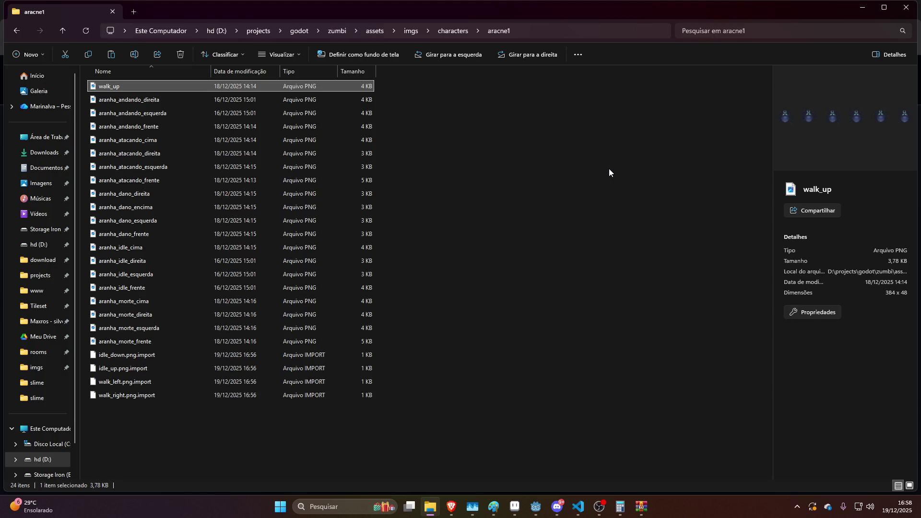
pyautogui.click(134, 99)
pyautogui.press('F2')
pyautogui.write('walk')
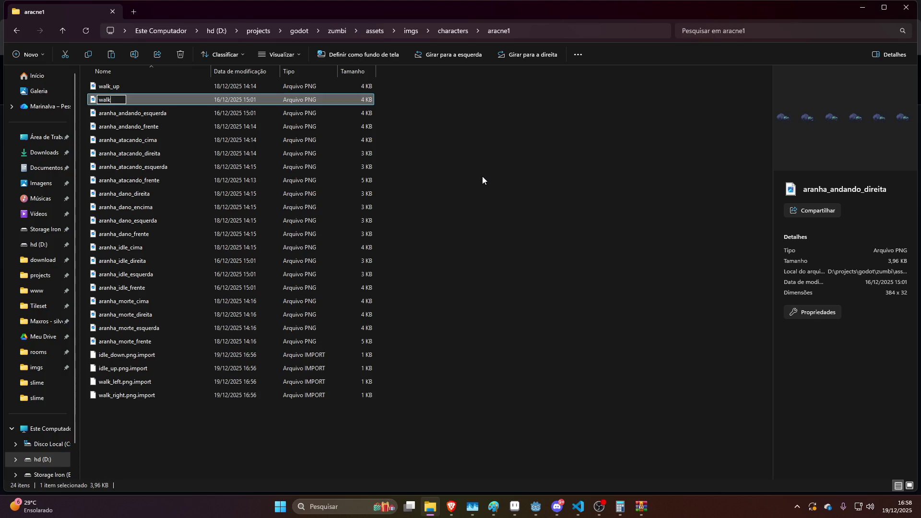
pyautogui.press('Escape')
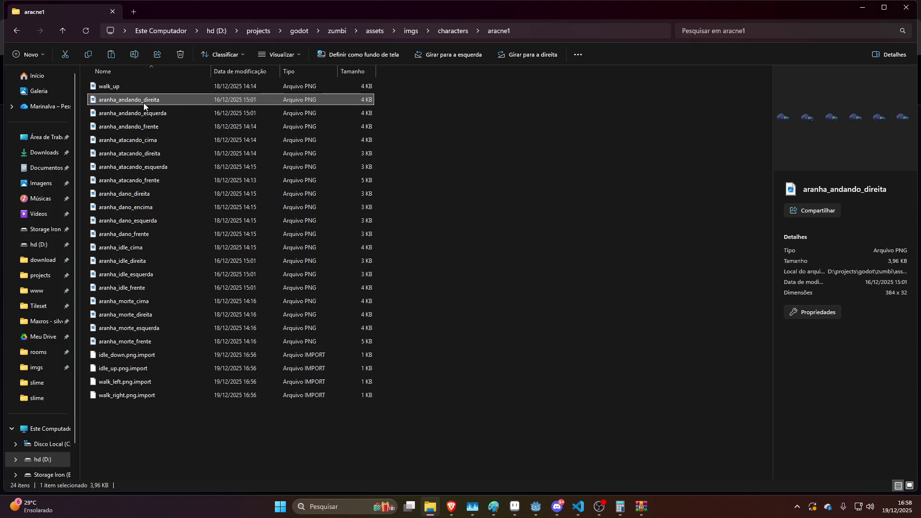
pyautogui.click(143, 103)
pyautogui.write('walk_right')
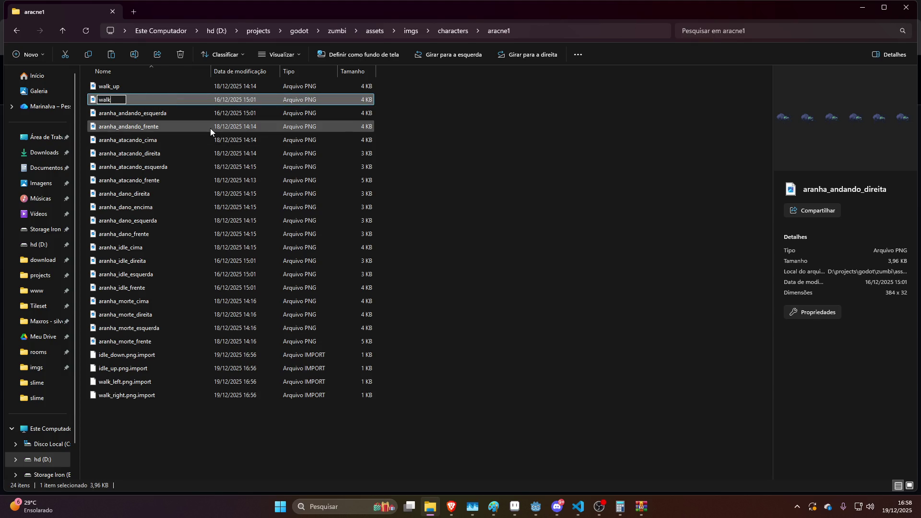
pyautogui.press('Return')
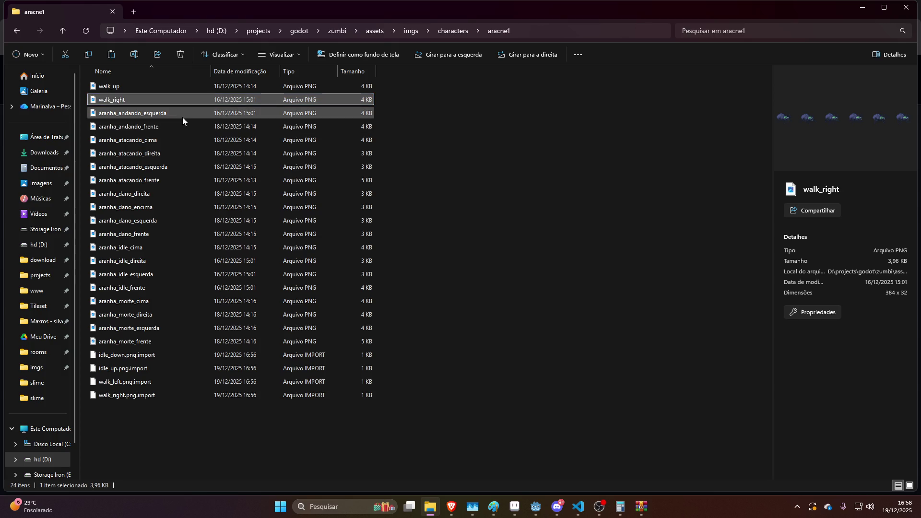
# Rename aranha_andando_esquerda to walk_left and aranha_andando_frente to wakl_up.
pyautogui.click(180, 116)
pyautogui.click(174, 114)
pyautogui.hotkey('ctrl', 'a')
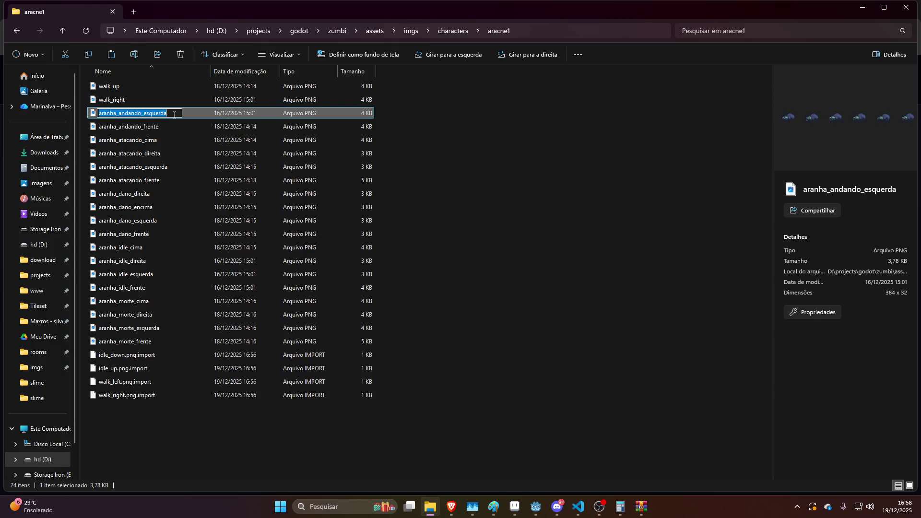
pyautogui.write('walk_left')
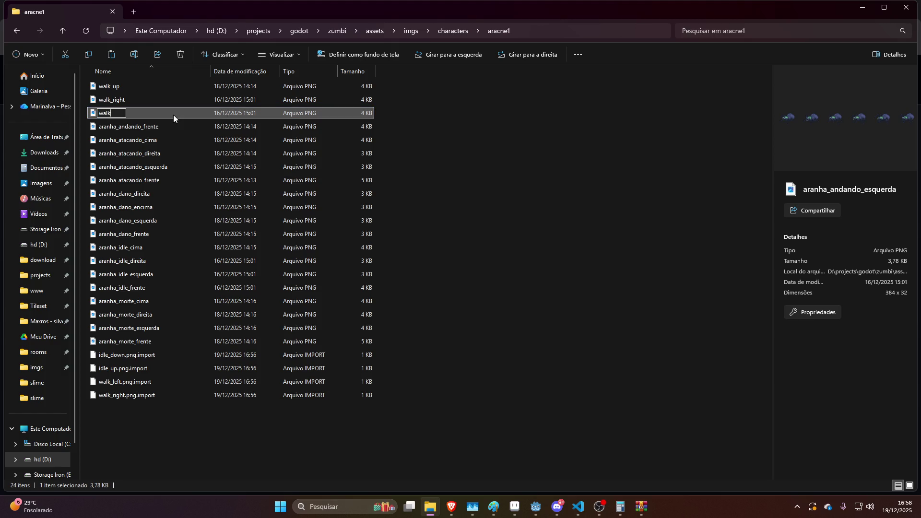
pyautogui.press('Return')
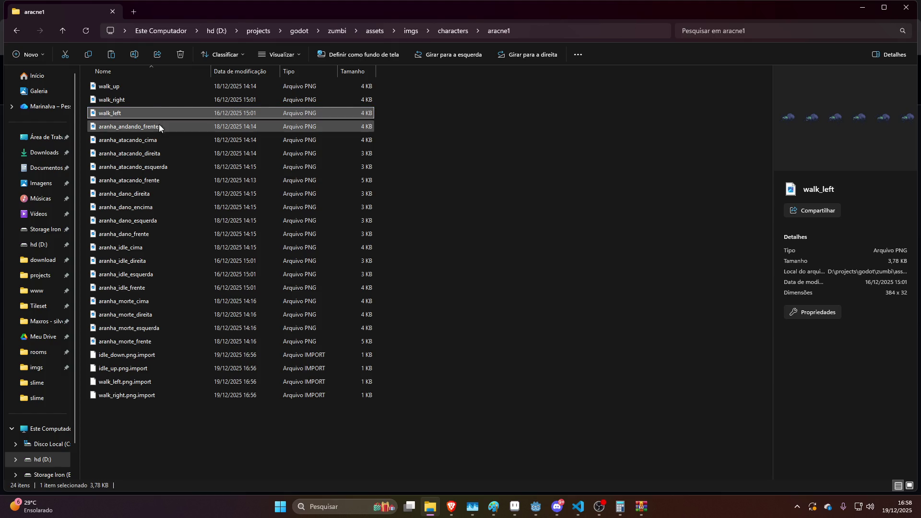
pyautogui.click(159, 124)
pyautogui.click(172, 127)
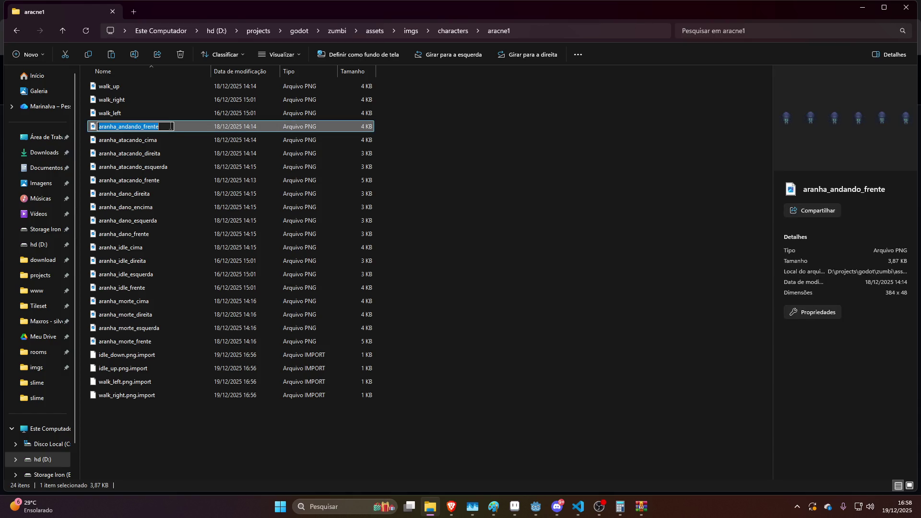
pyautogui.write('wakl_up')
pyautogui.press('Return')
# Rename aranha_atacando_cima to attack_up after cancelling a mistaken attack_down entry.
pyautogui.click(161, 140)
pyautogui.click(164, 142)
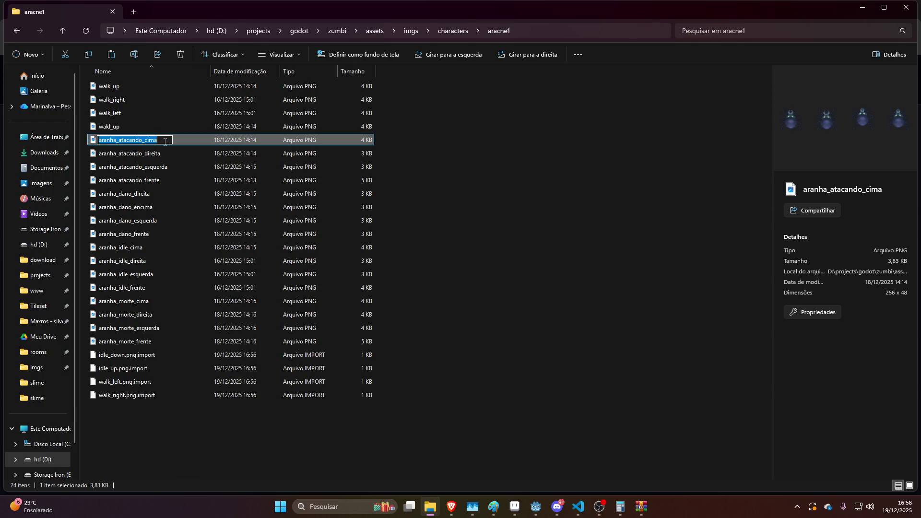
pyautogui.write('attack')
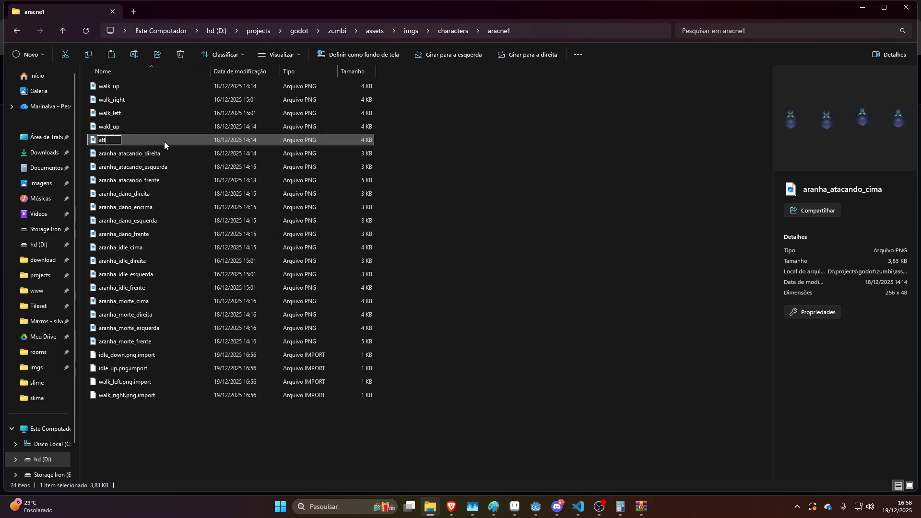
pyautogui.write('_down')
pyautogui.press('BackSpace')
pyautogui.press('BackSpace')
pyautogui.press('BackSpace')
pyautogui.press('Escape')
pyautogui.click(146, 154)
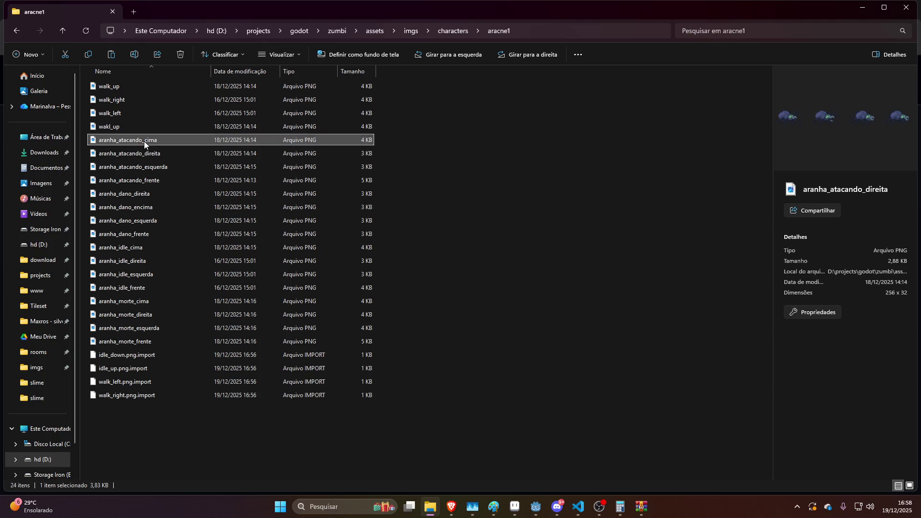
pyautogui.press('Up')
pyautogui.press('F2')
pyautogui.write('attack')
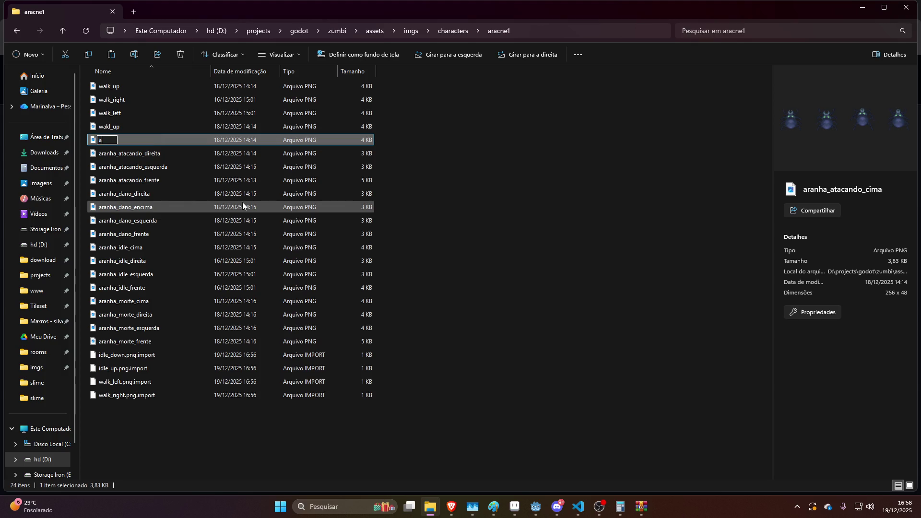
pyautogui.write('_up')
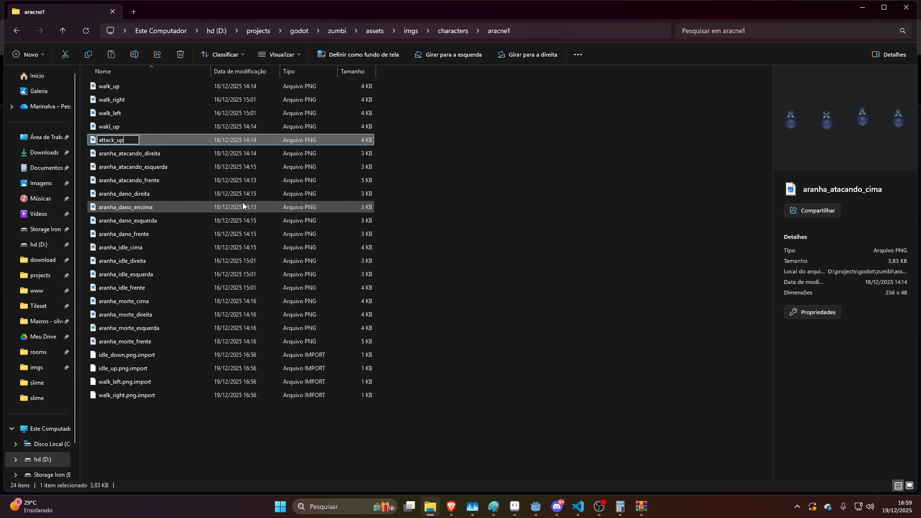
pyautogui.press('Return')
# Rename the right, left and front attack sheets to attack_right, attack_left and attack_down.
pyautogui.click(142, 152)
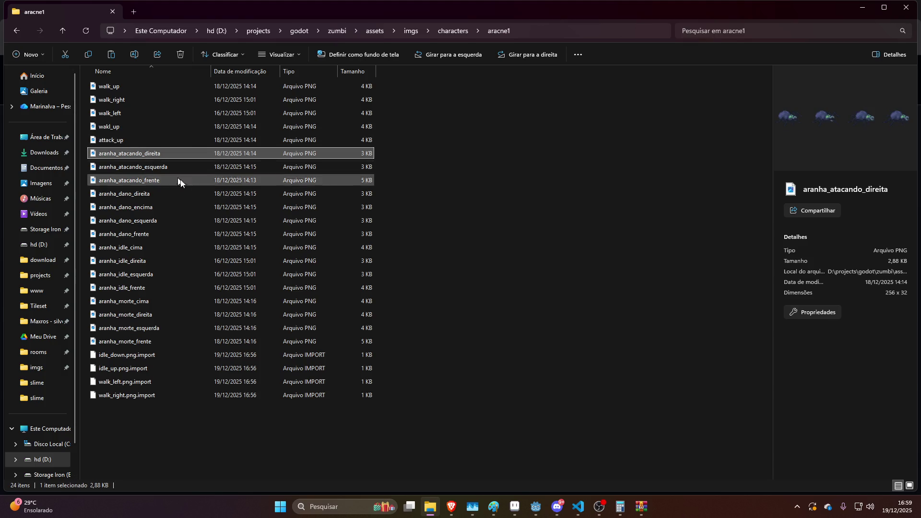
pyautogui.press('F2')
pyautogui.write('attack_rig')
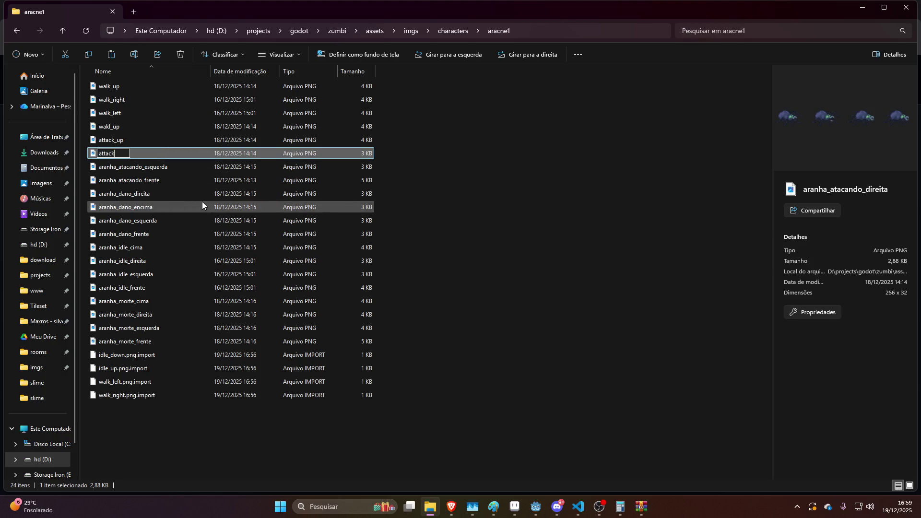
pyautogui.write('ht')
pyautogui.press('Return')
pyautogui.click(167, 169)
pyautogui.press('F2')
pyautogui.write('attack_lef')
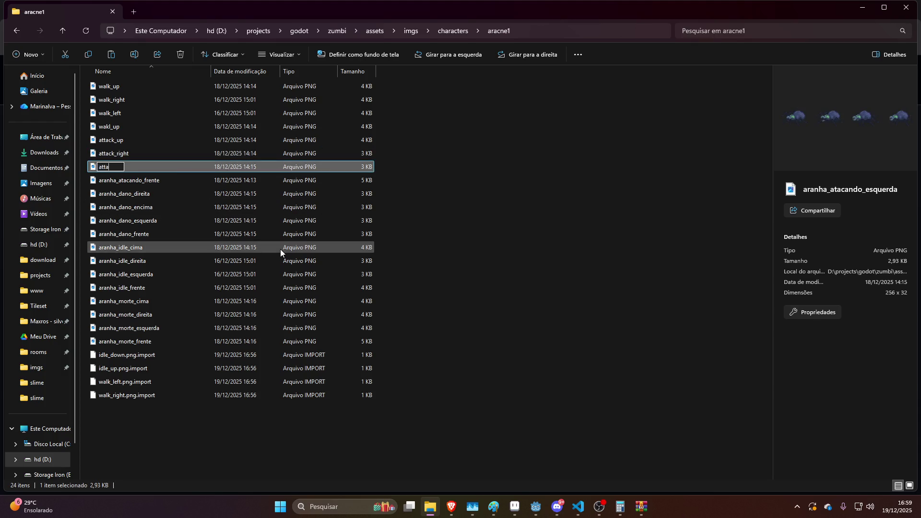
pyautogui.write('t')
pyautogui.press('Return')
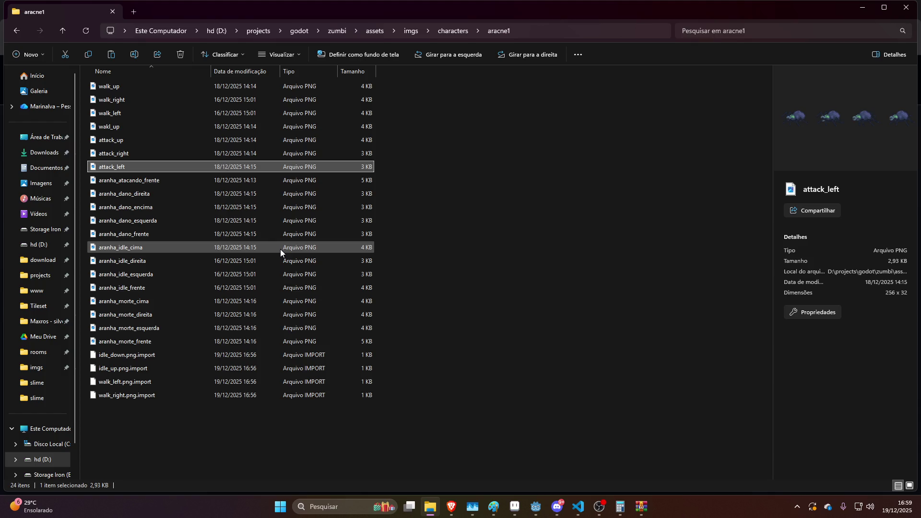
pyautogui.click(144, 181)
pyautogui.press('F2')
pyautogui.write('attack')
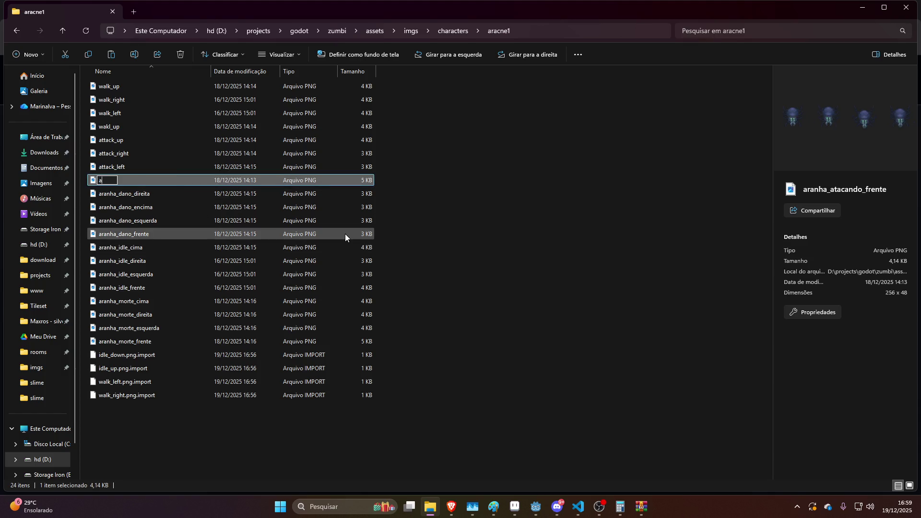
pyautogui.write('_down')
pyautogui.press('Return')
pyautogui.click(197, 194)
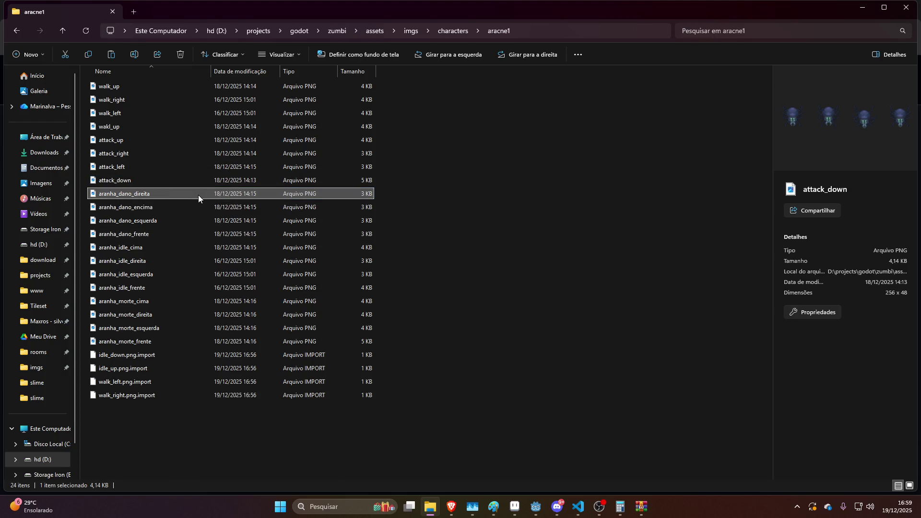
# Rename aranha_dano_direita to damage_down and aranha_dano_encima to damage_right.
pyautogui.press('F2')
pyautogui.write('damage_')
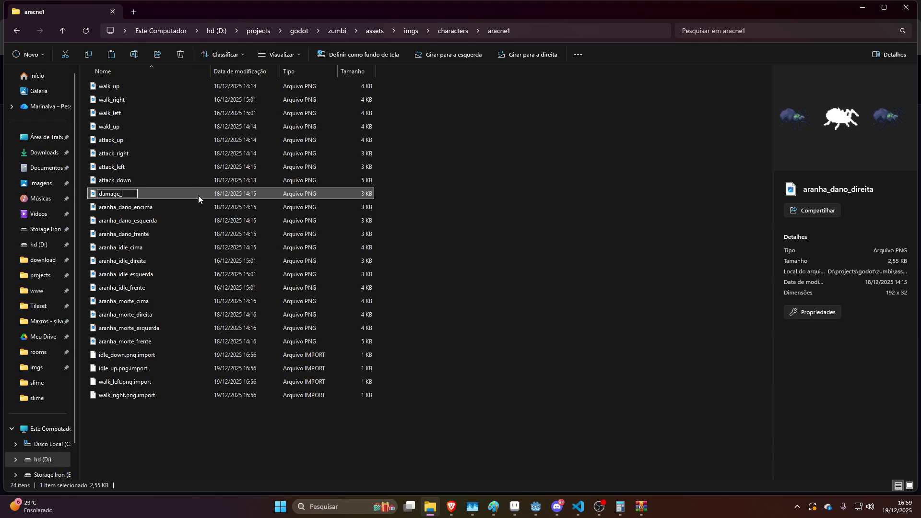
pyautogui.write('down')
pyautogui.press('Return')
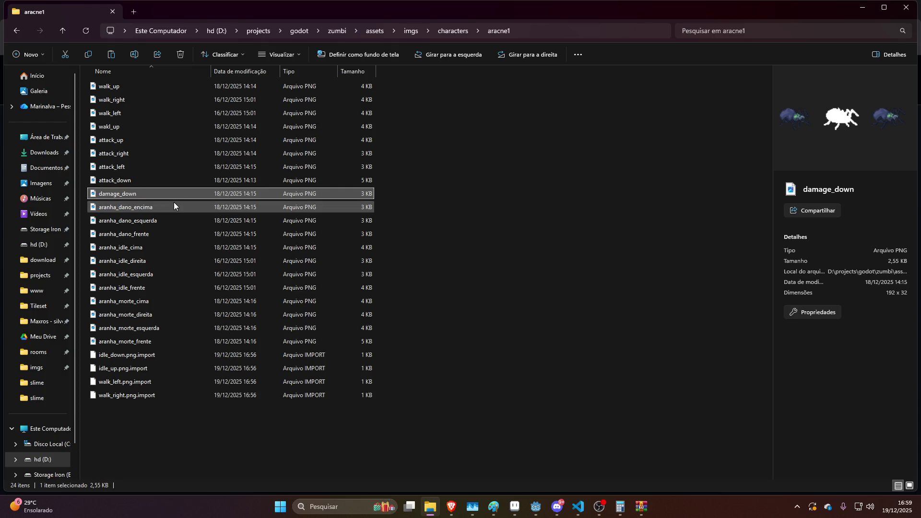
pyautogui.click(174, 203)
pyautogui.press('F2')
pyautogui.write('damage_')
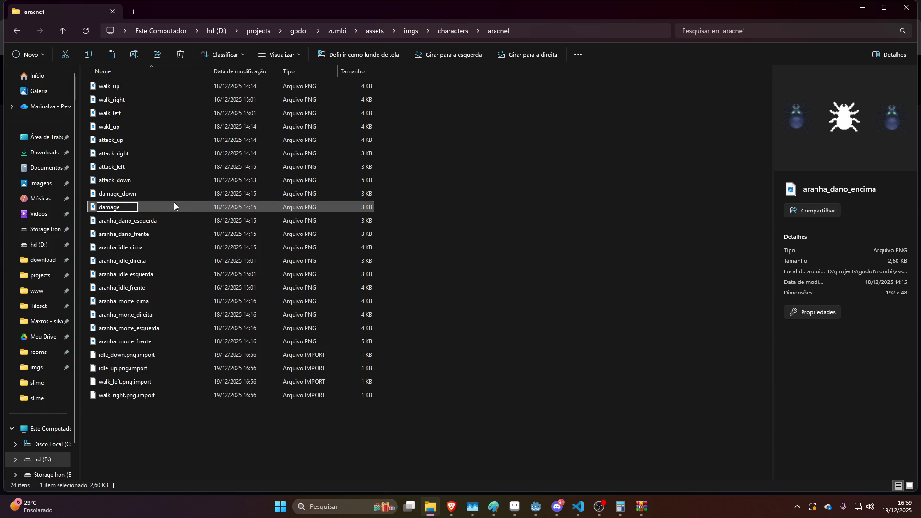
pyautogui.write('right')
pyautogui.press('Return')
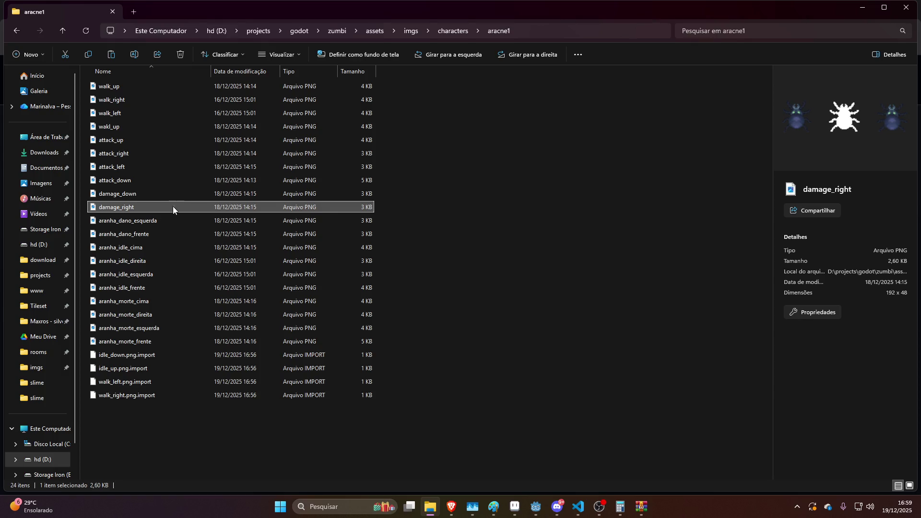
# Rename aranha_dano_esquerda to damage_left and aranha_dano_frente to damage+down.
pyautogui.click(156, 220)
pyautogui.press('F2')
pyautogui.write('a')
pyautogui.press('BackSpace')
pyautogui.write('damage_left')
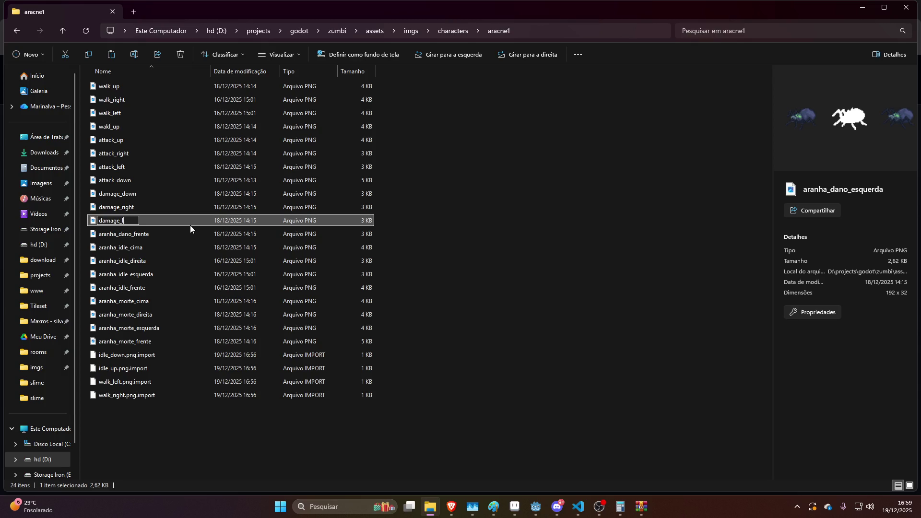
pyautogui.press('Return')
pyautogui.click(161, 237)
pyautogui.press('F2')
pyautogui.write('damage+down')
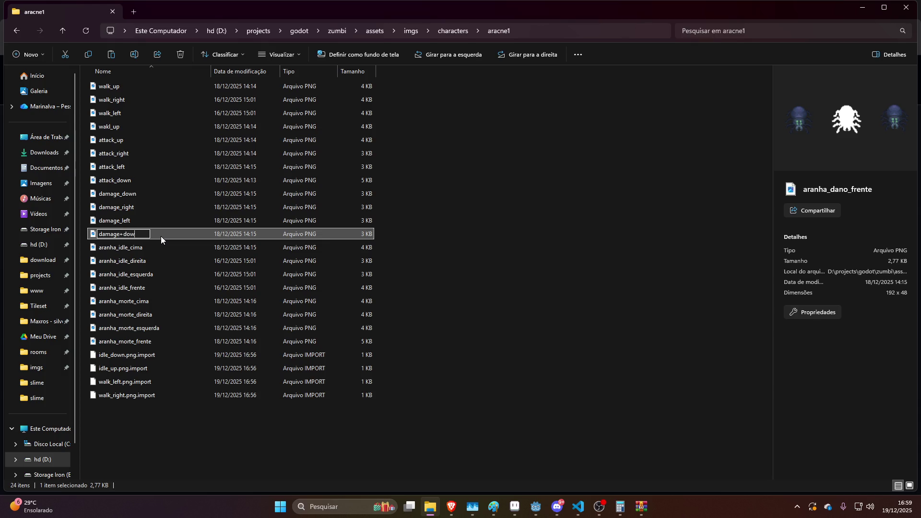
pyautogui.press('Return')
# Undo the damage+down rename and rename the damage_down sheet to damage_up.
pyautogui.click(572, 252)
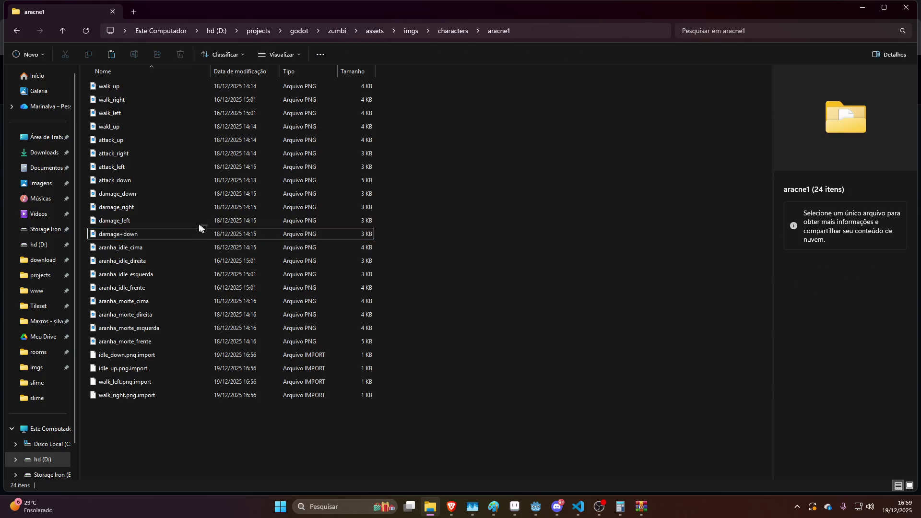
pyautogui.click(119, 193)
pyautogui.click(434, 258)
pyautogui.hotkey('ctrl', 'z')
pyautogui.click(139, 233)
pyautogui.click(157, 195)
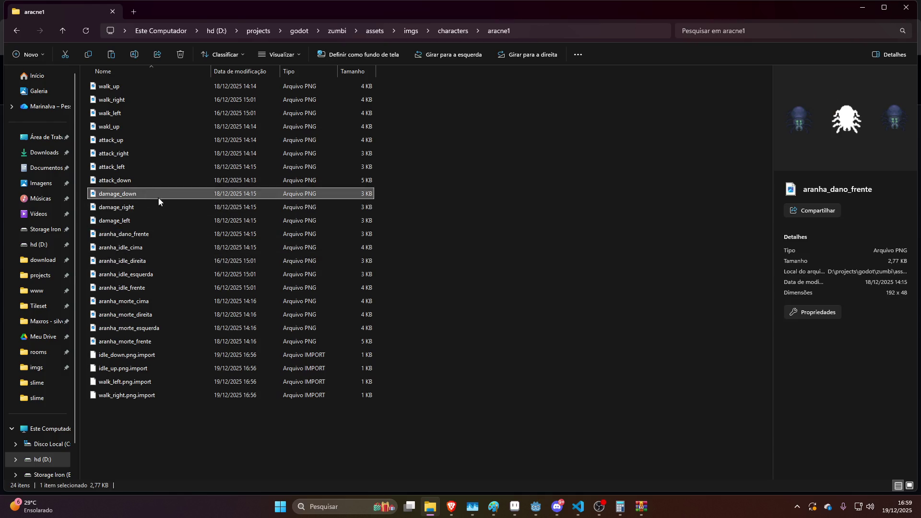
pyautogui.press('F2')
pyautogui.write('damage_up')
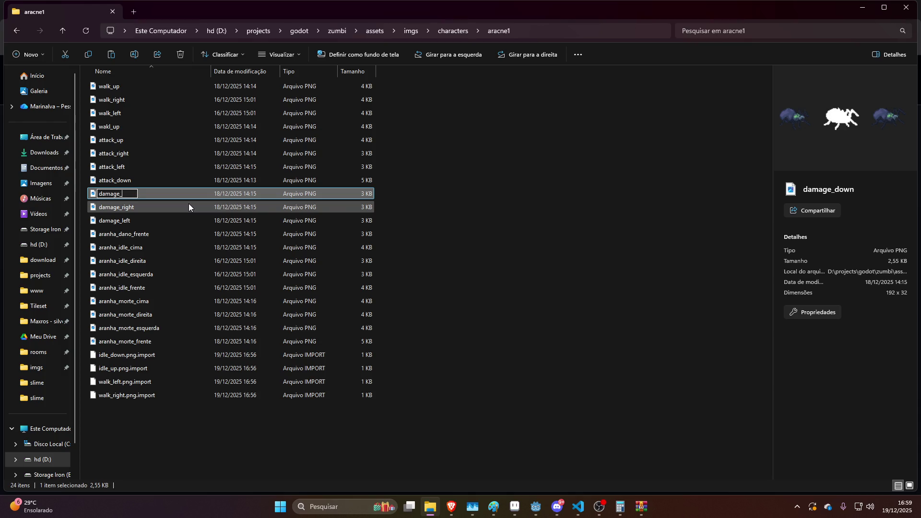
pyautogui.press('Return')
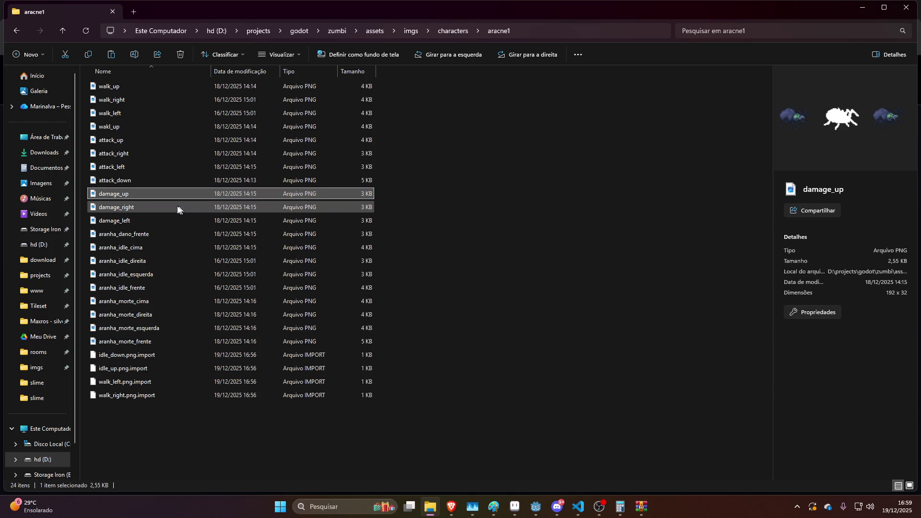
# Rename aranha_dano_frente to damage_down.
pyautogui.click(140, 233)
pyautogui.press('F2')
pyautogui.write('damage_down')
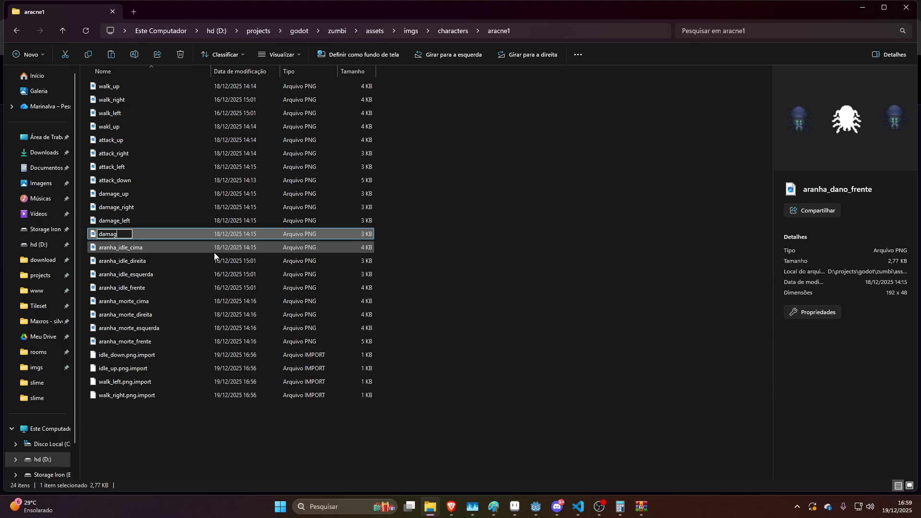
pyautogui.press('Return')
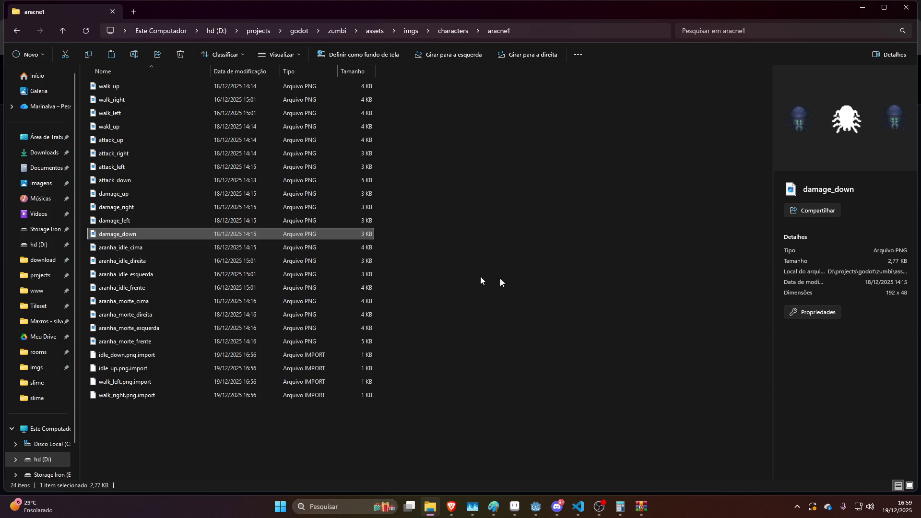
pyautogui.click(499, 277)
pyautogui.click(144, 248)
pyautogui.press('F2')
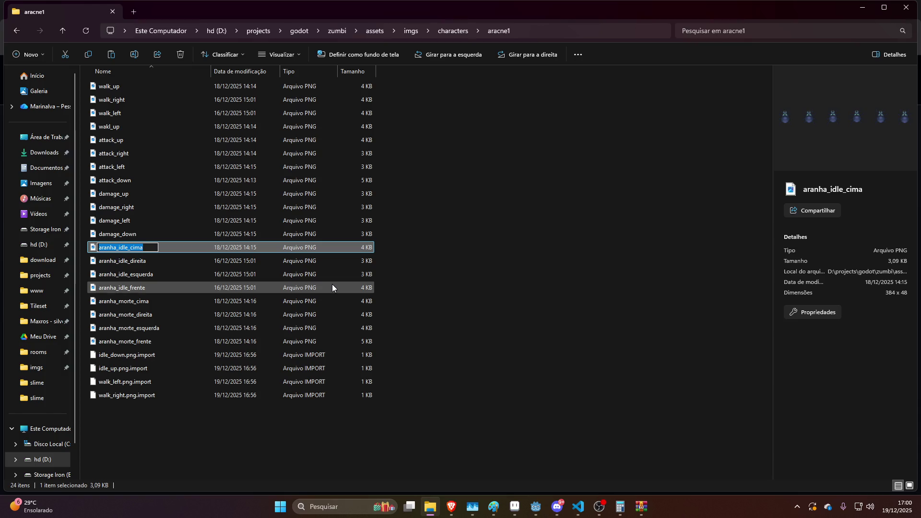
# Strip the aranha_ prefix to get idle_cima and idle_direita.
pyautogui.press('Home')
pyautogui.press('Delete')
pyautogui.press('Delete')
pyautogui.press('Delete')
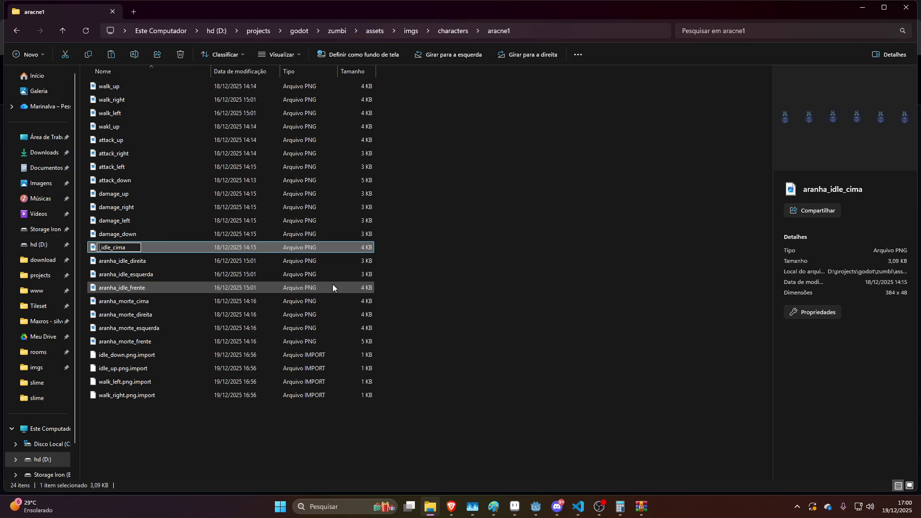
pyautogui.press('Return')
pyautogui.click(180, 260)
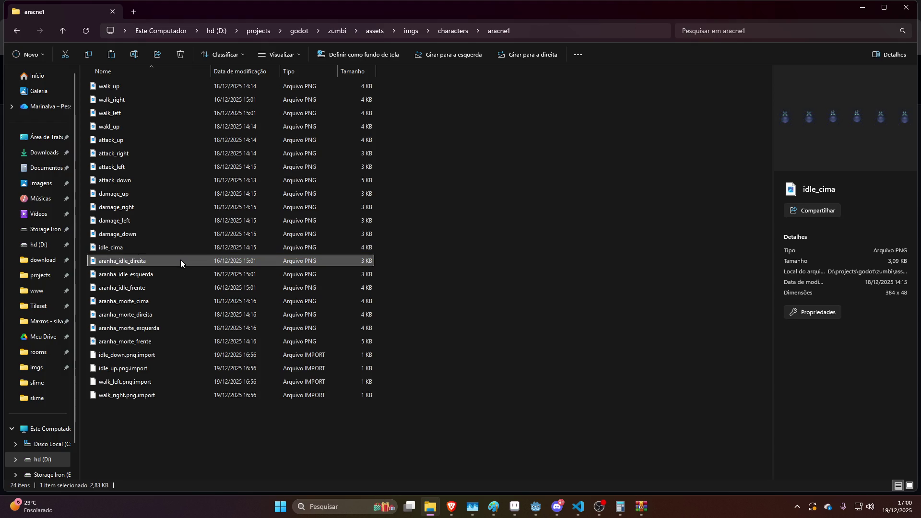
pyautogui.press('F2')
pyautogui.click(116, 261)
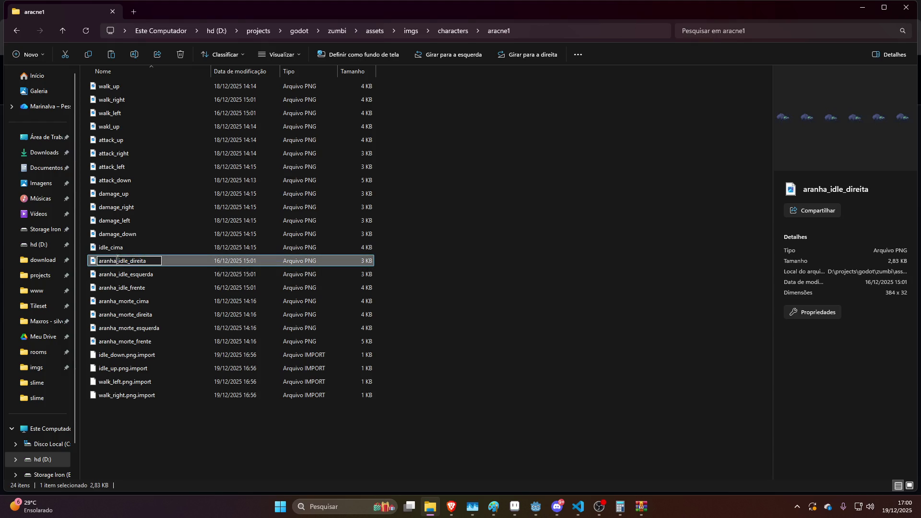
pyautogui.press('BackSpace')
pyautogui.press('BackSpace')
pyautogui.press('BackSpace')
pyautogui.press('Return')
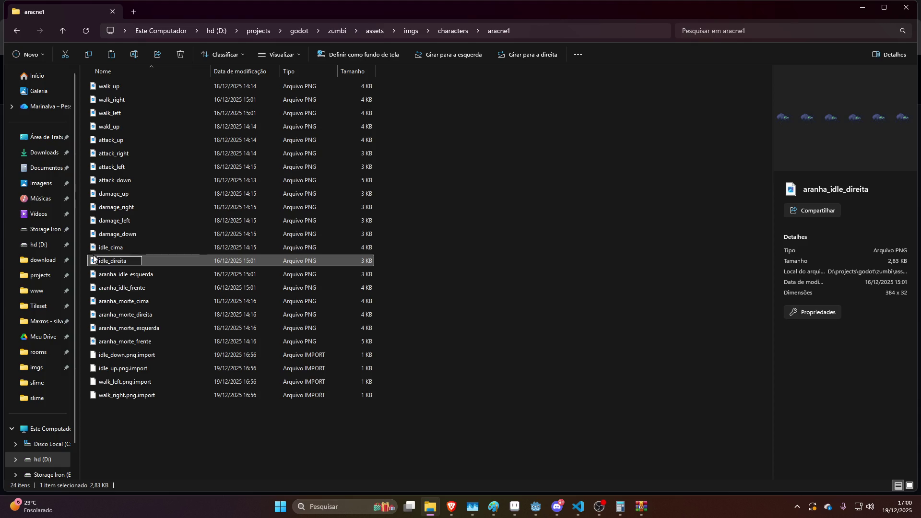
# Strip the aranha_ prefix to get idle_esquerda and idle_frente.
pyautogui.click(94, 276)
pyautogui.press('F2')
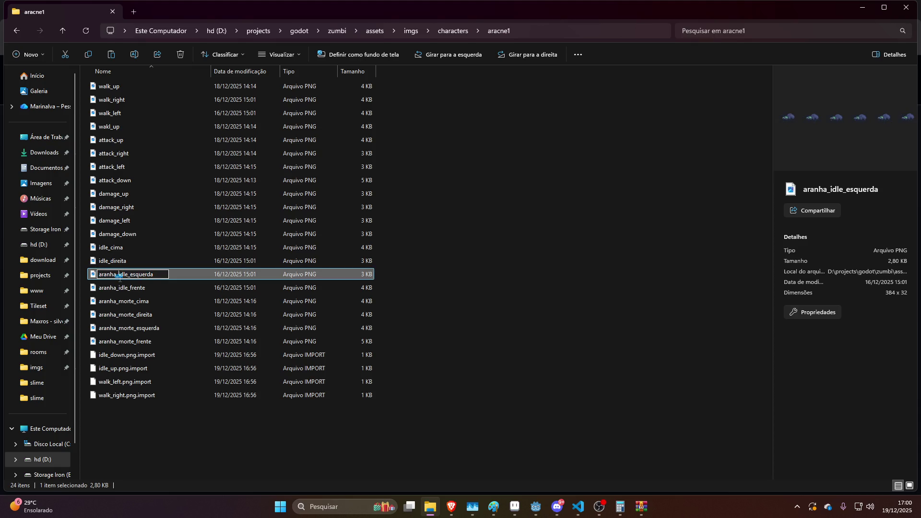
pyautogui.click(117, 277)
pyautogui.moveTo(118, 276); pyautogui.dragTo(91, 276)
pyautogui.press('BackSpace')
pyautogui.press('Return')
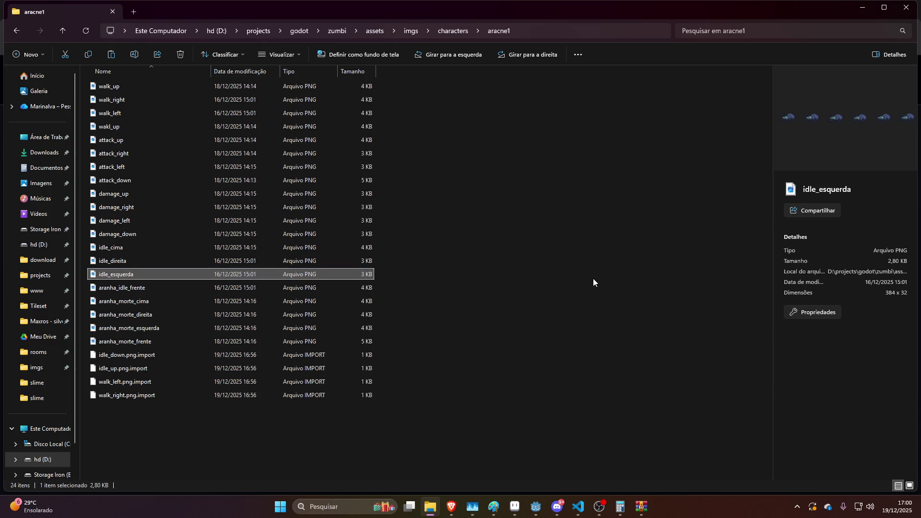
pyautogui.click(593, 278)
pyautogui.click(159, 285)
pyautogui.click(121, 288)
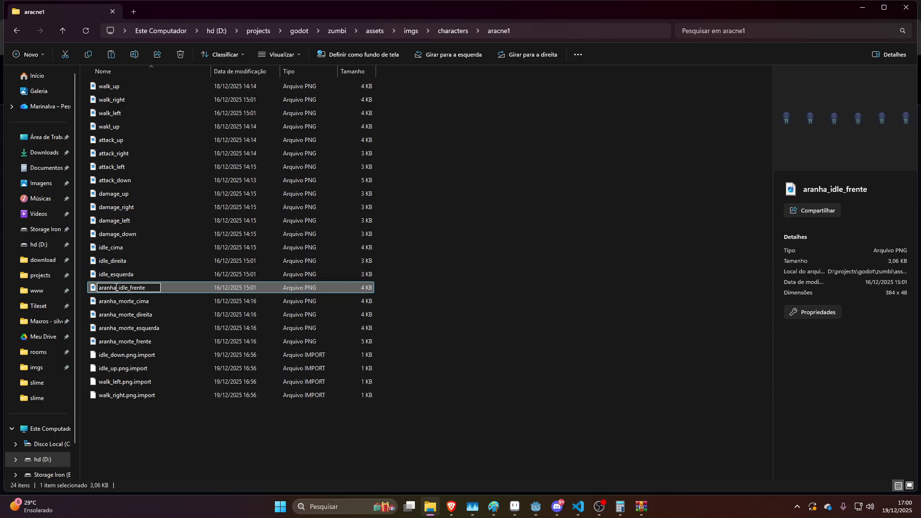
pyautogui.moveTo(119, 287); pyautogui.dragTo(75, 287)
pyautogui.press('BackSpace')
pyautogui.press('Return')
pyautogui.click(507, 298)
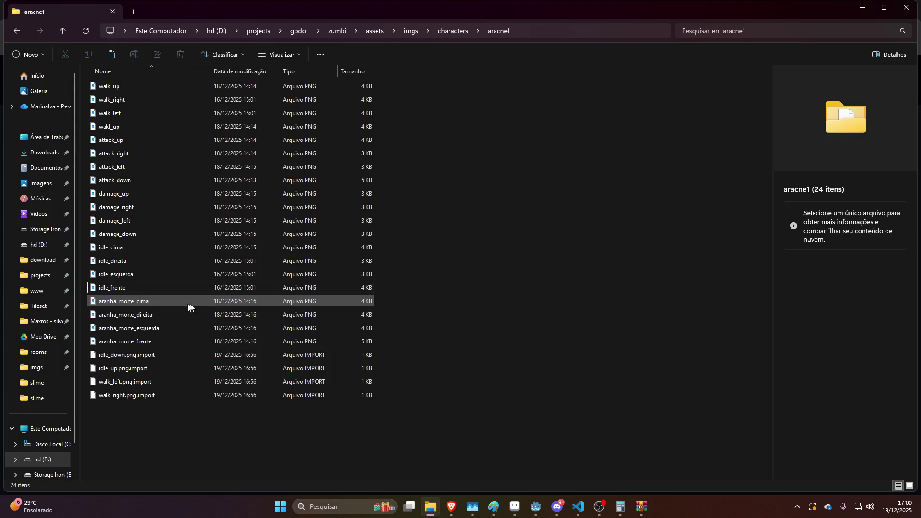
# Rename idle_cima to idle_up and idle_direita to idle_right.
pyautogui.click(126, 249)
pyautogui.click(132, 250)
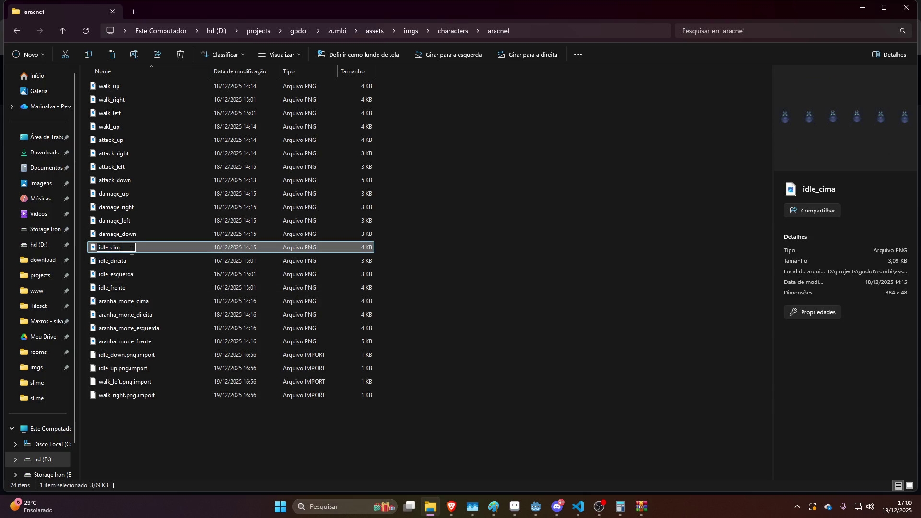
pyautogui.press('BackSpace')
pyautogui.press('BackSpace')
pyautogui.press('BackSpace')
pyautogui.write('up')
pyautogui.press('Return')
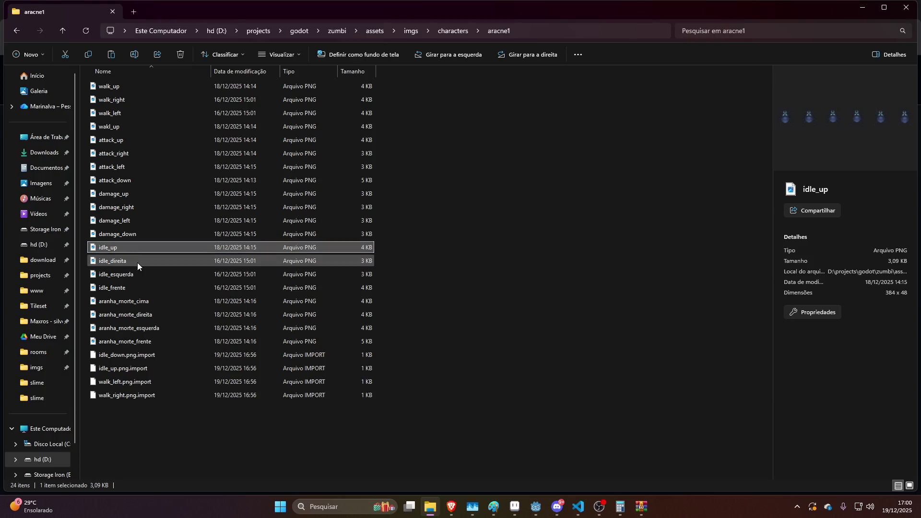
pyautogui.click(137, 263)
pyautogui.click(138, 262)
pyautogui.press('BackSpace')
pyautogui.press('BackSpace')
pyautogui.press('BackSpace')
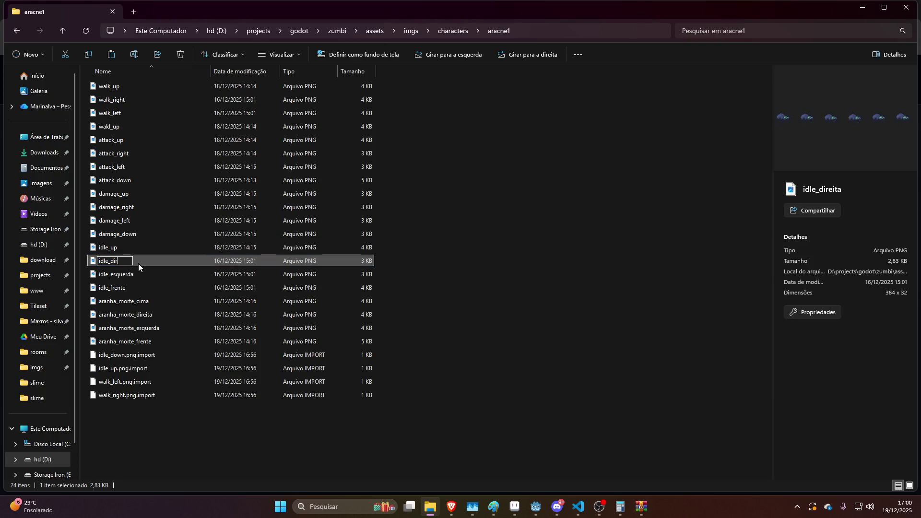
pyautogui.write('rght')
pyautogui.press('Return')
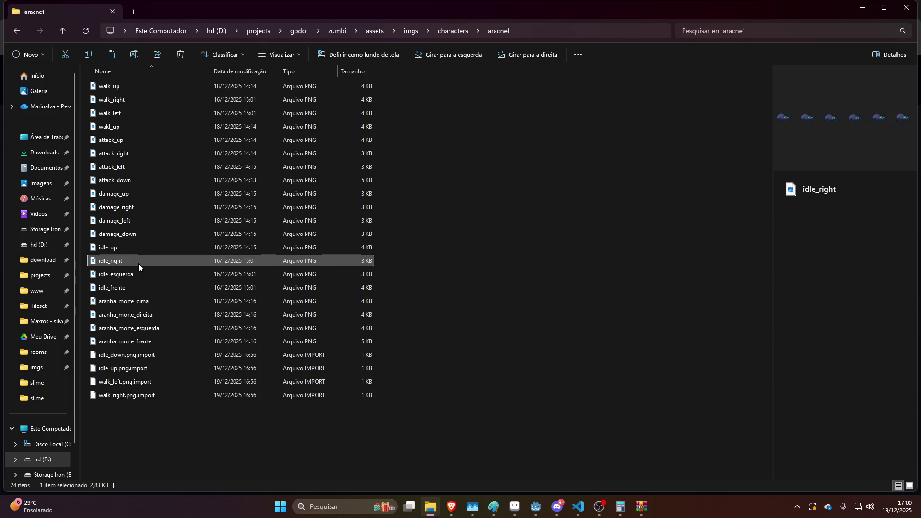
# Rename idle_esquerda to idle_left and idle_frente to idle_down.
pyautogui.click(123, 275)
pyautogui.click(124, 275)
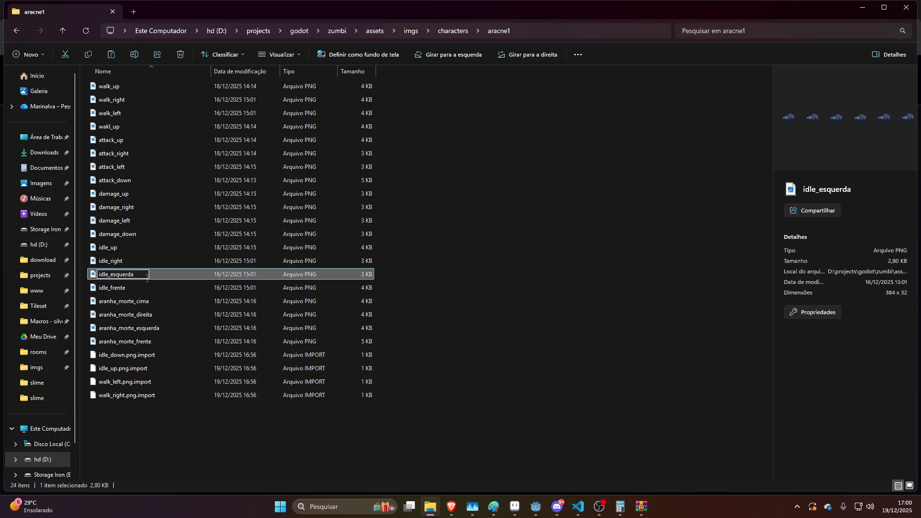
pyautogui.press('BackSpace')
pyautogui.press('BackSpace')
pyautogui.press('BackSpace')
pyautogui.write('left')
pyautogui.press('Return')
pyautogui.click(134, 288)
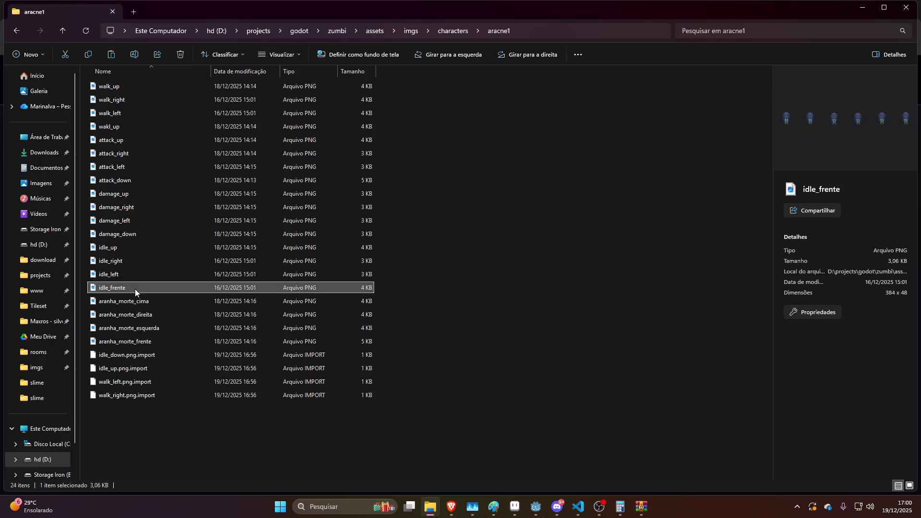
pyautogui.click(134, 288)
pyautogui.press('BackSpace')
pyautogui.press('BackSpace')
pyautogui.press('BackSpace')
pyautogui.write('down')
pyautogui.press('Return')
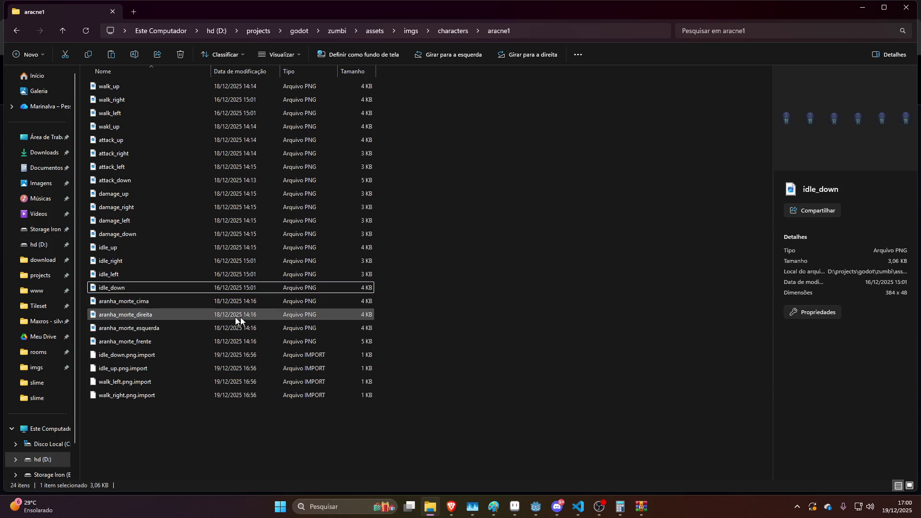
# Start renaming aranha_morte_cima to 'die', cancel it, and switch windows.
pyautogui.click(126, 301)
pyautogui.click(126, 302)
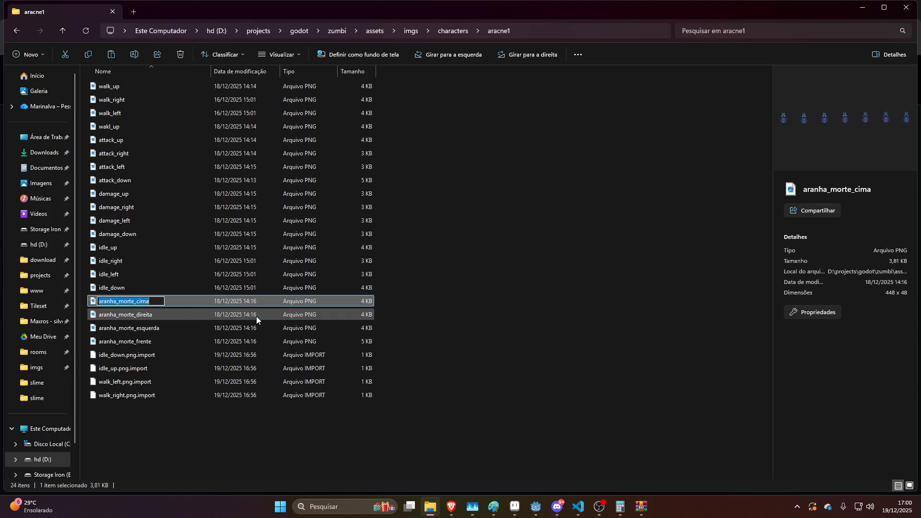
pyautogui.write('die')
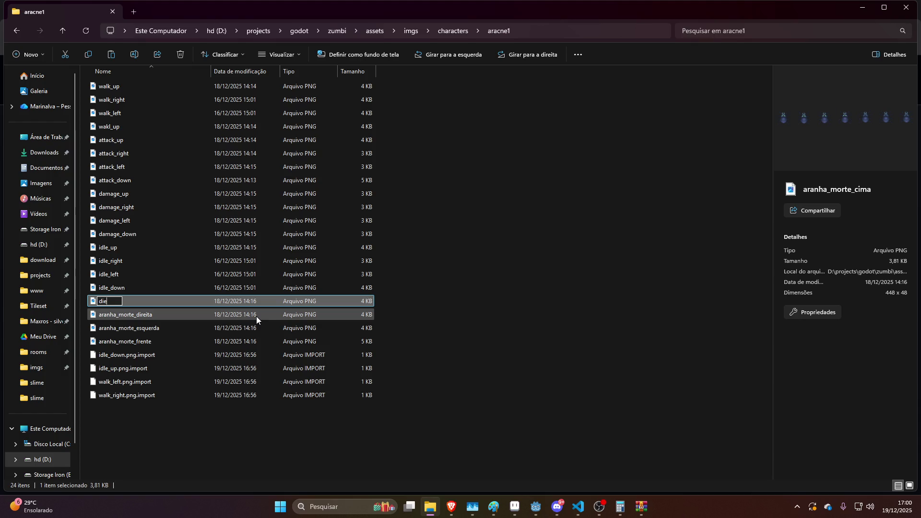
pyautogui.press('Escape')
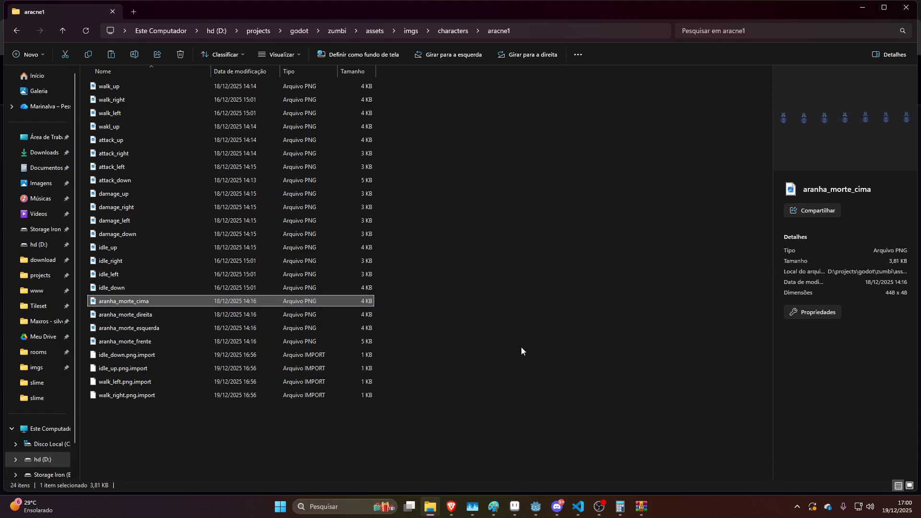
pyautogui.hotkey('alt', 'Tab')
# In the browser, search Google for 'tradutor' to open the translator.
pyautogui.click(451, 507)
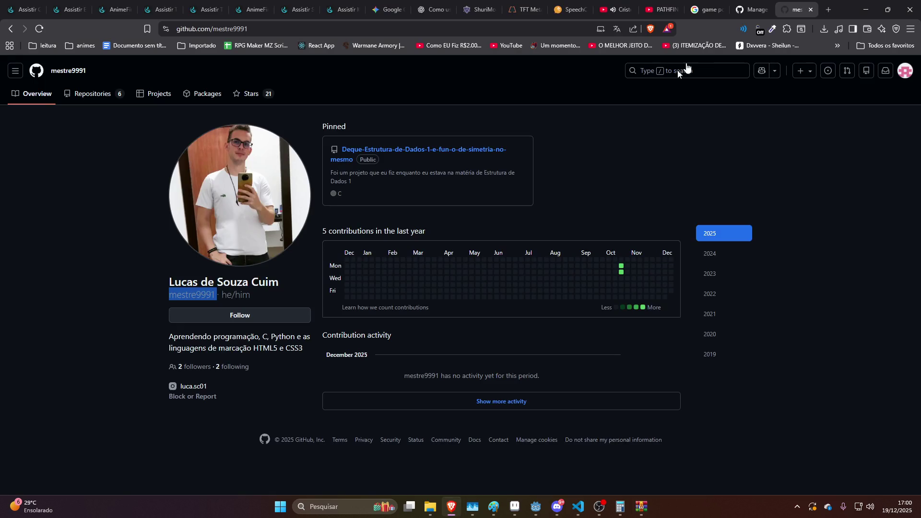
pyautogui.click(754, 6)
pyautogui.click(705, 9)
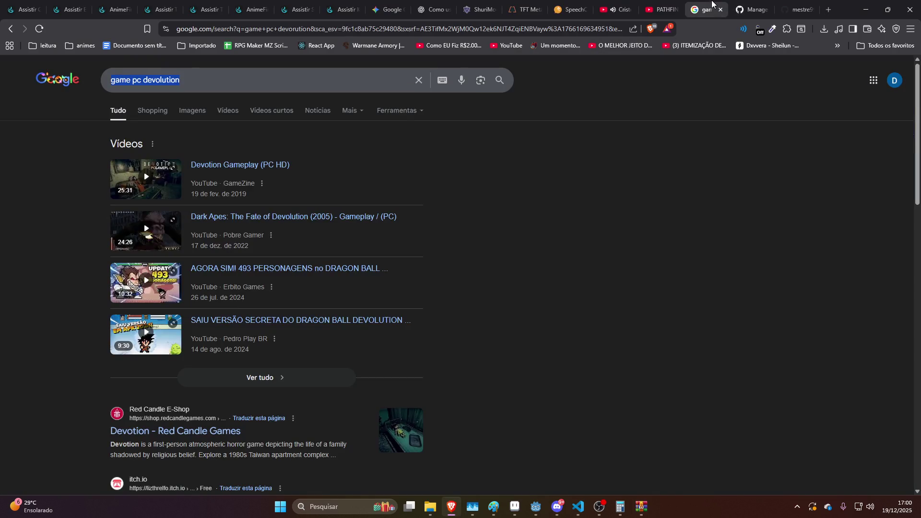
pyautogui.click(460, 30)
pyautogui.write('tra')
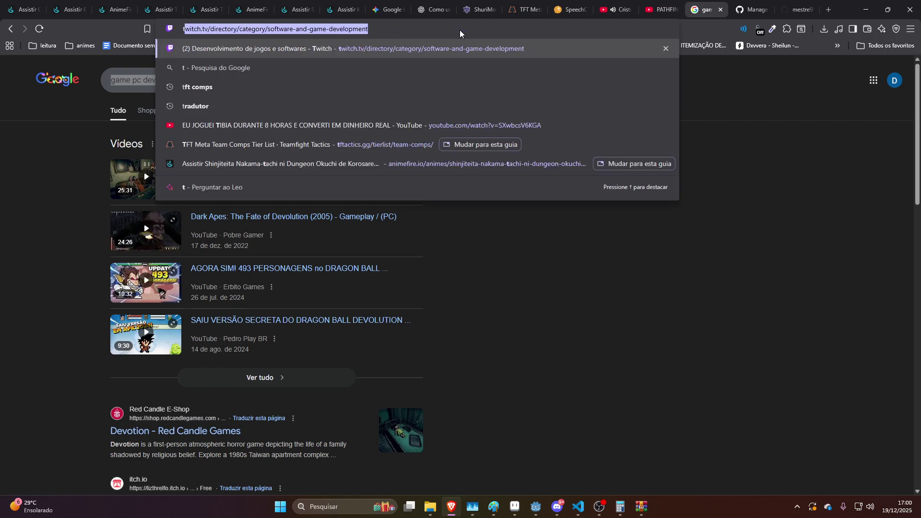
pyautogui.write('dutor')
pyautogui.press('Return')
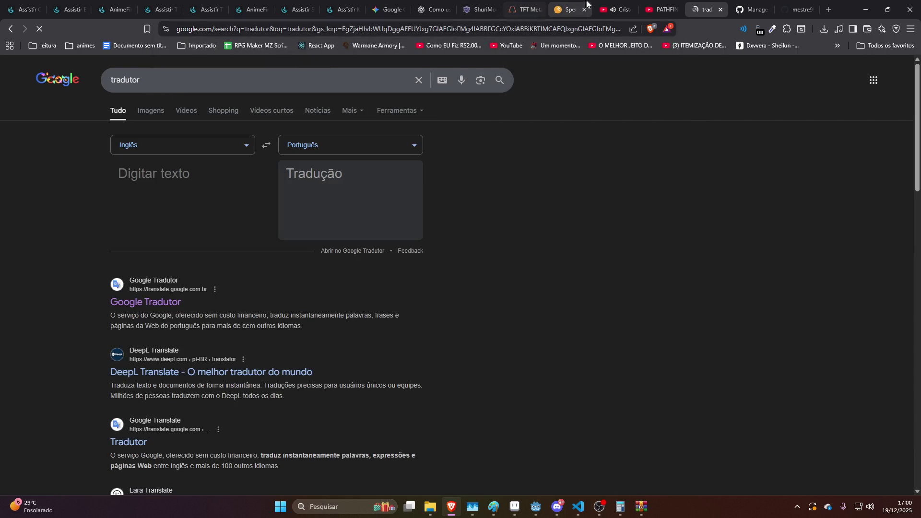
pyautogui.click(570, 10)
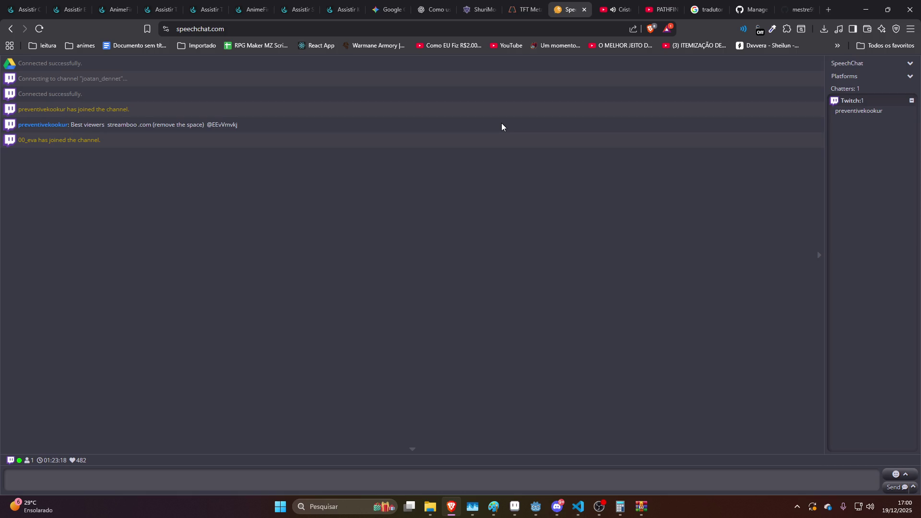
pyautogui.click(757, 7)
pyautogui.click(705, 9)
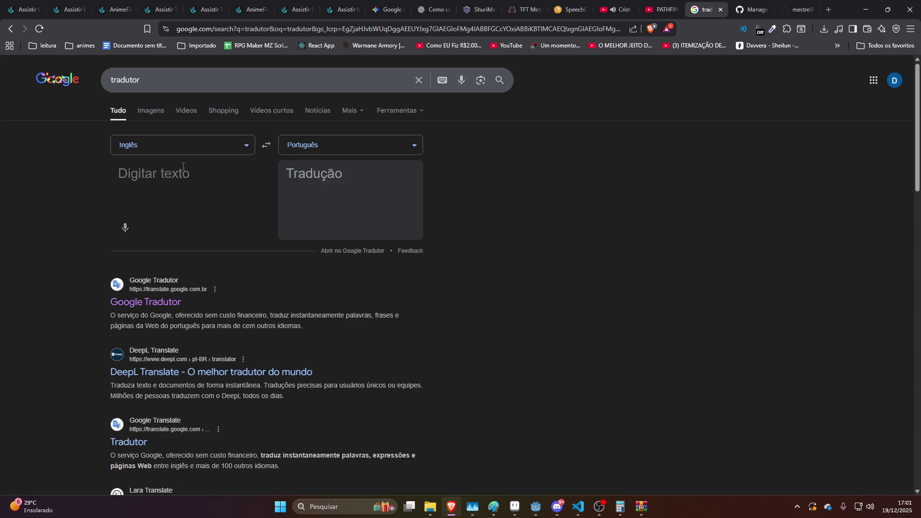
# Try translating 'die', 'die up', 'die down' and 'death' from English.
pyautogui.write('die')
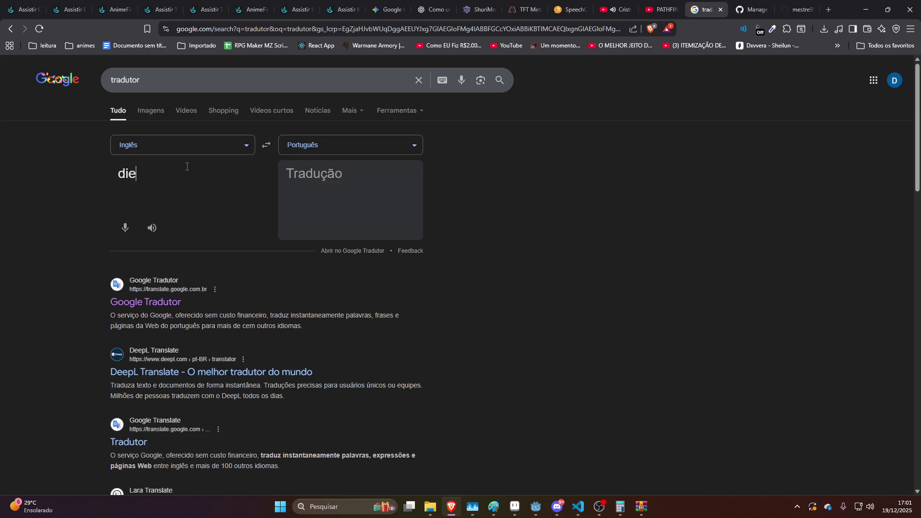
pyautogui.hotkey('ctrl', 'a')
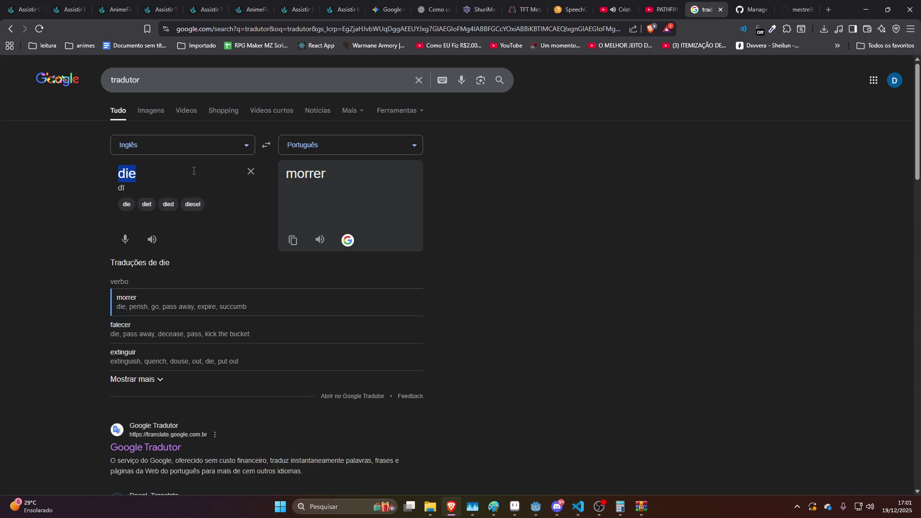
pyautogui.click(194, 171)
pyautogui.write('up')
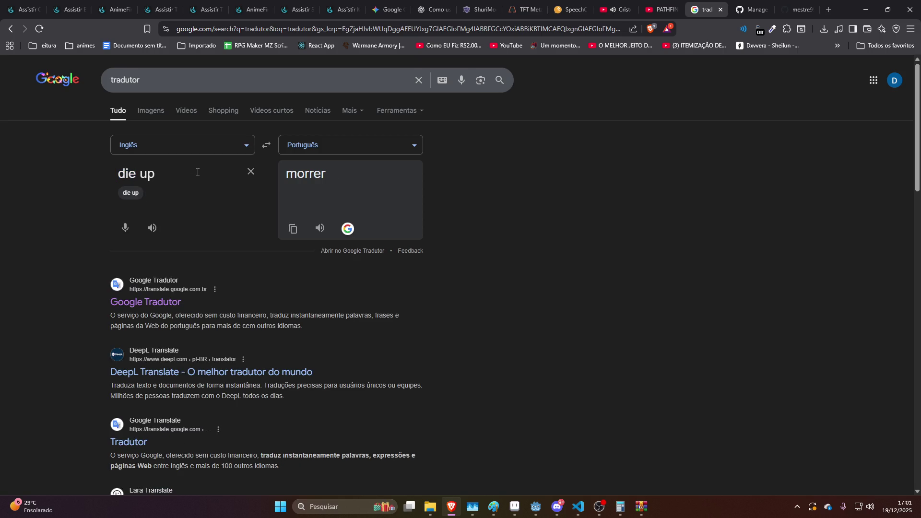
pyautogui.press('BackSpace')
pyautogui.press('BackSpace')
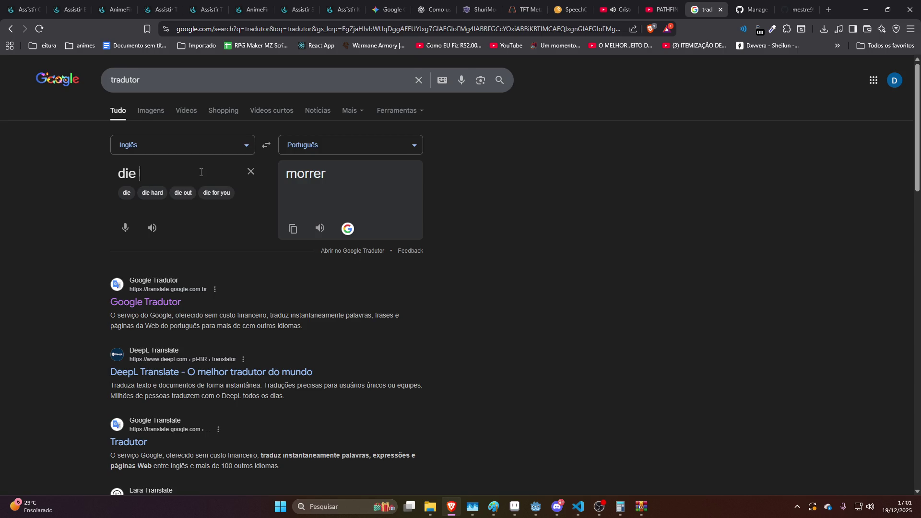
pyautogui.write('down')
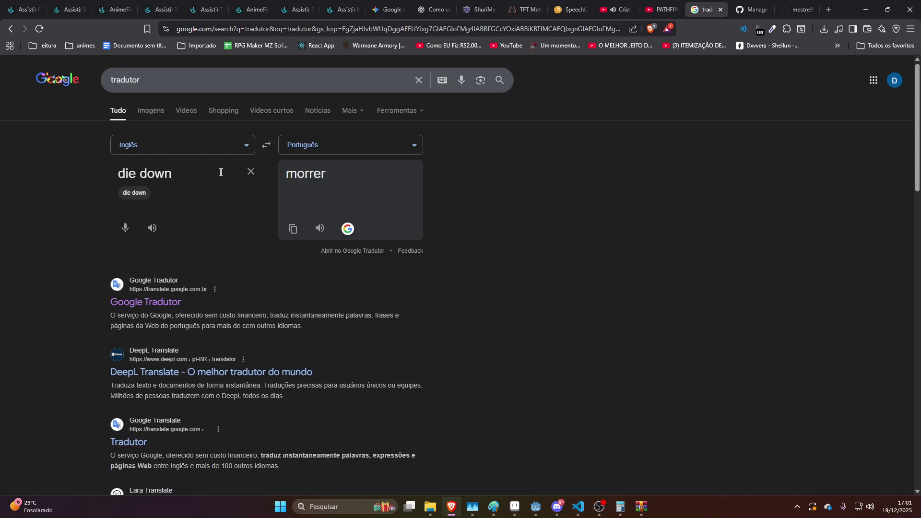
pyautogui.click(137, 192)
pyautogui.tripleClick(188, 175)
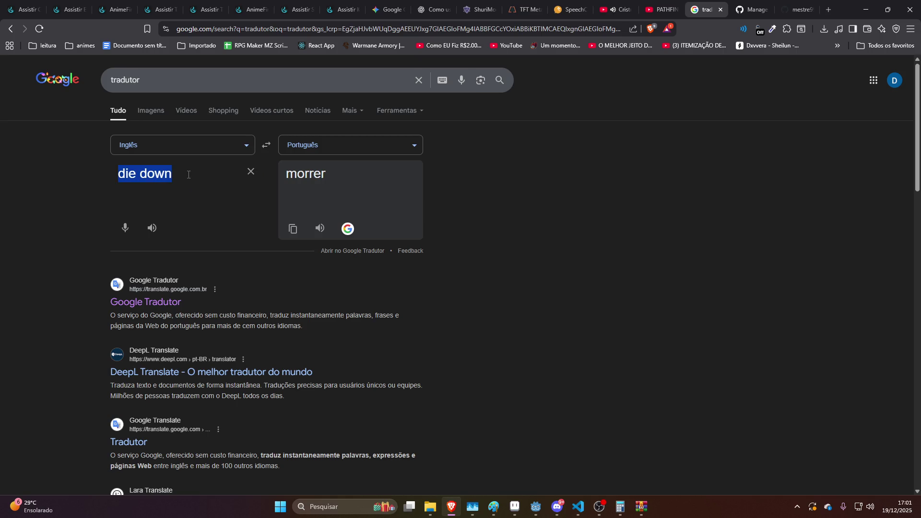
pyautogui.write('death')
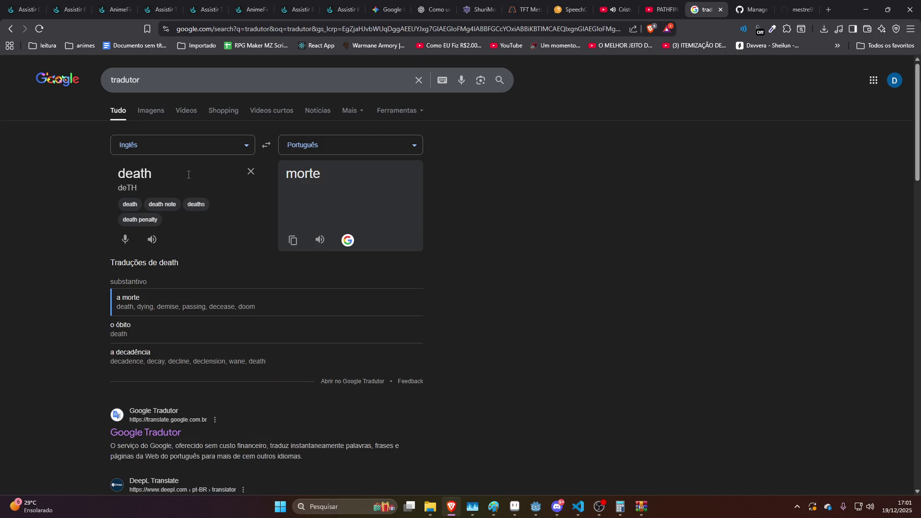
pyautogui.tripleClick(188, 174)
# Translate Portuguese 'morto' to English 'dead' and return to the aracne1 folder.
pyautogui.click(266, 145)
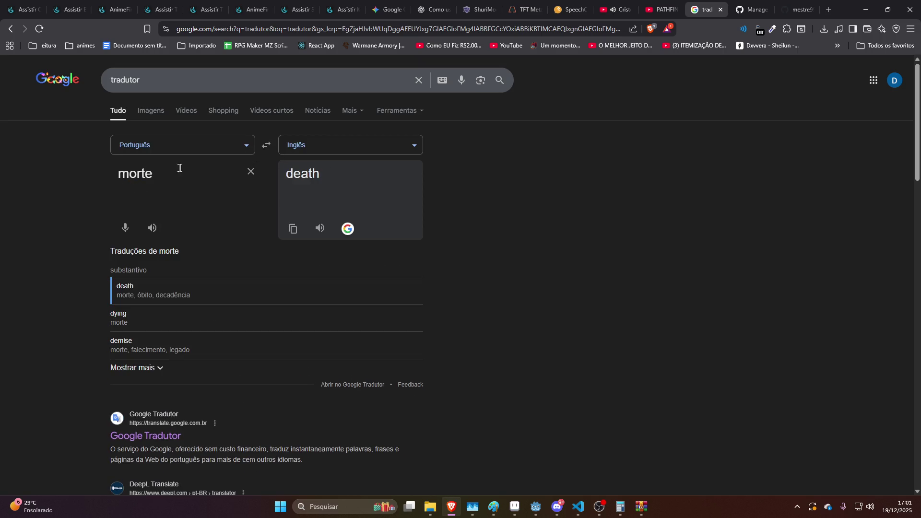
pyautogui.press('Right')
pyautogui.press('BackSpace')
pyautogui.write('o')
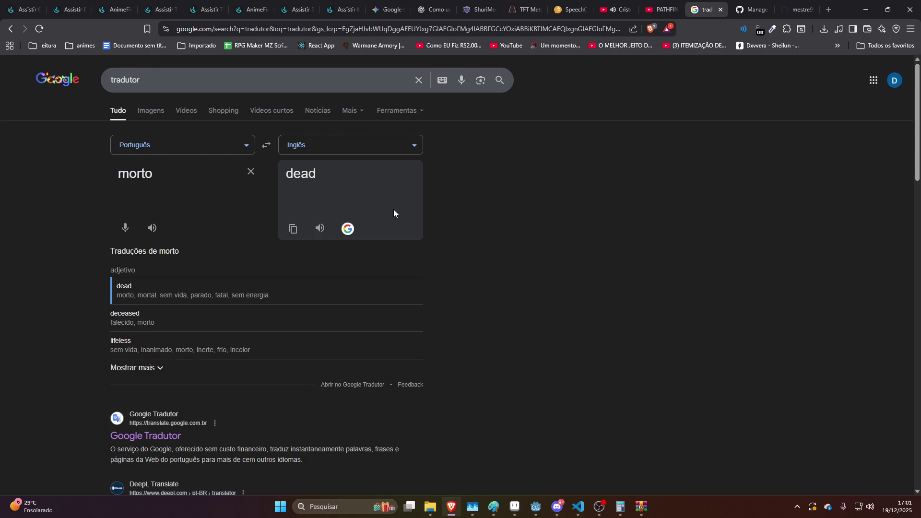
pyautogui.hotkey('alt', 'Tab')
pyautogui.click(431, 506)
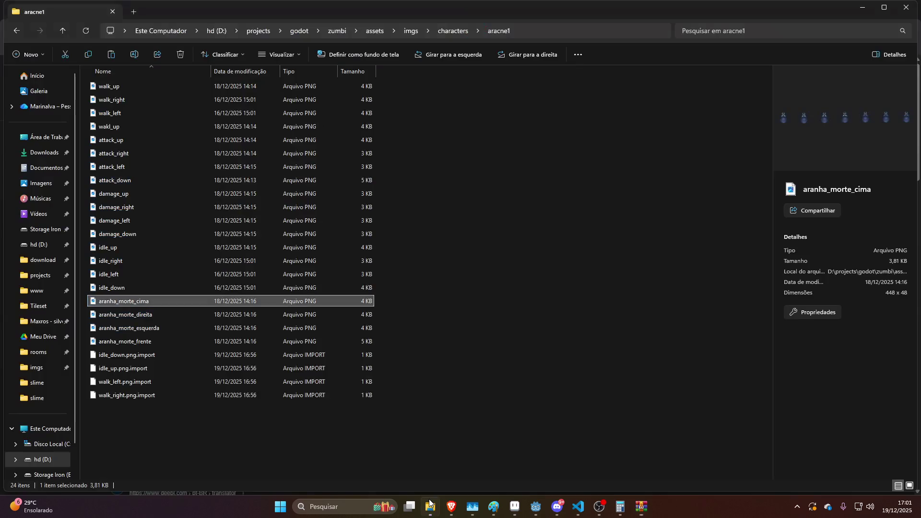
# Rename aranha_morte_cima to dead_up and aranha_morte_direita to dead_right, fixing the 'roght' typo.
pyautogui.click(154, 301)
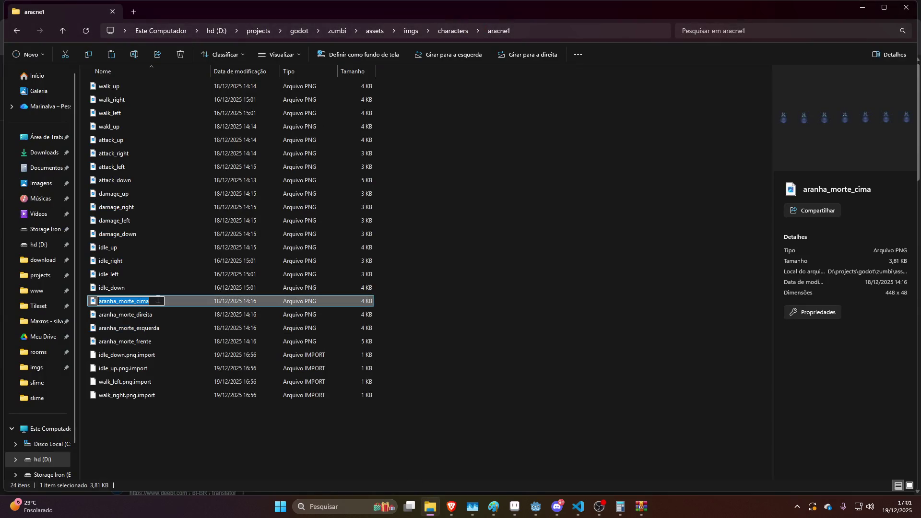
pyautogui.write('dead_up')
pyautogui.press('Return')
pyautogui.click(187, 314)
pyautogui.press('F2')
pyautogui.write('dead_roght')
pyautogui.press('Return')
pyautogui.click(122, 315)
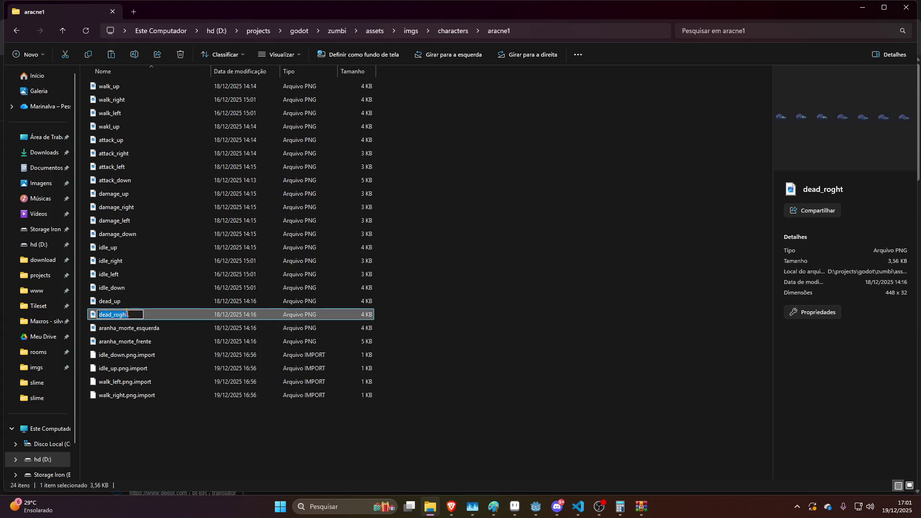
pyautogui.press('BackSpace')
pyautogui.write('i')
pyautogui.press('Return')
# Rename aranha_morte_esquerda to dead_left and aranha_morte_frente to dead_down.
pyautogui.click(141, 328)
pyautogui.click(141, 328)
pyautogui.write('dead_lef')
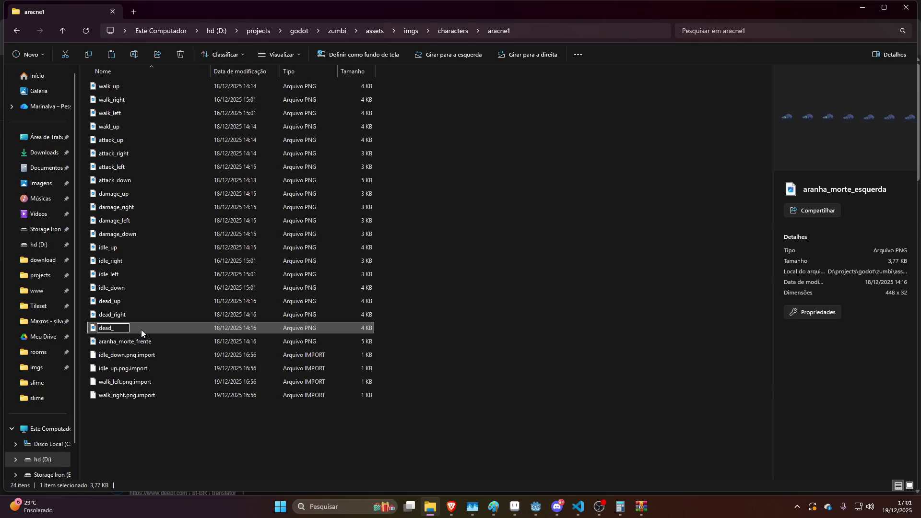
pyautogui.write('t')
pyautogui.press('Return')
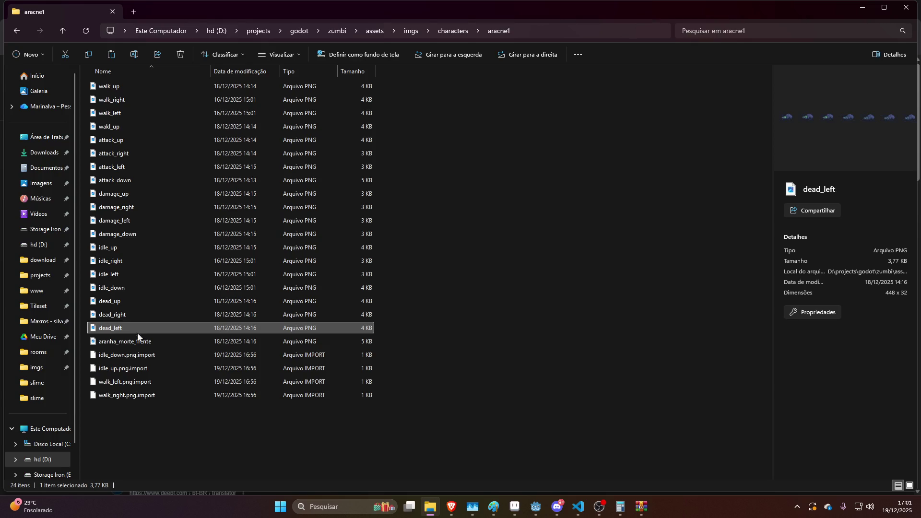
pyautogui.click(139, 342)
pyautogui.click(139, 341)
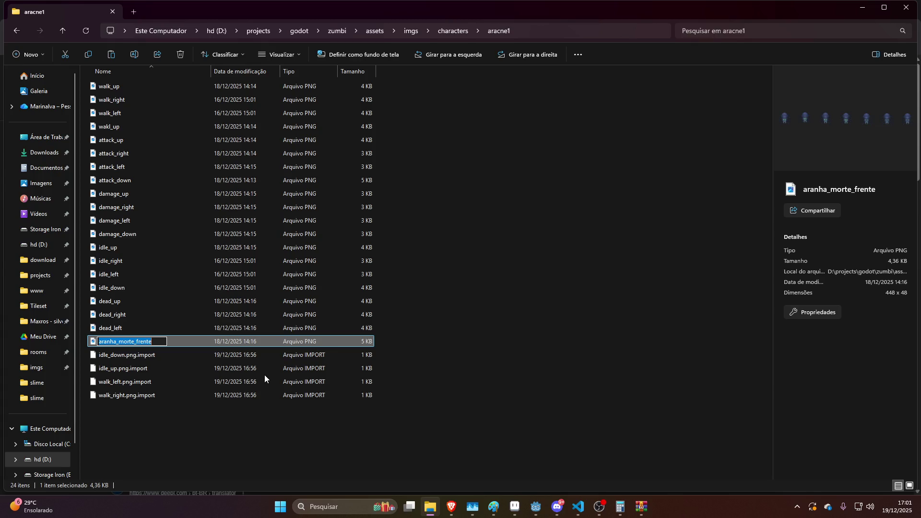
pyautogui.write('dead')
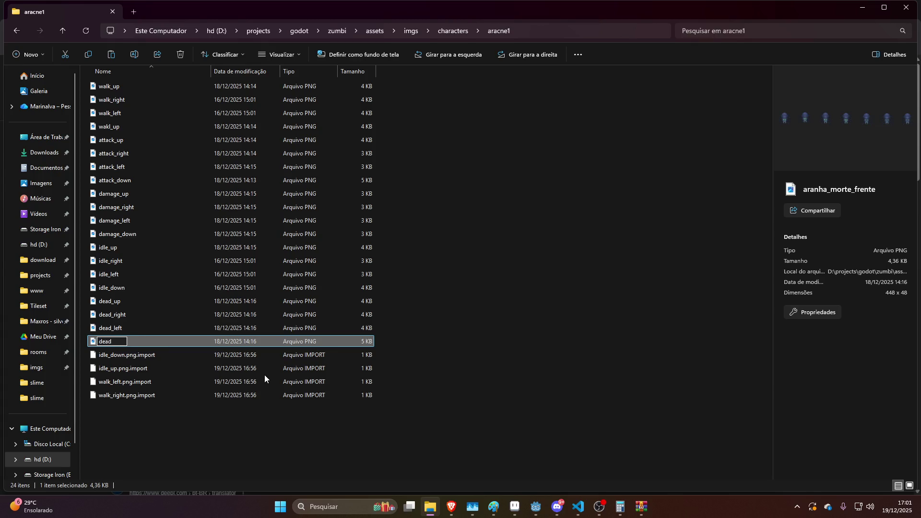
pyautogui.write('_')
pyautogui.write('down')
pyautogui.press('Return')
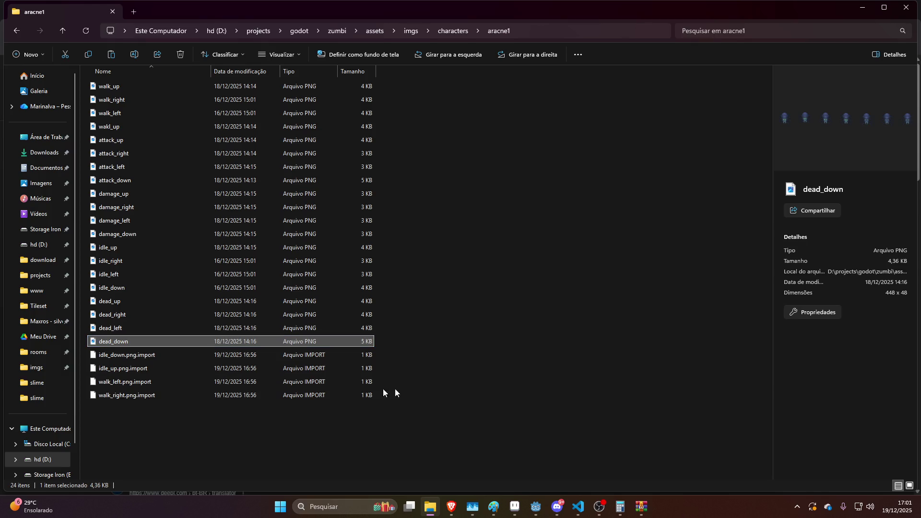
pyautogui.click(467, 350)
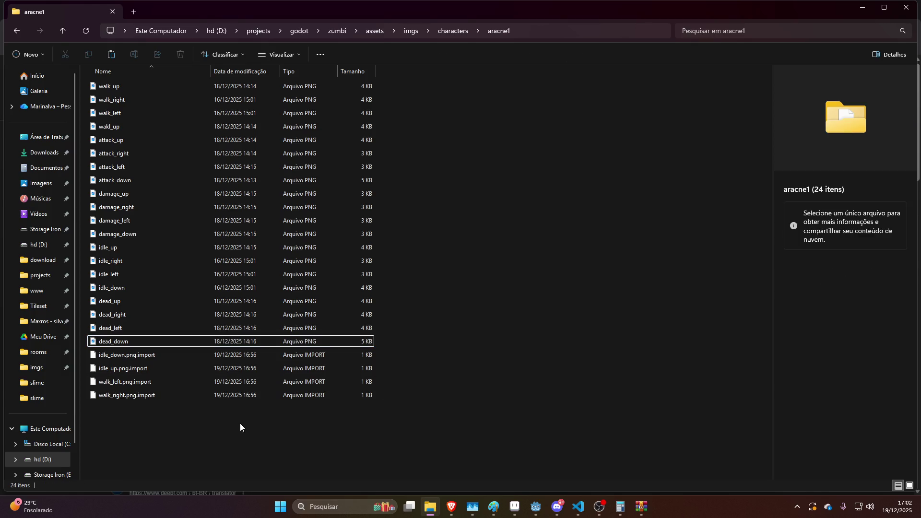
# In Godot, compare idle_right with walk_right, then duplicate walk_right twice.
pyautogui.click(536, 506)
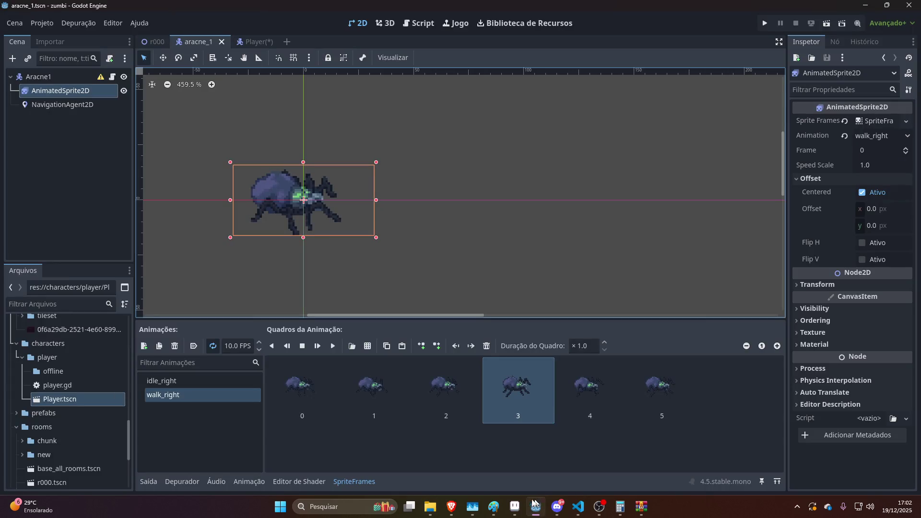
pyautogui.click(186, 382)
pyautogui.click(191, 390)
pyautogui.click(188, 380)
pyautogui.click(194, 390)
pyautogui.click(192, 382)
pyautogui.click(194, 390)
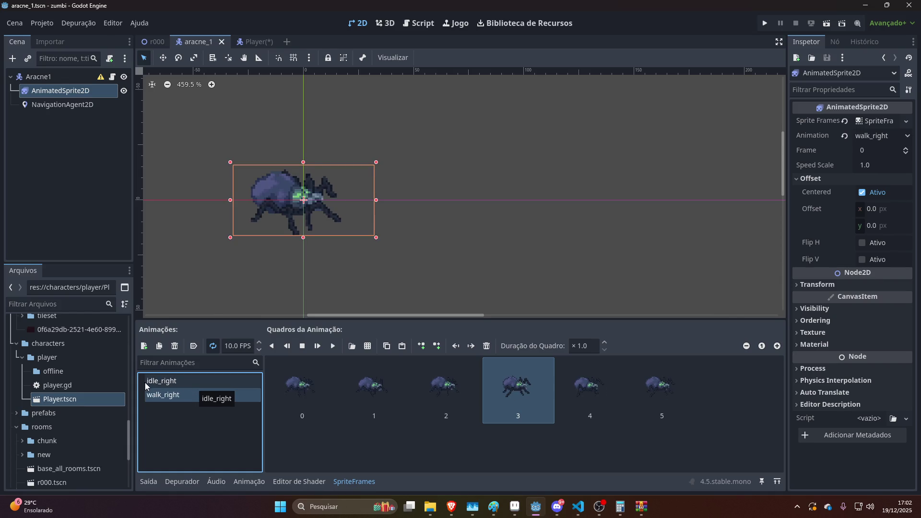
pyautogui.click(157, 351)
pyautogui.click(157, 351)
pyautogui.click(157, 351)
# Rename the copies walk_1 to walk_up and walk_2 to walk_left.
pyautogui.click(187, 399)
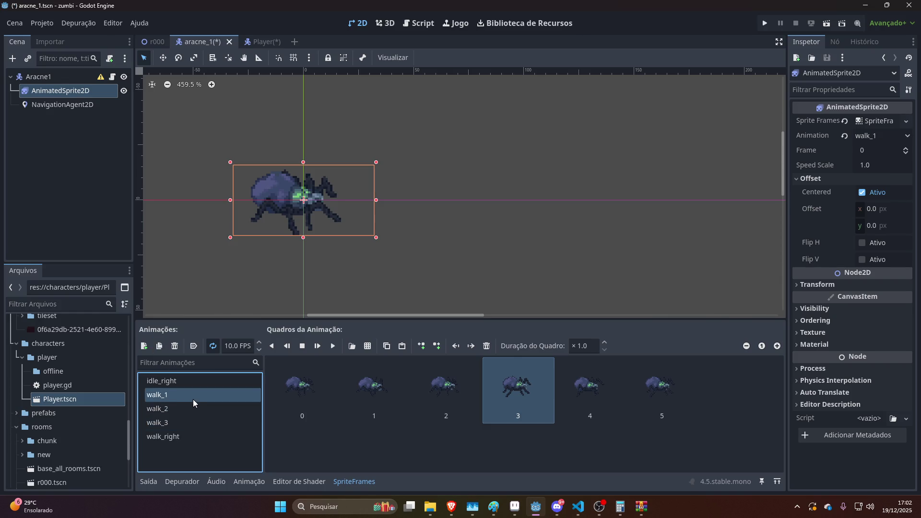
pyautogui.click(188, 393)
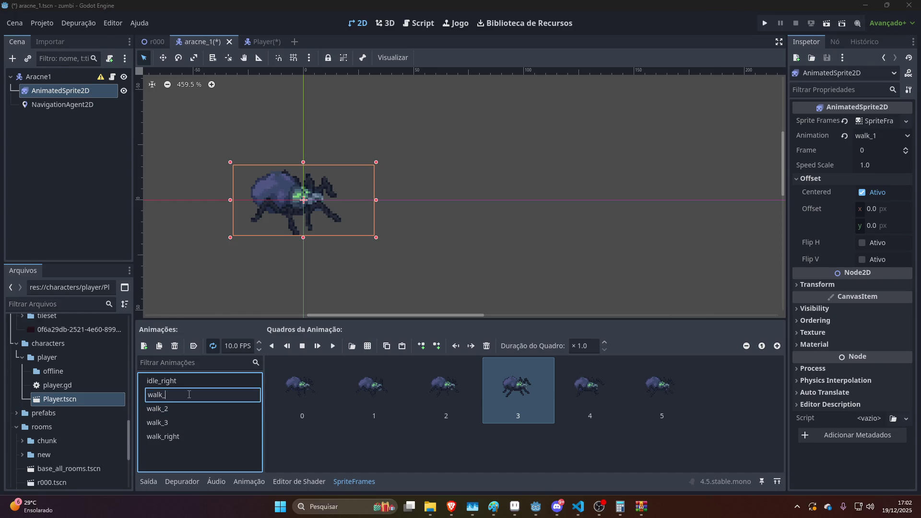
pyautogui.write('up')
pyautogui.press('Return')
pyautogui.doubleClick(188, 393)
pyautogui.click(189, 395)
pyautogui.write('lef')
pyautogui.press('Return')
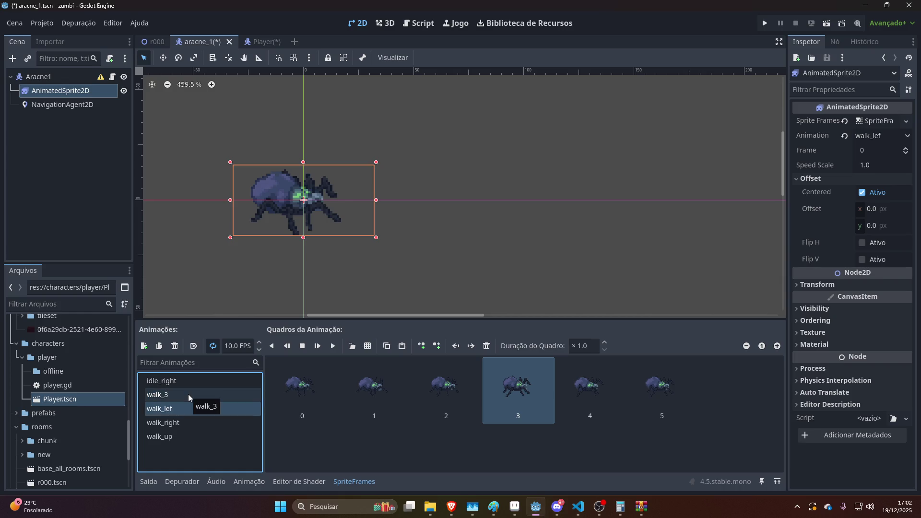
pyautogui.doubleClick(187, 408)
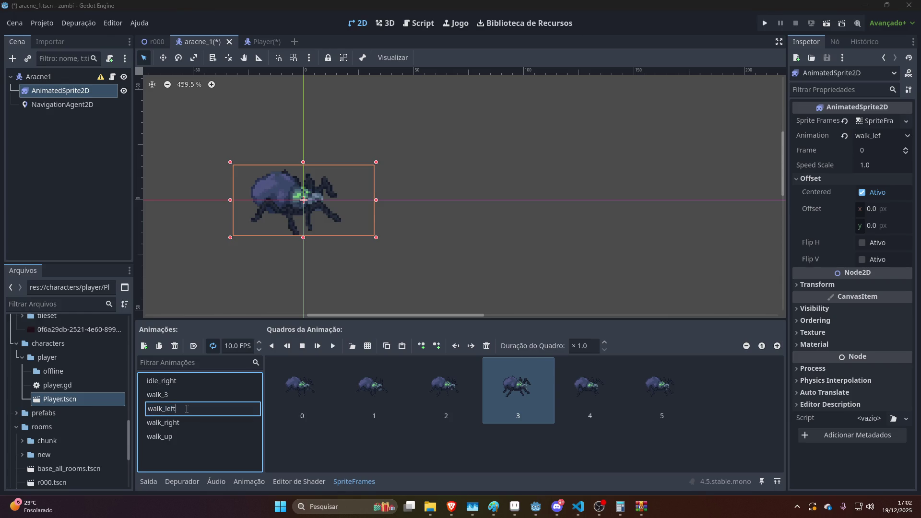
pyautogui.press('Return')
# Rename walk_3 to walk_down and check the idle_right, walk_up and walk_down animations.
pyautogui.doubleClick(194, 393)
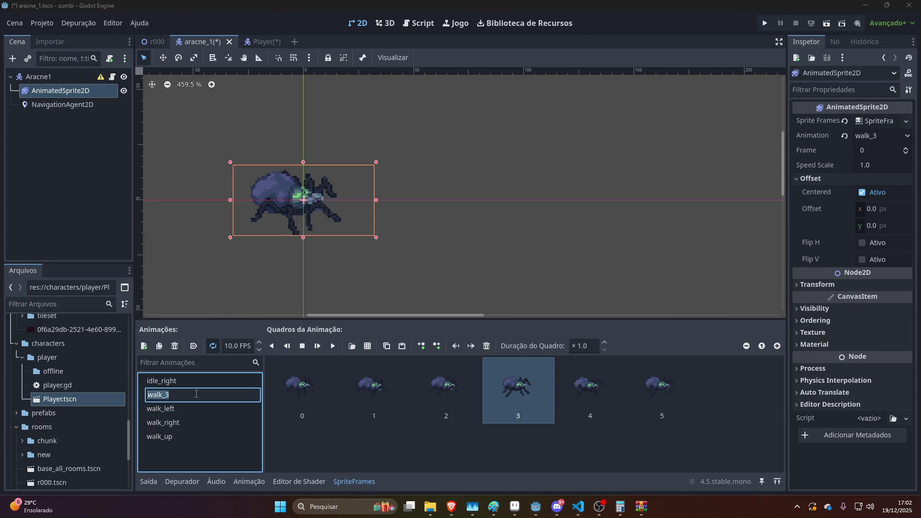
pyautogui.click(196, 395)
pyautogui.write('own')
pyautogui.press('Return')
pyautogui.click(216, 381)
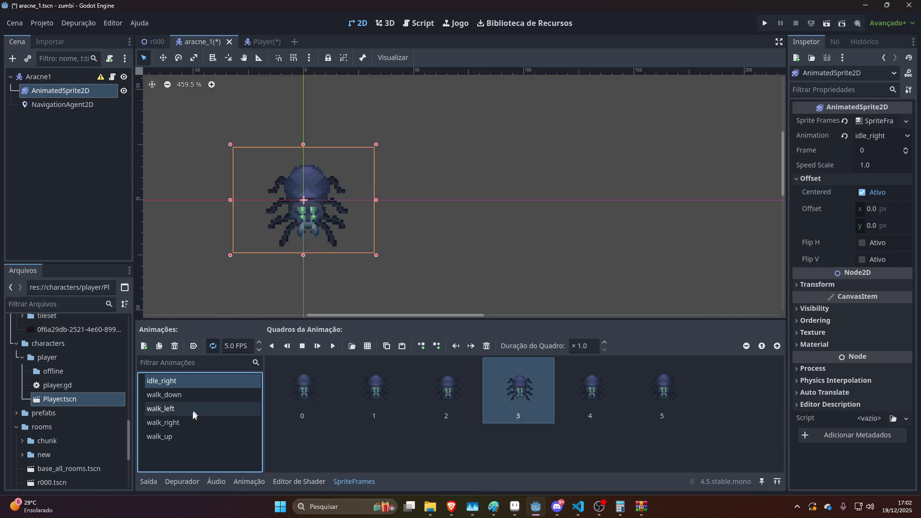
pyautogui.click(190, 433)
pyautogui.click(188, 400)
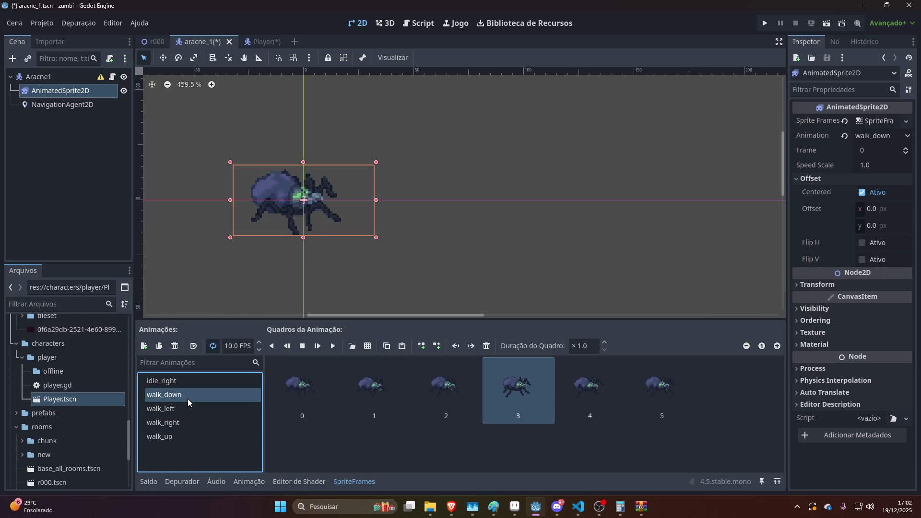
# Delete walk_down's copied frames and browse the sprite-sheet picker to characters/aracne1.
pyautogui.click(486, 346)
pyautogui.click(486, 346)
pyautogui.click(486, 346)
pyautogui.click(486, 345)
pyautogui.click(486, 346)
pyautogui.click(487, 345)
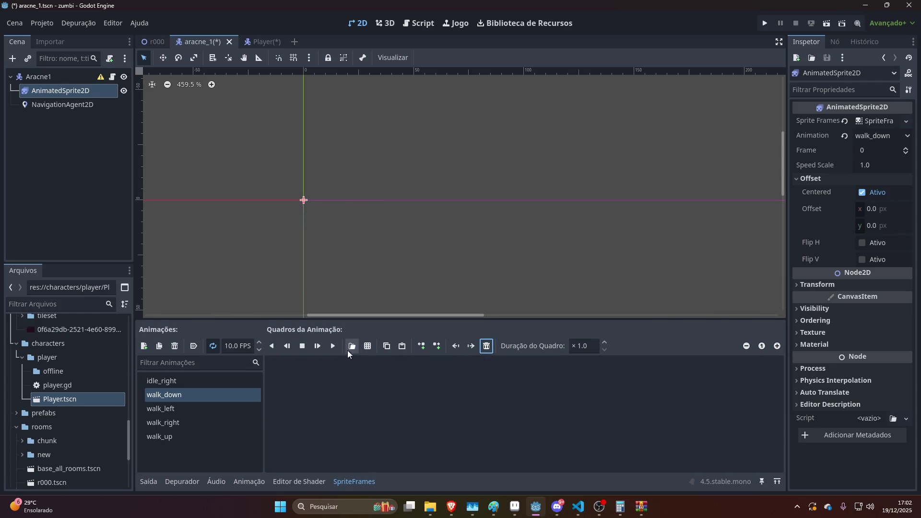
pyautogui.click(367, 346)
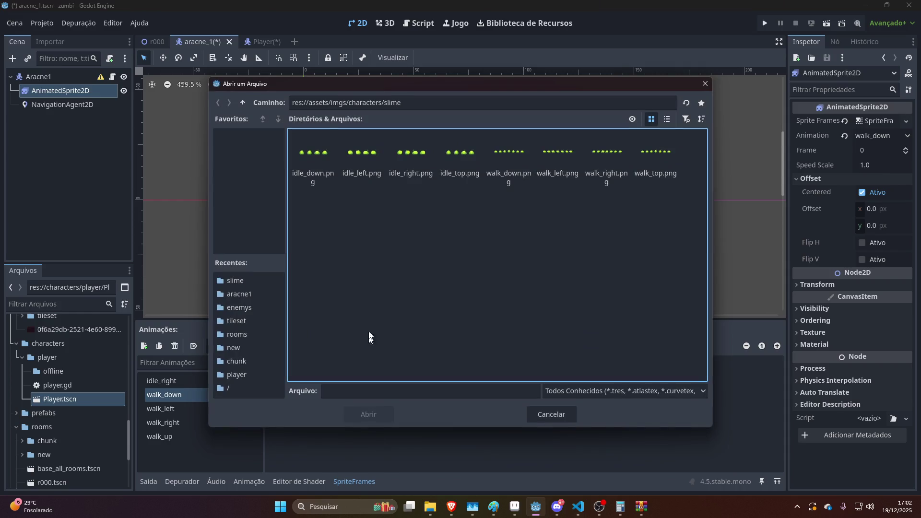
pyautogui.click(248, 106)
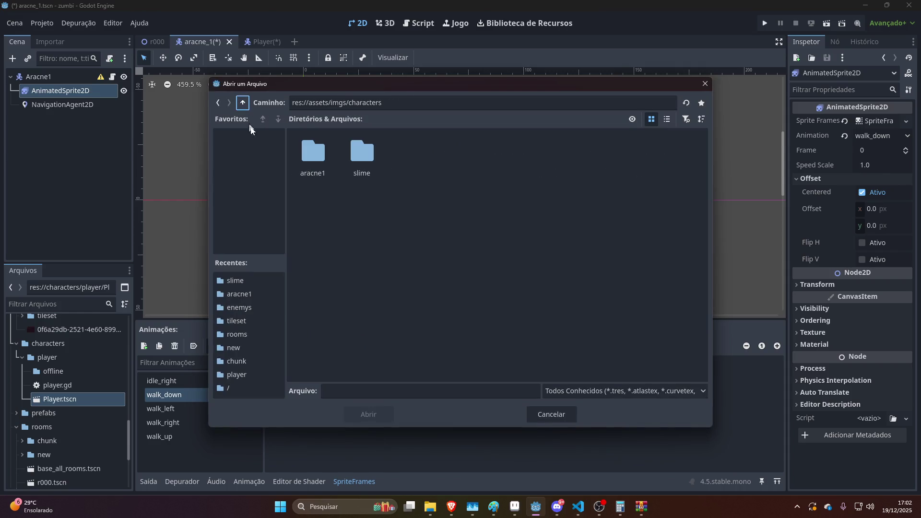
pyautogui.doubleClick(321, 168)
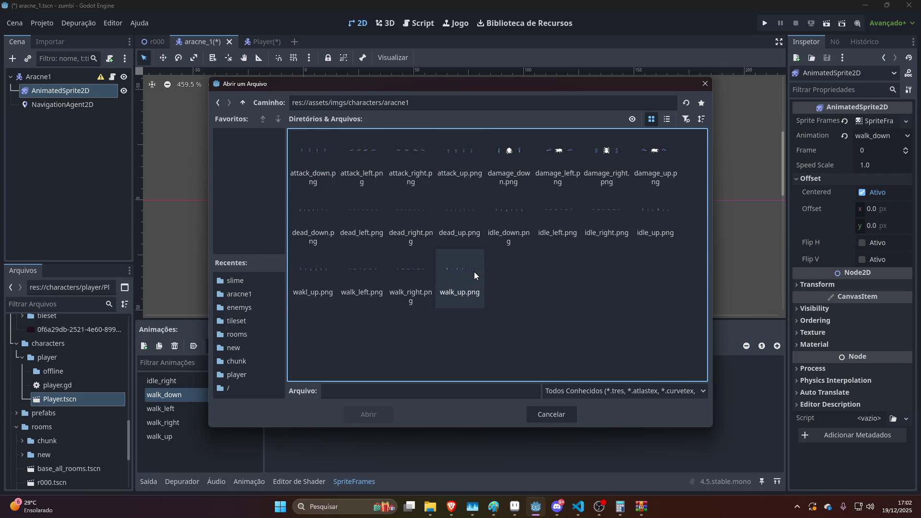
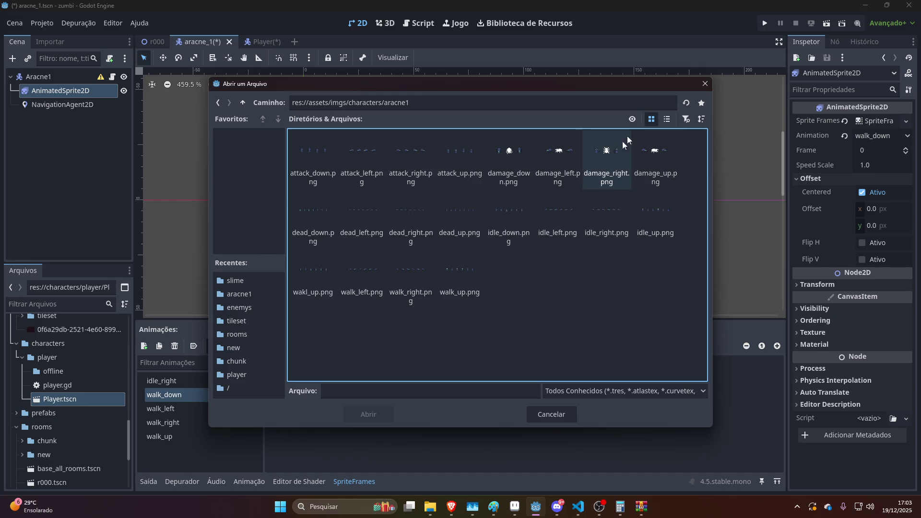
# Cancel the Open File dialog and switch to the aracne1 folder in File Explorer.
pyautogui.click(704, 86)
pyautogui.hotkey('alt', 'Tab')
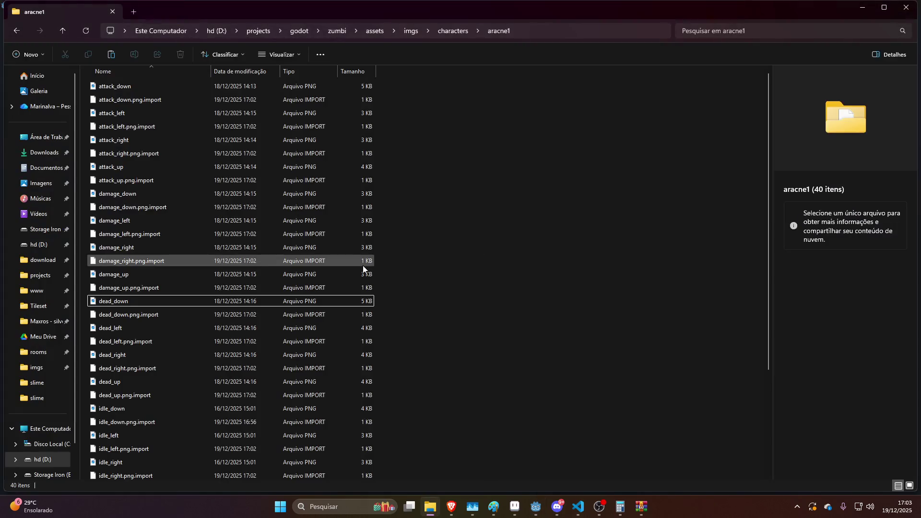
# Preview the wakl_up sprite sheet, then rename the file to walk_down.
pyautogui.click(146, 289)
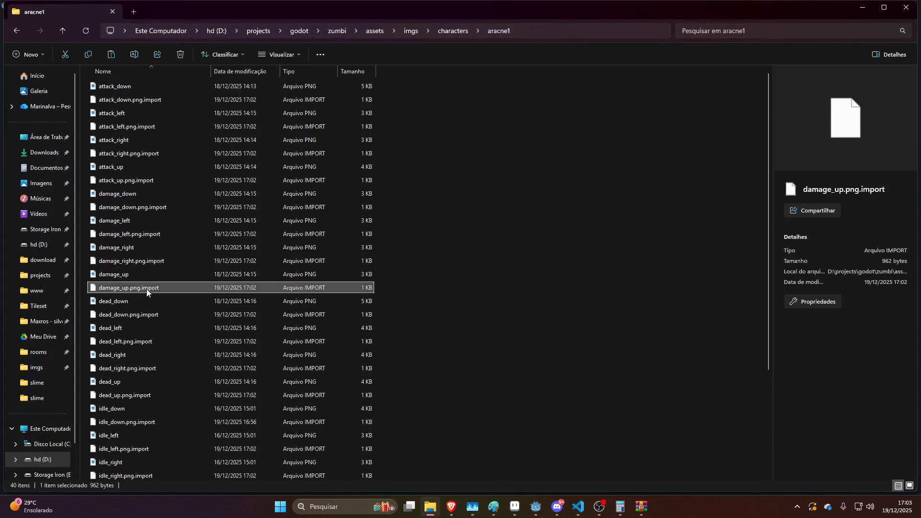
pyautogui.press('w')
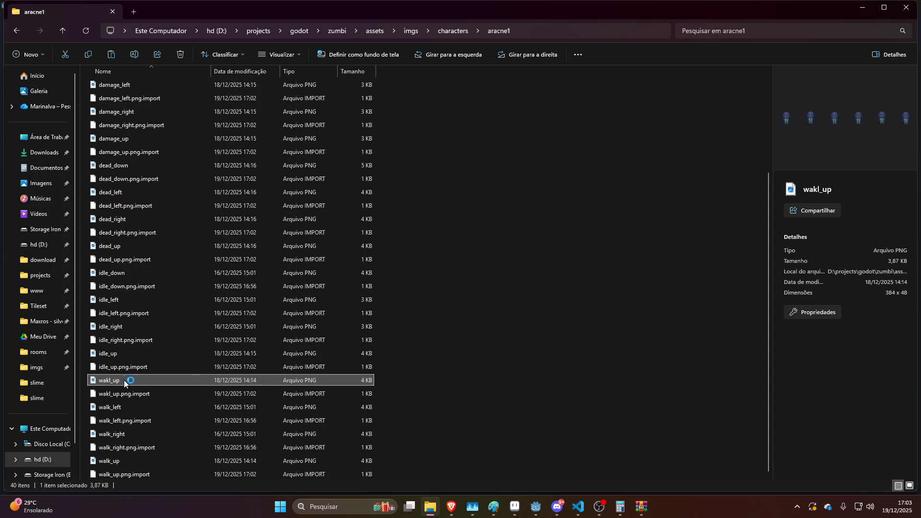
pyautogui.doubleClick(124, 380)
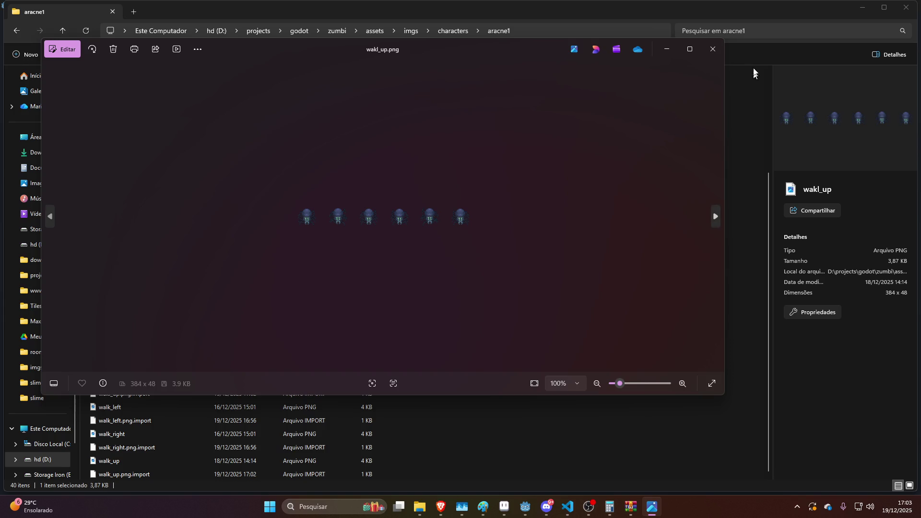
pyautogui.click(712, 49)
pyautogui.press('F2')
pyautogui.write('walk_down')
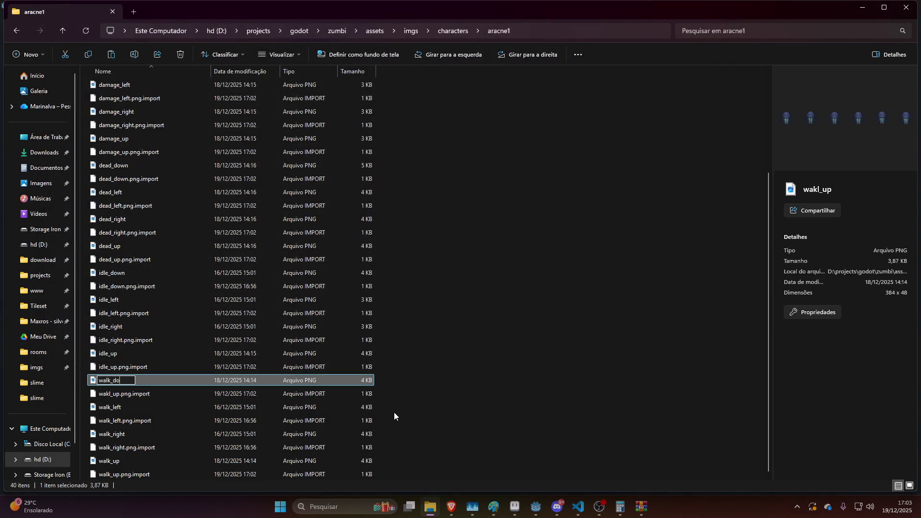
pyautogui.press('Return')
pyautogui.click(494, 380)
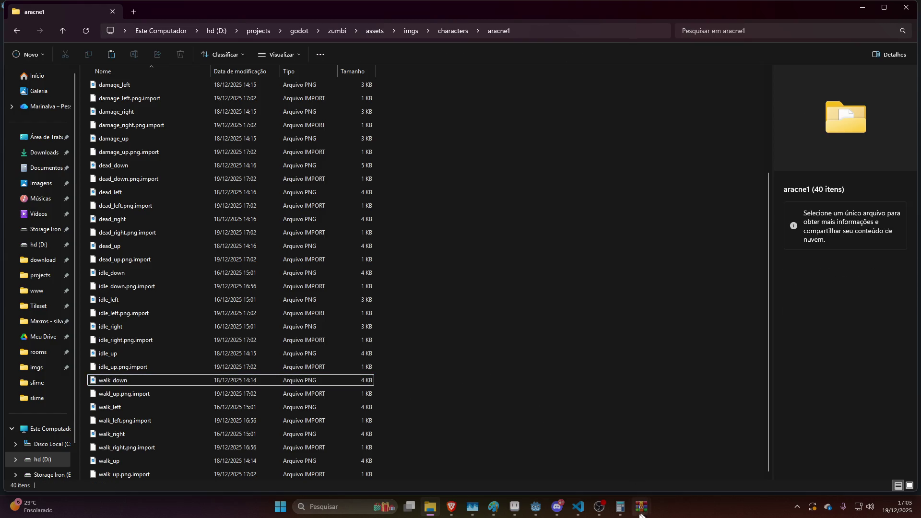
# Slice walk_down.png into 6 columns by 1 row and add all six frames to walk_down.
pyautogui.moveTo(556, 509)
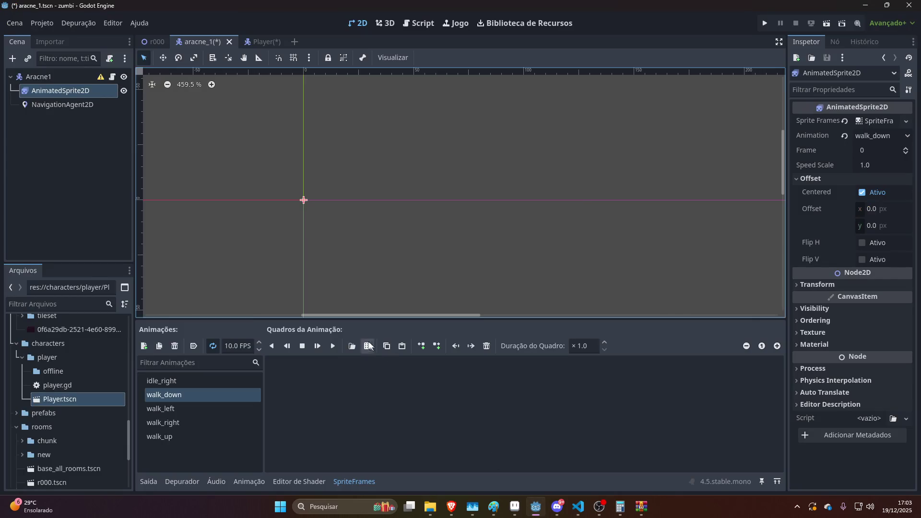
pyautogui.click(369, 345)
pyautogui.doubleClick(316, 278)
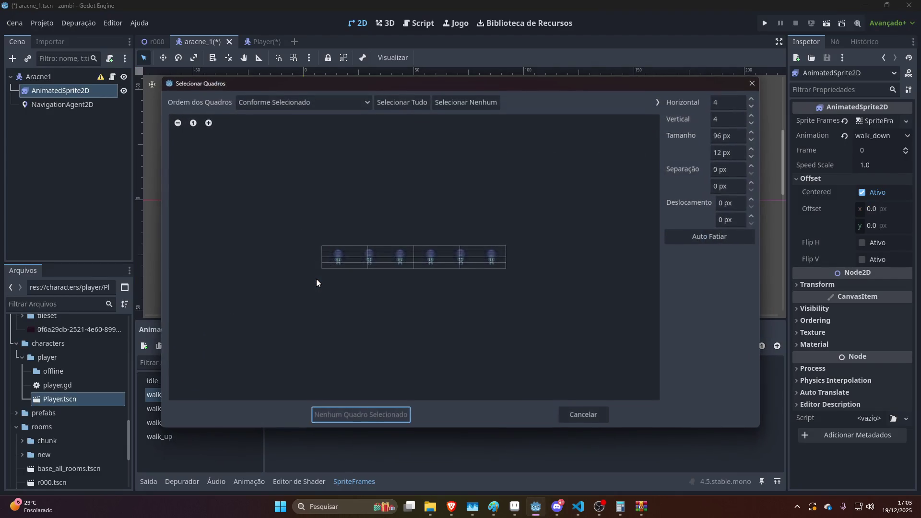
pyautogui.doubleClick(722, 119)
pyautogui.write('1')
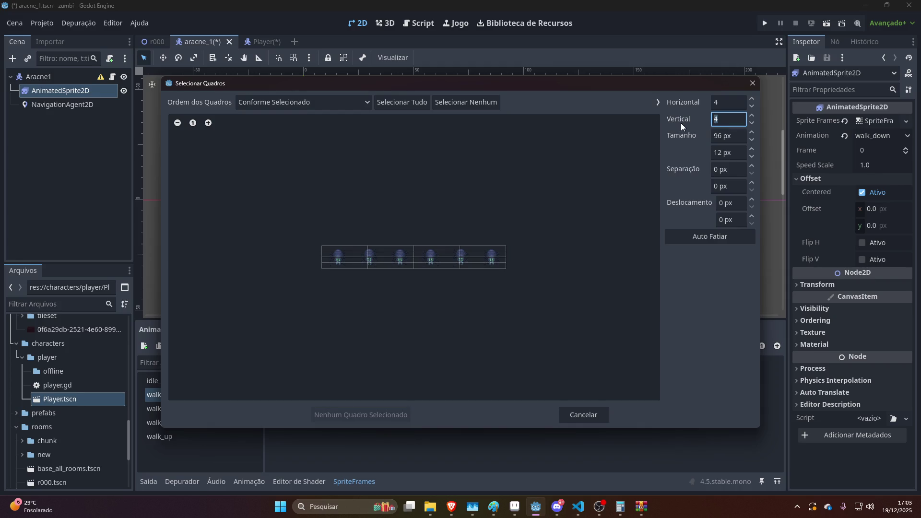
pyautogui.doubleClick(727, 102)
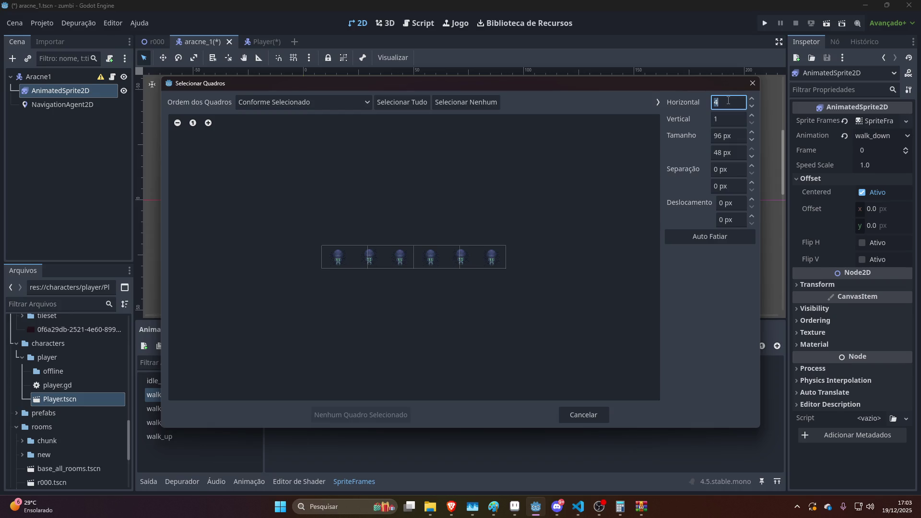
pyautogui.click(751, 98)
pyautogui.click(752, 98)
pyautogui.click(751, 99)
pyautogui.click(752, 106)
pyautogui.moveTo(338, 256); pyautogui.dragTo(510, 265)
pyautogui.click(393, 408)
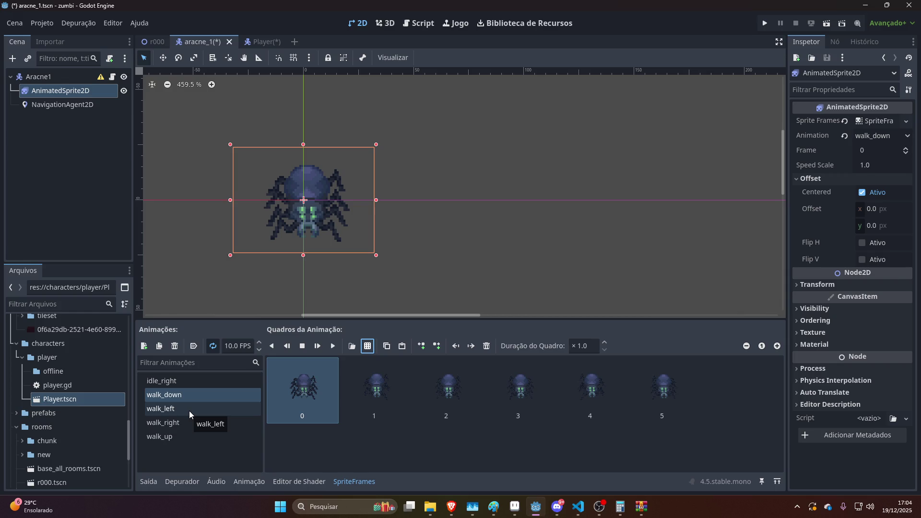
pyautogui.click(189, 410)
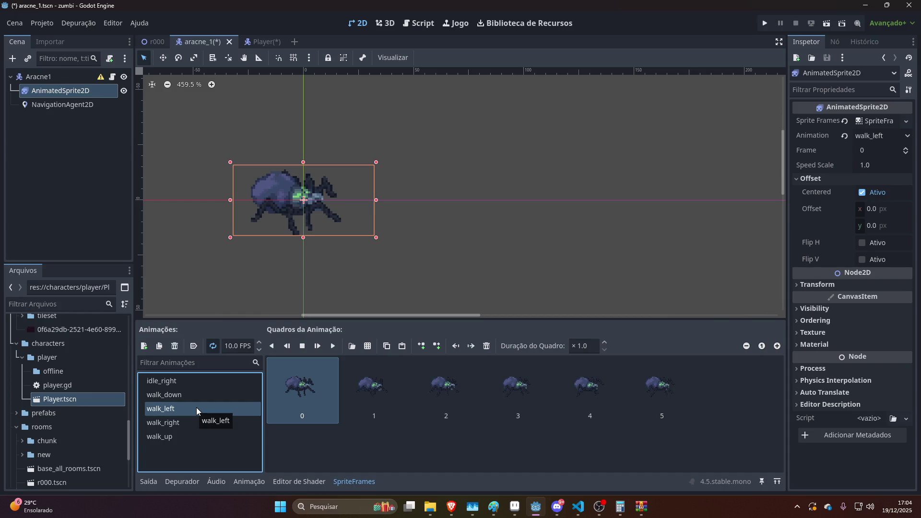
# Select the walk_right animation and delete its existing frames.
pyautogui.click(186, 421)
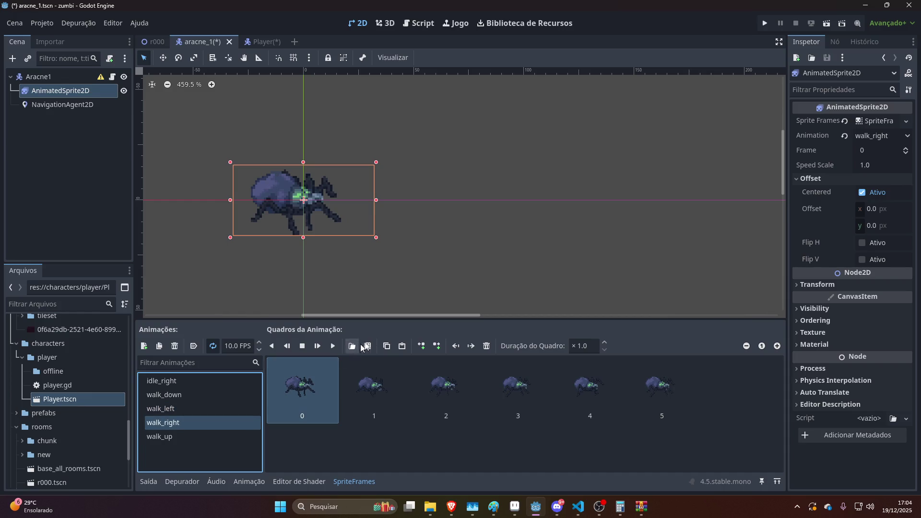
pyautogui.click(486, 346)
pyautogui.click(487, 346)
pyautogui.click(486, 345)
pyautogui.click(486, 346)
pyautogui.click(486, 346)
pyautogui.click(486, 345)
# Slice walk_right.png into one row of six frames and add all six to walk_right.
pyautogui.click(371, 345)
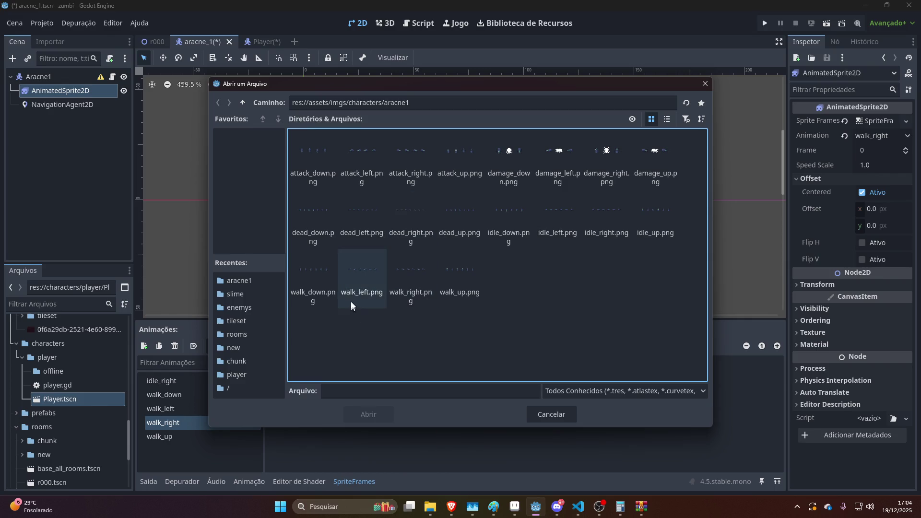
pyautogui.click(403, 287)
pyautogui.doubleClick(403, 286)
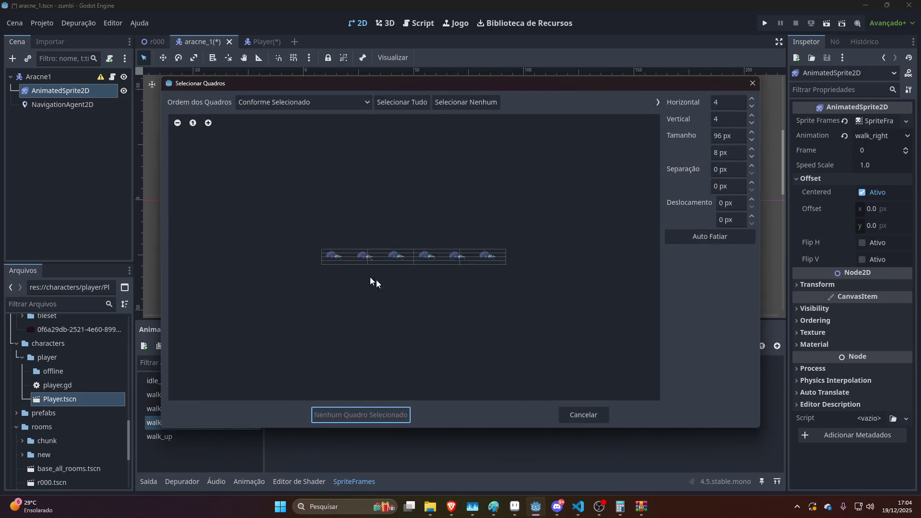
pyautogui.click(723, 116)
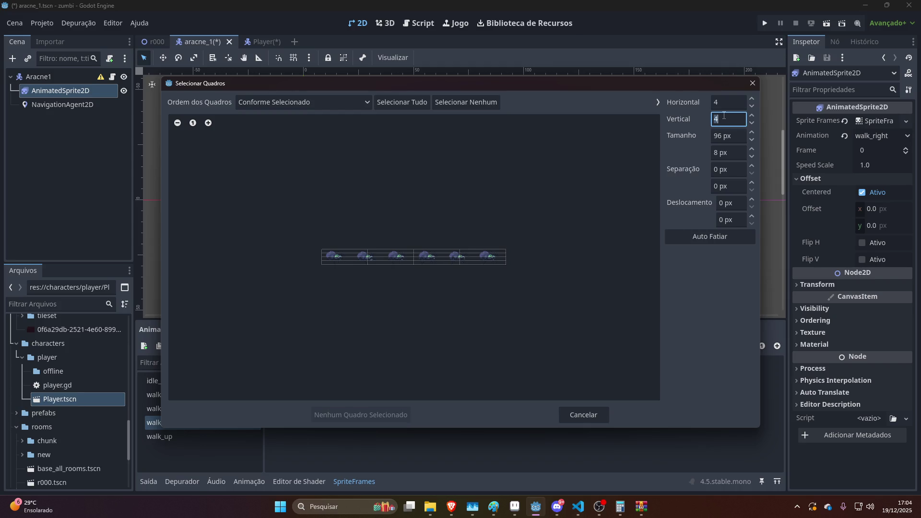
pyautogui.write('1')
pyautogui.click(742, 102)
pyautogui.write('6')
pyautogui.click(340, 257)
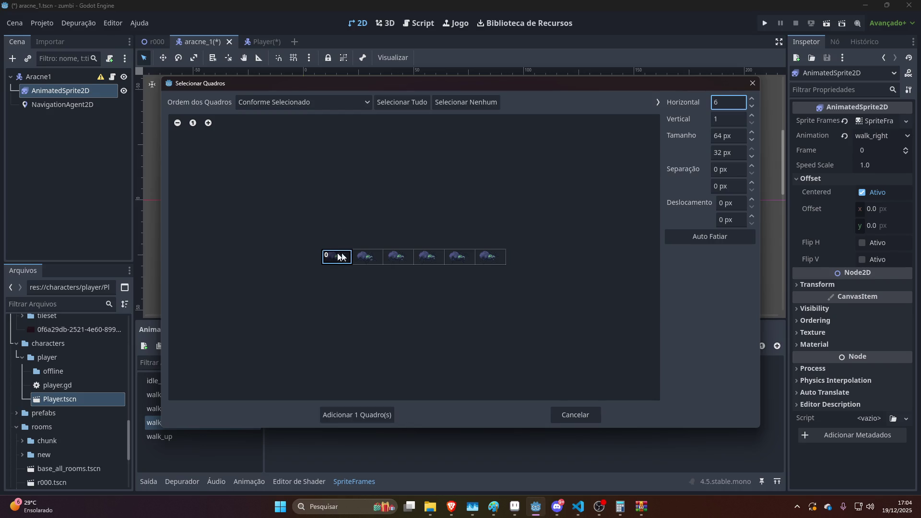
pyautogui.moveTo(340, 257); pyautogui.dragTo(514, 272)
pyautogui.click(352, 415)
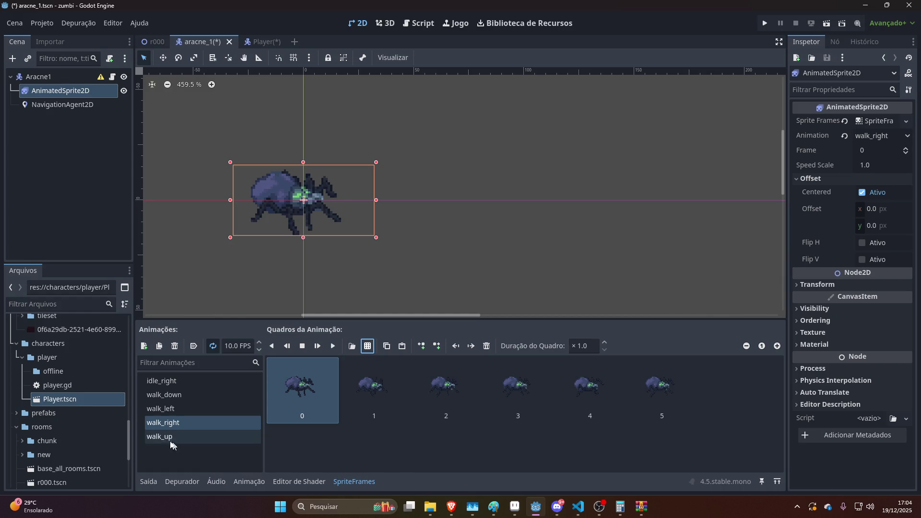
pyautogui.click(162, 381)
# Duplicate idle_right into idle_1, idle_2 and idle_3, and clear their copied frames.
pyautogui.hotkey('ctrl', 'd')
pyautogui.hotkey('ctrl', 'd')
pyautogui.hotkey('ctrl', 'd')
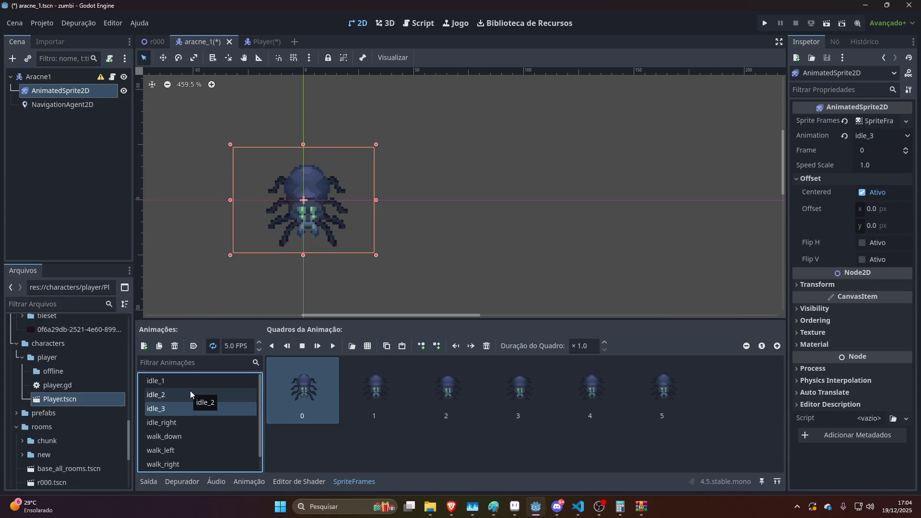
pyautogui.click(485, 346)
pyautogui.click(485, 346)
pyautogui.click(485, 345)
pyautogui.click(486, 346)
pyautogui.click(486, 345)
pyautogui.click(485, 345)
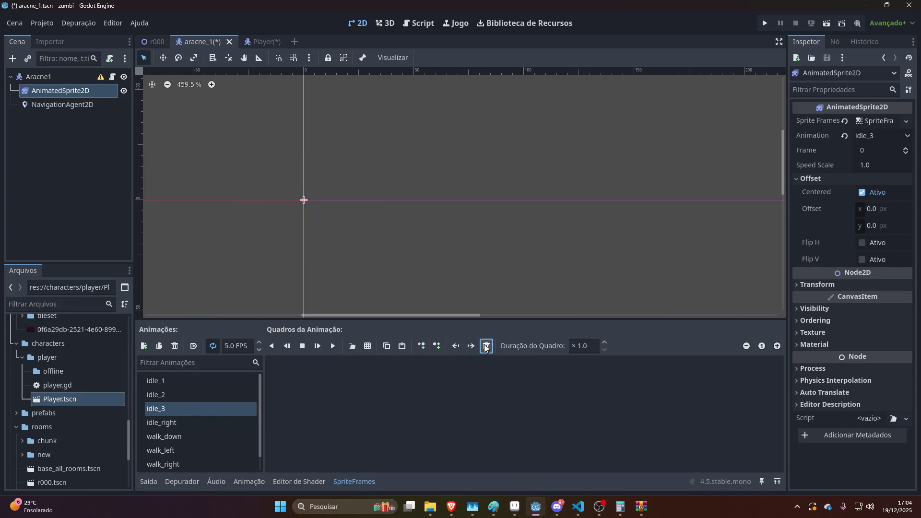
pyautogui.click(207, 427)
pyautogui.click(191, 394)
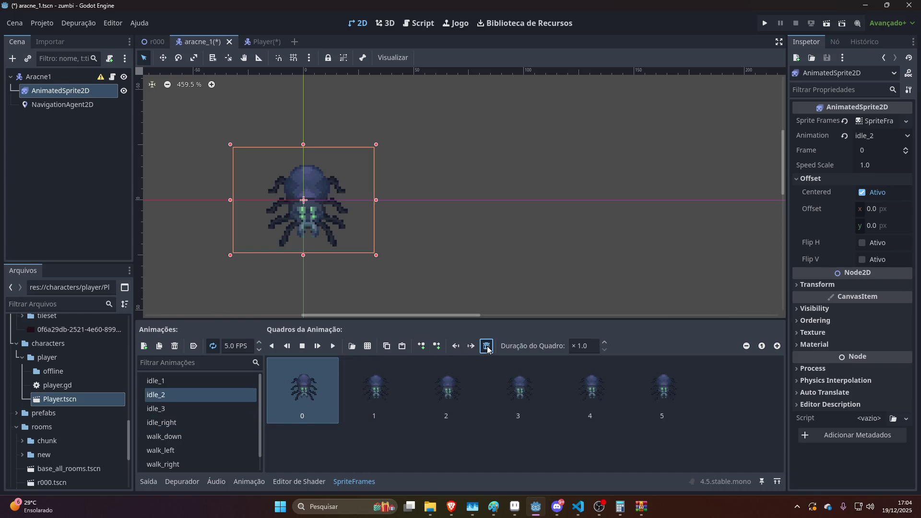
pyautogui.click(486, 345)
pyautogui.click(486, 346)
pyautogui.click(486, 346)
pyautogui.click(486, 346)
pyautogui.click(486, 345)
pyautogui.click(485, 345)
pyautogui.click(223, 378)
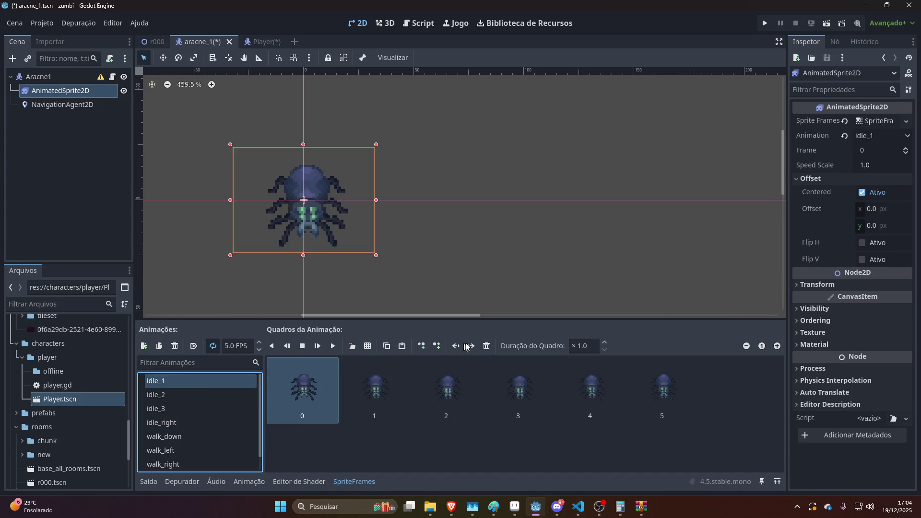
pyautogui.click(486, 345)
pyautogui.click(486, 346)
pyautogui.click(486, 346)
pyautogui.click(485, 346)
pyautogui.click(486, 346)
pyautogui.click(485, 346)
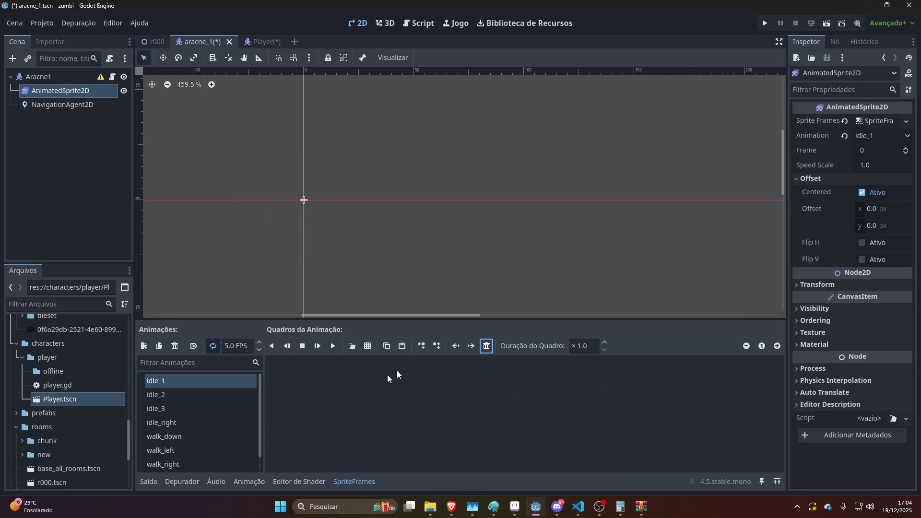
# Remove the last frames from the idle_right animation.
pyautogui.click(185, 428)
pyautogui.click(491, 346)
pyautogui.click(491, 346)
pyautogui.click(491, 345)
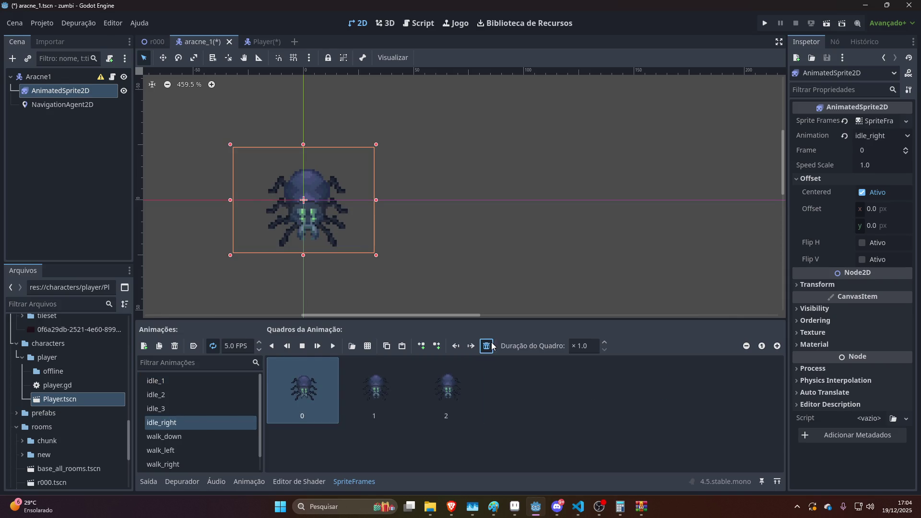
pyautogui.click(491, 346)
pyautogui.click(491, 346)
pyautogui.click(491, 346)
# Rename the idle_1 animation to idle_down.
pyautogui.click(214, 385)
pyautogui.press('F2')
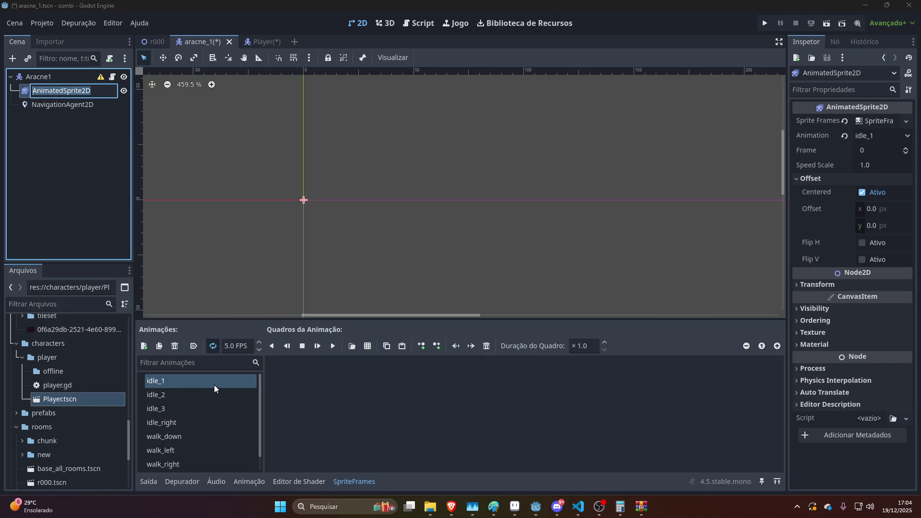
pyautogui.click(210, 382)
pyautogui.write('down')
pyautogui.press('Return')
# Rename idle_2 to idle_up and idle_3 to idle_left, then start loading idle_up's frames.
pyautogui.doubleClick(196, 384)
pyautogui.press('End')
pyautogui.press('BackSpace')
pyautogui.write('up')
pyautogui.press('Return')
pyautogui.doubleClick(196, 385)
pyautogui.press('End')
pyautogui.write('left')
pyautogui.press('Return')
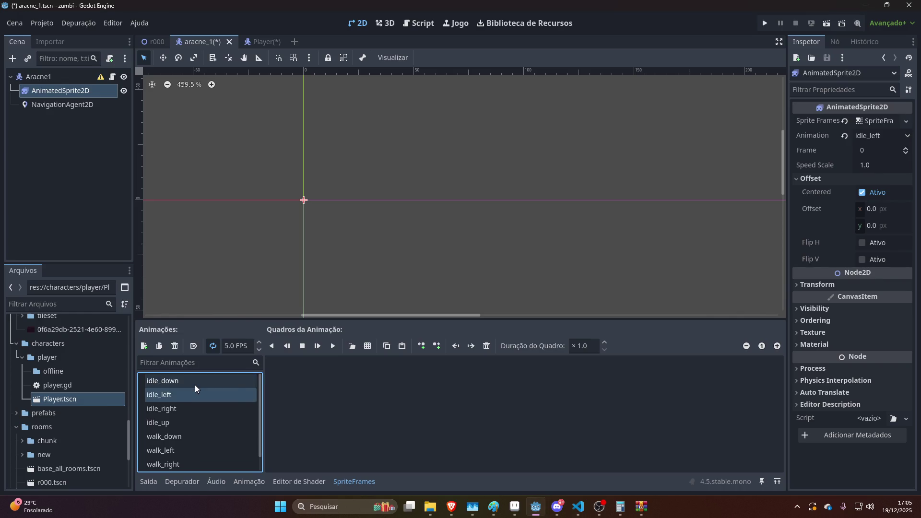
pyautogui.click(165, 427)
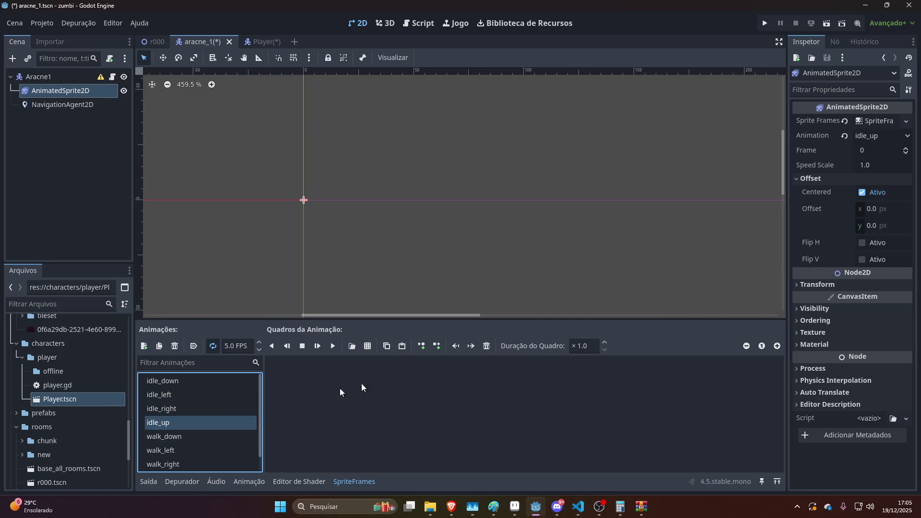
pyautogui.click(367, 347)
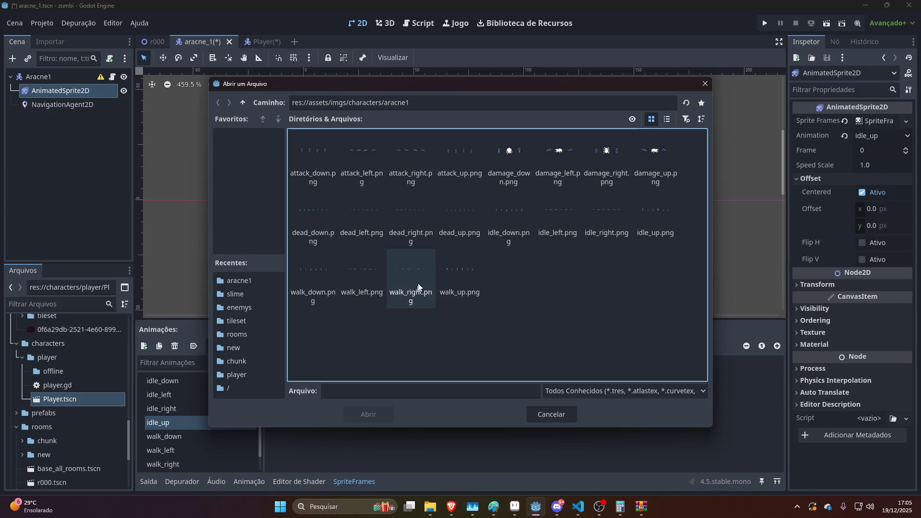
# Filter the file picker for idle_up and open idle_up.png as a sprite sheet.
pyautogui.click(352, 393)
pyautogui.write('up')
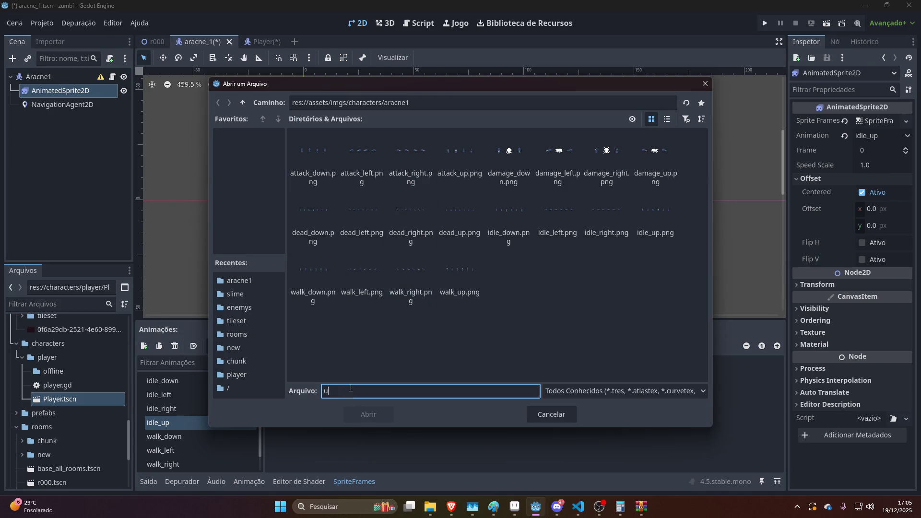
pyautogui.doubleClick(350, 388)
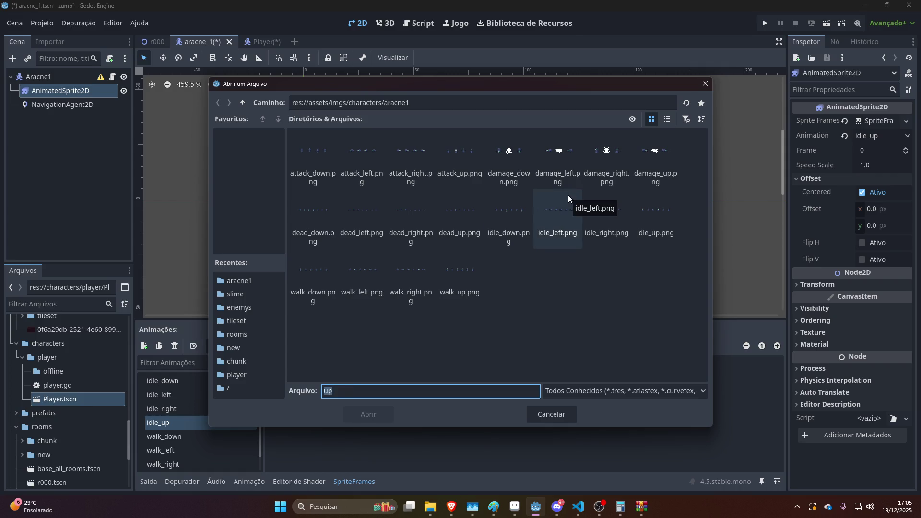
pyautogui.write('idle_up')
pyautogui.click(543, 274)
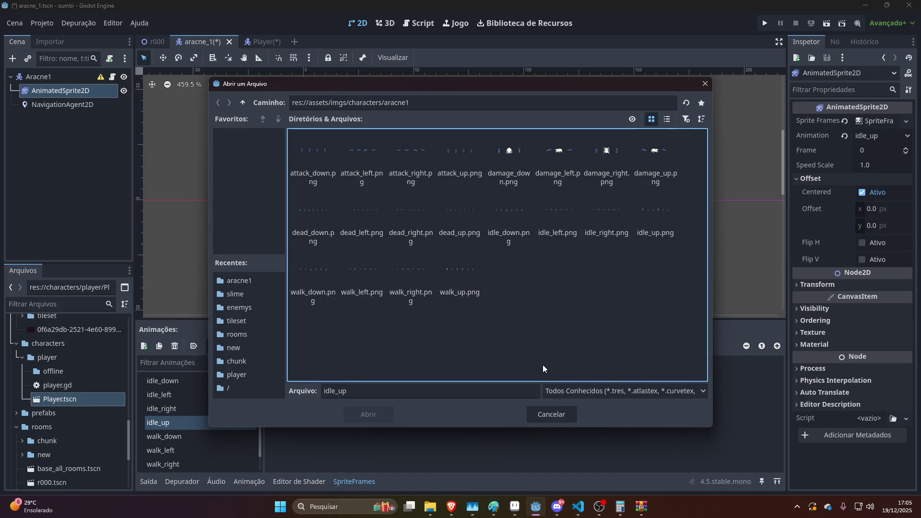
pyautogui.hotkey('ctrl', 'f')
pyautogui.doubleClick(334, 390)
pyautogui.hotkey('ctrl', 'x')
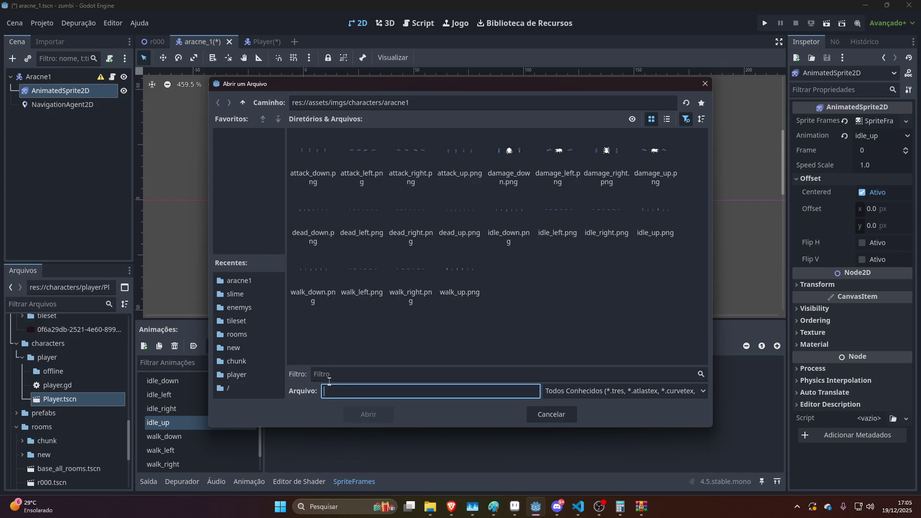
pyautogui.click(330, 374)
pyautogui.hotkey('ctrl', 'v')
pyautogui.doubleClick(318, 169)
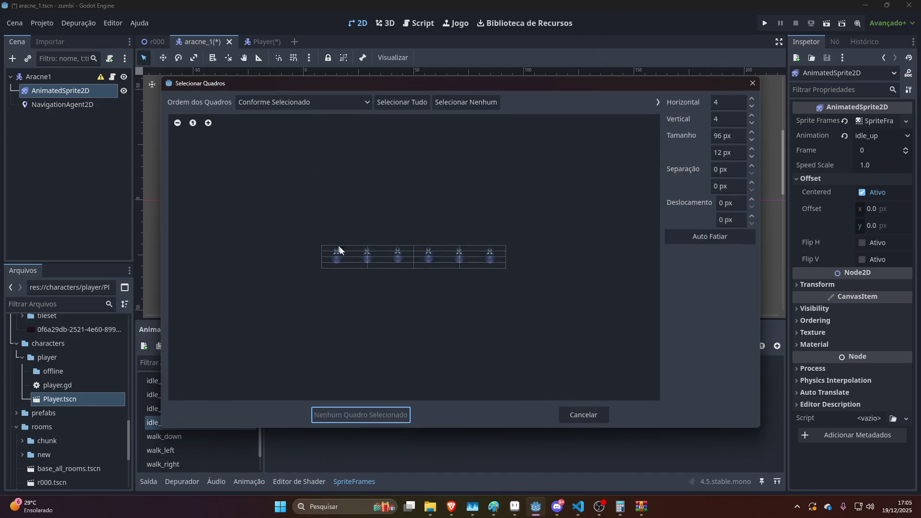
# Slice idle_up.png into 6 columns by 1 row and add all six frames to idle_up.
pyautogui.click(744, 118)
pyautogui.write('1')
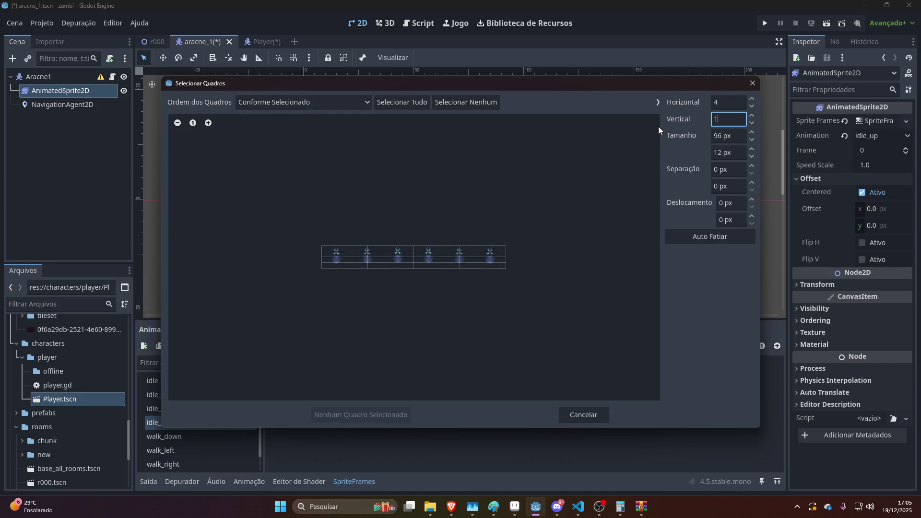
pyautogui.click(728, 102)
pyautogui.write('6')
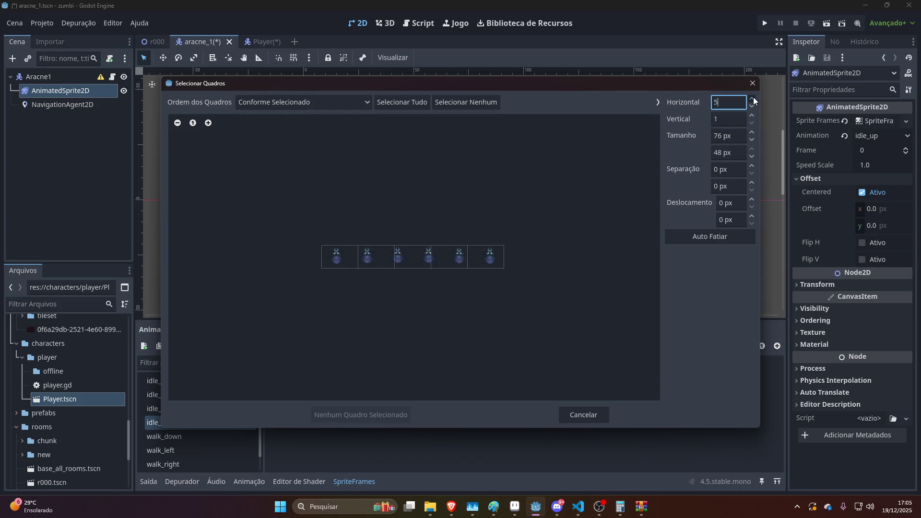
pyautogui.moveTo(334, 262); pyautogui.dragTo(490, 259)
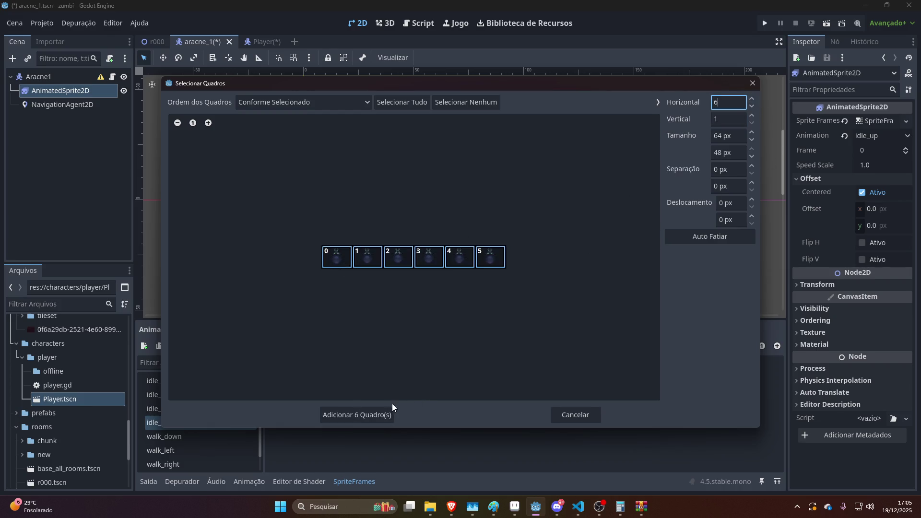
pyautogui.moveTo(378, 90); pyautogui.dragTo(438, 89)
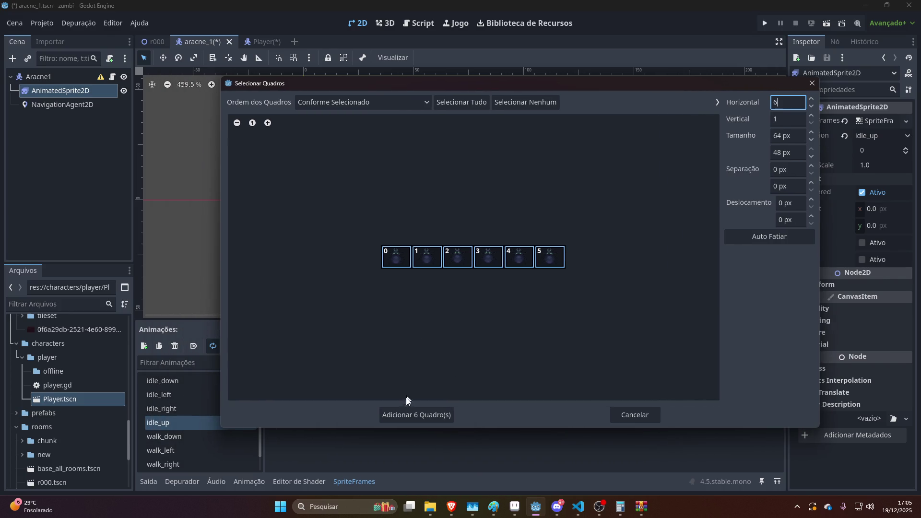
pyautogui.click(398, 413)
# Load idle_down.png via a 'down' filter and add its six frames to idle_down.
pyautogui.click(202, 383)
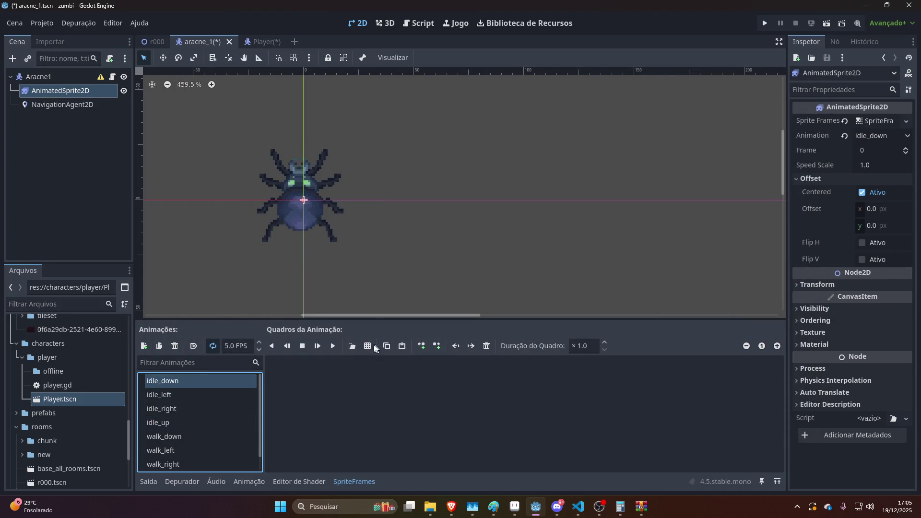
pyautogui.click(367, 346)
pyautogui.click(335, 374)
pyautogui.write('down')
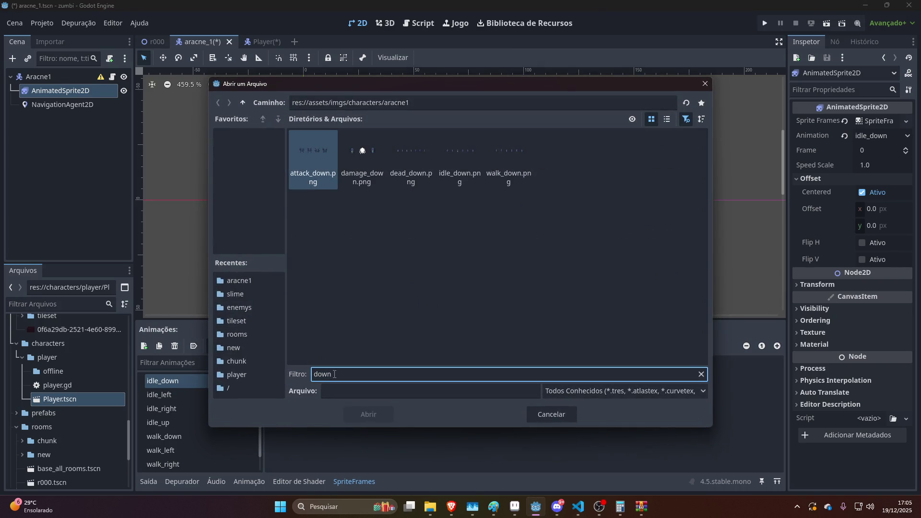
pyautogui.doubleClick(454, 174)
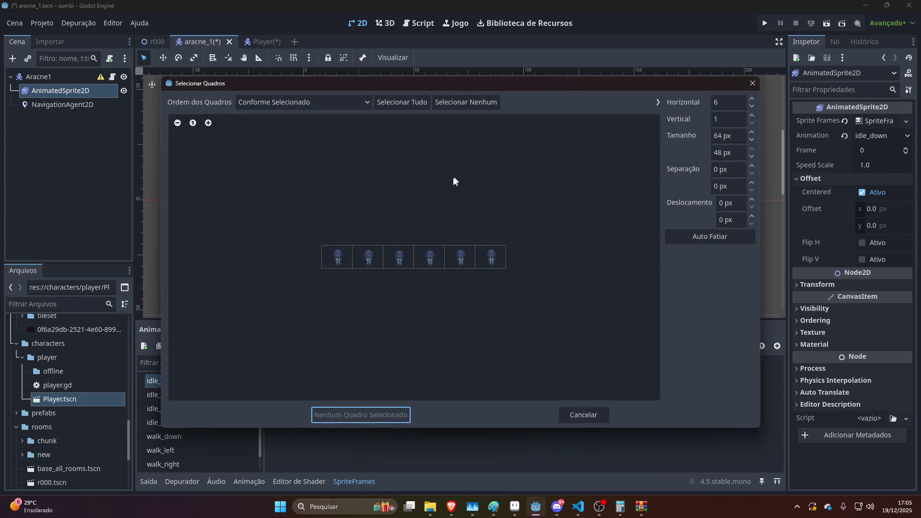
pyautogui.moveTo(345, 261); pyautogui.dragTo(491, 259)
pyautogui.click(364, 414)
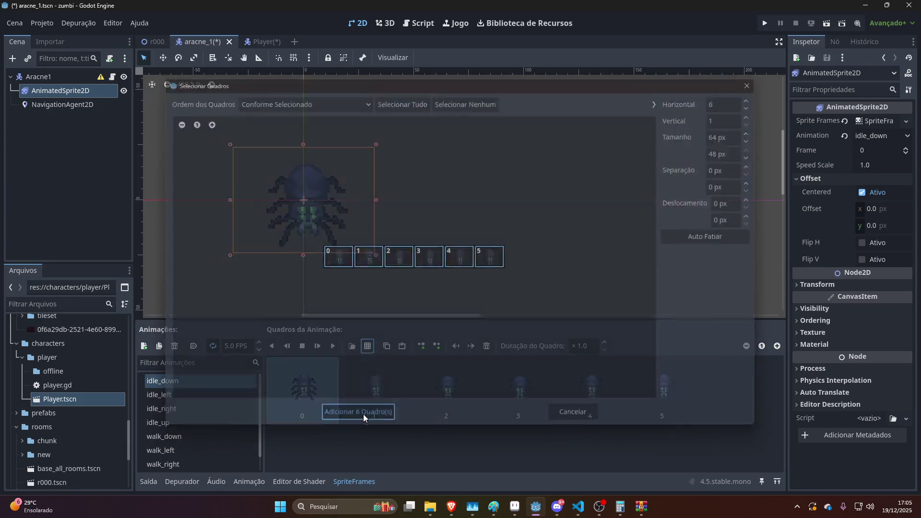
# Open the sprite-sheet picker for idle_left, briefly checking the YouTube tab in the browser.
pyautogui.click(221, 394)
pyautogui.click(368, 346)
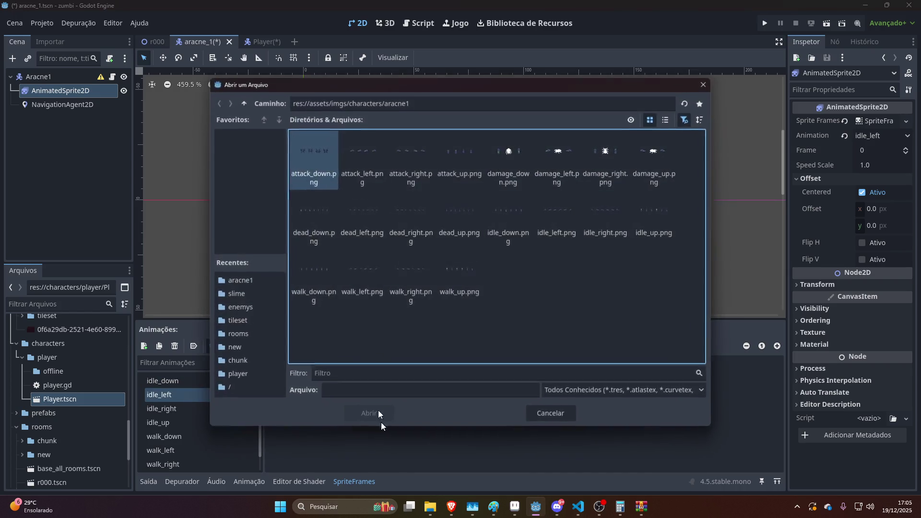
pyautogui.click(452, 507)
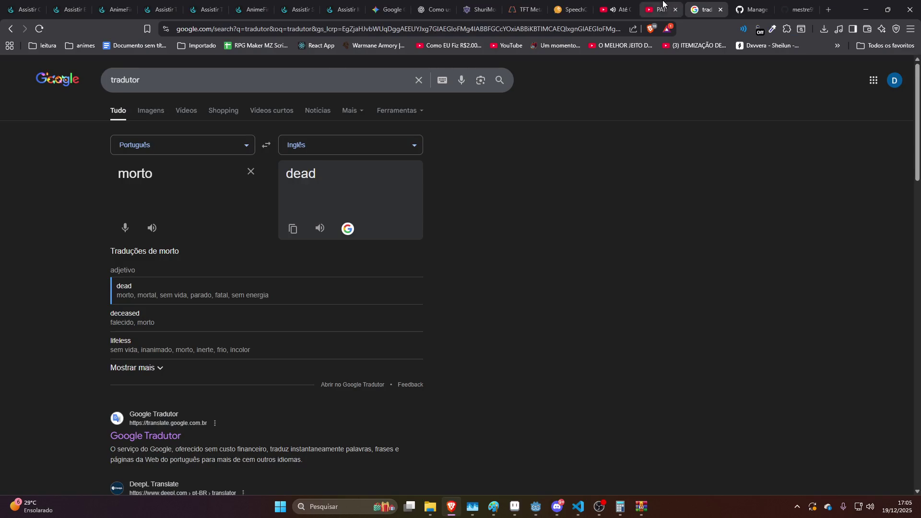
pyautogui.click(614, 12)
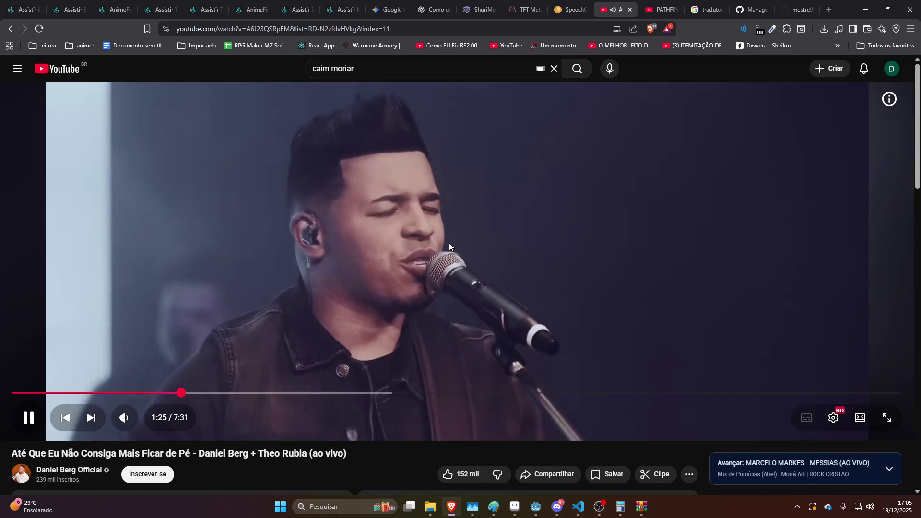
pyautogui.hotkey('alt', 'Tab')
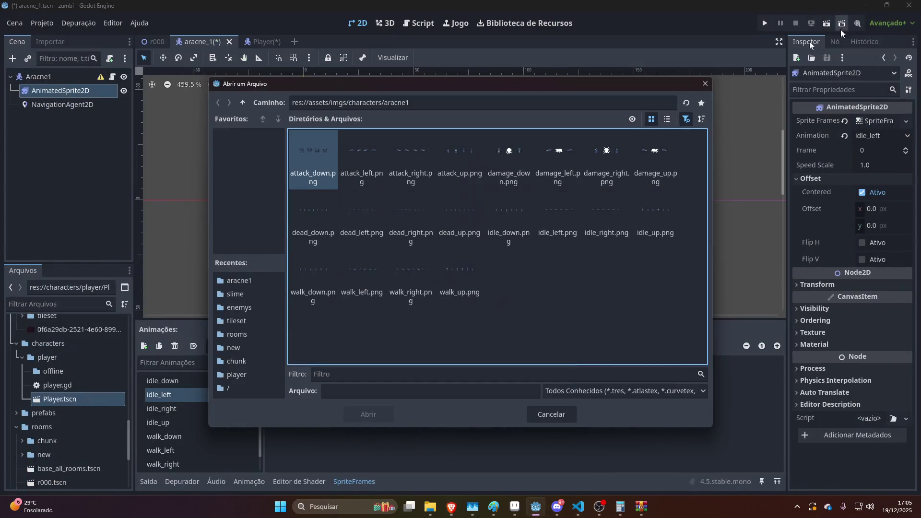
# Open idle_left.png via a 'left' filter, slice it 6×1, and select all six frames.
pyautogui.click(354, 380)
pyautogui.write('left')
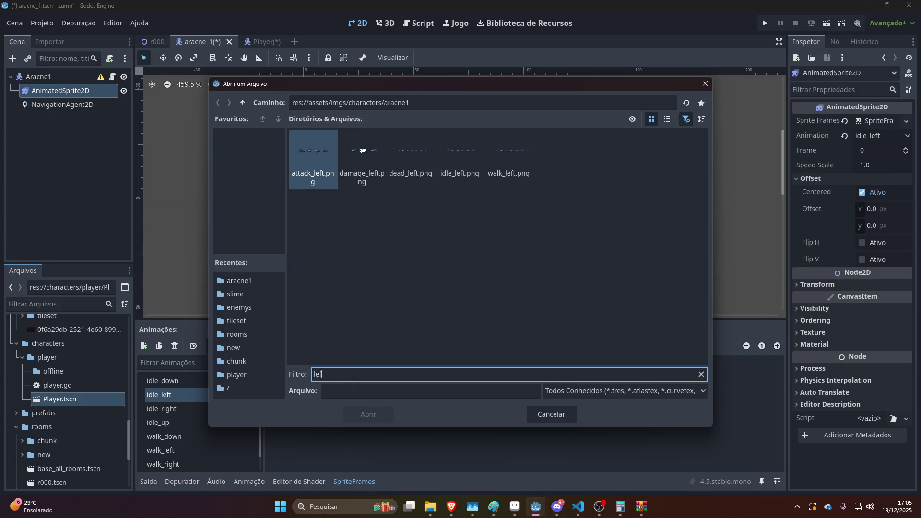
pyautogui.doubleClick(458, 166)
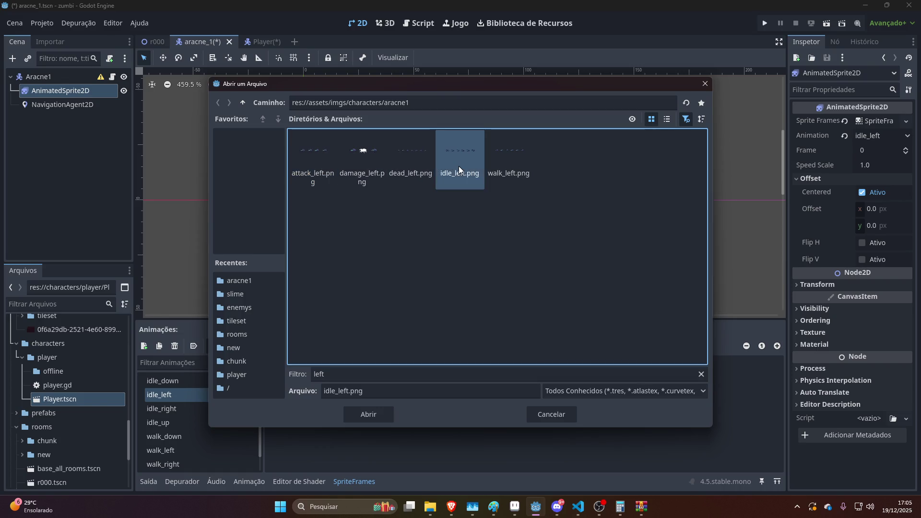
pyautogui.click(728, 119)
pyautogui.write('1')
pyautogui.click(751, 99)
pyautogui.click(752, 98)
pyautogui.moveTo(340, 256); pyautogui.dragTo(490, 257)
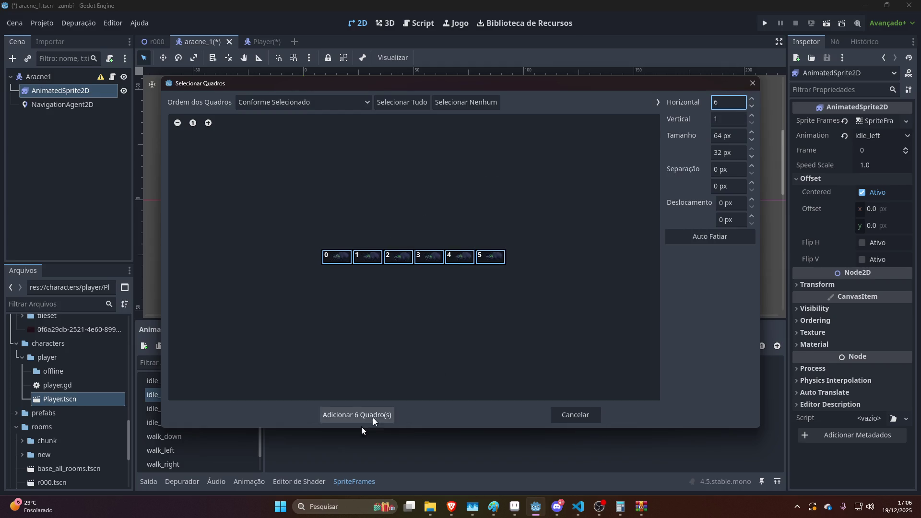